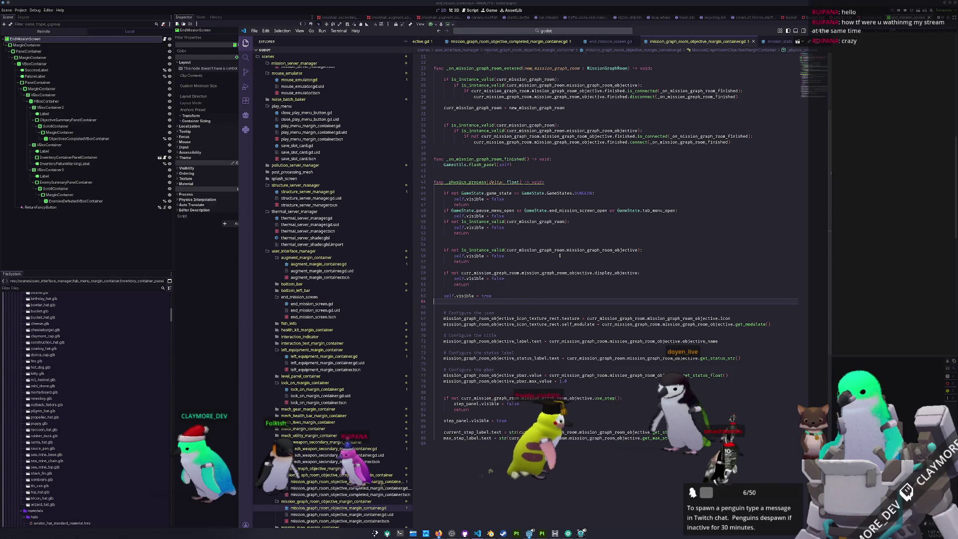
Step: Skim the objective container script in VS Code, then switch to Godot to launch the game
{"action": "left_click", "coordinate": [590, 233]}
{"action": "scroll", "coordinate": [590, 233], "scroll_direction": "up", "scroll_amount": 5}
{"action": "scroll", "coordinate": [590, 232], "scroll_direction": "up", "scroll_amount": 1}
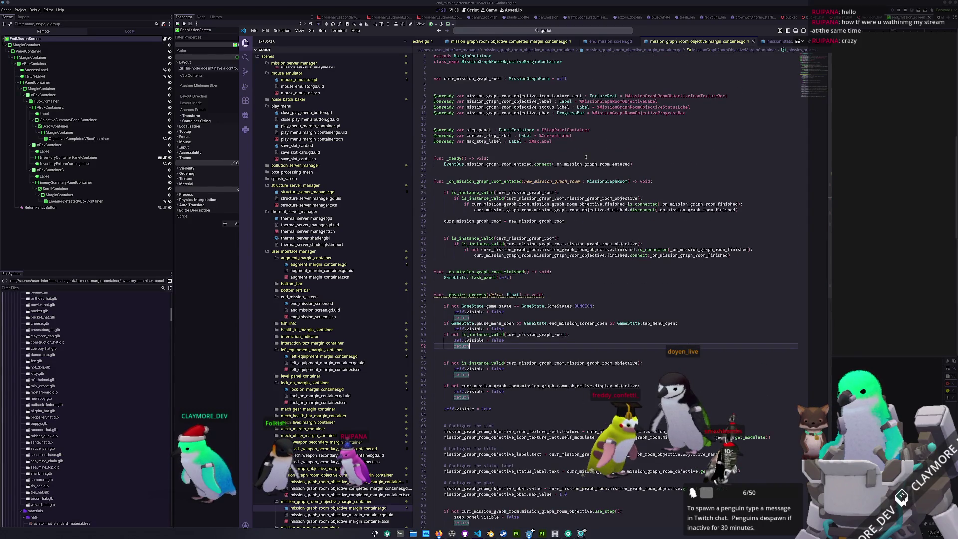
{"action": "scroll", "coordinate": [570, 259], "scroll_direction": "down", "scroll_amount": 5}
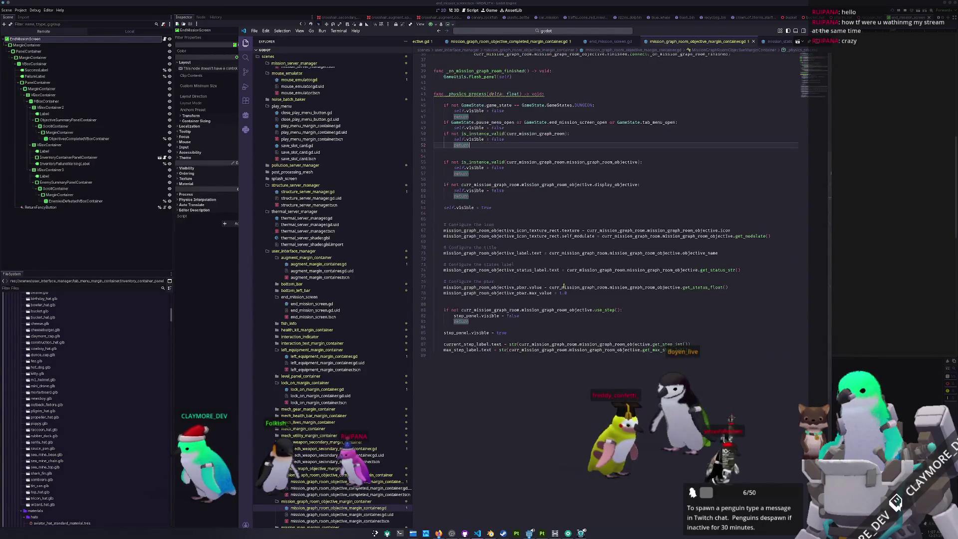
{"action": "key", "text": "alt+Tab"}
{"action": "key", "text": "alt+Tab"}
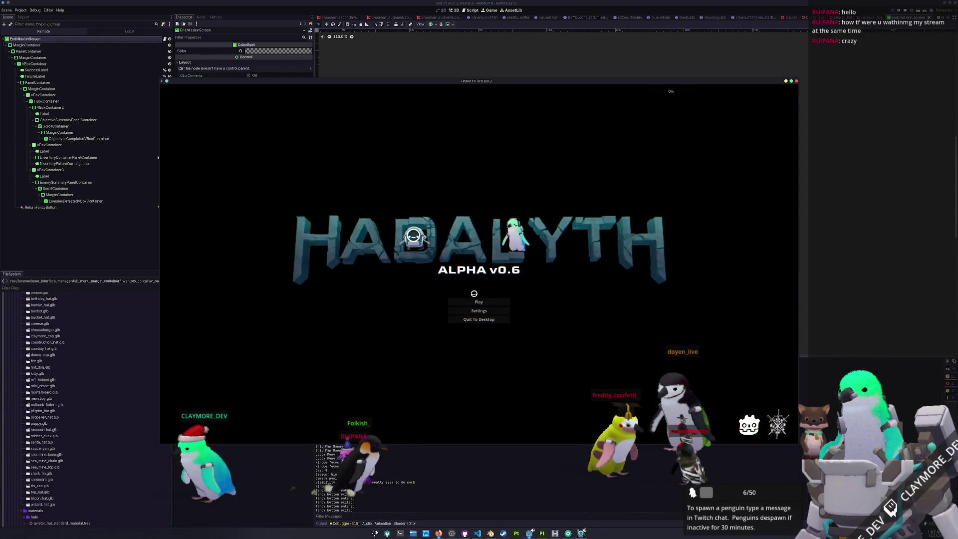
Step: Load save slot 1, add In progress card 'Add the time it took to finish the mission to the end mission screen', close the game
{"action": "left_click", "coordinate": [481, 299]}
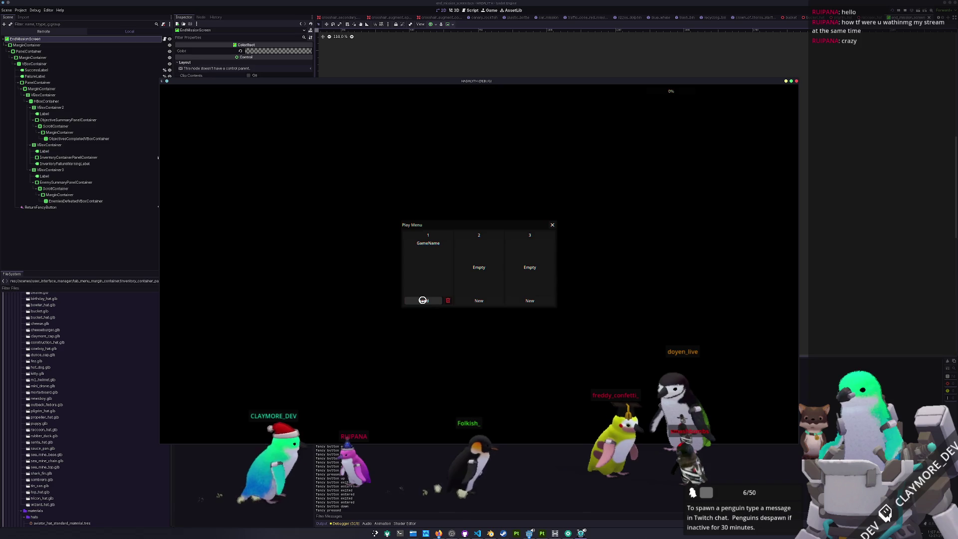
{"action": "left_click", "coordinate": [441, 302]}
{"action": "left_click", "coordinate": [438, 532]}
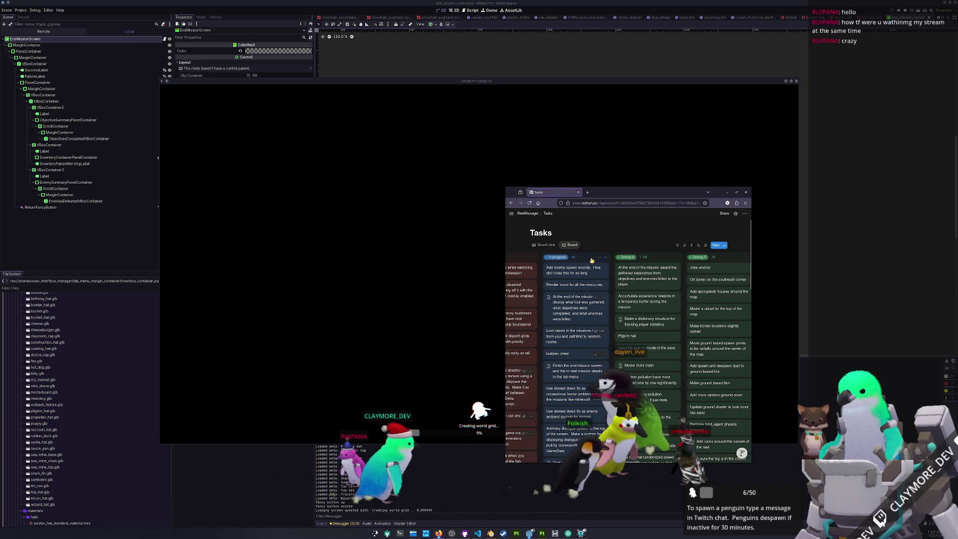
{"action": "left_click", "coordinate": [605, 257]}
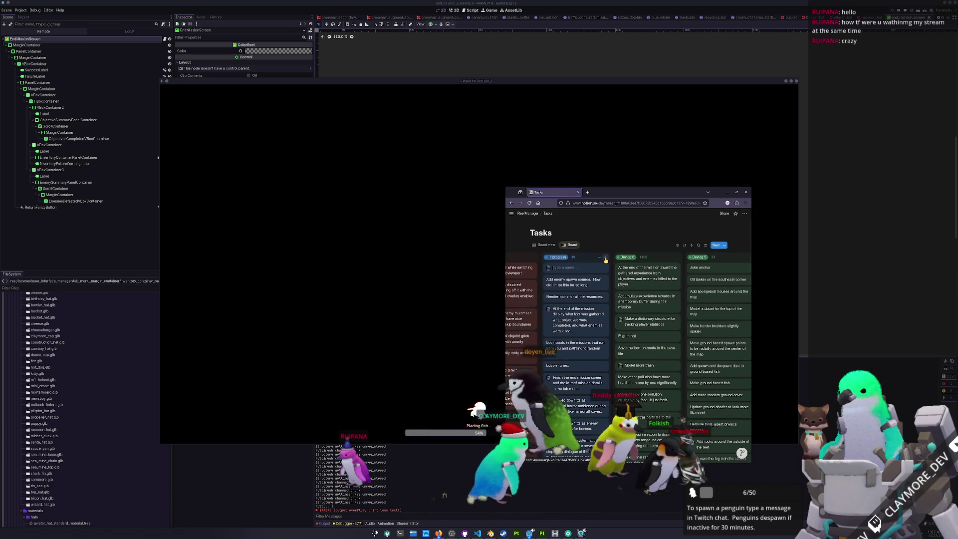
{"action": "type", "text": "Add the time"}
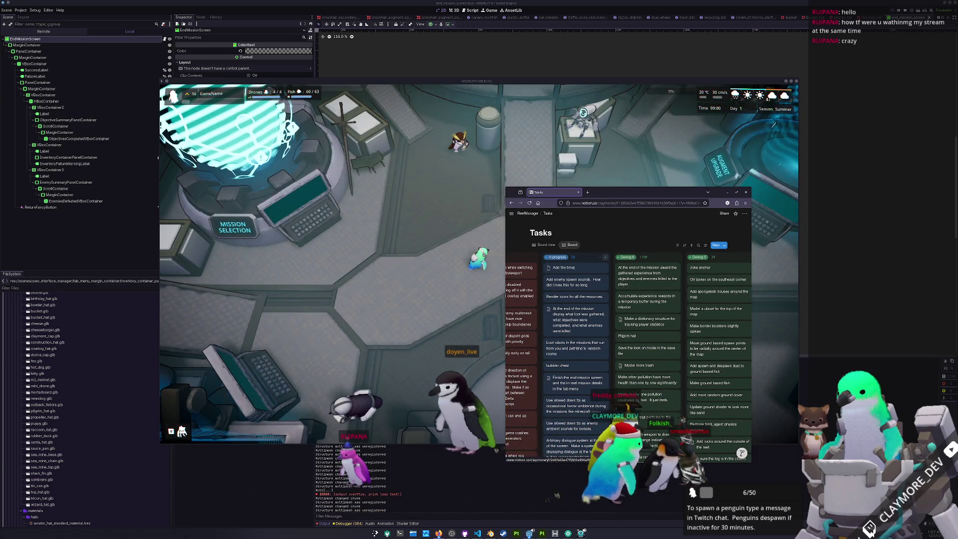
{"action": "type", "text": " it took to"}
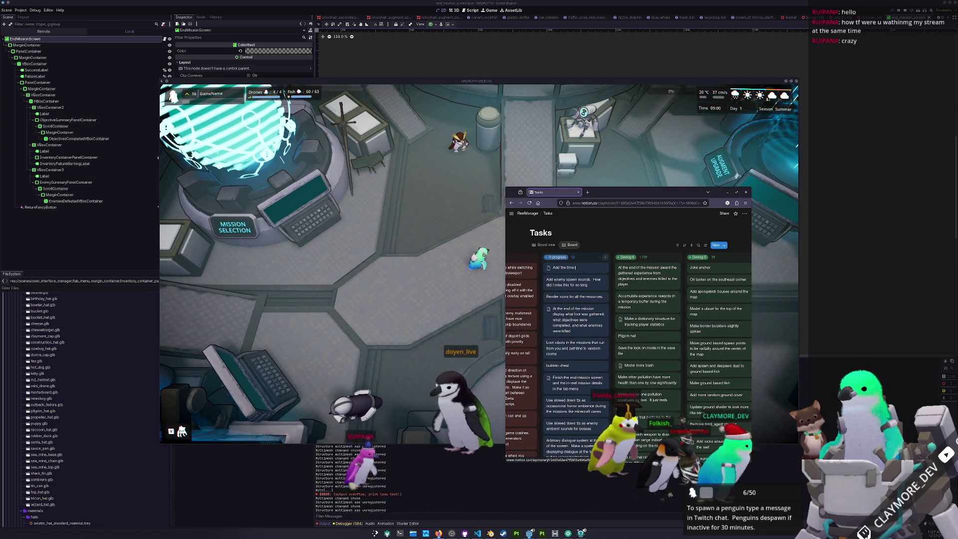
{"action": "type", "text": " finish the missi"}
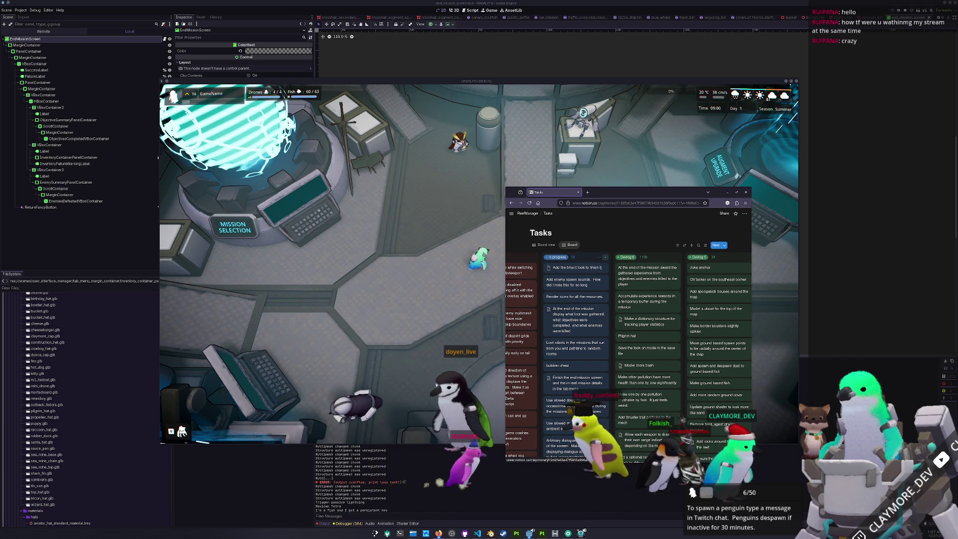
{"action": "type", "text": "on to the end"}
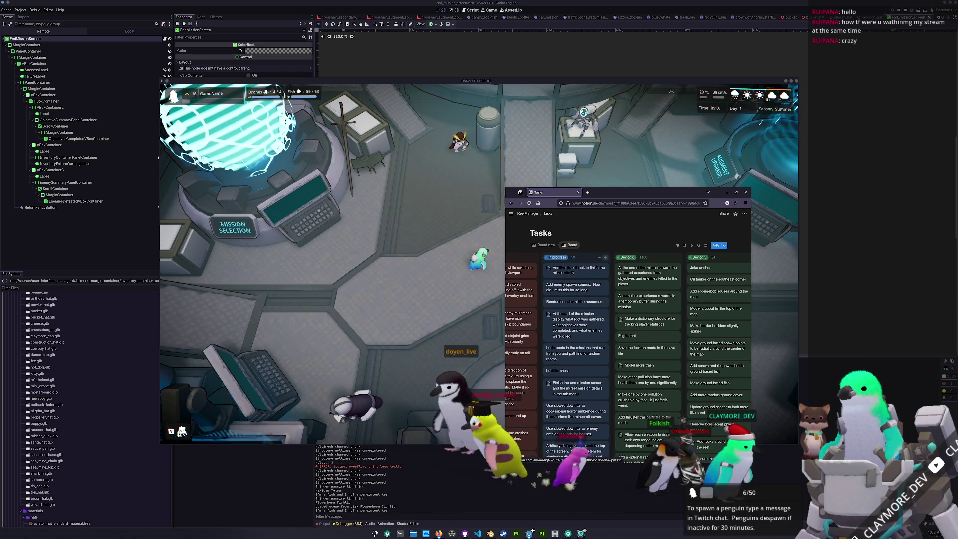
{"action": "type", "text": " mission screen"}
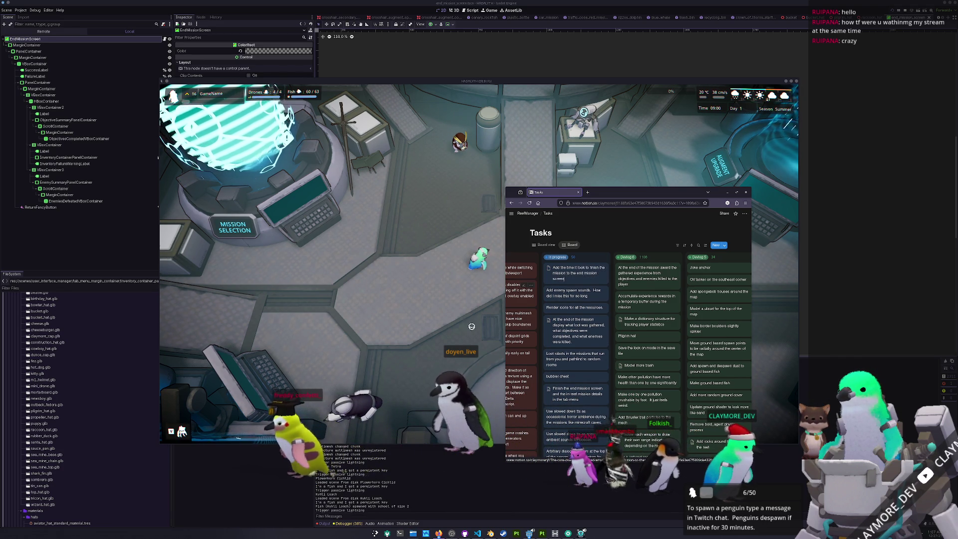
{"action": "left_click", "coordinate": [588, 178]}
{"action": "key", "text": "alt+F4"}
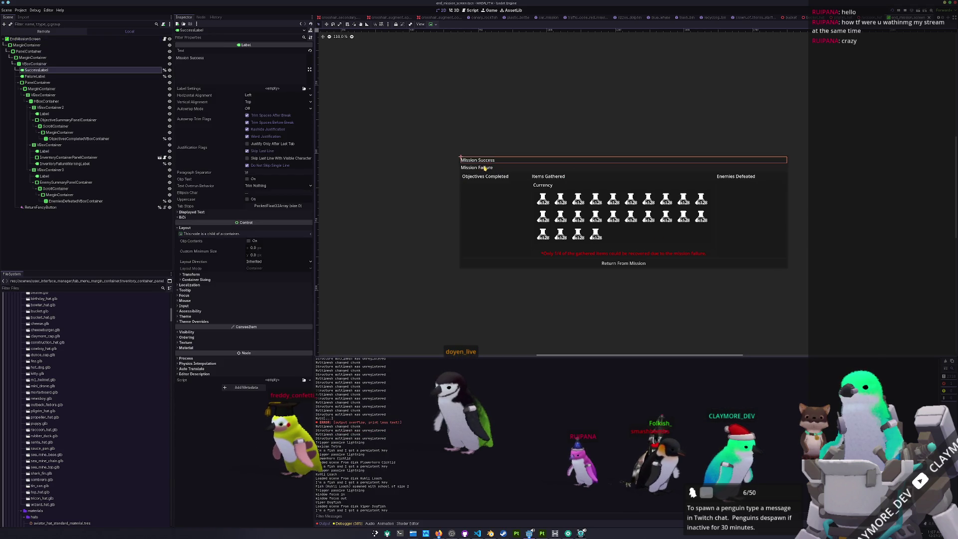
Step: Center the horizontal alignment of both SuccessLabel and FailureLabel
{"action": "left_click", "coordinate": [36, 70]}
{"action": "left_click", "coordinate": [35, 77], "text": "shift"}
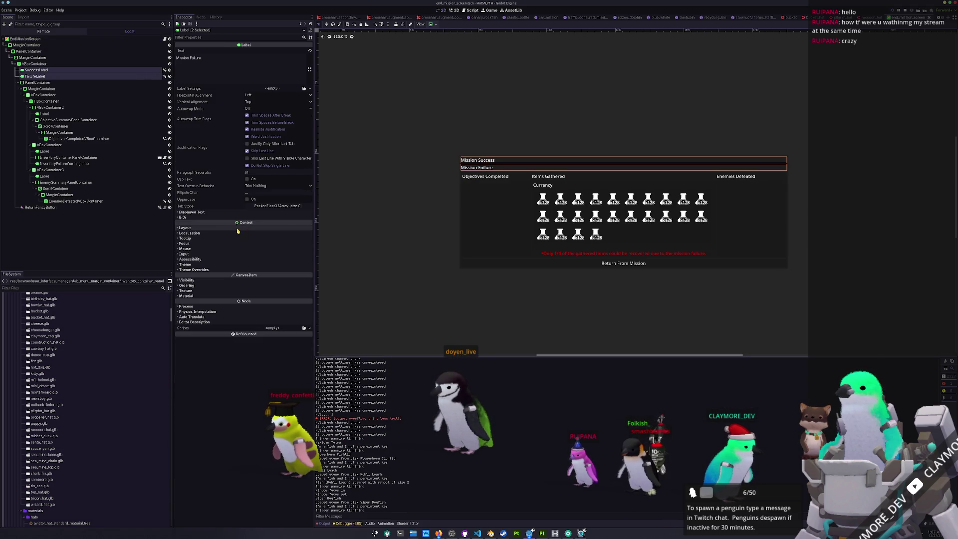
{"action": "left_click", "coordinate": [255, 95]}
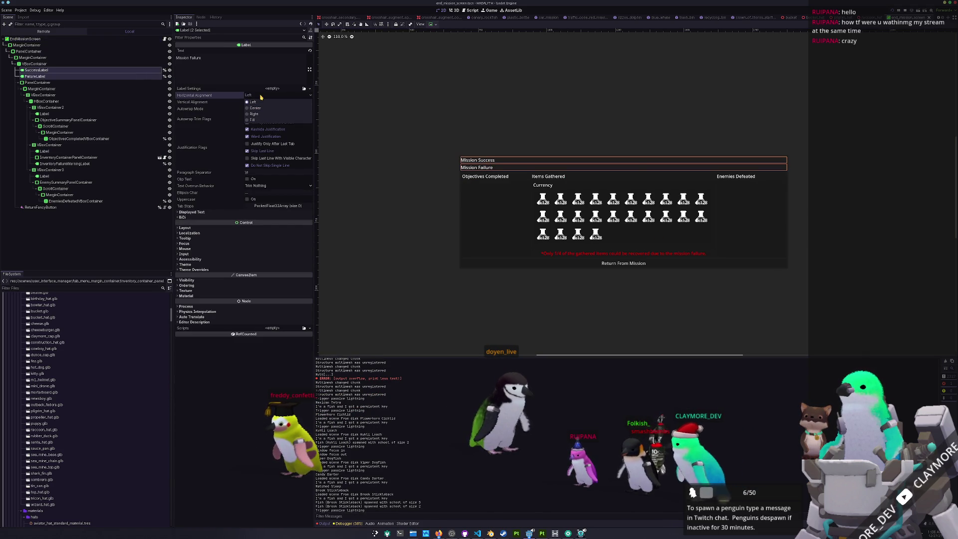
{"action": "left_click", "coordinate": [255, 107]}
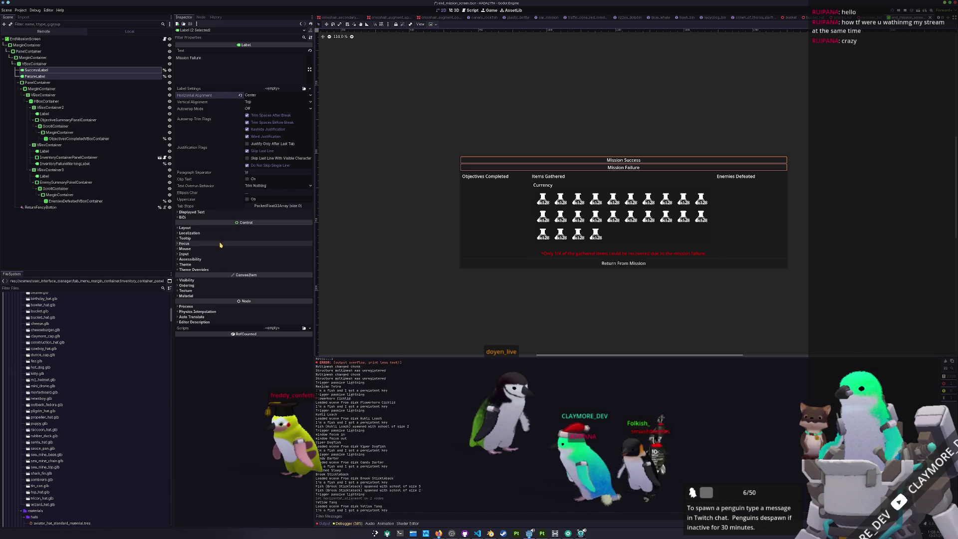
Step: Override both labels' font size to 24 and save the scene
{"action": "left_click", "coordinate": [195, 269]}
{"action": "left_click", "coordinate": [187, 286]}
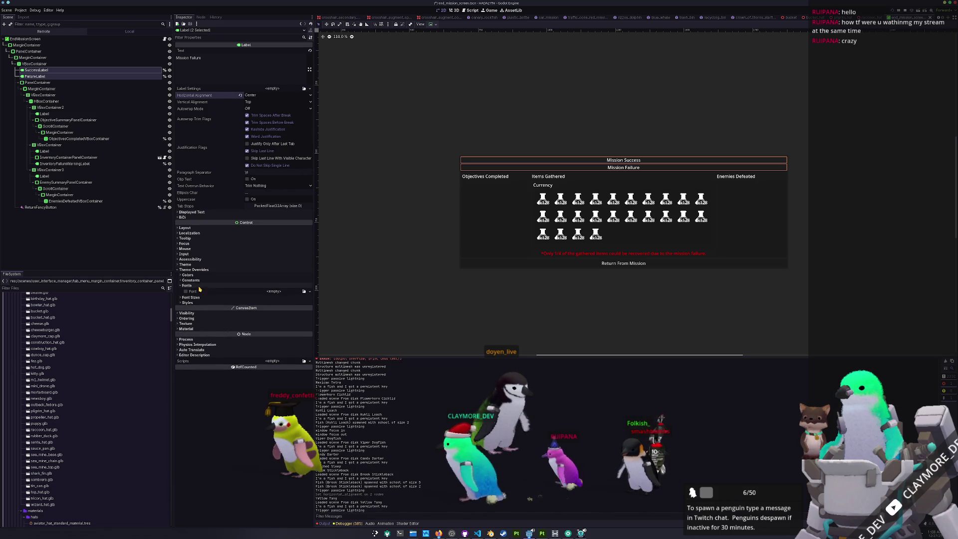
{"action": "left_click", "coordinate": [190, 297]}
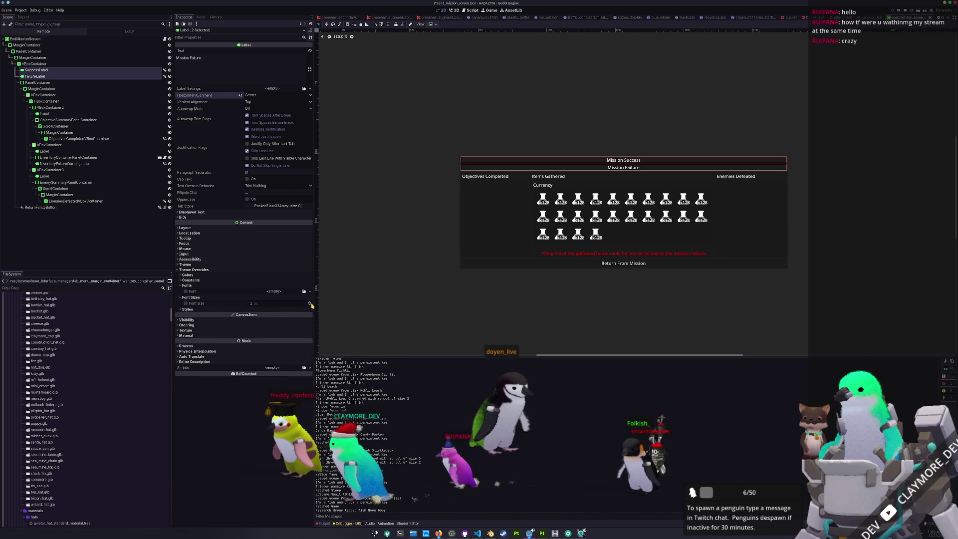
{"action": "left_click", "coordinate": [186, 303]}
{"action": "left_click", "coordinate": [278, 304]}
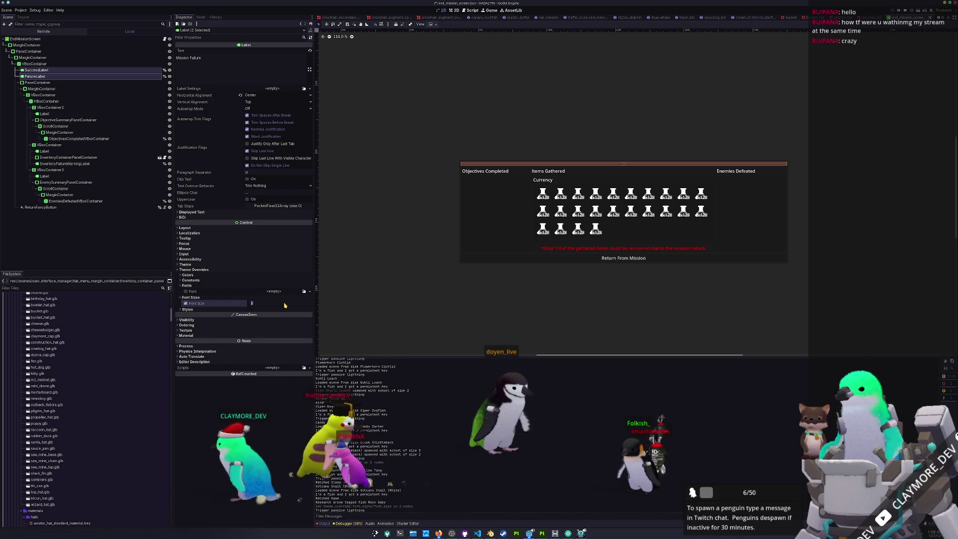
{"action": "type", "text": "4"}
{"action": "key", "text": "Return"}
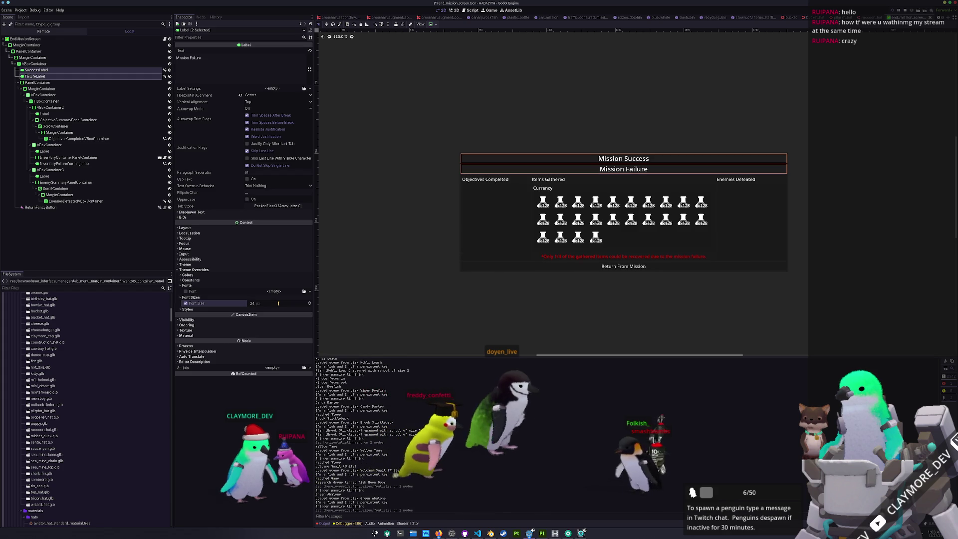
{"action": "key", "text": "ctrl+s"}
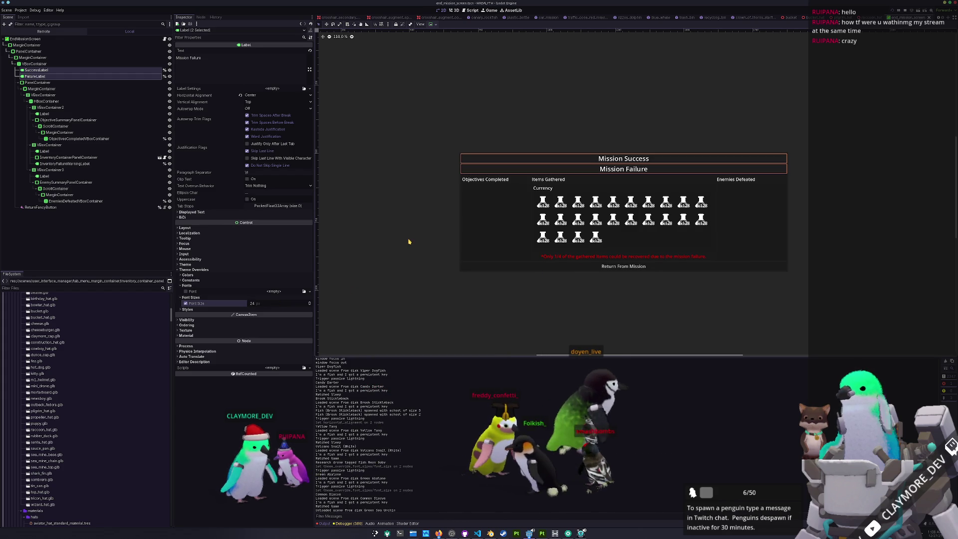
{"action": "scroll", "coordinate": [409, 244], "scroll_direction": "up", "scroll_amount": 3}
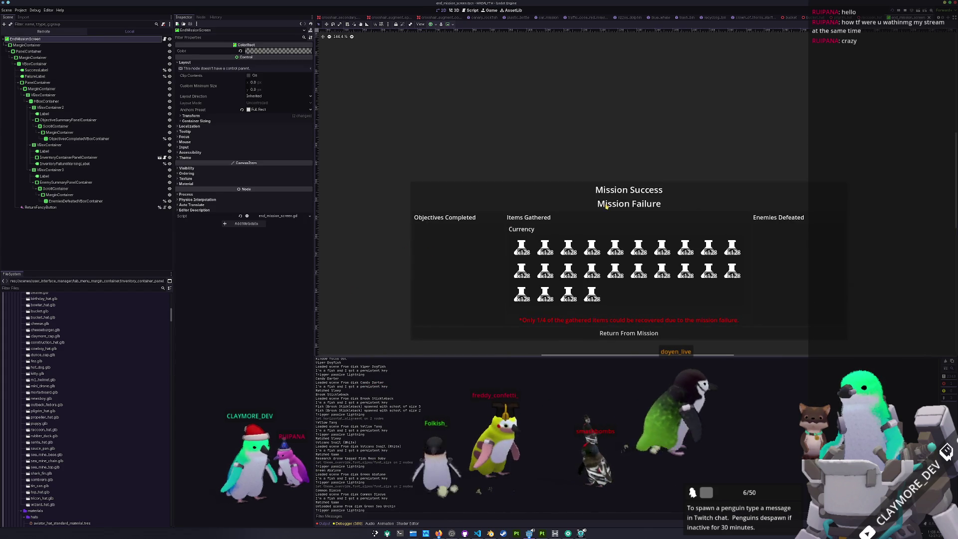
Step: Select the EndMissionScreen root node and zoom the canvas out to show the whole screen
{"action": "left_click", "coordinate": [620, 186]}
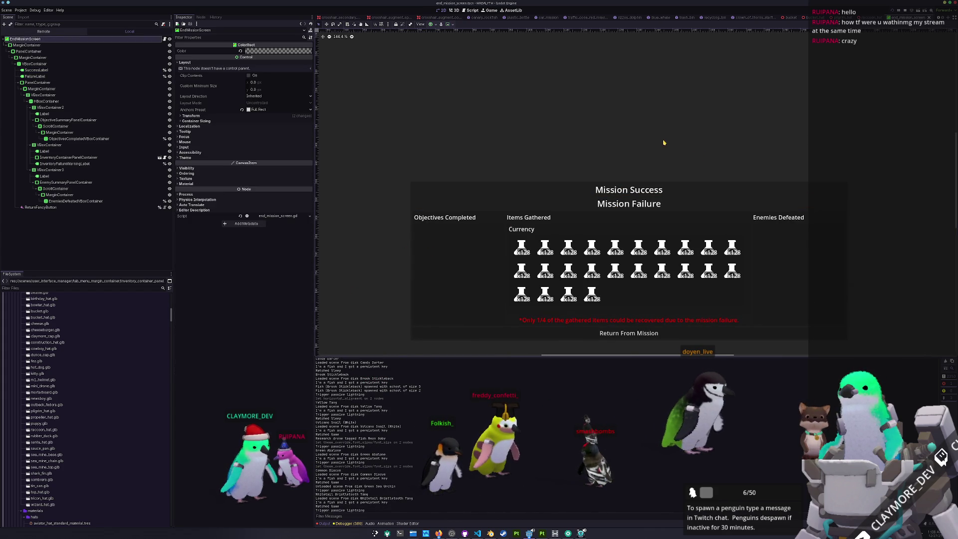
{"action": "scroll", "coordinate": [658, 148], "scroll_direction": "down", "scroll_amount": 1}
{"action": "scroll", "coordinate": [646, 154], "scroll_direction": "down", "scroll_amount": 1}
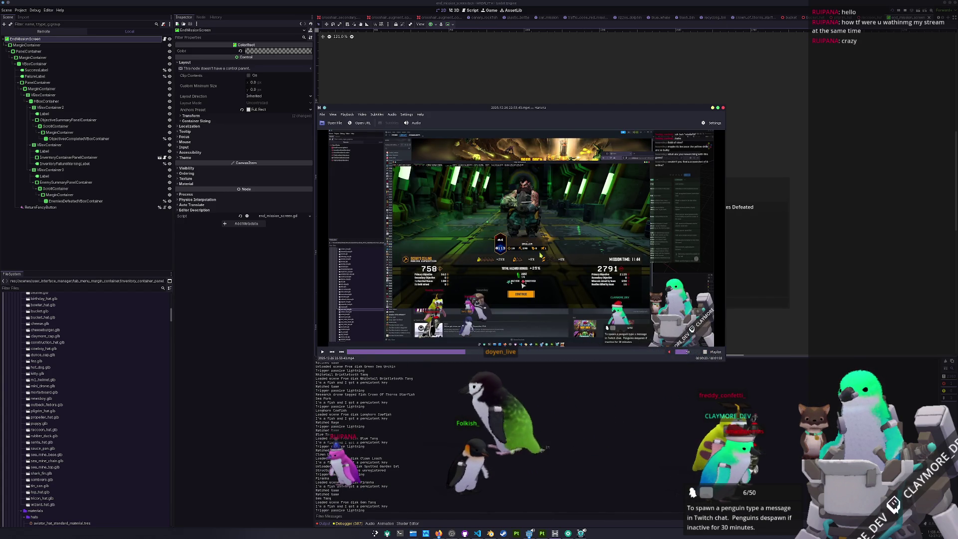
Step: Replay the clip's mission results count-up several times, up to the final 2791 total
{"action": "left_click", "coordinate": [442, 353]}
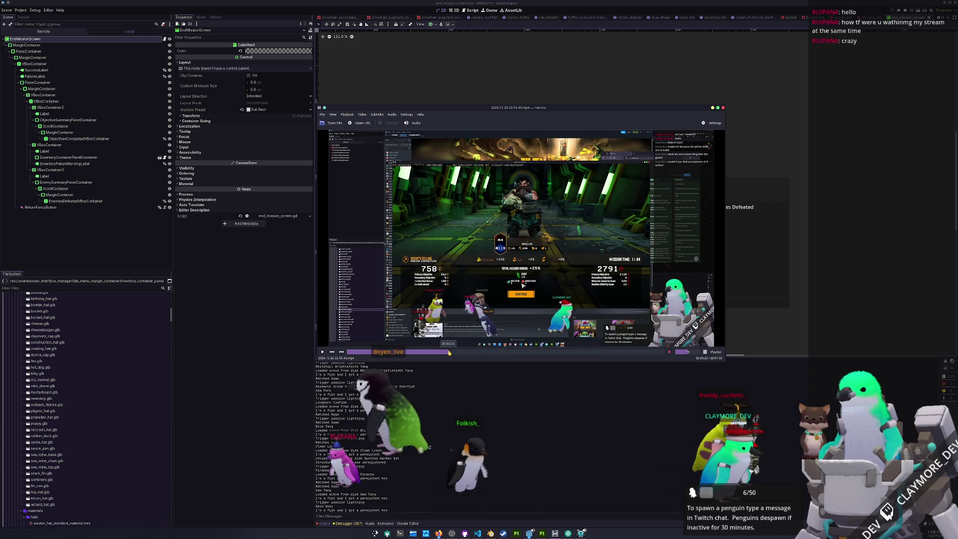
{"action": "left_click", "coordinate": [388, 353]}
{"action": "mouse_move", "coordinate": [388, 357]}
{"action": "left_mouse_down"}
{"action": "mouse_move", "coordinate": [478, 356]}
{"action": "mouse_move", "coordinate": [392, 357]}
{"action": "mouse_move", "coordinate": [420, 362]}
{"action": "left_mouse_up"}
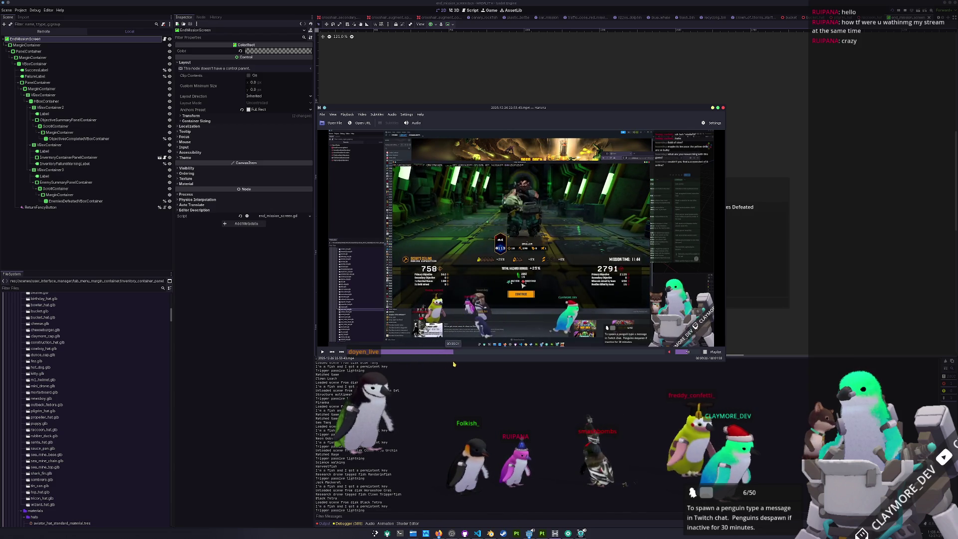
{"action": "left_click", "coordinate": [417, 364]}
{"action": "left_click", "coordinate": [435, 365]}
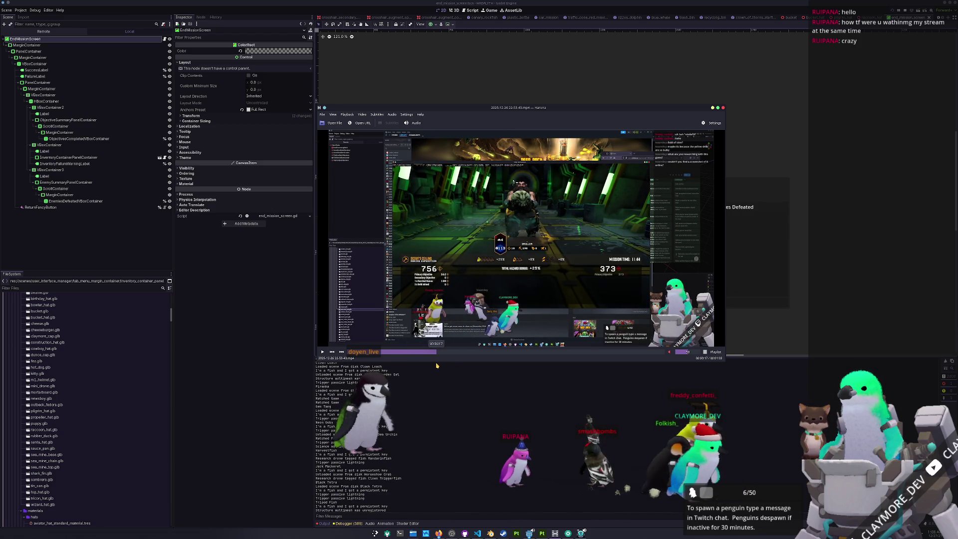
{"action": "left_click", "coordinate": [434, 366]}
{"action": "left_click", "coordinate": [433, 364]}
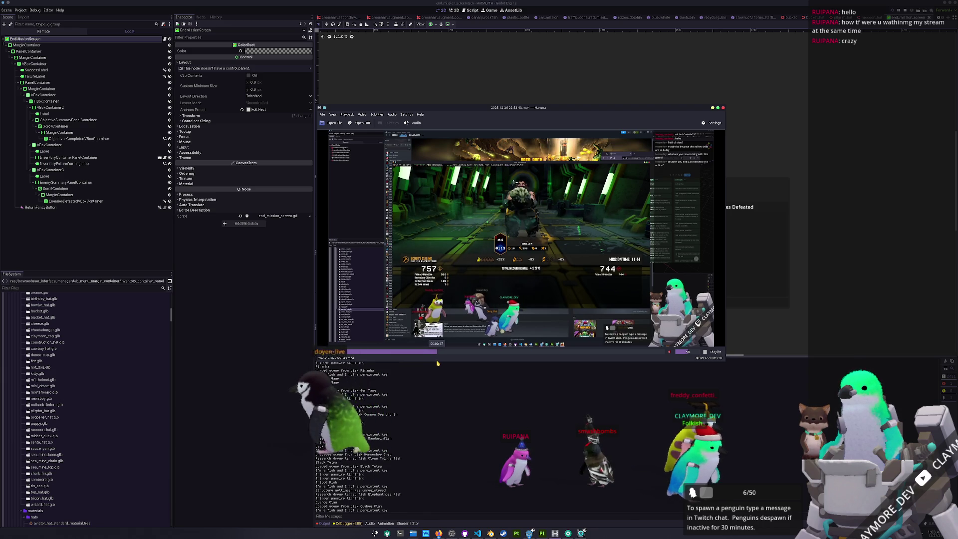
{"action": "left_click", "coordinate": [435, 363]}
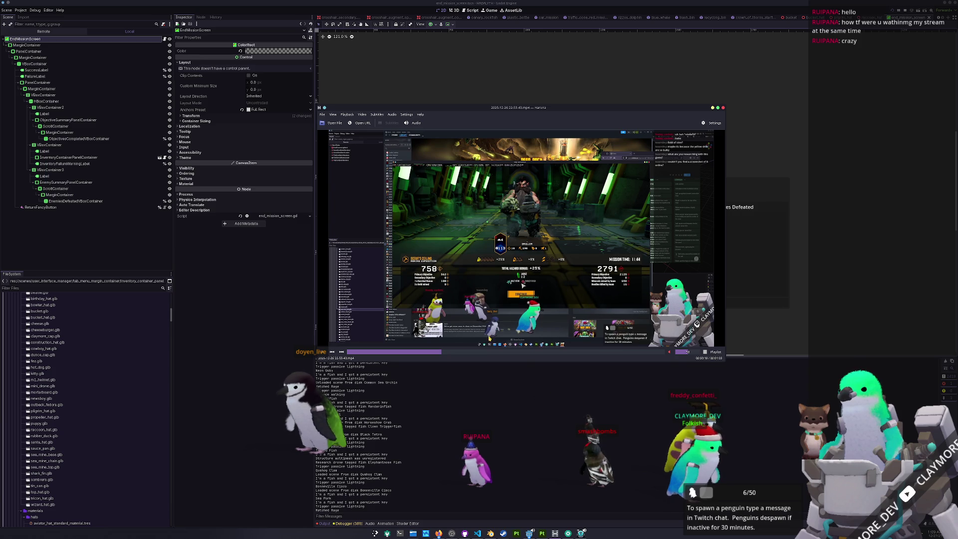
{"action": "left_click", "coordinate": [434, 363]}
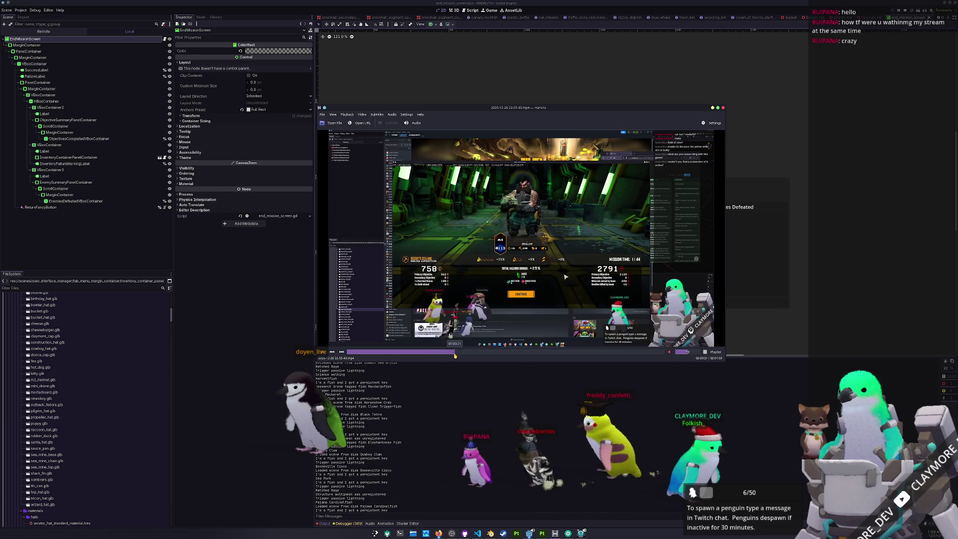
{"action": "left_click", "coordinate": [464, 363]}
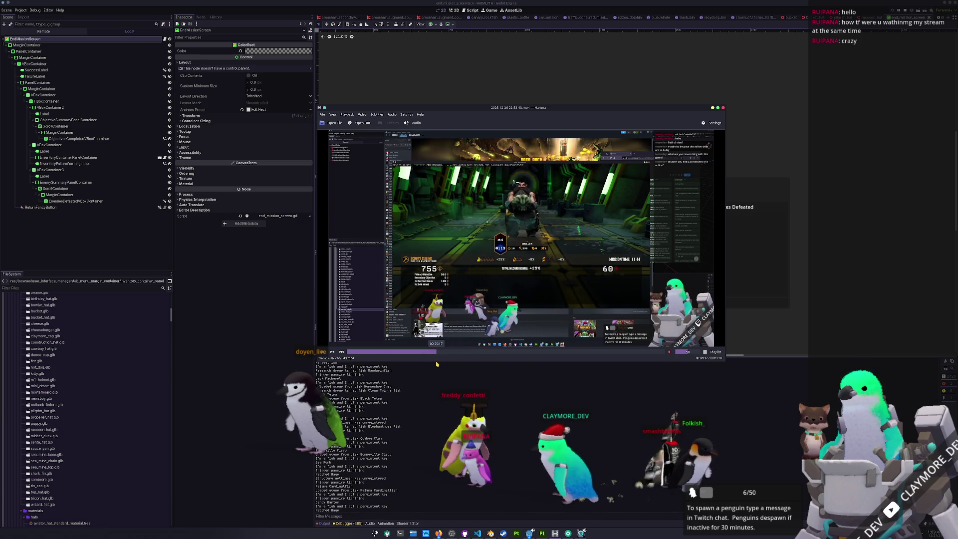
{"action": "left_click", "coordinate": [442, 363]}
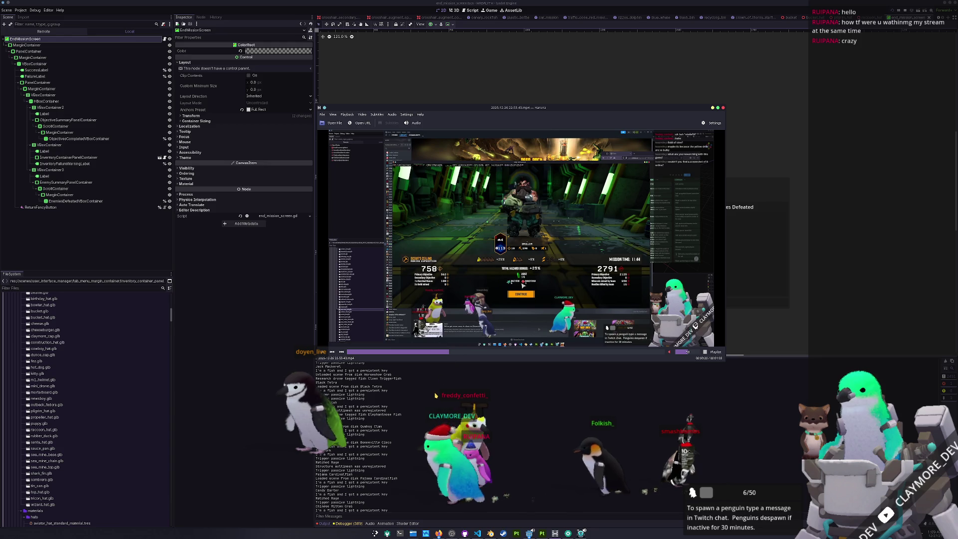
Step: Return to Godot and select the ObjectivesCompletedVBoxContainer node
{"action": "left_click", "coordinate": [445, 381]}
{"action": "left_click", "coordinate": [433, 231]}
{"action": "scroll", "coordinate": [434, 232], "scroll_direction": "up", "scroll_amount": 1}
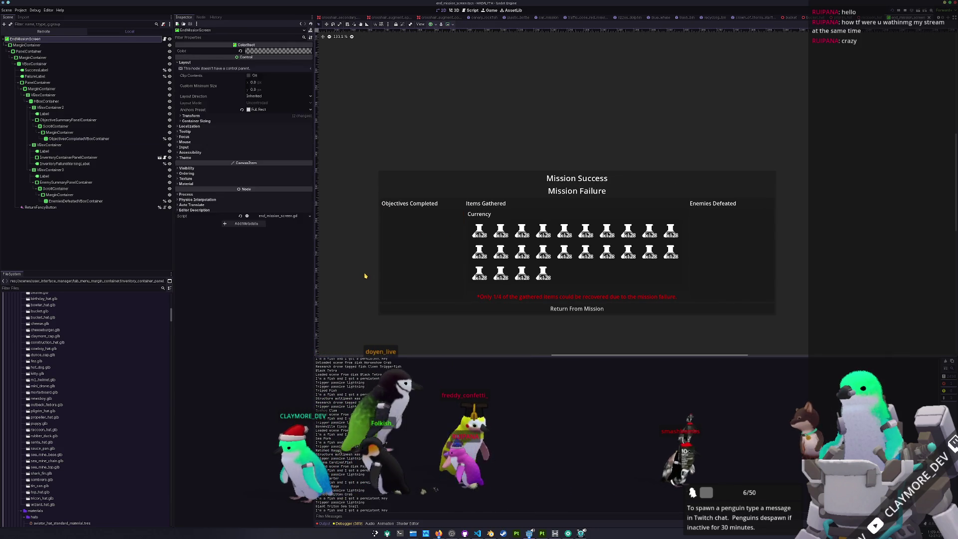
{"action": "left_click", "coordinate": [843, 216]}
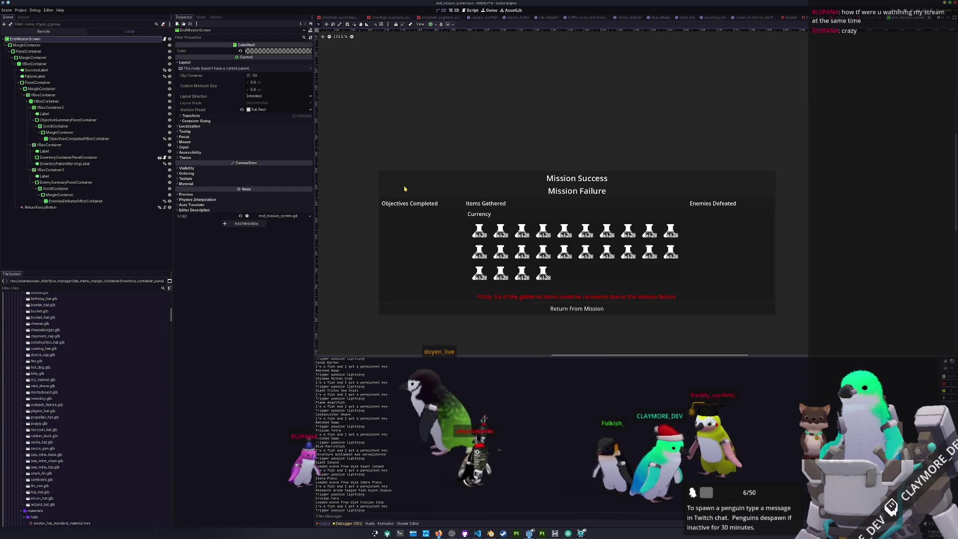
{"action": "left_click", "coordinate": [52, 65]}
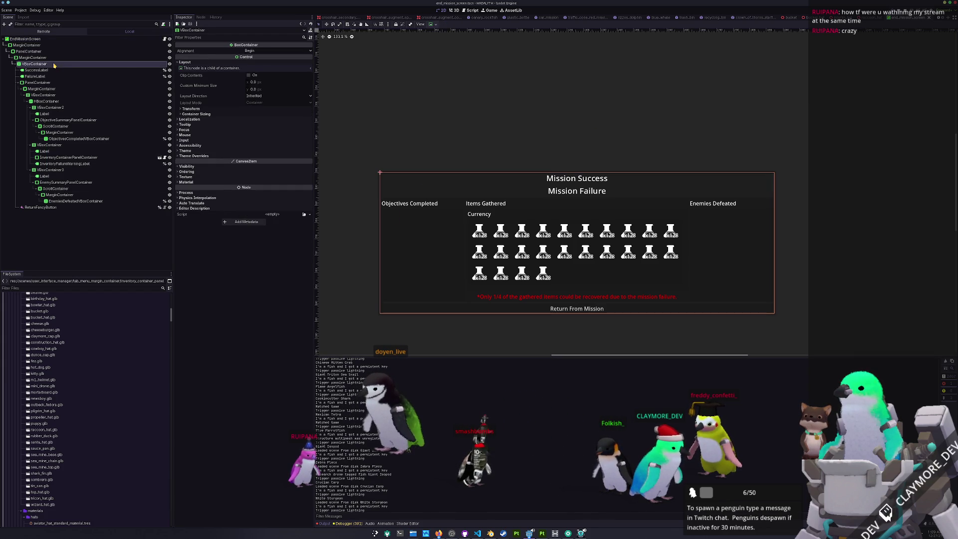
Step: Add a PanelContainer above ReturnFancyButton, named SummaryStatisticsPanelContainer
{"action": "right_click", "coordinate": [55, 64]}
{"action": "left_click", "coordinate": [80, 67]}
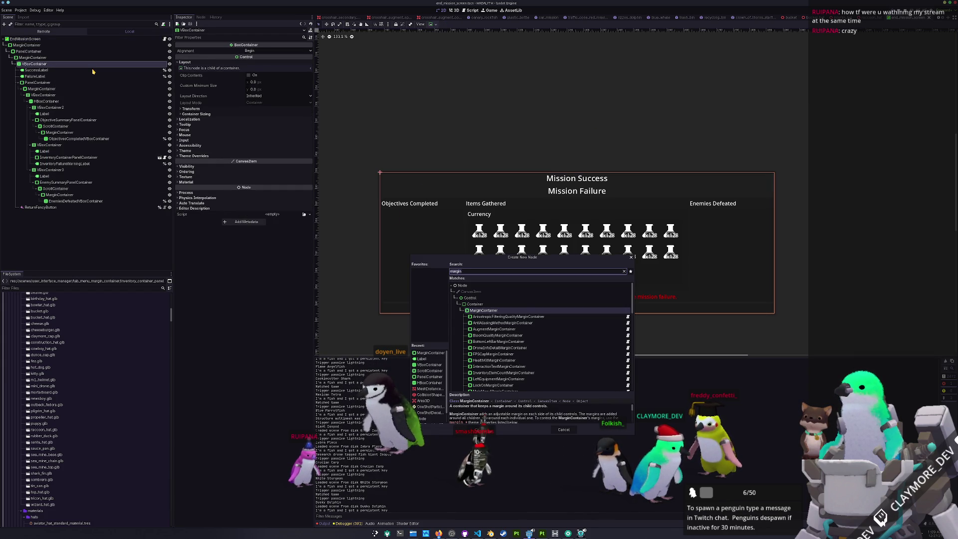
{"action": "type", "text": "panelcontainer"}
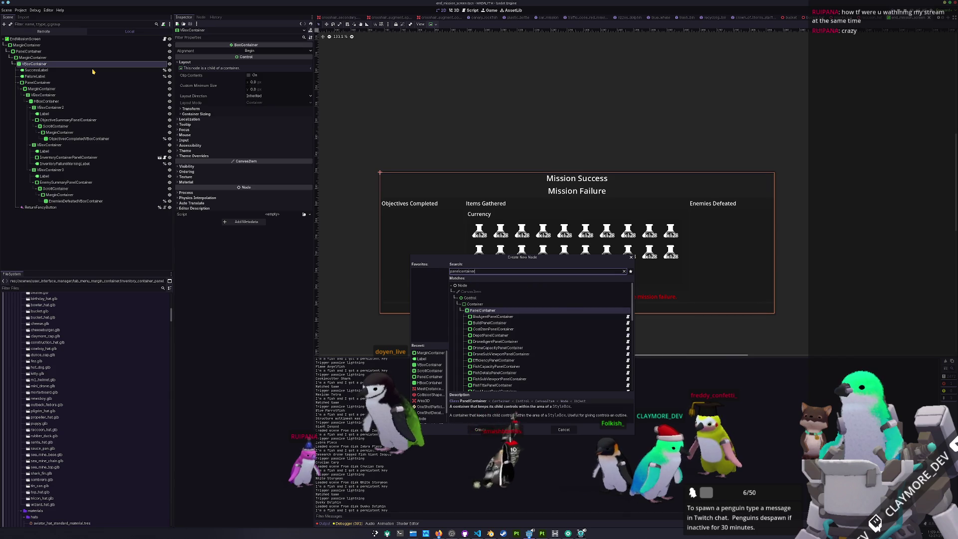
{"action": "key", "text": "Return"}
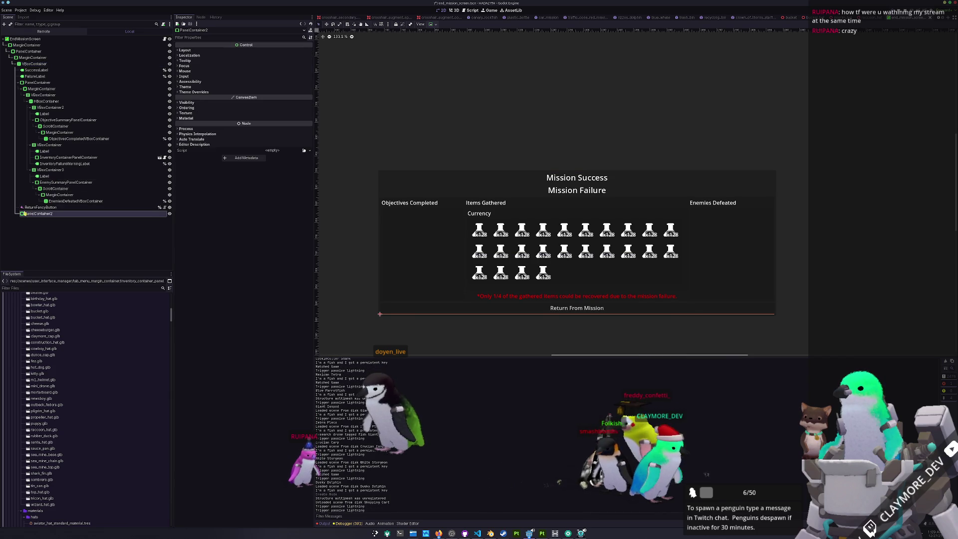
{"action": "left_click_drag", "start_coordinate": [31, 206], "coordinate": [36, 209]}
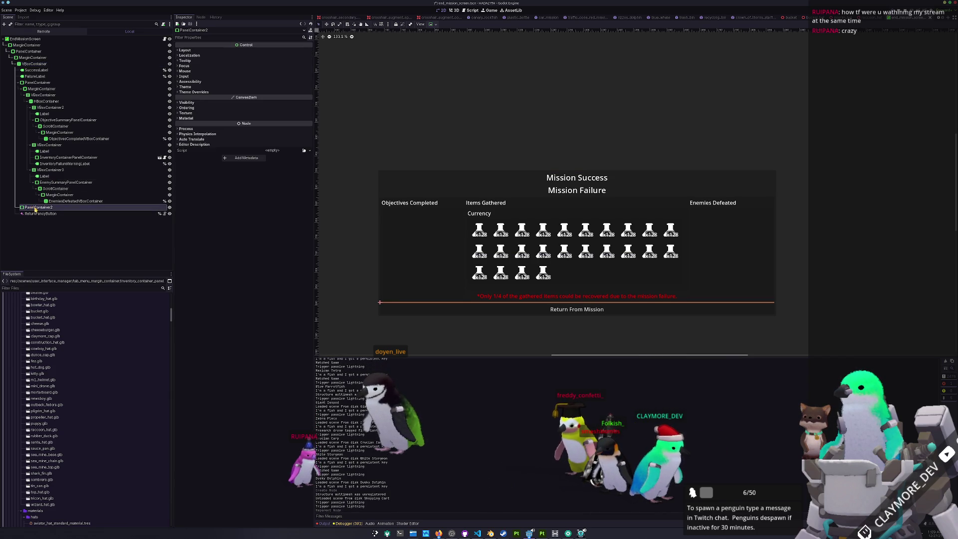
{"action": "left_click", "coordinate": [39, 208]}
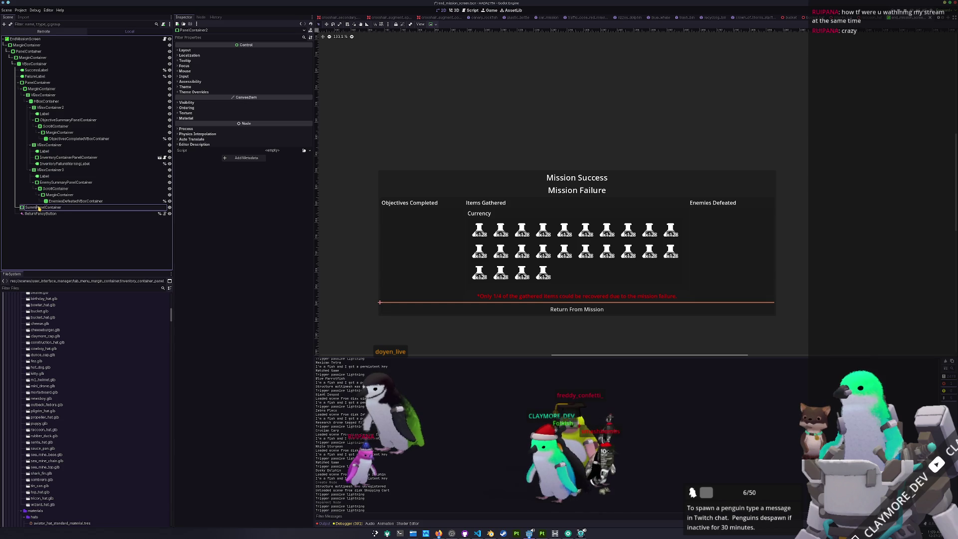
{"action": "type", "text": "istics"}
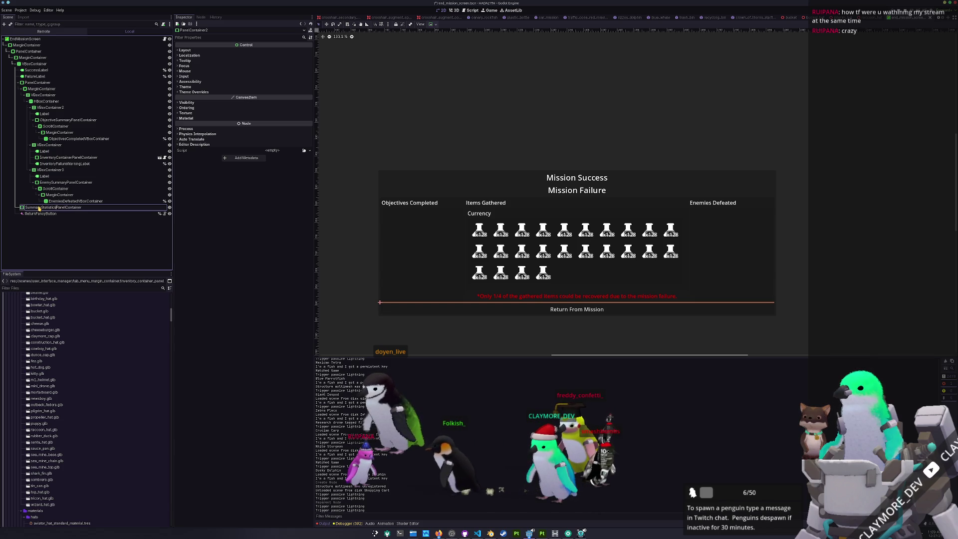
{"action": "key", "text": "Return"}
Step: Add a MarginContainer inside the summary panel with 5 px margins on all sides
{"action": "right_click", "coordinate": [63, 209]}
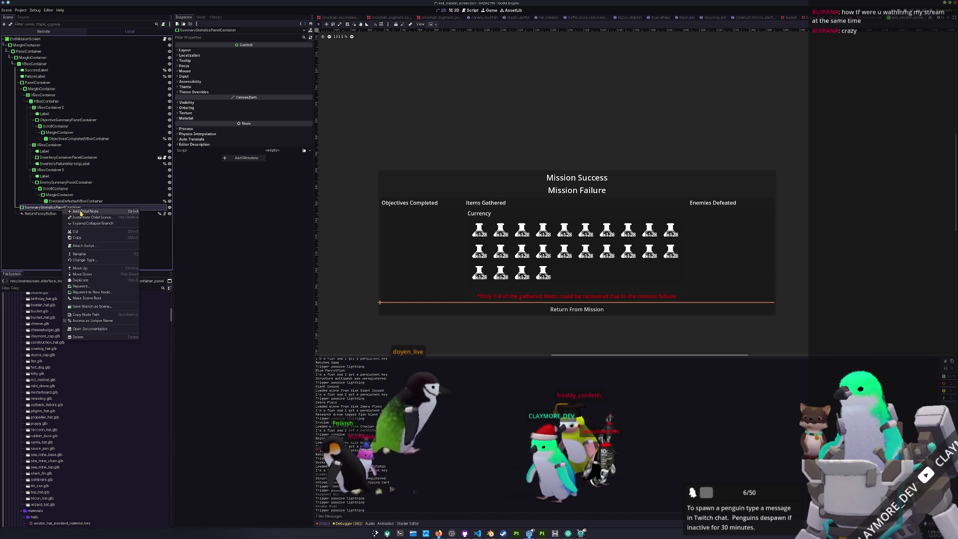
{"action": "left_click", "coordinate": [79, 213]}
{"action": "type", "text": "margin"}
{"action": "key", "text": "Return"}
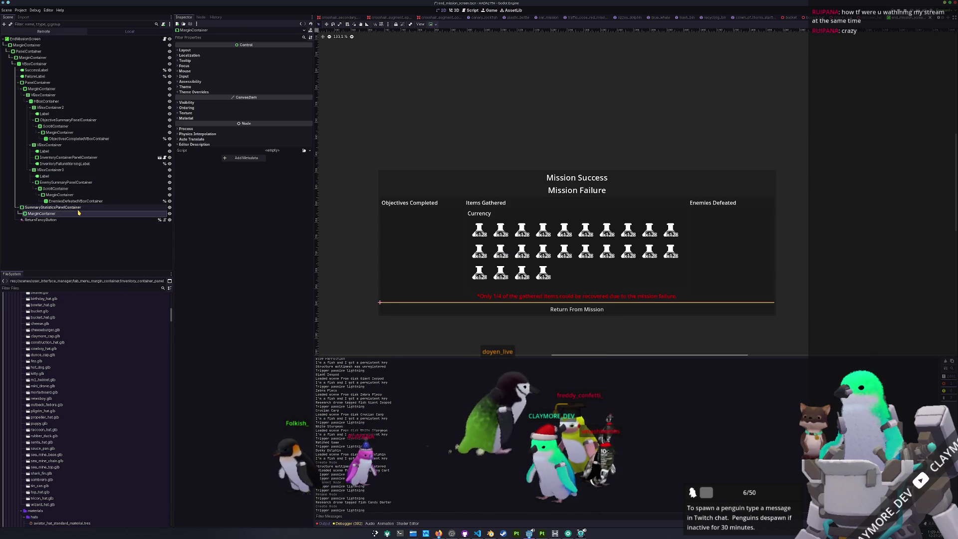
{"action": "left_click", "coordinate": [220, 92]}
{"action": "left_click", "coordinate": [220, 97]}
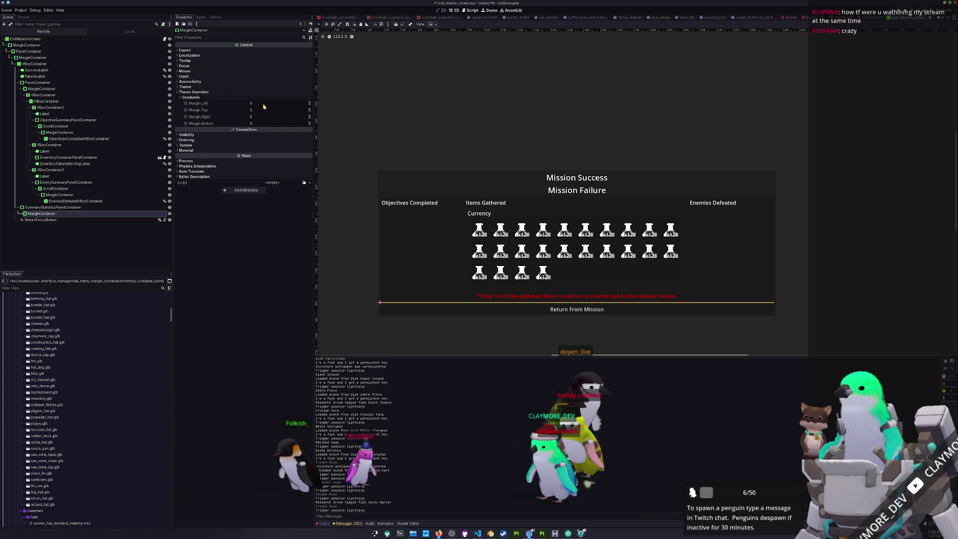
{"action": "type", "text": "5"}
{"action": "left_click", "coordinate": [263, 109]}
{"action": "type", "text": "5"}
{"action": "left_click", "coordinate": [263, 117]}
{"action": "type", "text": "5"}
{"action": "left_click", "coordinate": [261, 123]}
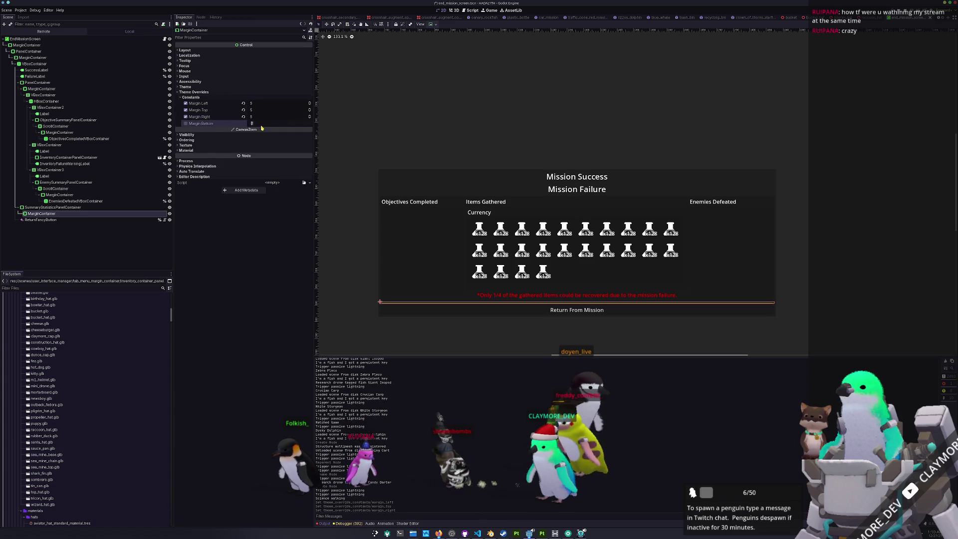
{"action": "key", "text": "Return"}
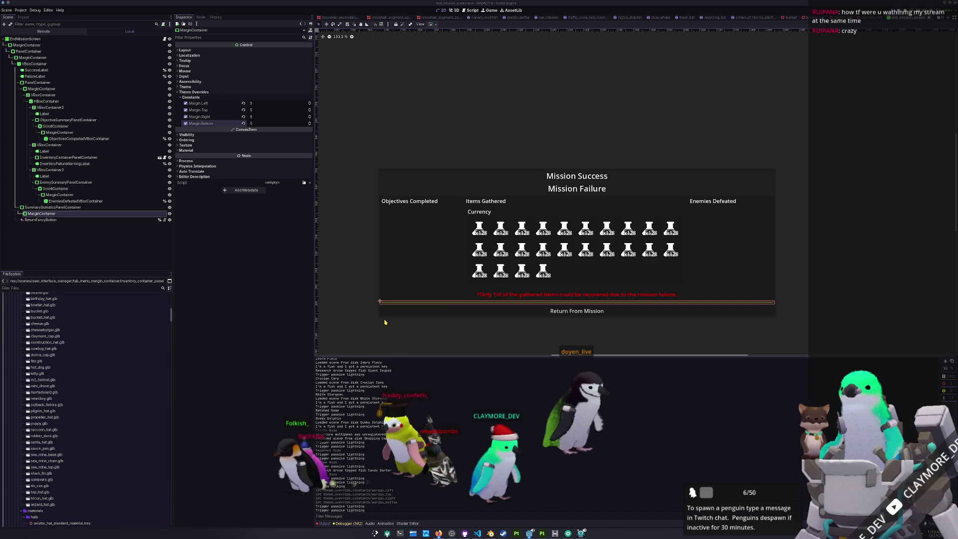
Step: Add an HBoxContainer inside that MarginContainer
{"action": "left_click", "coordinate": [41, 213]}
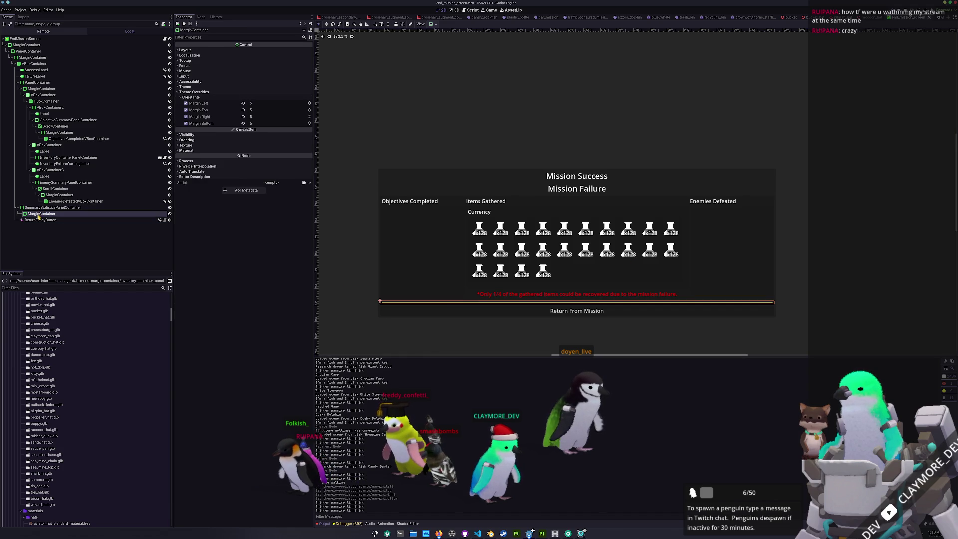
{"action": "right_click", "coordinate": [42, 216]}
{"action": "left_click", "coordinate": [64, 220]}
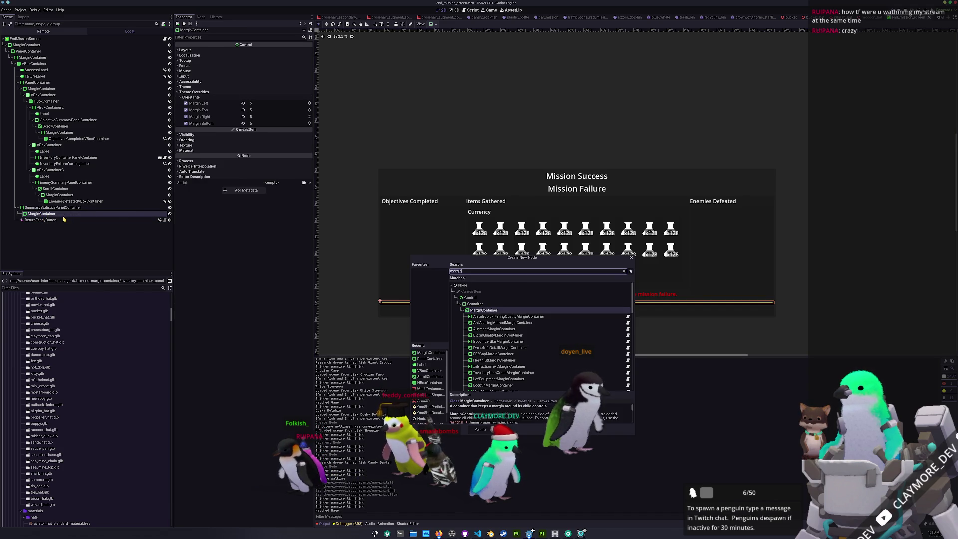
{"action": "type", "text": "hbox"}
{"action": "key", "text": "Return"}
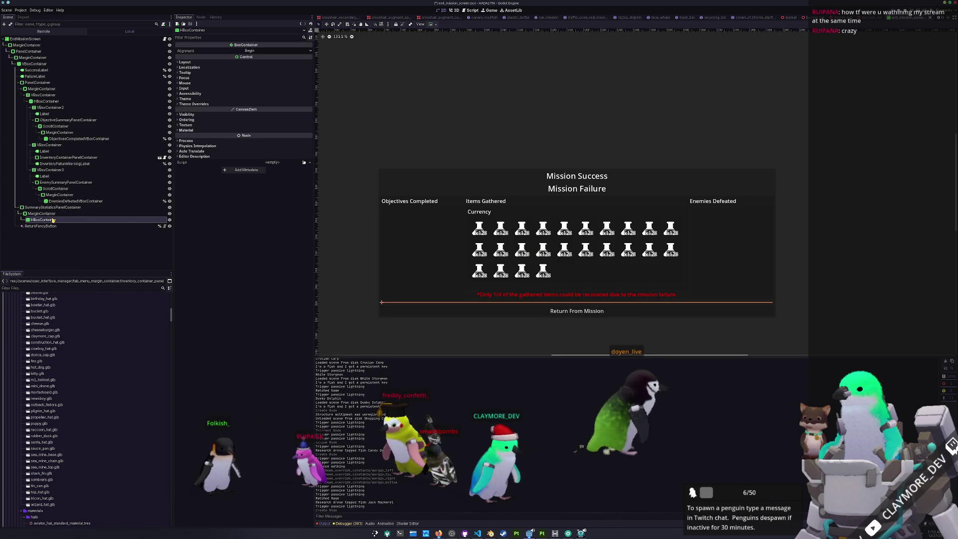
Step: Add two PanelContainers to the row, each holding a MarginContainer
{"action": "right_click", "coordinate": [53, 220]}
{"action": "left_click", "coordinate": [73, 224]}
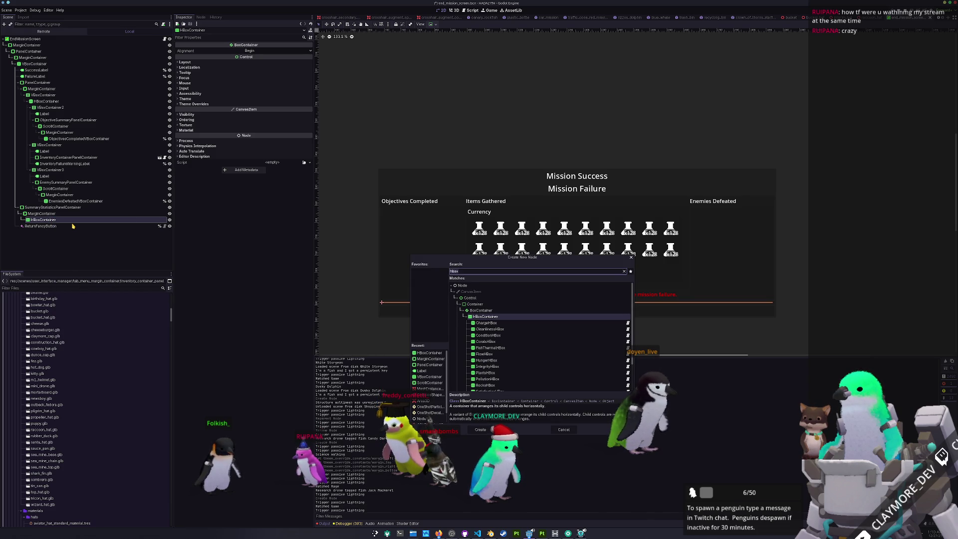
{"action": "type", "text": "margin"}
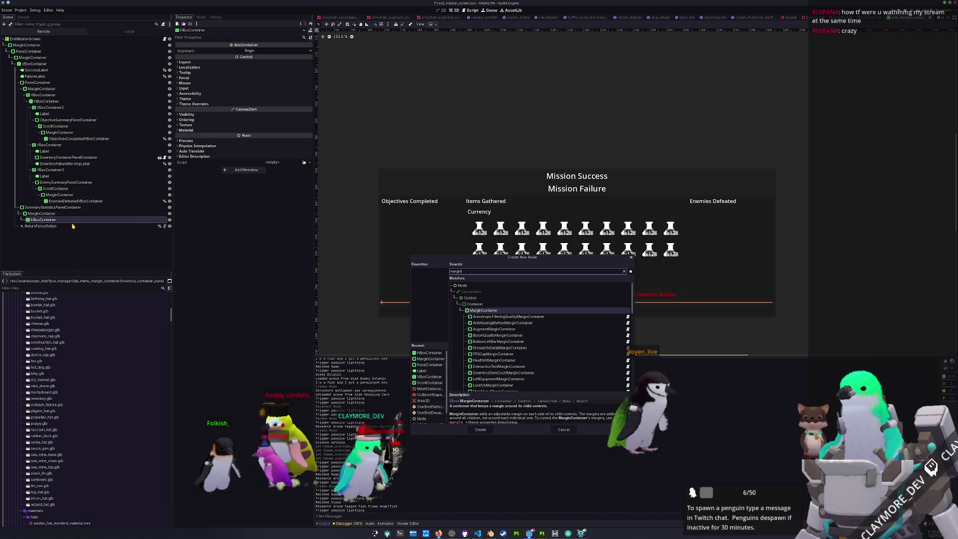
{"action": "key", "text": "ctrl+a"}
{"action": "type", "text": "panelcon"}
{"action": "key", "text": "Return"}
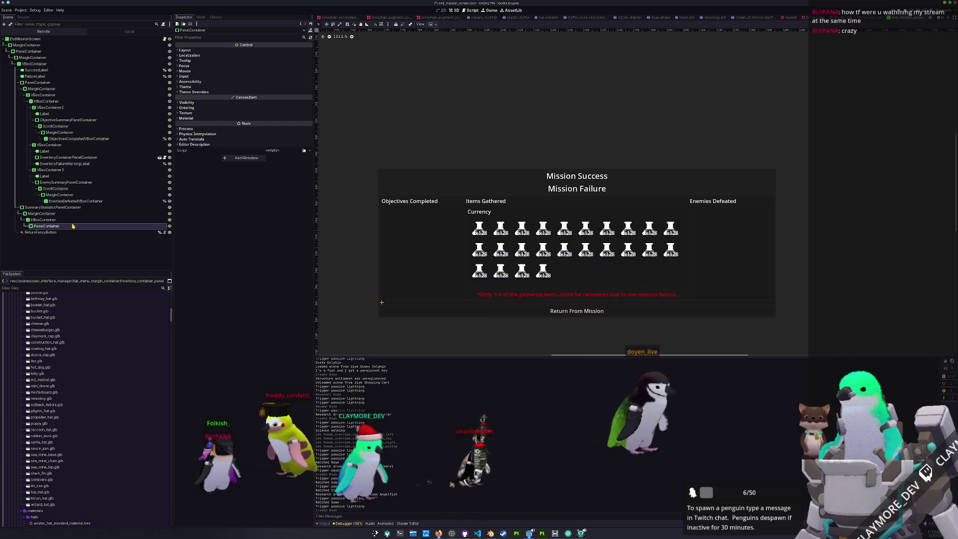
{"action": "key", "text": "ctrl+a"}
{"action": "type", "text": "margi"}
{"action": "key", "text": "Return"}
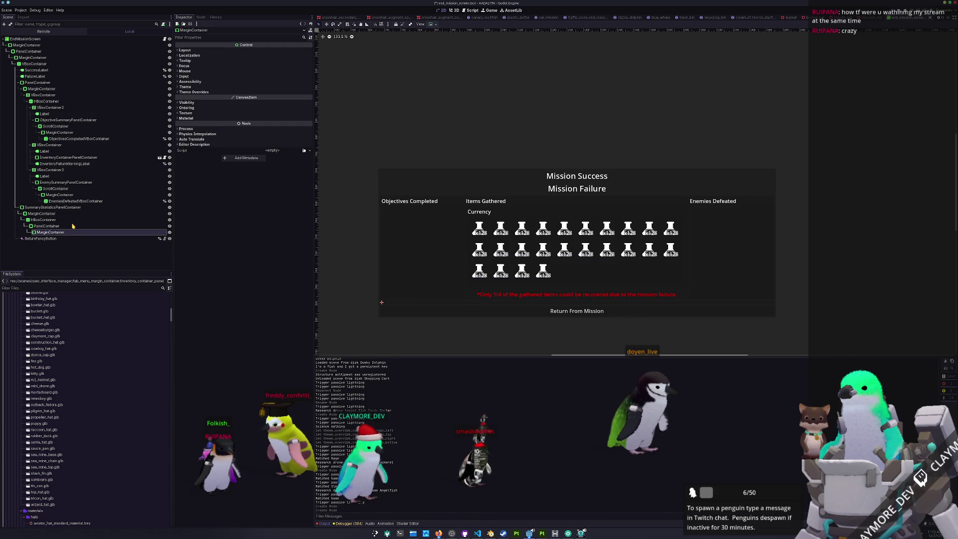
{"action": "key", "text": "ctrl+a"}
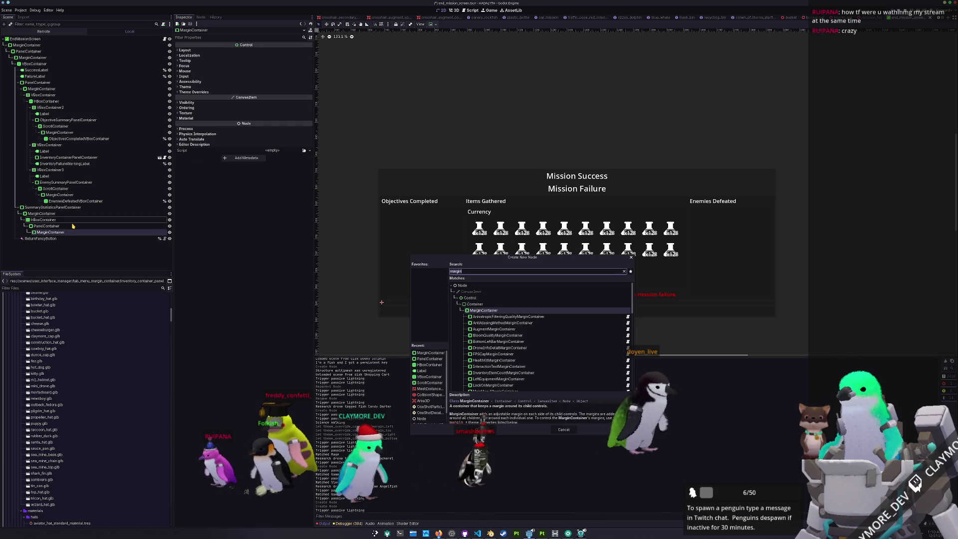
{"action": "type", "text": "panelcon"}
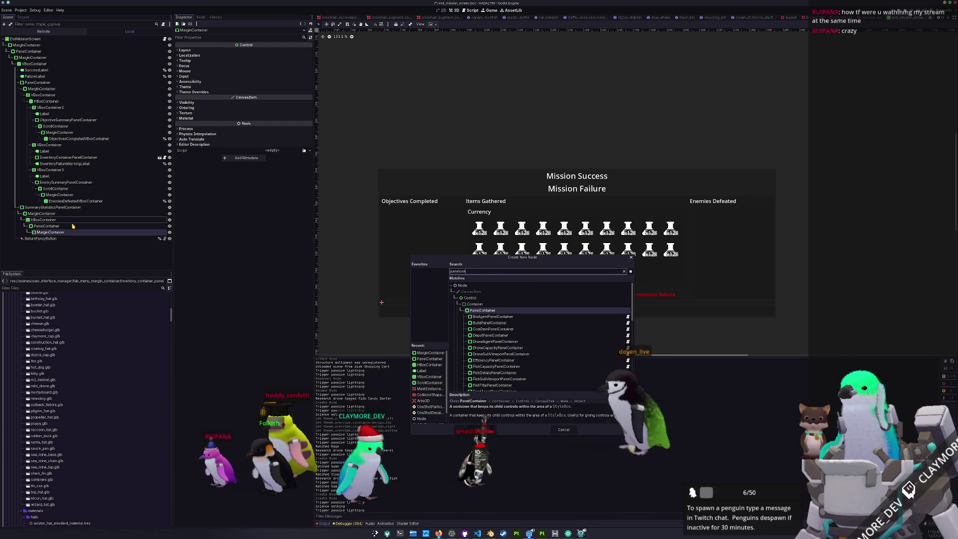
{"action": "key", "text": "Return"}
{"action": "type", "text": "margin"}
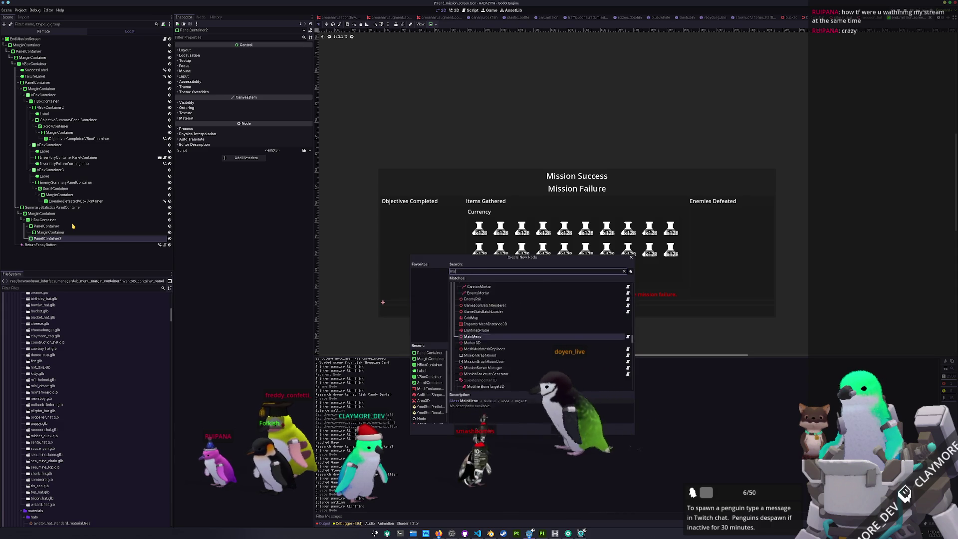
{"action": "key", "text": "Return"}
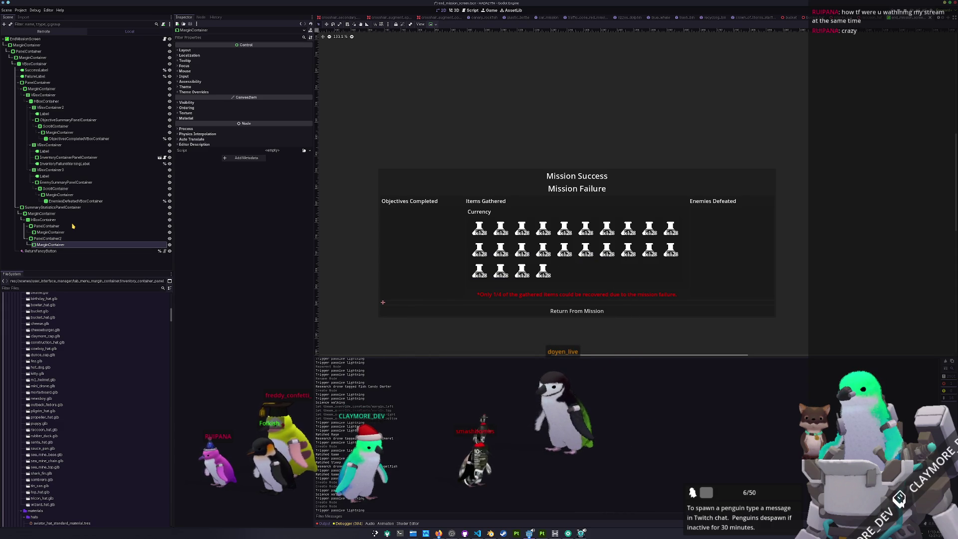
Step: Give the second panel's MarginContainer 5 px margins on all sides
{"action": "left_click", "coordinate": [189, 92]}
{"action": "left_click", "coordinate": [190, 97]}
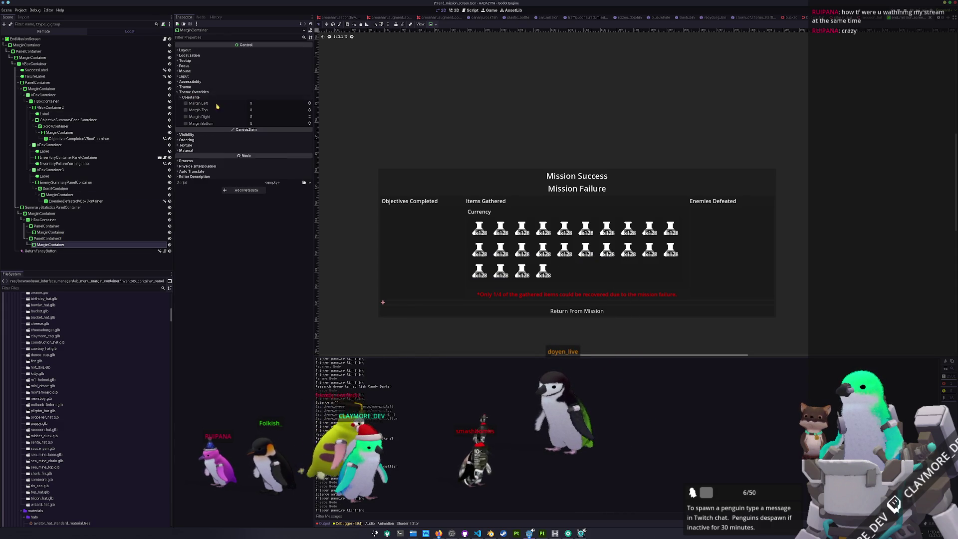
{"action": "type", "text": "5"}
{"action": "left_click", "coordinate": [254, 110]}
{"action": "type", "text": "5"}
{"action": "left_click", "coordinate": [254, 117]}
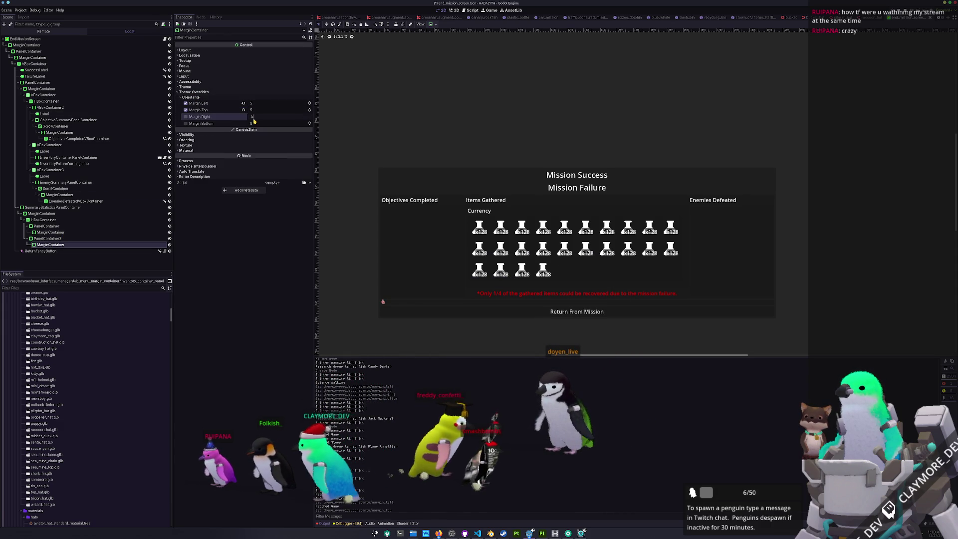
{"action": "type", "text": "5"}
{"action": "left_click", "coordinate": [255, 124]}
{"action": "key", "text": "Return"}
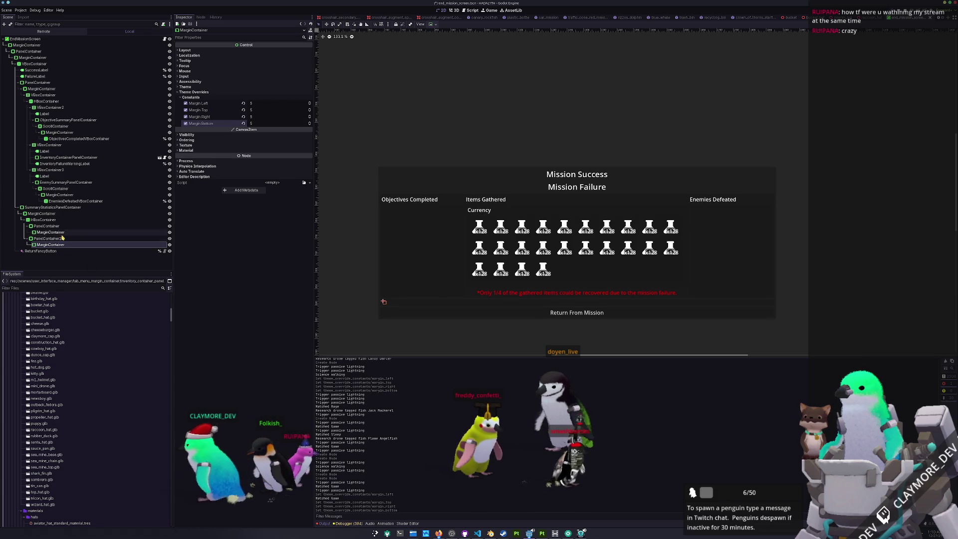
Step: Rename the two panels TotalXPPanelContainer and TimeTakenPanelContainer
{"action": "left_click", "coordinate": [64, 226]}
{"action": "left_click", "coordinate": [65, 226]}
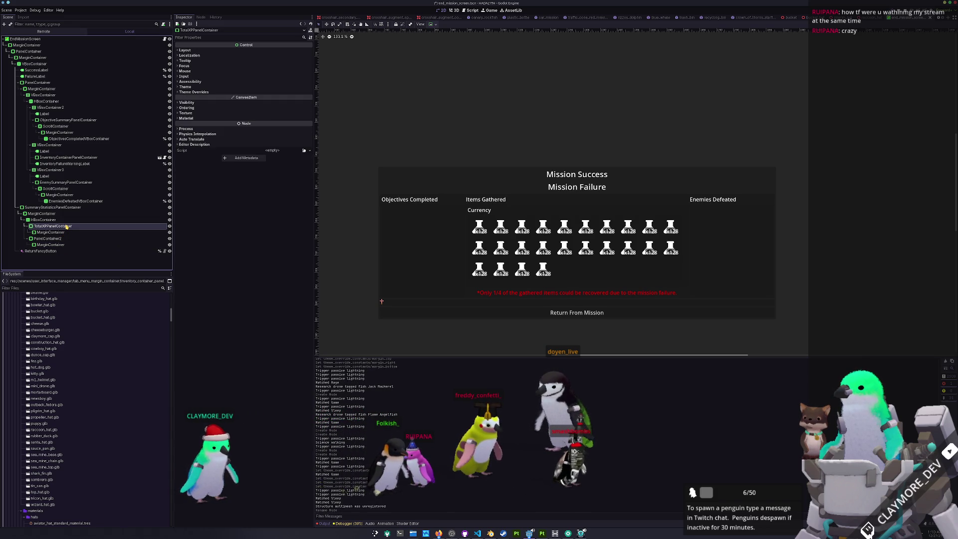
{"action": "key", "text": "Down"}
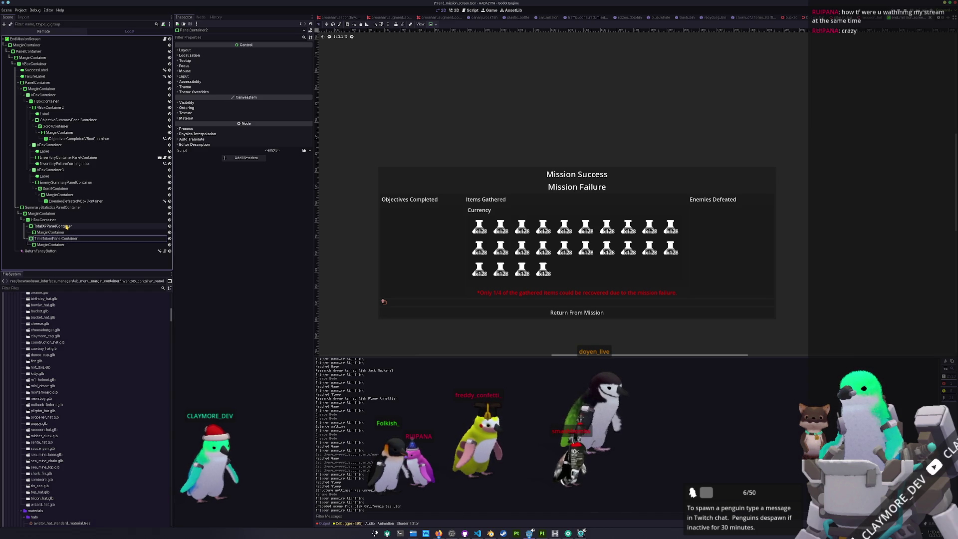
{"action": "key", "text": "Return"}
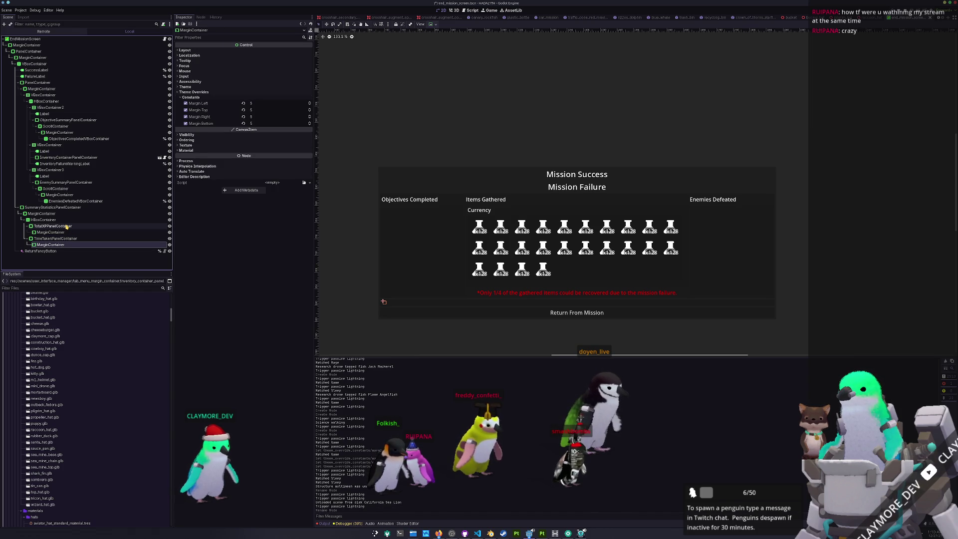
Step: Set the stats row HBoxContainer's alignment to Center
{"action": "left_click", "coordinate": [65, 220]}
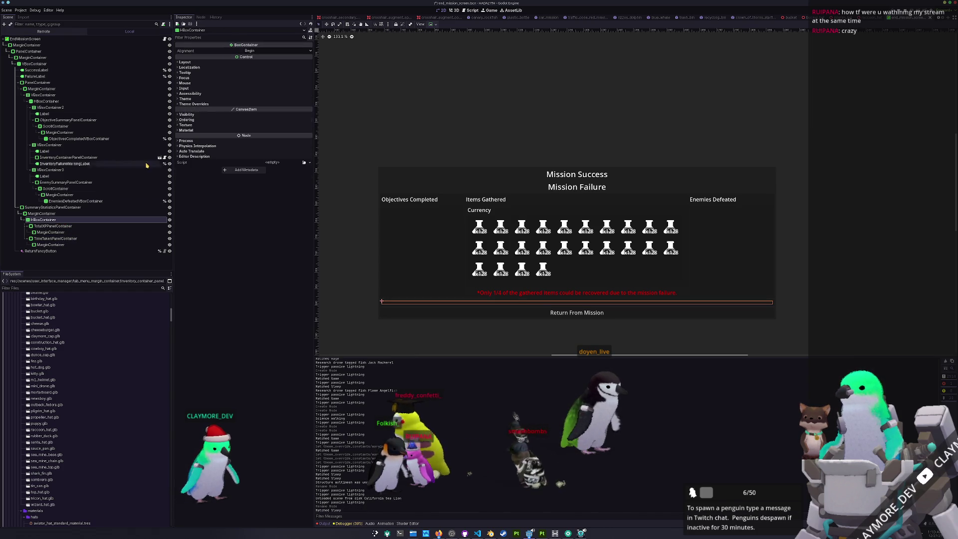
{"action": "left_click", "coordinate": [250, 51]}
{"action": "left_click", "coordinate": [251, 59]}
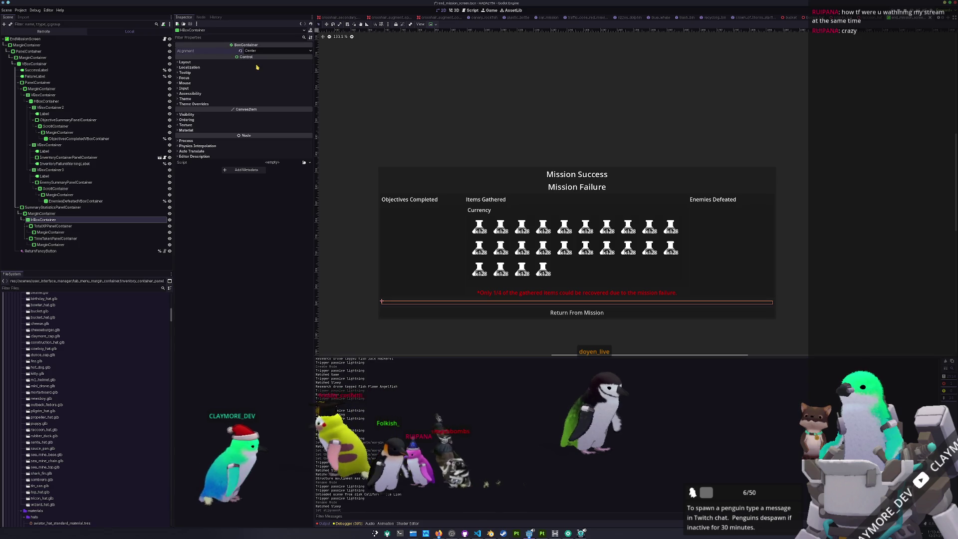
Step: Add a Label inside the XP panel's MarginContainer
{"action": "left_click", "coordinate": [49, 232]}
{"action": "right_click", "coordinate": [53, 232]}
{"action": "left_click", "coordinate": [86, 242]}
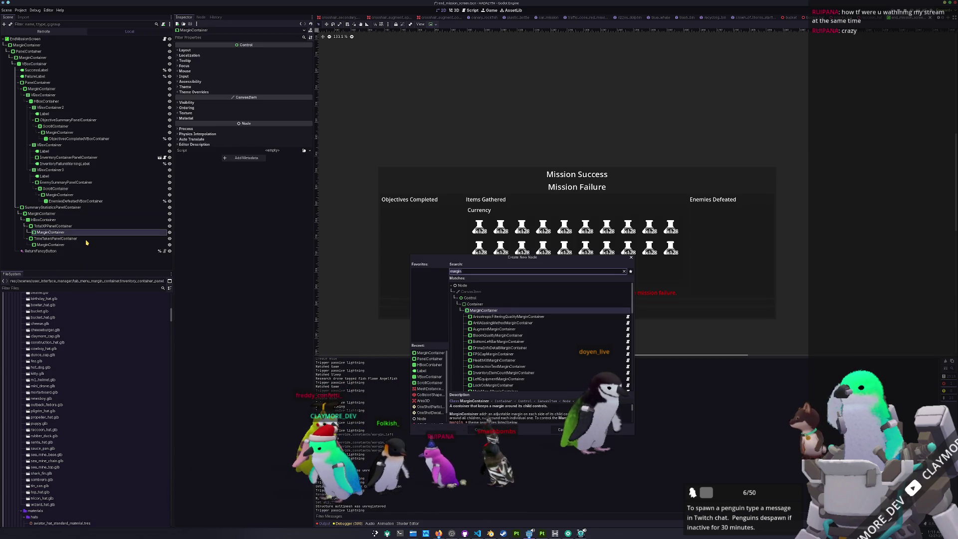
{"action": "type", "text": "label"}
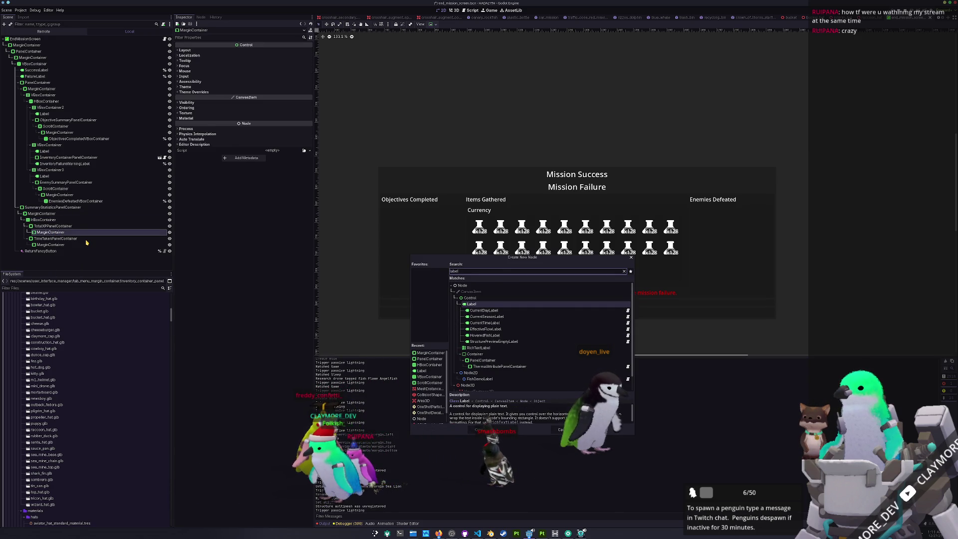
{"action": "key", "text": "Return"}
Step: Add an HBoxContainer inside the time panel's MarginContainer
{"action": "right_click", "coordinate": [52, 251]}
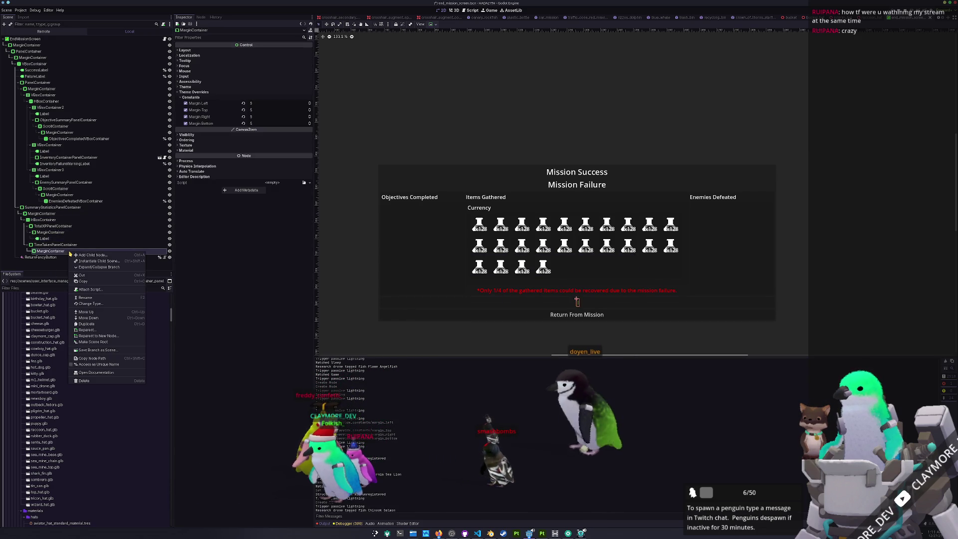
{"action": "left_click", "coordinate": [93, 255]}
{"action": "type", "text": "hbox"}
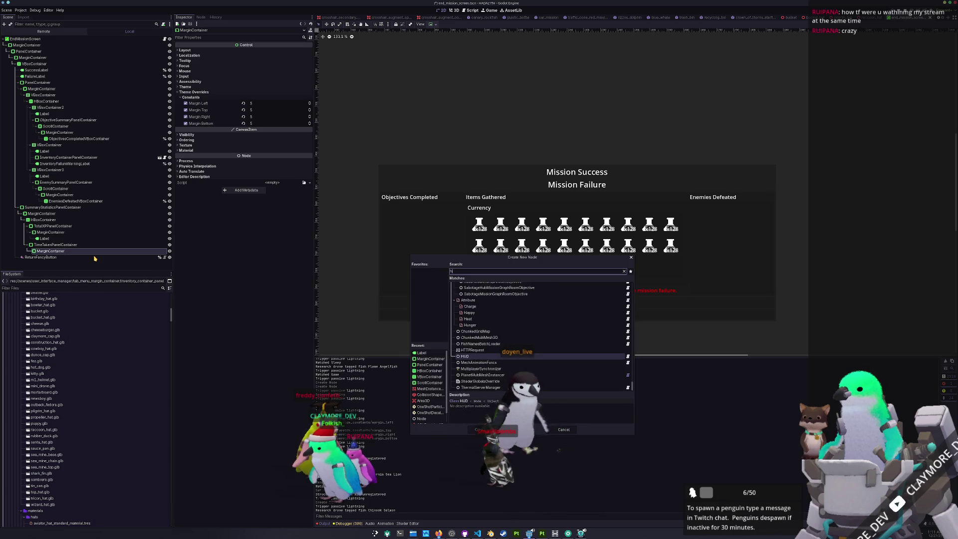
{"action": "key", "text": "Return"}
Step: Fill the time row with a TextureRect icon and a Label placed beside it
{"action": "key", "text": "ctrl+a"}
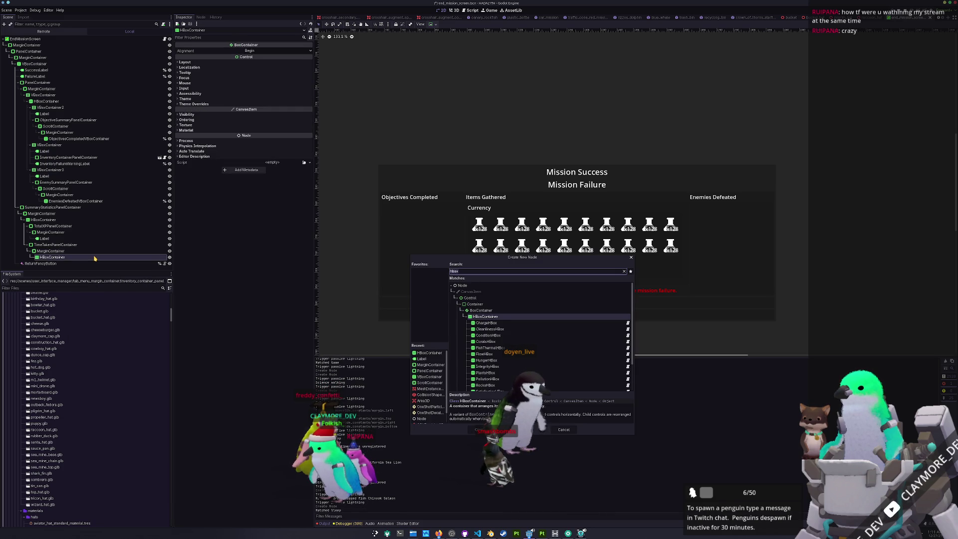
{"action": "type", "text": "label"}
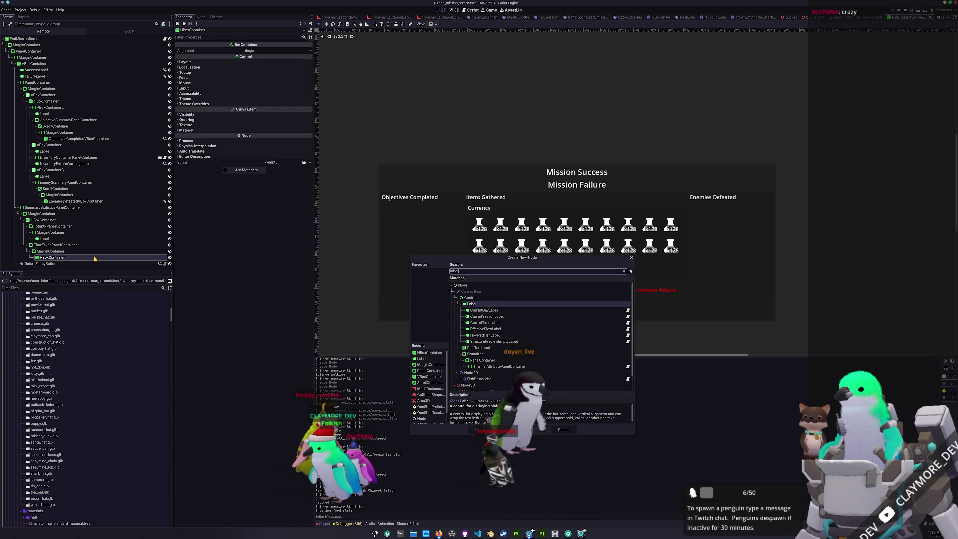
{"action": "key", "text": "ctrl+a"}
{"action": "type", "text": "texture"}
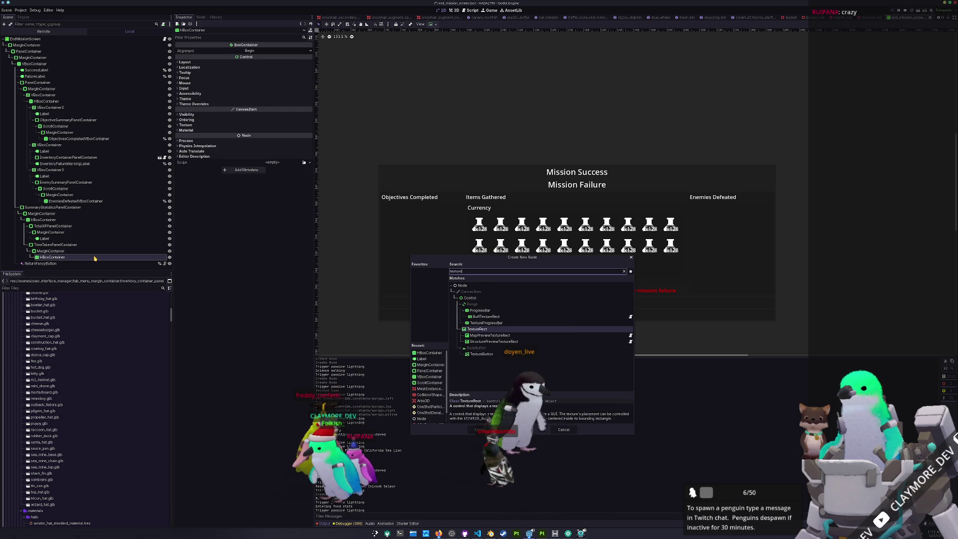
{"action": "key", "text": "Return"}
{"action": "key", "text": "ctrl+a"}
{"action": "type", "text": "label"}
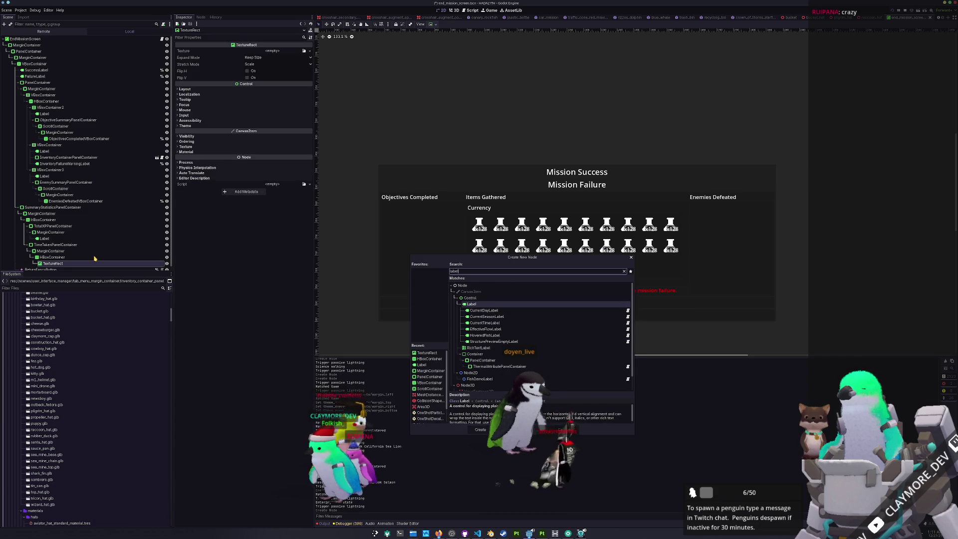
{"action": "key", "text": "Return"}
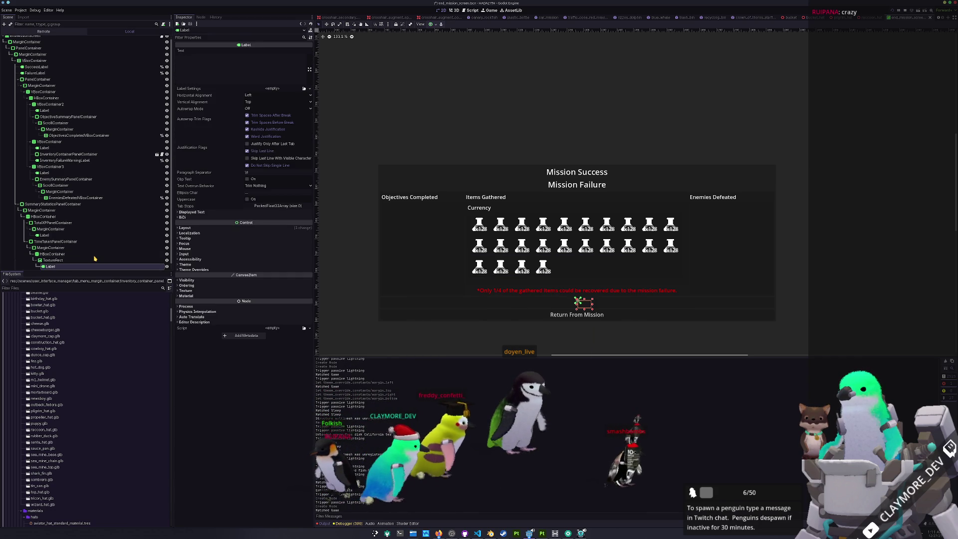
{"action": "left_click_drag", "start_coordinate": [50, 266], "coordinate": [58, 249]}
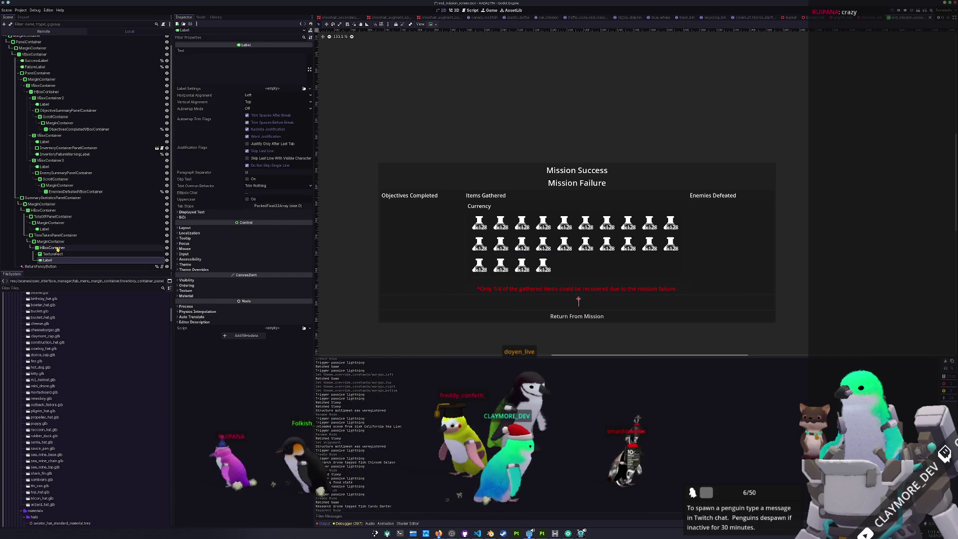
{"action": "left_click", "coordinate": [53, 254]}
Step: Quick Load faster.svg as the TextureRect's Texture
{"action": "left_click", "coordinate": [304, 51]}
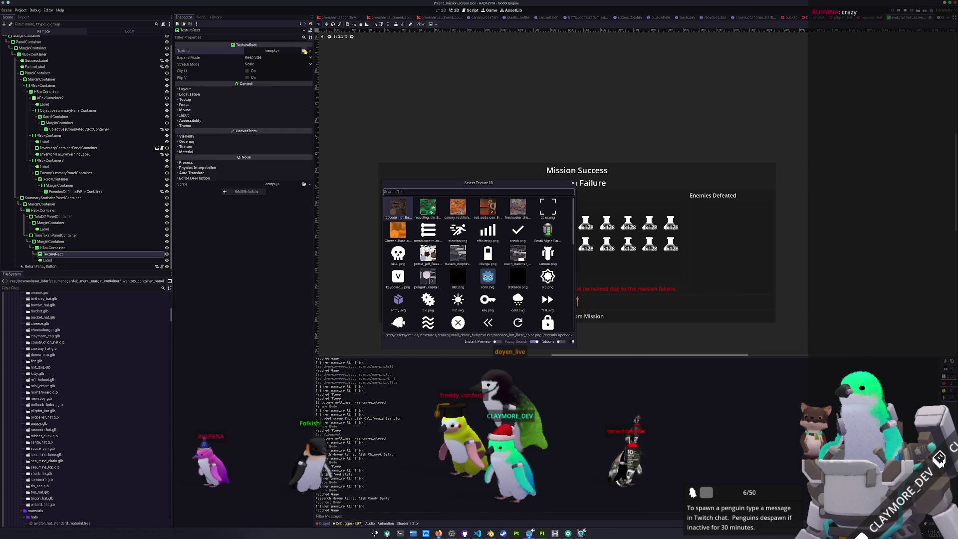
{"action": "scroll", "coordinate": [477, 258], "scroll_direction": "down", "scroll_amount": 5}
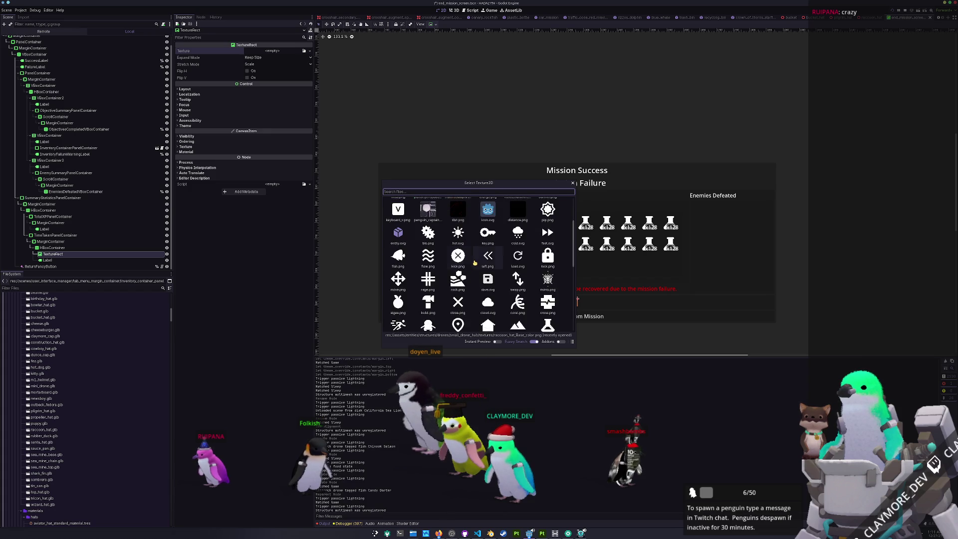
{"action": "scroll", "coordinate": [477, 258], "scroll_direction": "down", "scroll_amount": 3}
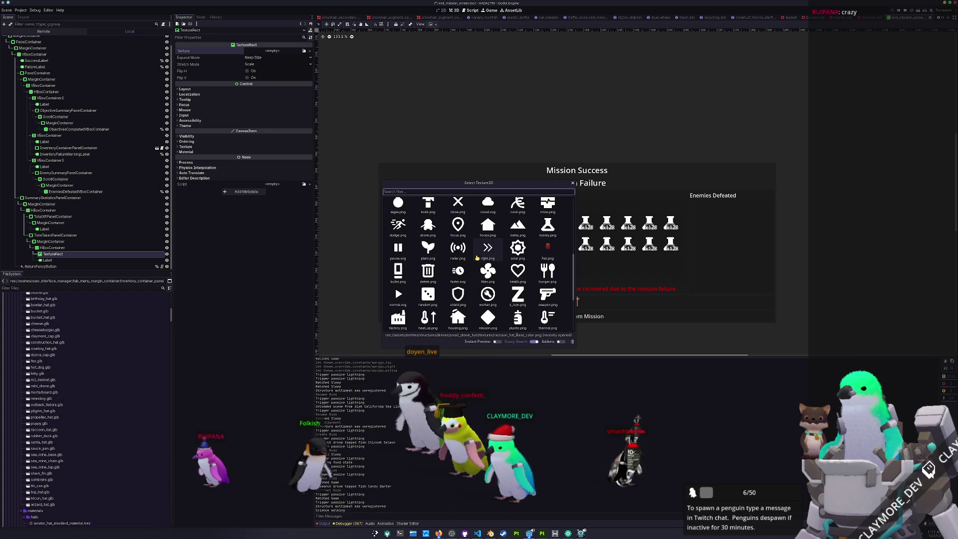
{"action": "scroll", "coordinate": [479, 268], "scroll_direction": "down", "scroll_amount": 3}
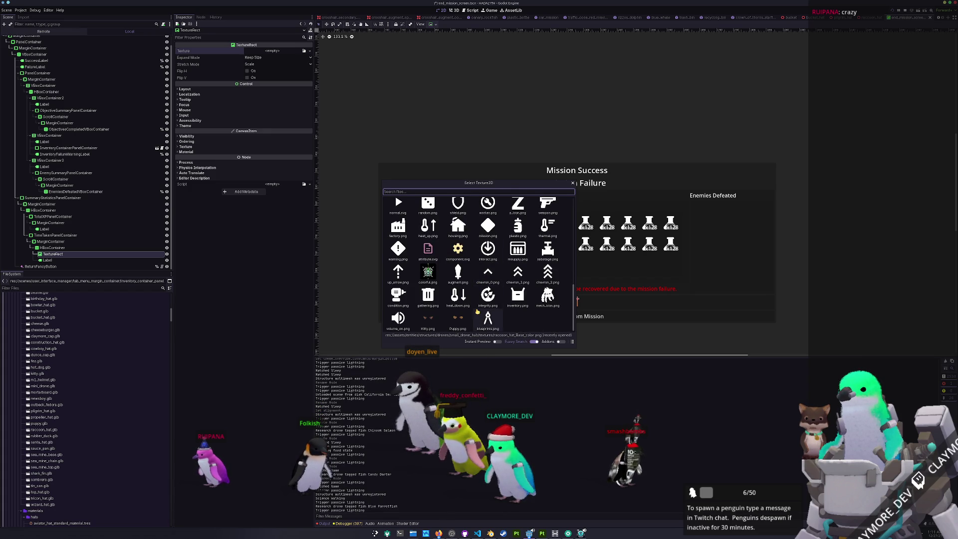
{"action": "scroll", "coordinate": [479, 318], "scroll_direction": "up", "scroll_amount": 7}
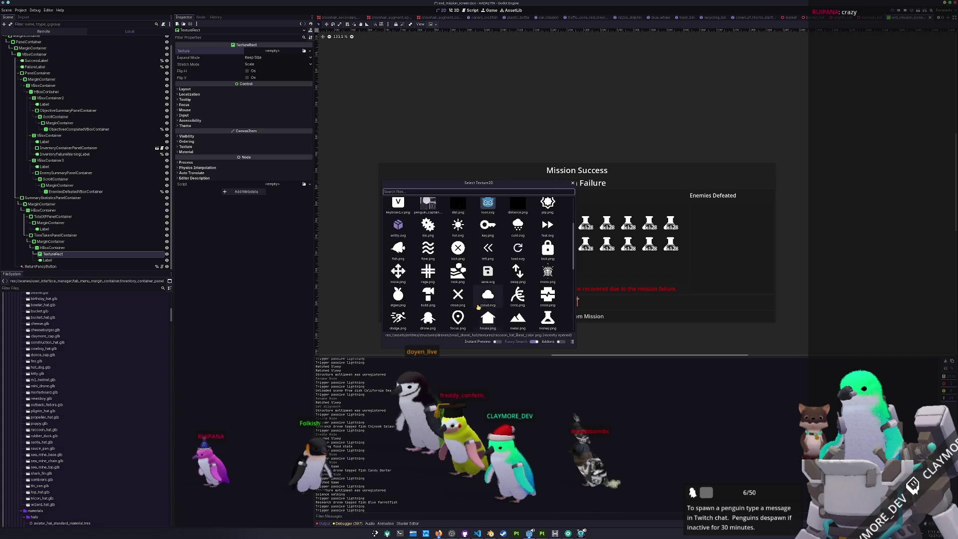
{"action": "type", "text": "fastest"}
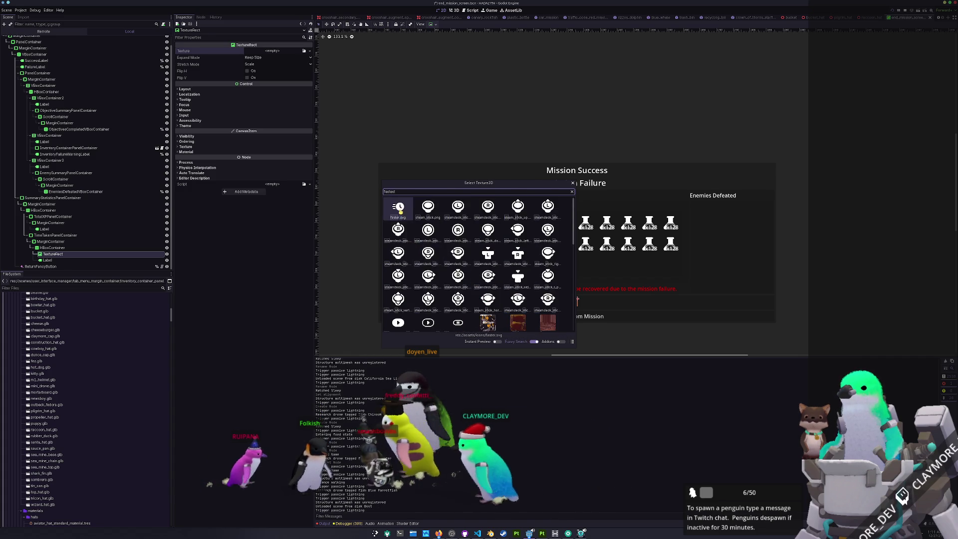
{"action": "key", "text": "Return"}
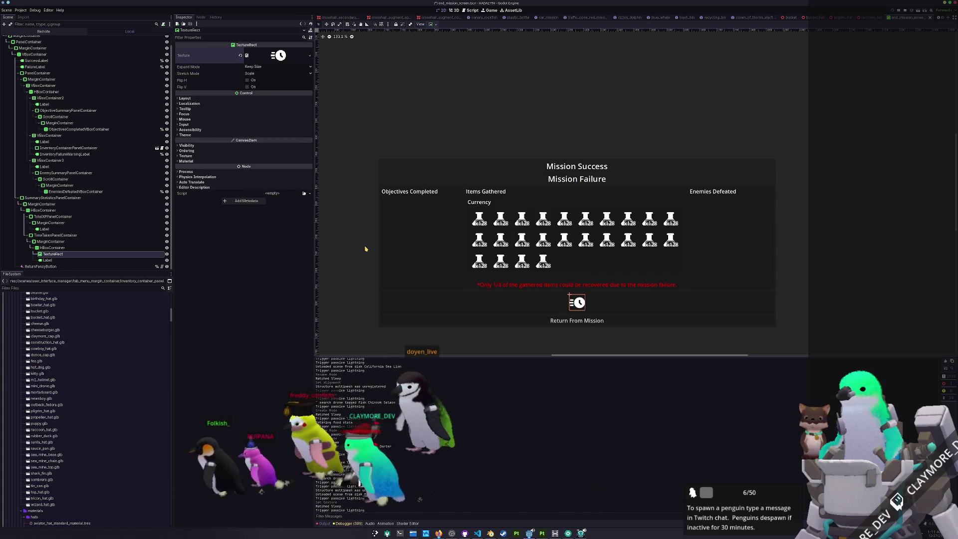
Step: Set the icon's Stretch Mode to Keep Aspect Centered and Expand Mode to Fit Width Proportional
{"action": "left_click", "coordinate": [254, 73]}
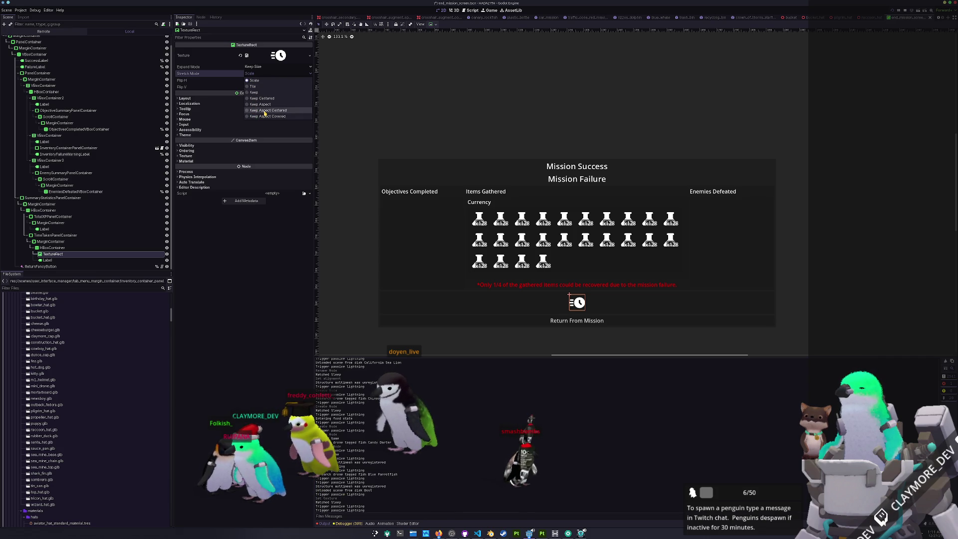
{"action": "left_click", "coordinate": [265, 110]}
{"action": "left_click", "coordinate": [261, 67]}
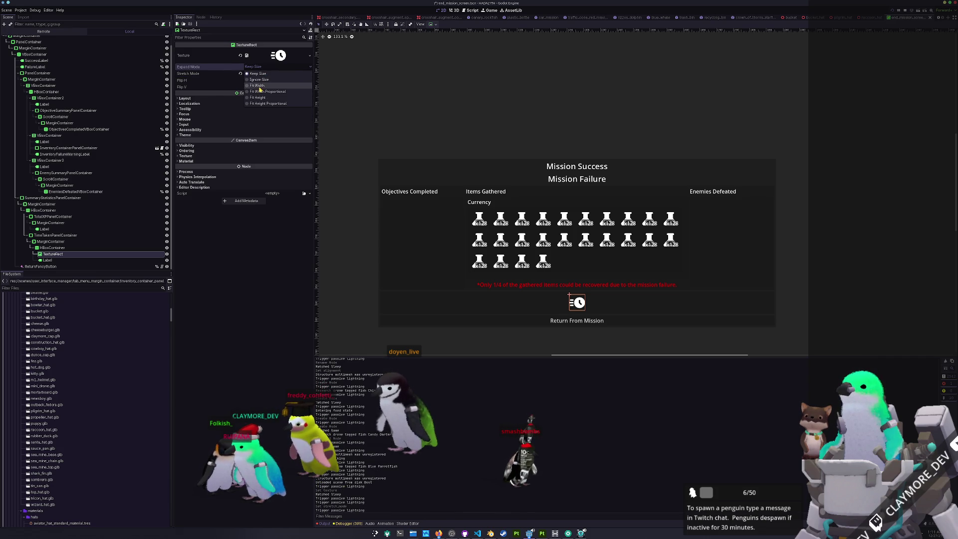
{"action": "left_click", "coordinate": [266, 91]}
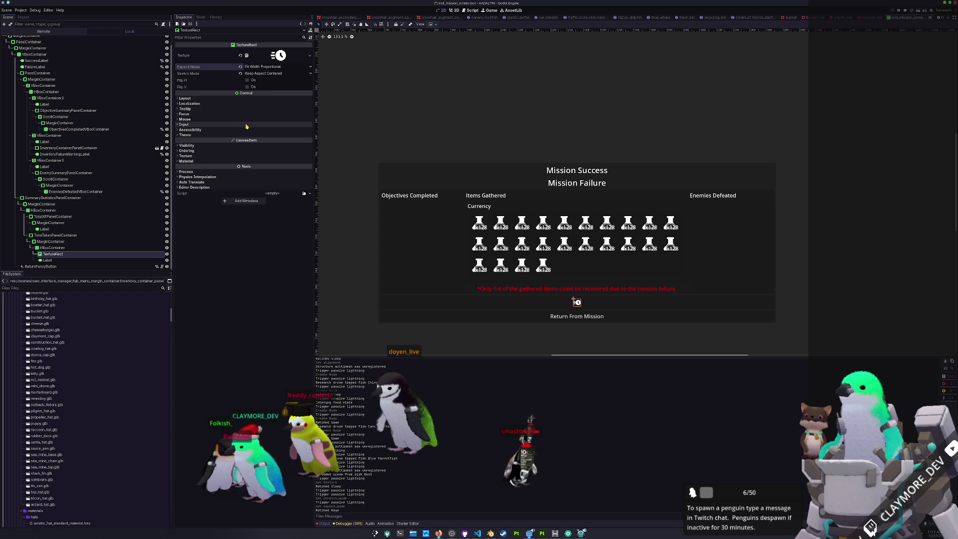
Step: Give the icon a Custom Minimum Size of 50 x 50
{"action": "left_click", "coordinate": [244, 99]}
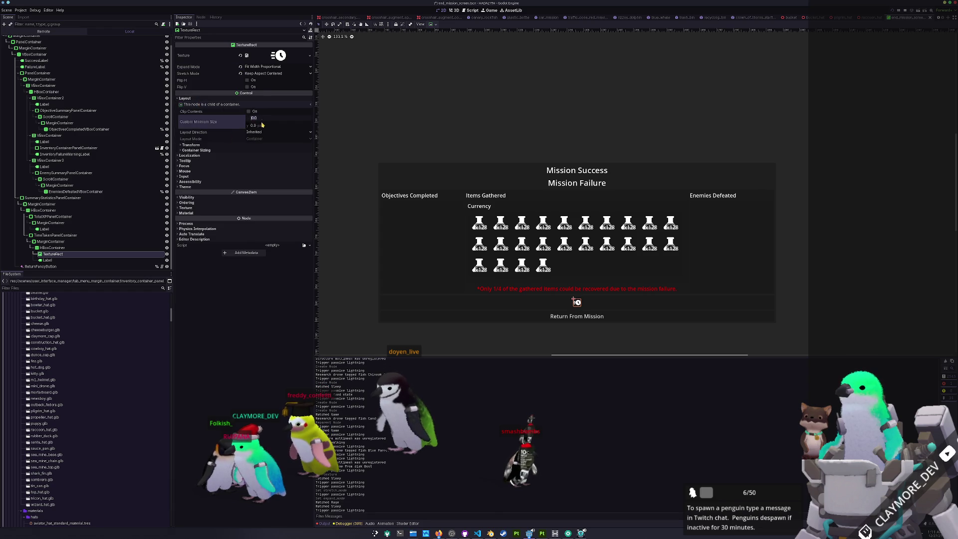
{"action": "type", "text": "50"}
{"action": "key", "text": "Return"}
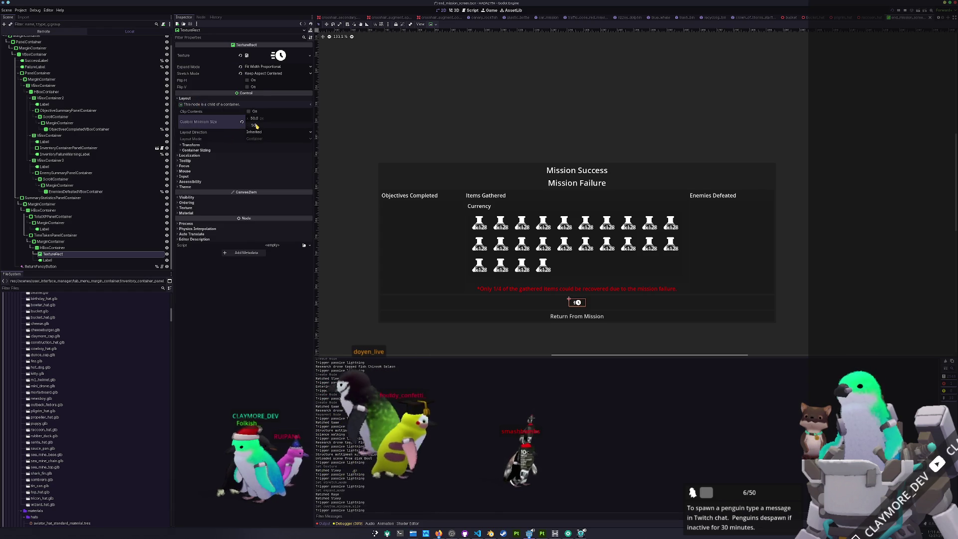
{"action": "key", "text": "Return"}
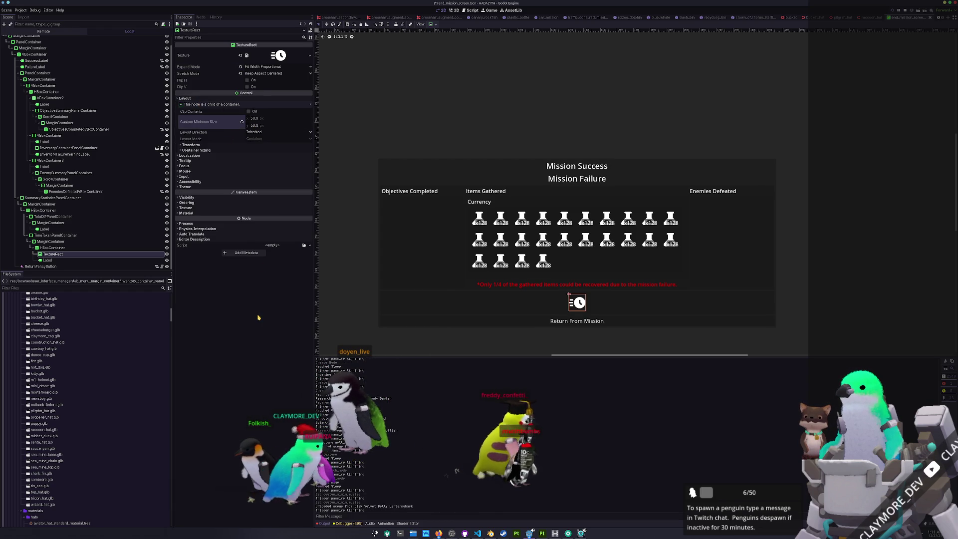
Step: Check the time row's nodes and select the time Label beside the icon
{"action": "left_click", "coordinate": [55, 260]}
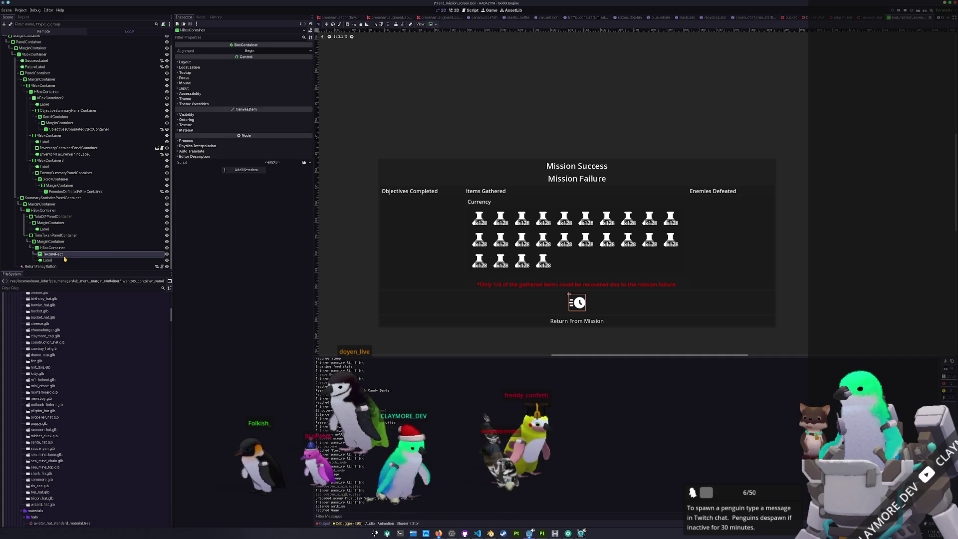
{"action": "left_click", "coordinate": [53, 254]}
{"action": "left_click", "coordinate": [48, 260]}
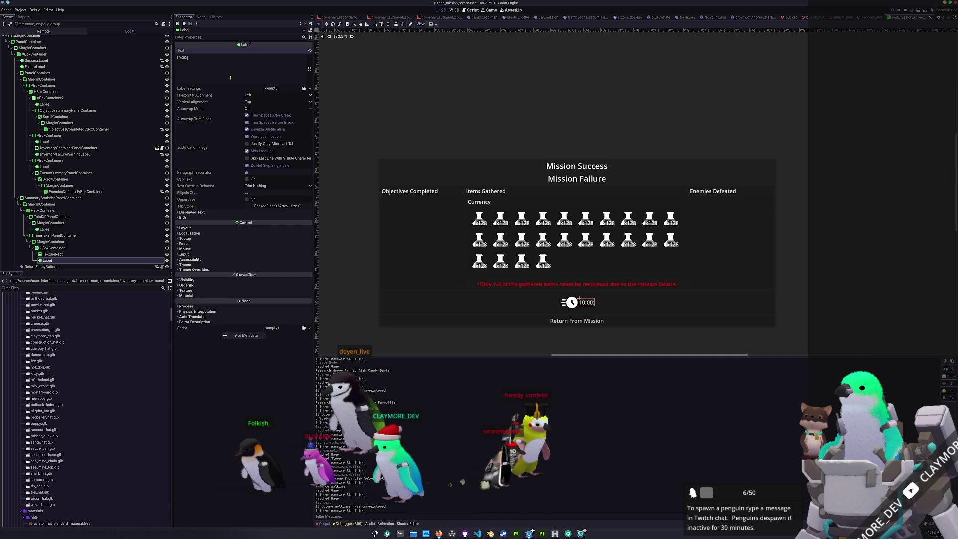
Step: Inspect the timer label, its margin container, clock row and the Time Taken panel in the scene
{"action": "left_click", "coordinate": [351, 209]}
{"action": "left_click", "coordinate": [619, 291]}
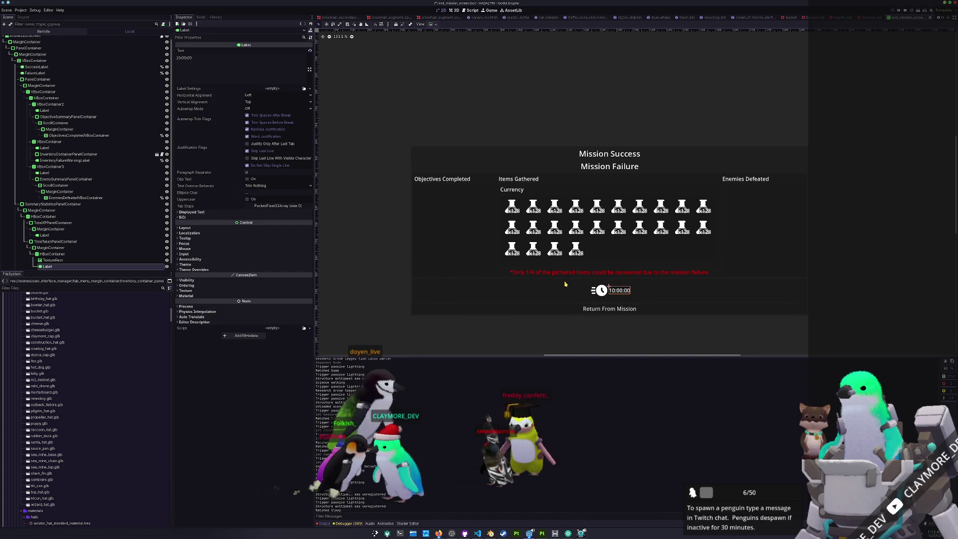
{"action": "left_click", "coordinate": [590, 282]}
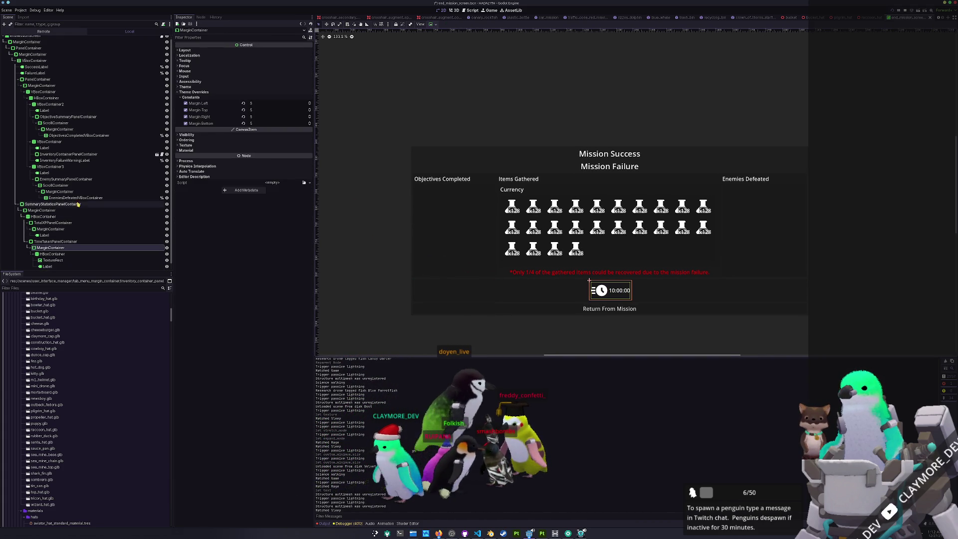
{"action": "scroll", "coordinate": [60, 249], "scroll_direction": "down", "scroll_amount": 1}
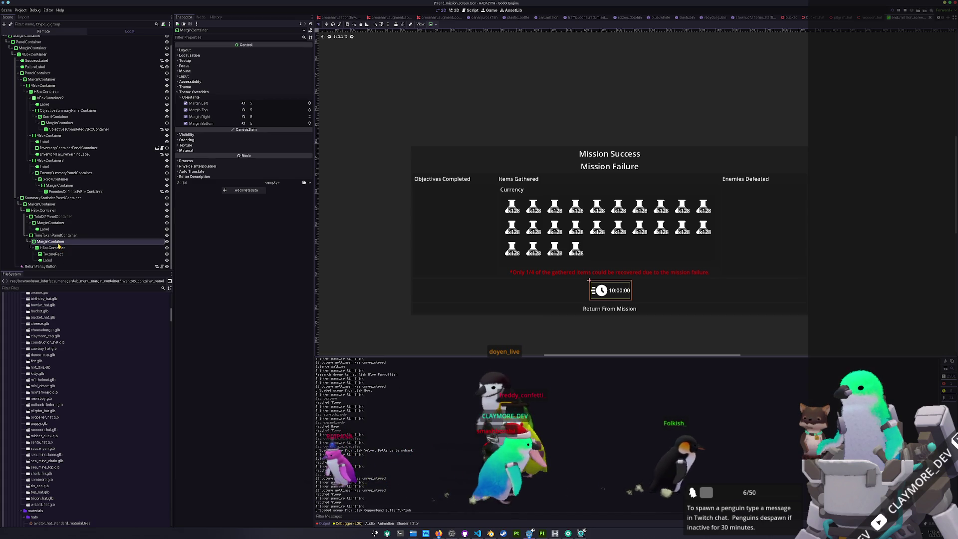
{"action": "left_click", "coordinate": [59, 247]}
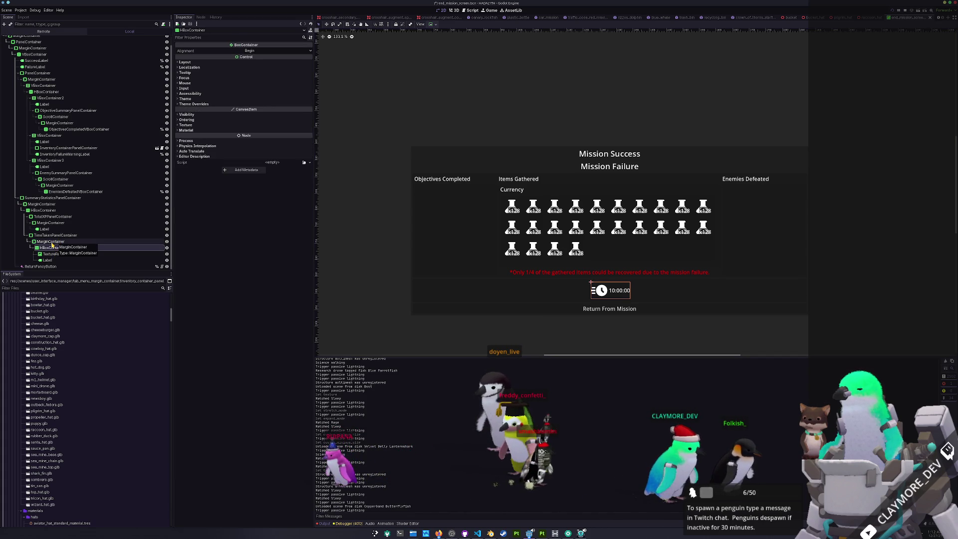
{"action": "left_click", "coordinate": [52, 241]}
{"action": "left_click", "coordinate": [53, 236]}
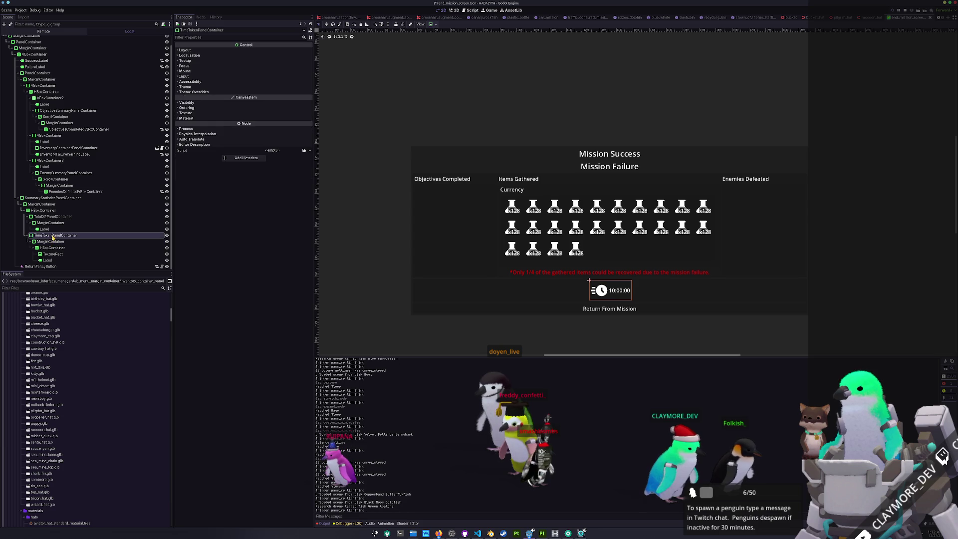
Step: Start adding a child node to the Time Taken panel's MarginContainer
{"action": "left_click", "coordinate": [44, 241]}
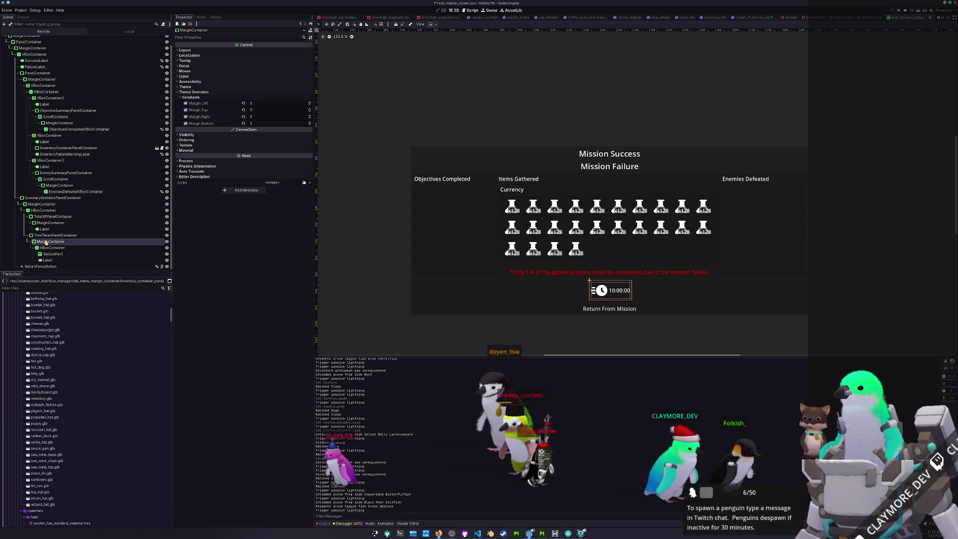
{"action": "right_click", "coordinate": [45, 242]}
{"action": "left_click", "coordinate": [70, 246]}
Step: Add a VBoxContainer holding the clock row, with a new Label placed above that row
{"action": "type", "text": "vbox"}
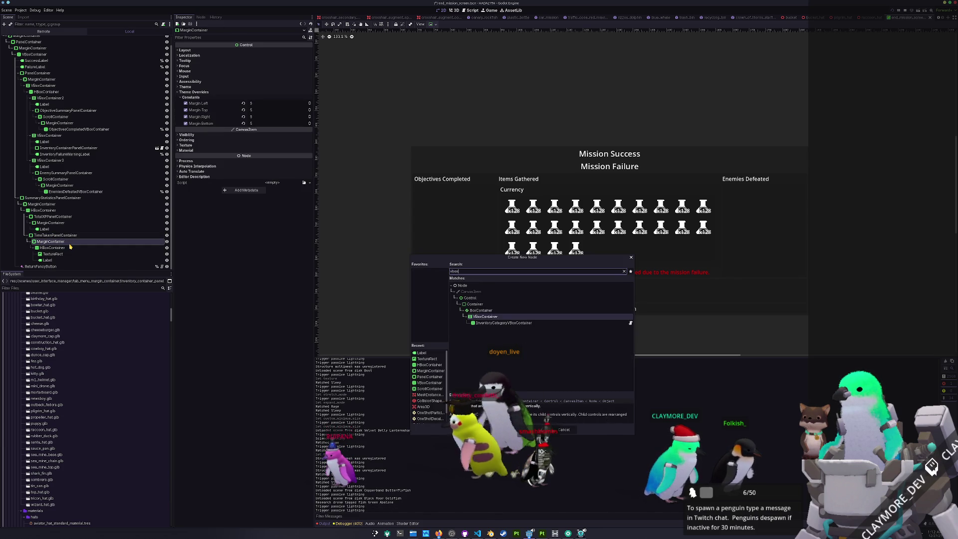
{"action": "key", "text": "Return"}
{"action": "left_click_drag", "start_coordinate": [52, 248], "coordinate": [57, 260]}
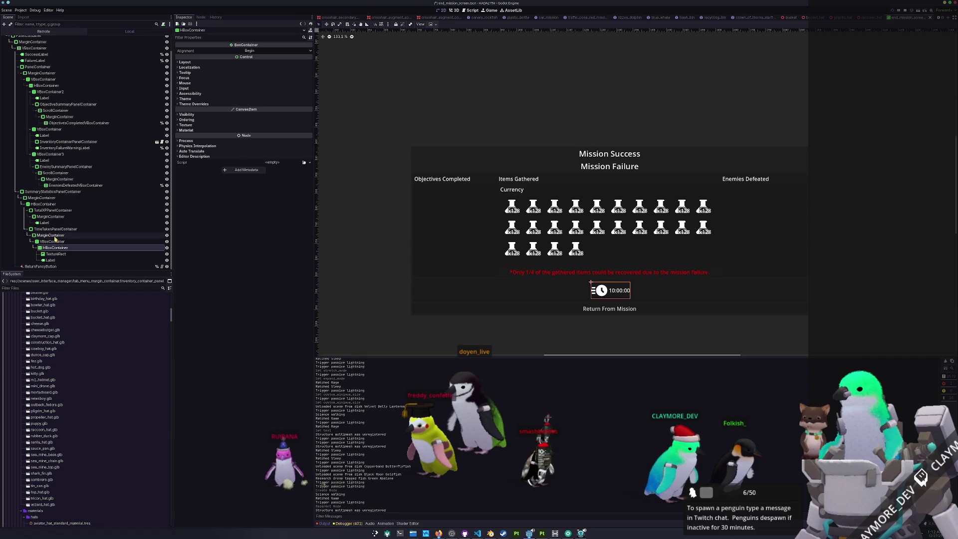
{"action": "left_click", "coordinate": [50, 235]}
{"action": "right_click", "coordinate": [60, 236]}
{"action": "left_click", "coordinate": [72, 239]}
{"action": "type", "text": "label"}
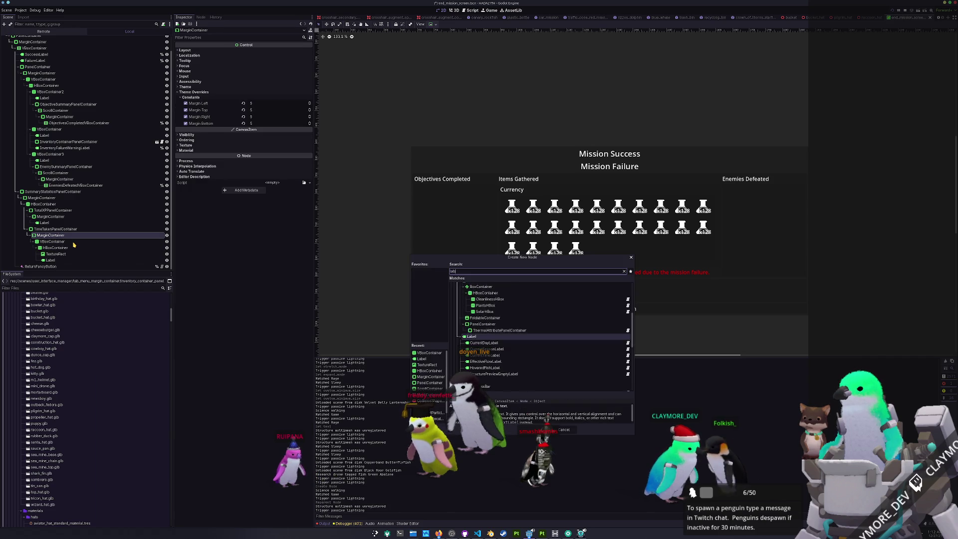
{"action": "key", "text": "Return"}
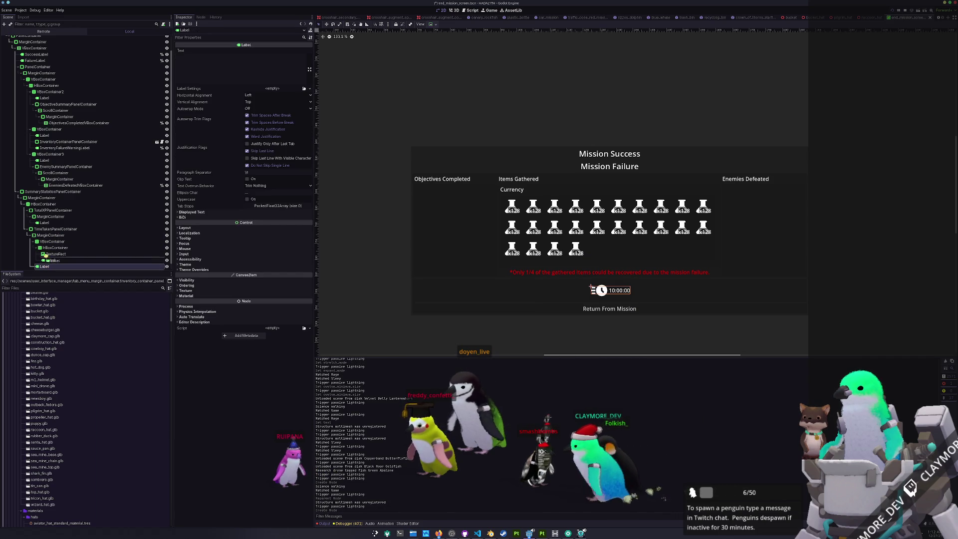
{"action": "mouse_move", "coordinate": [44, 240]}
{"action": "left_mouse_down"}
{"action": "mouse_move", "coordinate": [44, 270]}
{"action": "mouse_move", "coordinate": [54, 247]}
{"action": "mouse_move", "coordinate": [60, 252]}
{"action": "left_mouse_up"}
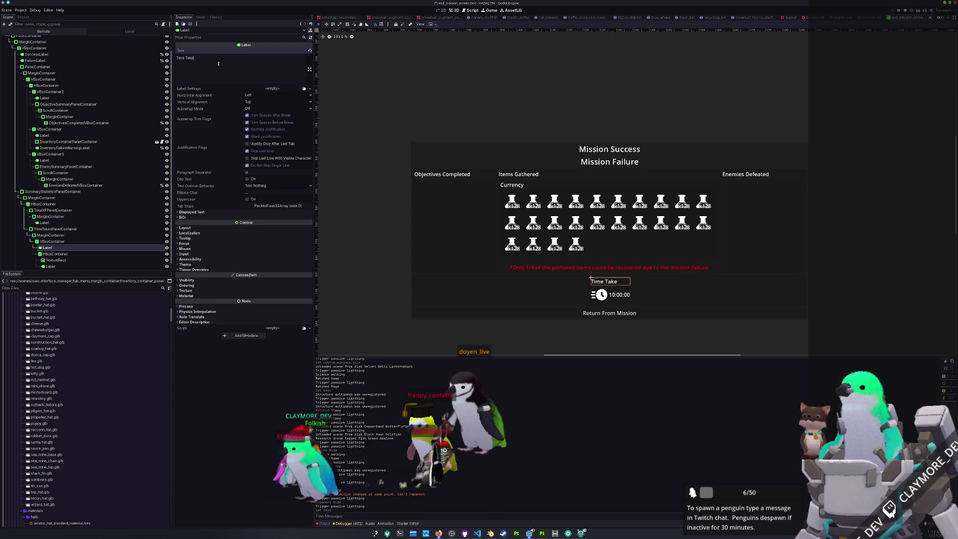
Step: Set the label's text to 'Mission Time' with Center horizontal alignment
{"action": "type", "text": "Mission Time"}
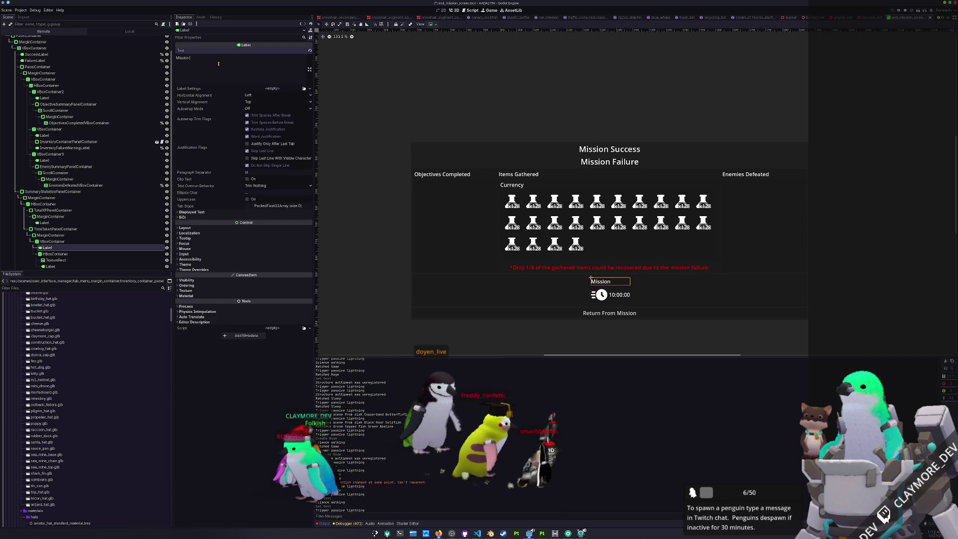
{"action": "left_click", "coordinate": [257, 95]}
{"action": "left_click", "coordinate": [255, 109]}
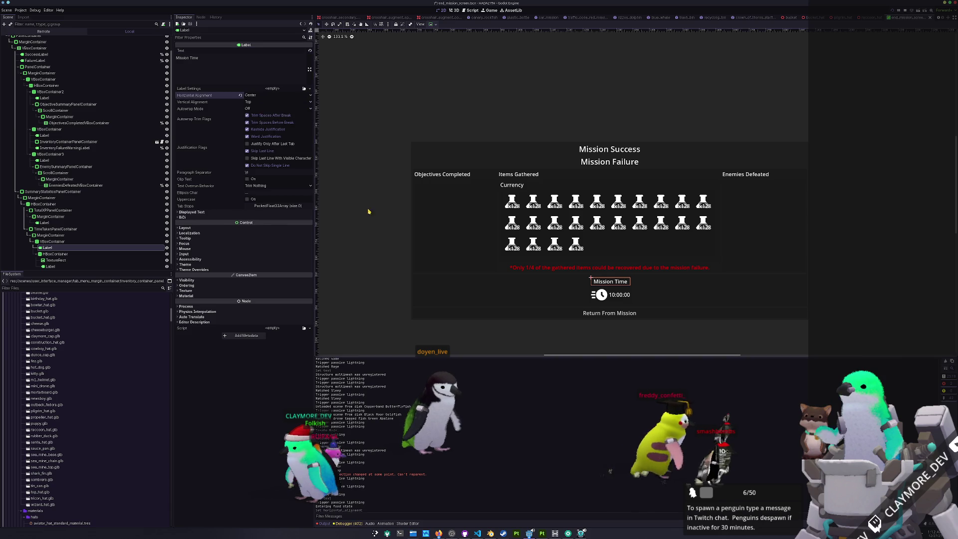
{"action": "left_click", "coordinate": [381, 274]}
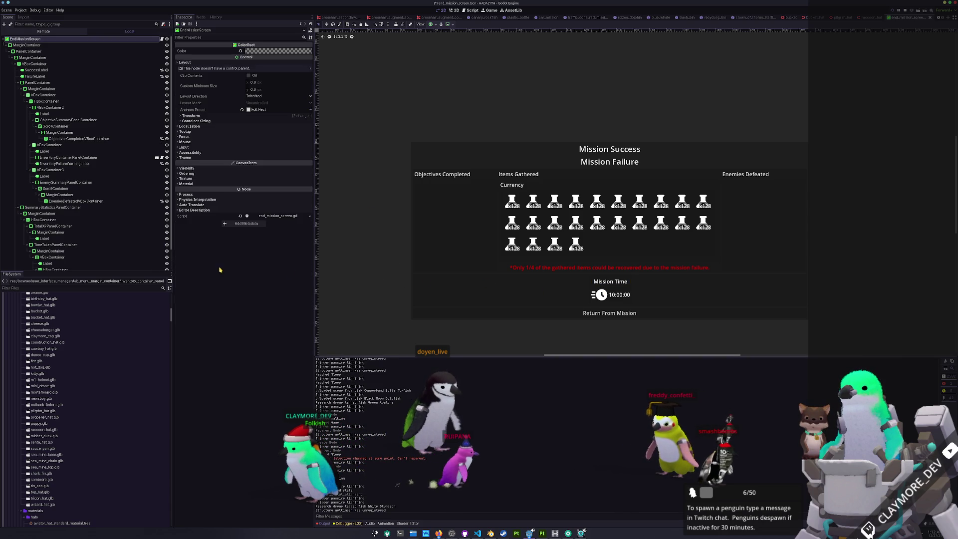
Step: Paste a copy of the Mission Time VBoxContainer block into the TotalXP MarginContainer
{"action": "left_click", "coordinate": [47, 238]}
{"action": "scroll", "coordinate": [47, 232], "scroll_direction": "down", "scroll_amount": 2}
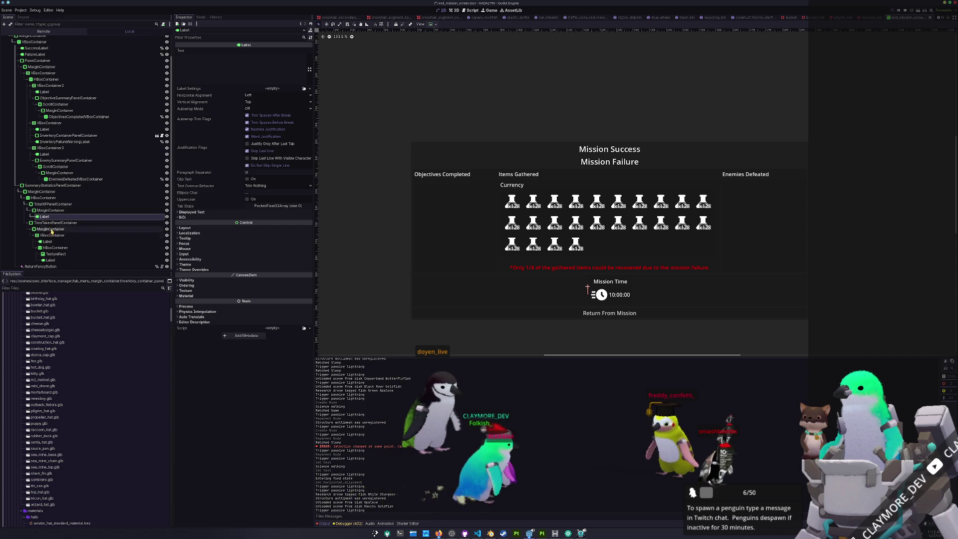
{"action": "left_click", "coordinate": [50, 260]}
{"action": "left_click", "coordinate": [53, 235], "text": "shift"}
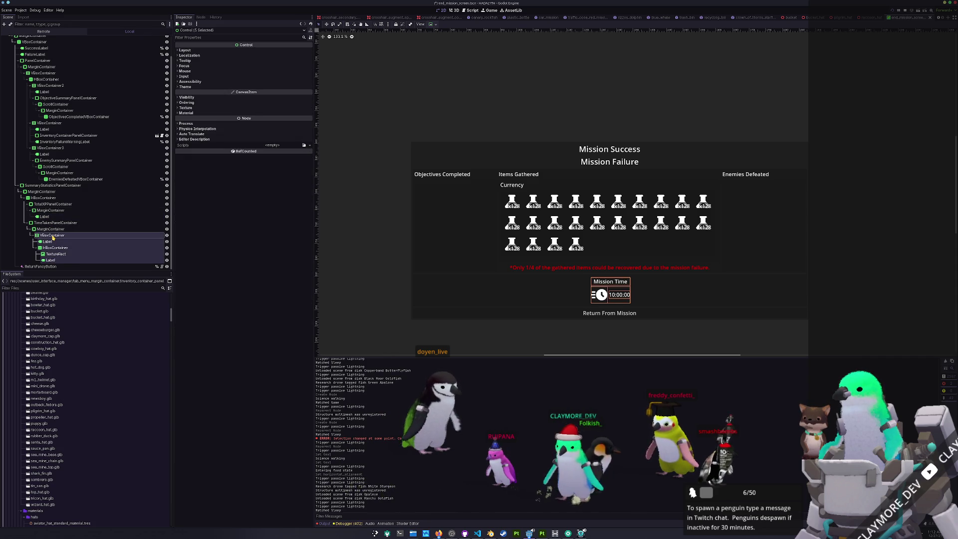
{"action": "left_click", "coordinate": [50, 210]}
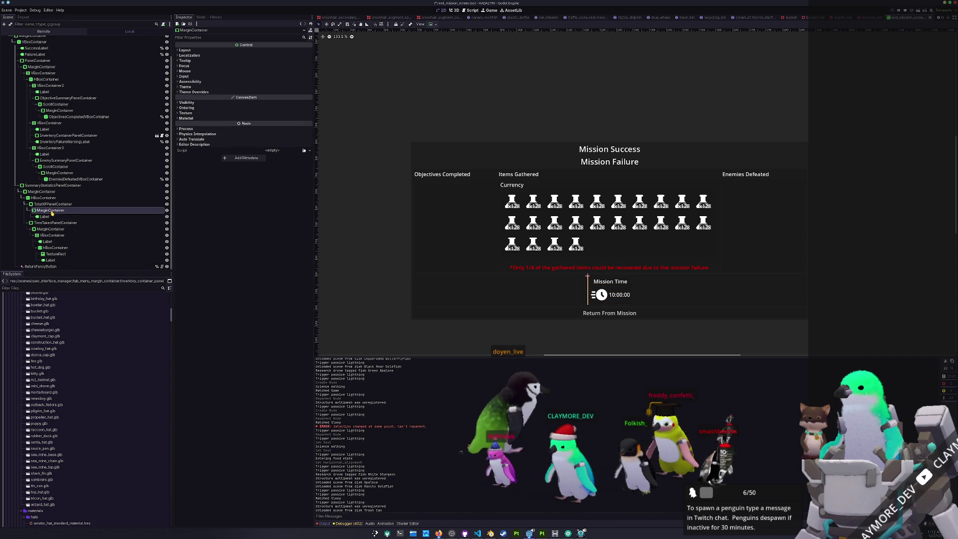
{"action": "key", "text": "ctrl+v"}
Step: Delete the TotalXP panel's old Label and confirm the deletion
{"action": "left_click", "coordinate": [49, 218]}
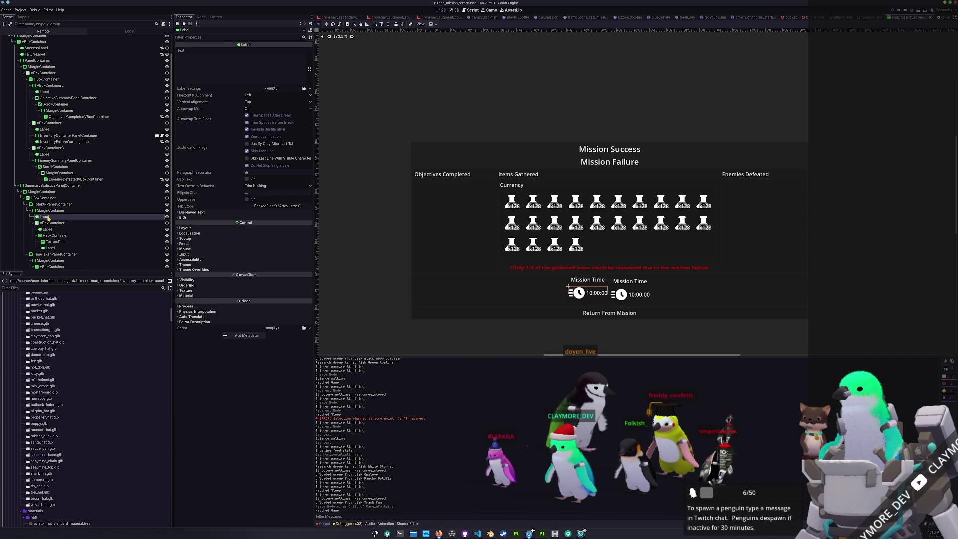
{"action": "key", "text": "Delete"}
{"action": "left_click", "coordinate": [468, 272]}
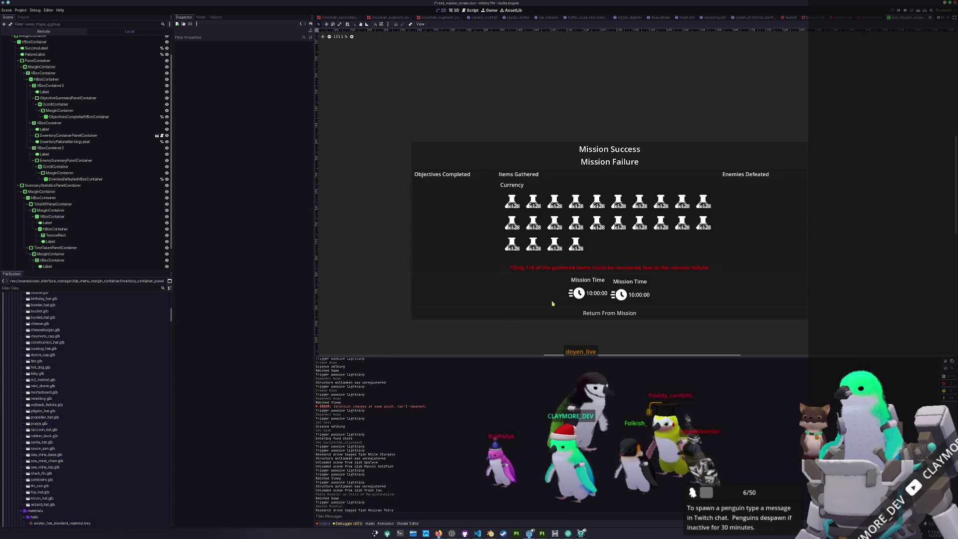
{"action": "scroll", "coordinate": [575, 302], "scroll_direction": "up", "scroll_amount": 2}
{"action": "left_click", "coordinate": [566, 296]}
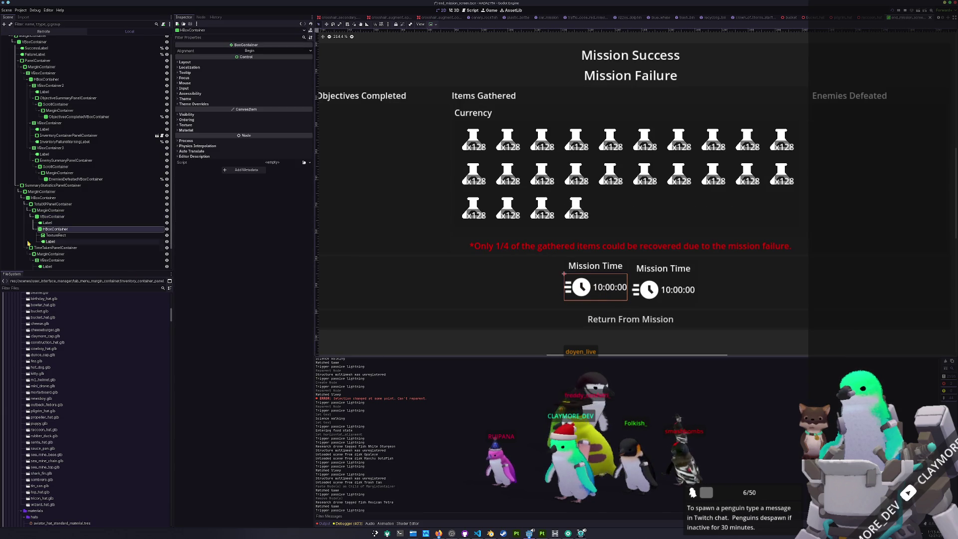
Step: Compare the Time Taken and TotalXP panels' margin containers and vertical boxes in the scene
{"action": "left_click", "coordinate": [46, 248]}
{"action": "left_click", "coordinate": [43, 180]}
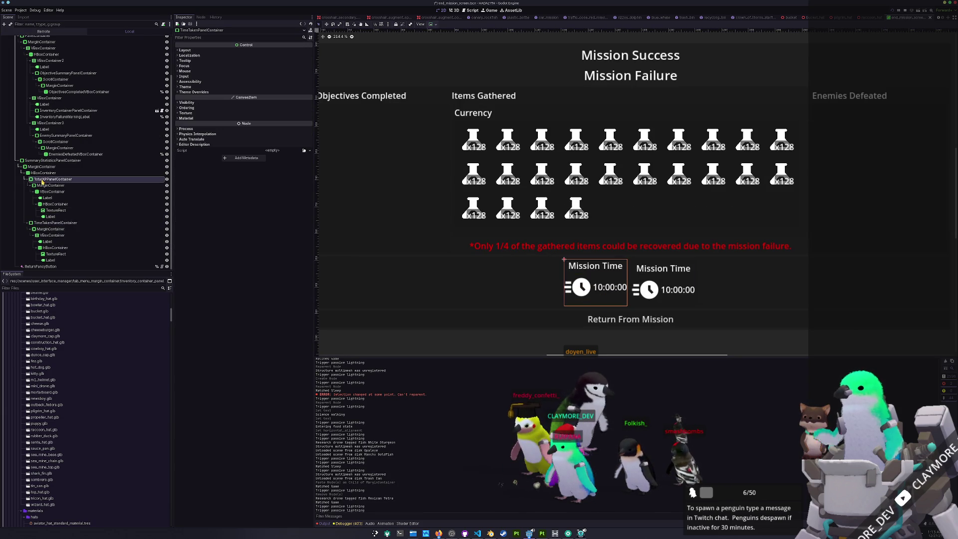
{"action": "left_click_drag", "start_coordinate": [41, 223], "coordinate": [45, 188]}
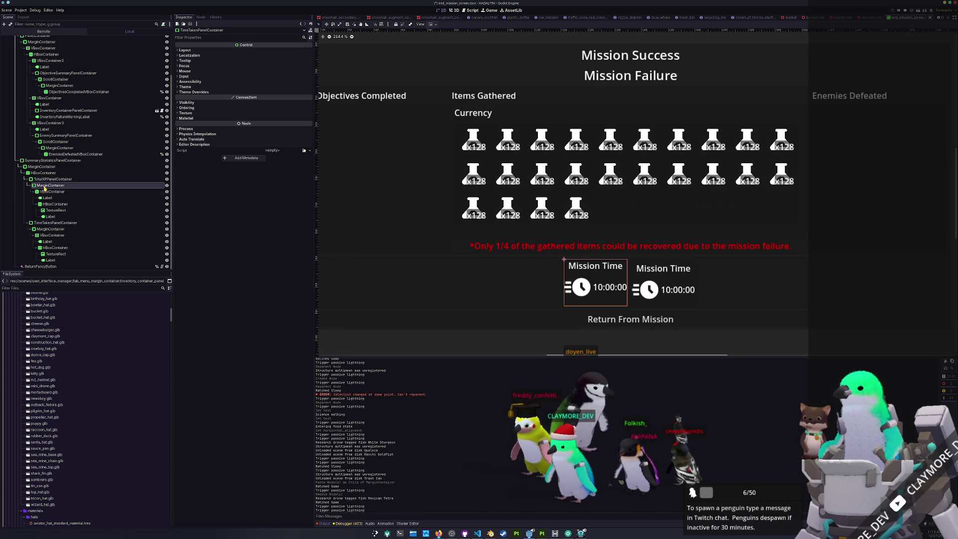
{"action": "left_click", "coordinate": [46, 229]}
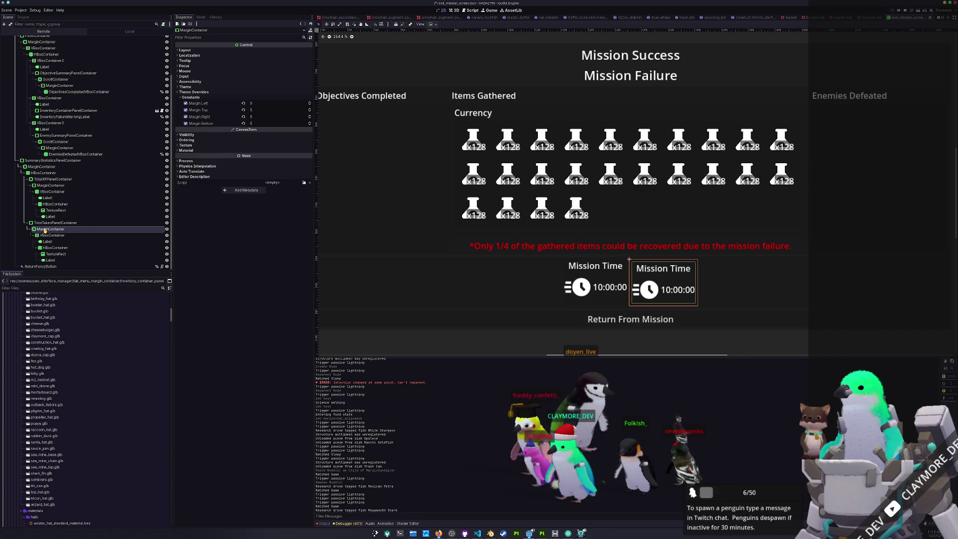
{"action": "left_click", "coordinate": [43, 236]}
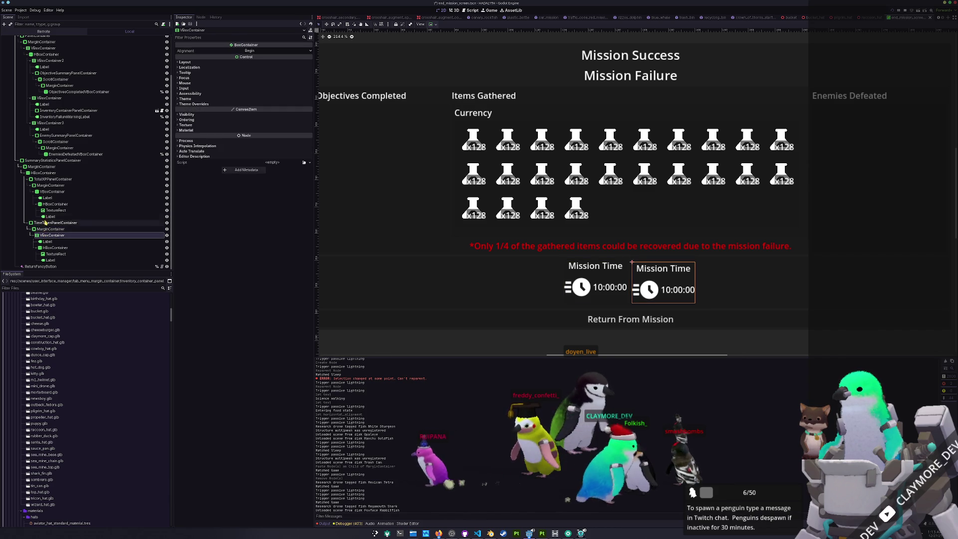
{"action": "left_click", "coordinate": [49, 191]}
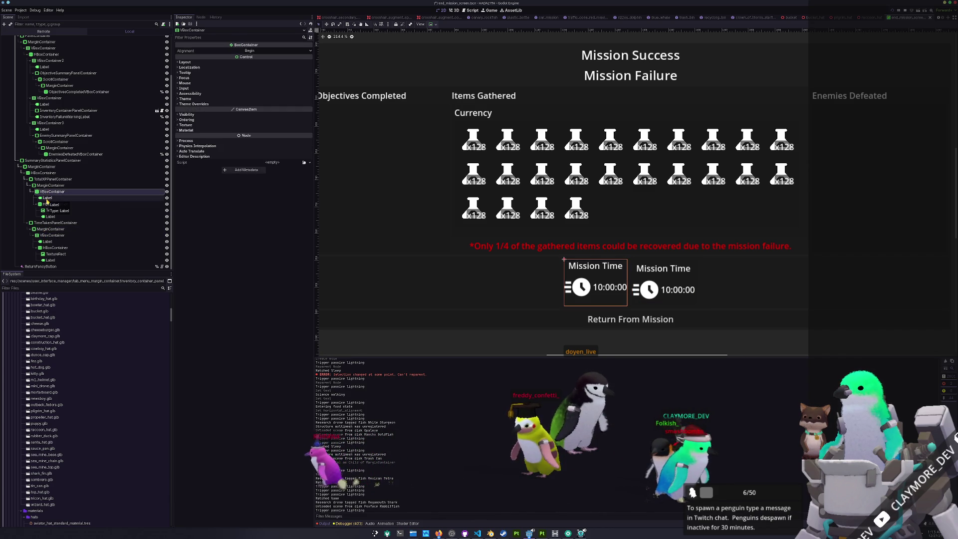
{"action": "left_click", "coordinate": [50, 217]}
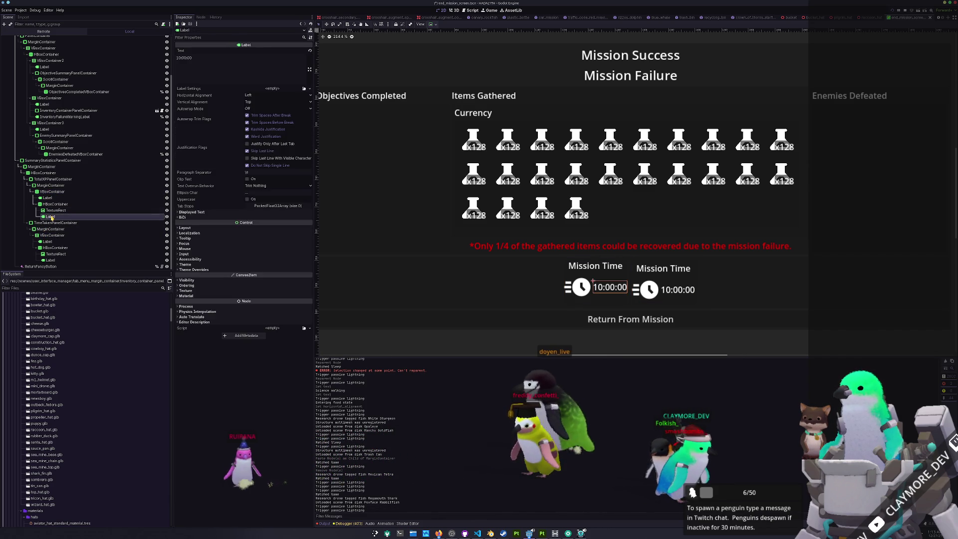
{"action": "left_click", "coordinate": [52, 205]}
{"action": "left_click", "coordinate": [49, 192]}
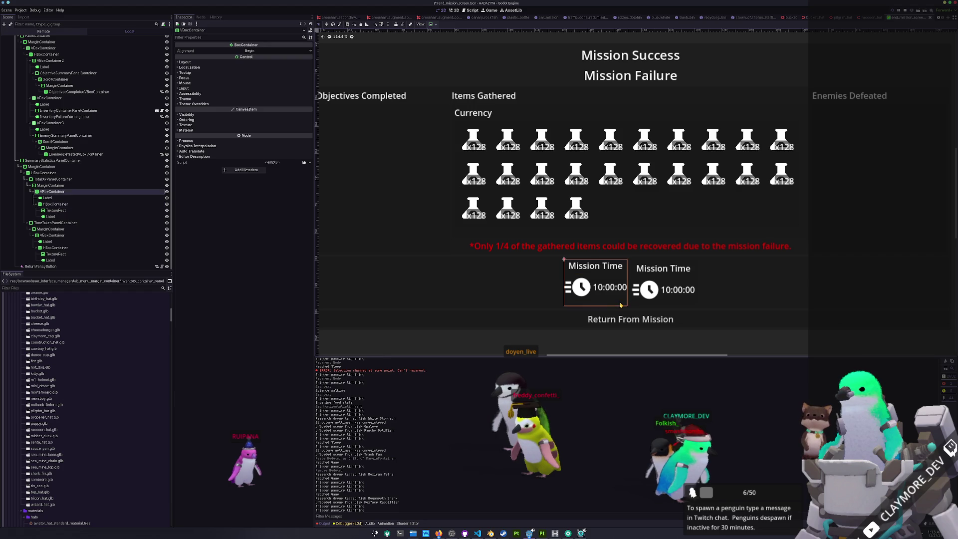
{"action": "left_click", "coordinate": [650, 307]}
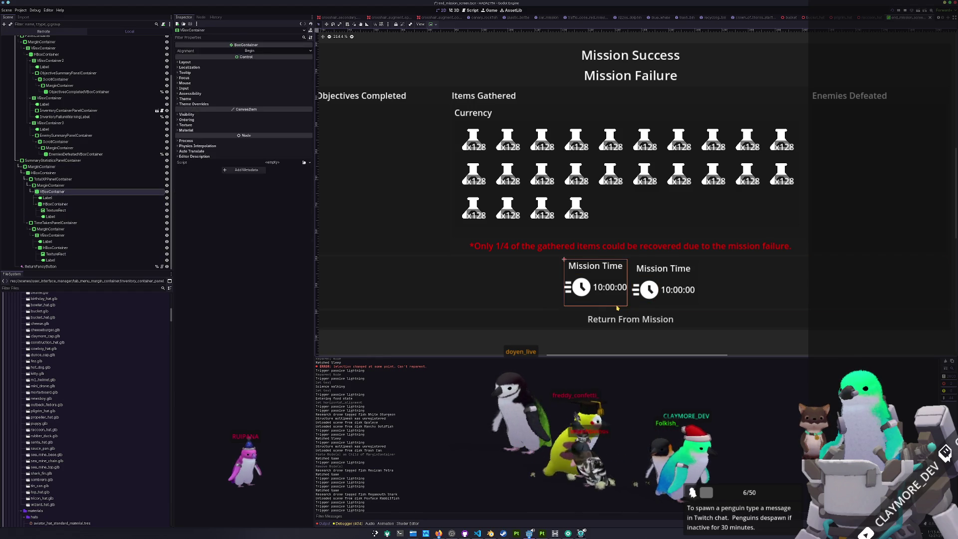
{"action": "left_click", "coordinate": [627, 306]}
{"action": "left_click", "coordinate": [627, 306]}
{"action": "left_click", "coordinate": [626, 305]}
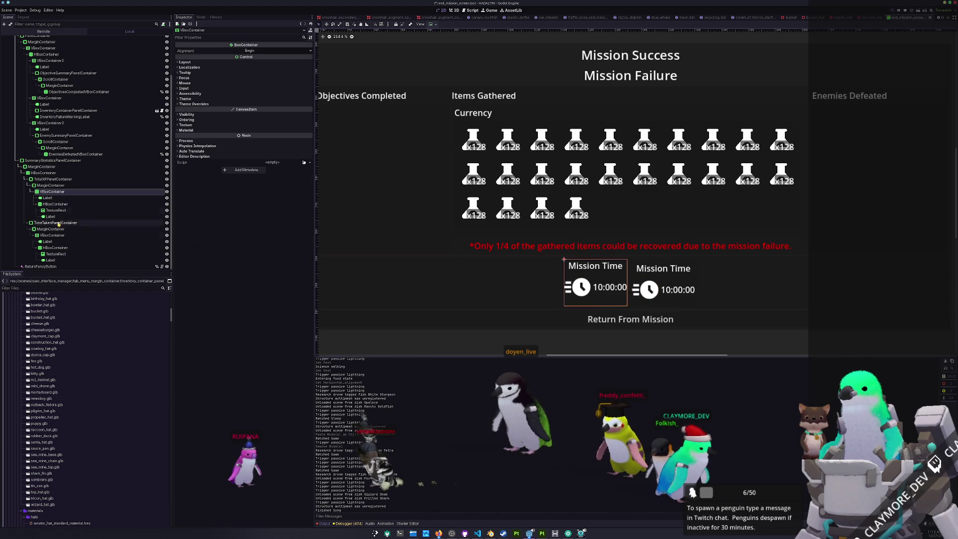
Step: Set the TotalXP MarginContainer's constant overrides to 5 px left, top, right and bottom
{"action": "left_click", "coordinate": [48, 185]}
{"action": "left_click", "coordinate": [193, 92]}
{"action": "left_click", "coordinate": [191, 97]}
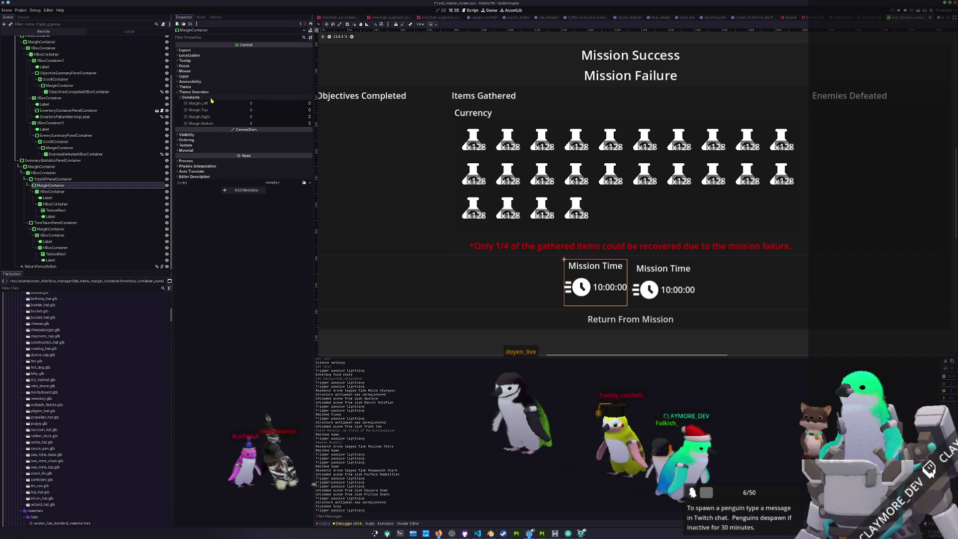
{"action": "type", "text": "5"}
{"action": "key", "text": "Tab"}
{"action": "type", "text": "5"}
{"action": "key", "text": "Tab"}
{"action": "type", "text": "5"}
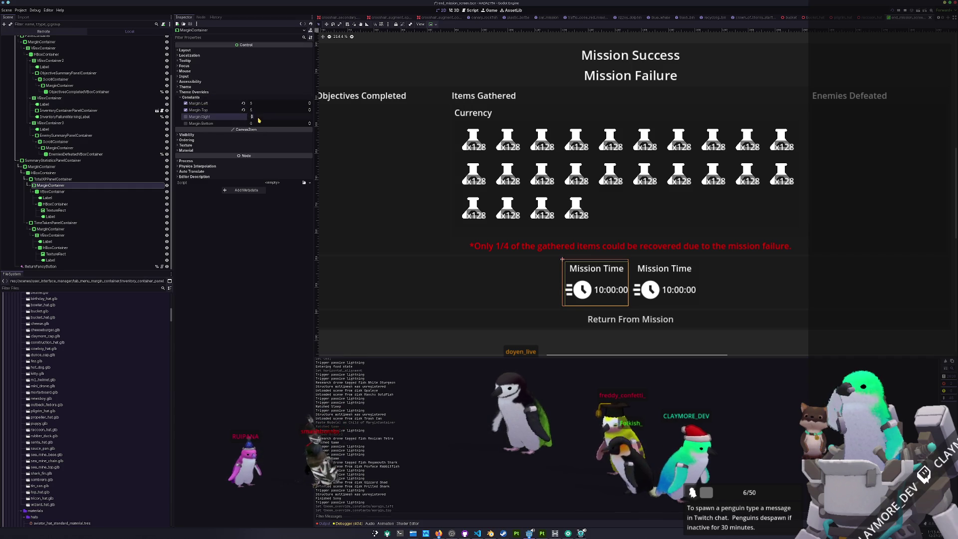
{"action": "key", "text": "Tab"}
Step: Rename the copied Mission Time label to 'Total Experience'
{"action": "left_click", "coordinate": [488, 345]}
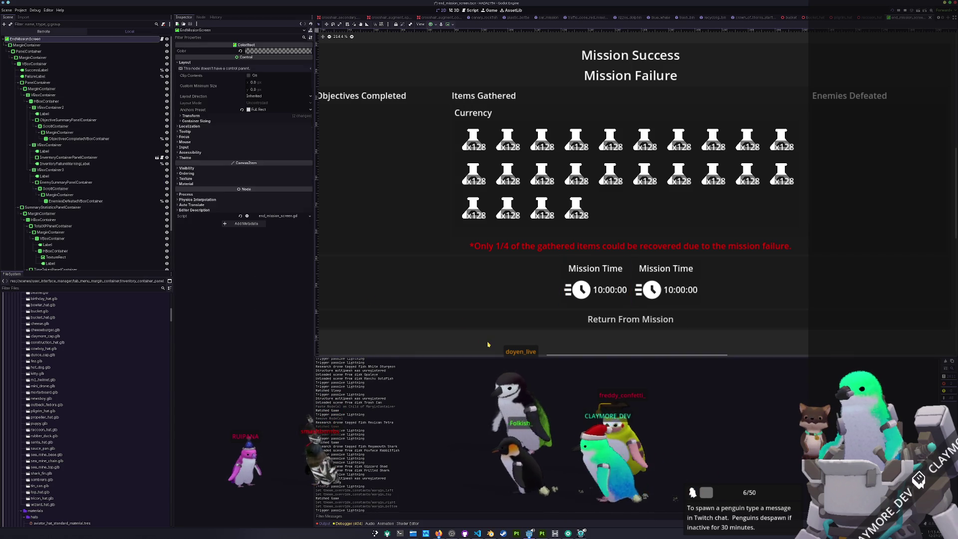
{"action": "left_click", "coordinate": [595, 268]}
{"action": "triple_click", "coordinate": [240, 65]}
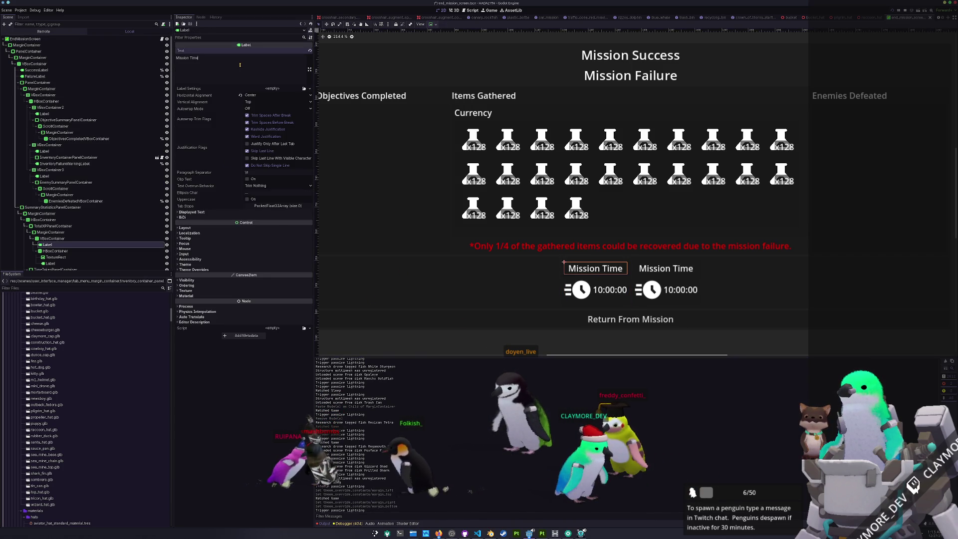
{"action": "type", "text": "Total"}
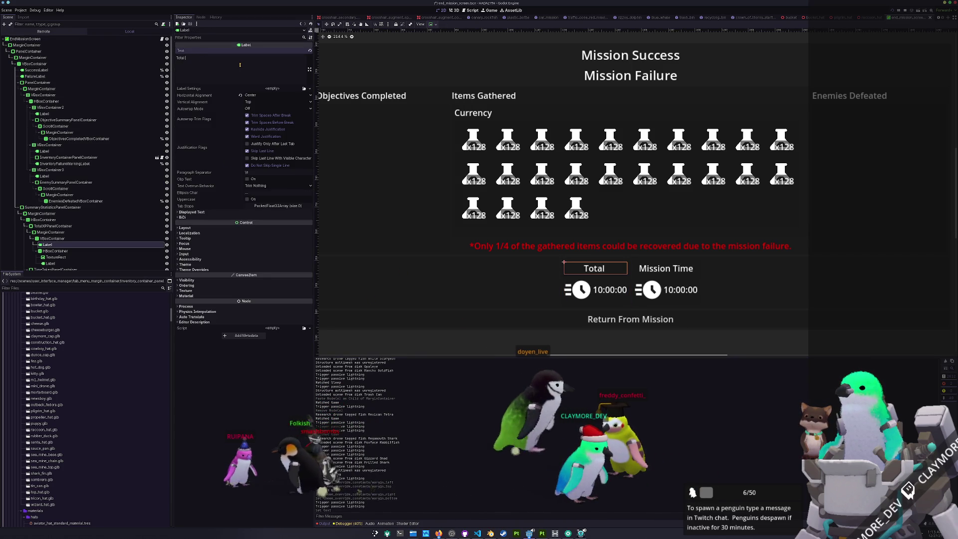
{"action": "type", "text": " Experience"}
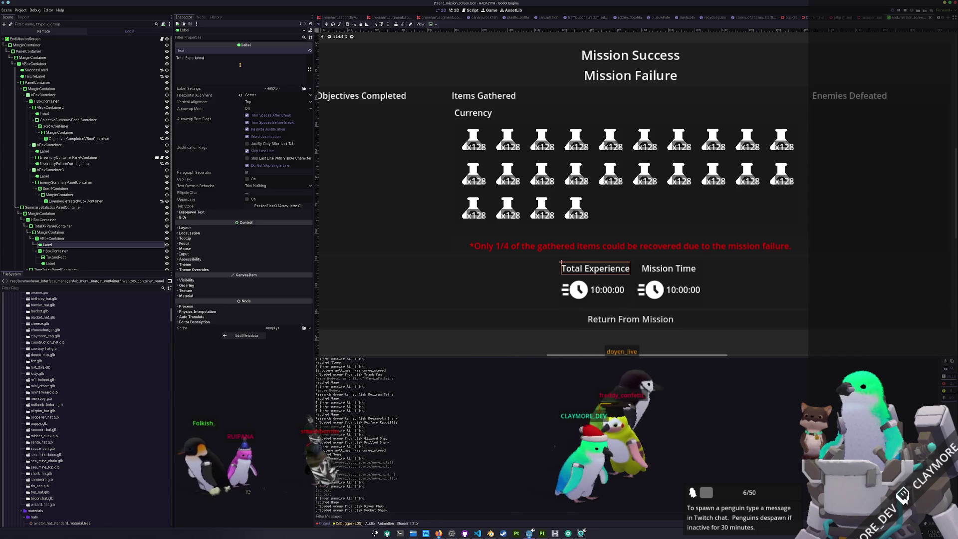
Step: Change the copied 10:00:00 value label's text to 500
{"action": "left_click", "coordinate": [606, 289]}
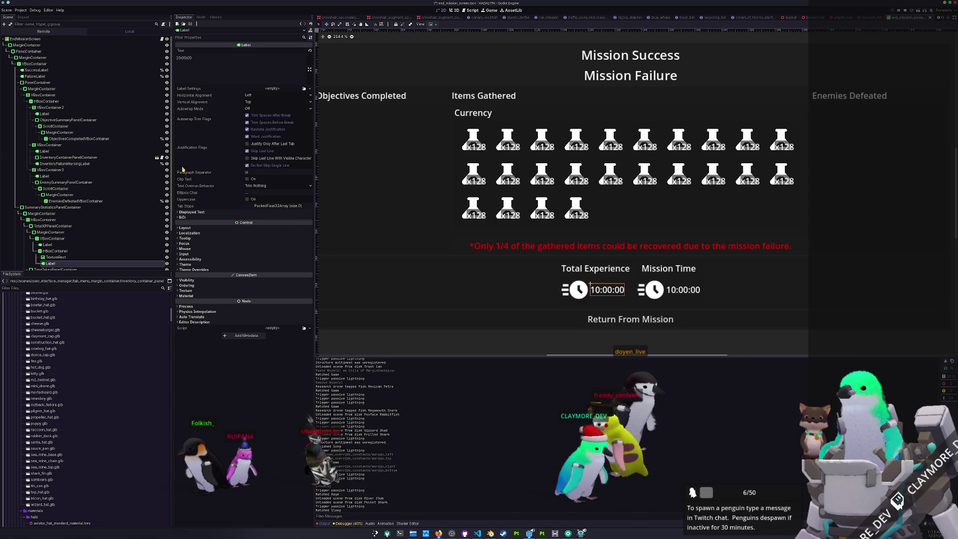
{"action": "left_click", "coordinate": [221, 68]}
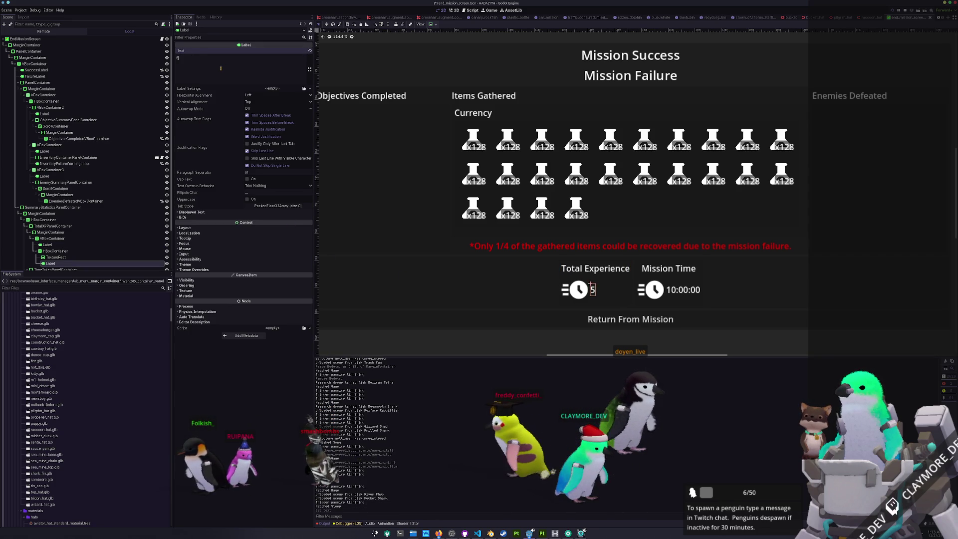
{"action": "type", "text": "00"}
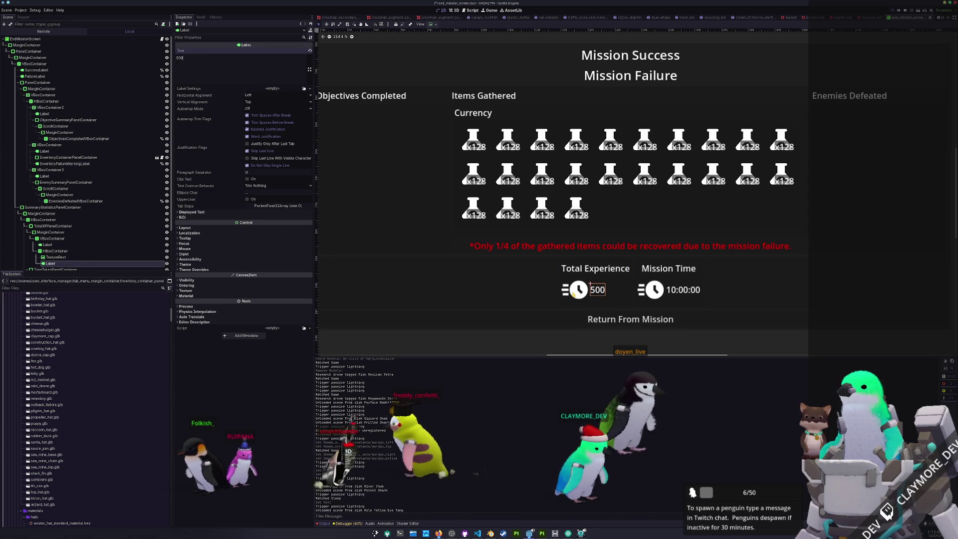
{"action": "left_click", "coordinate": [574, 294]}
{"action": "scroll", "coordinate": [475, 280], "scroll_direction": "down", "scroll_amount": 2}
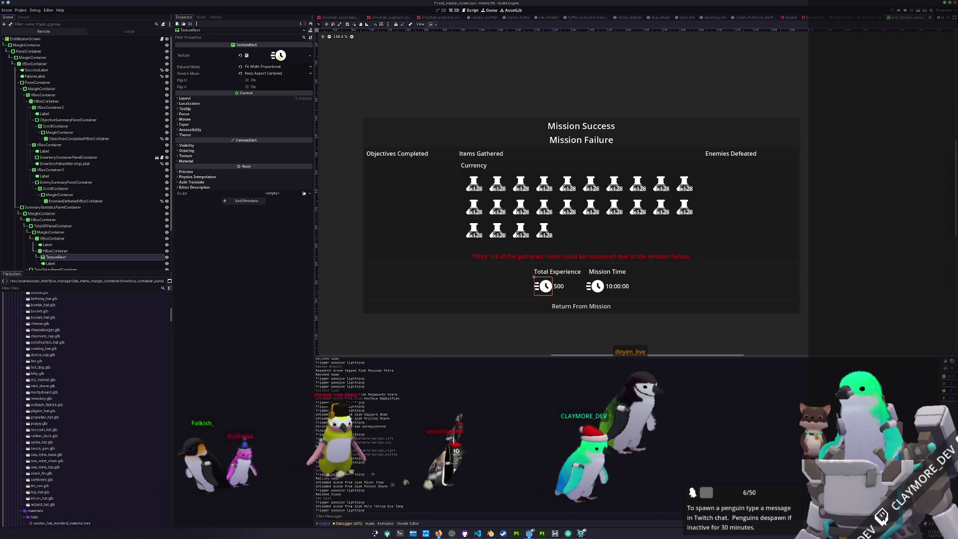
Step: Quick Load mission.png as the Total Experience icon's texture in place of the clock
{"action": "left_click", "coordinate": [310, 55]}
{"action": "left_click", "coordinate": [273, 184]}
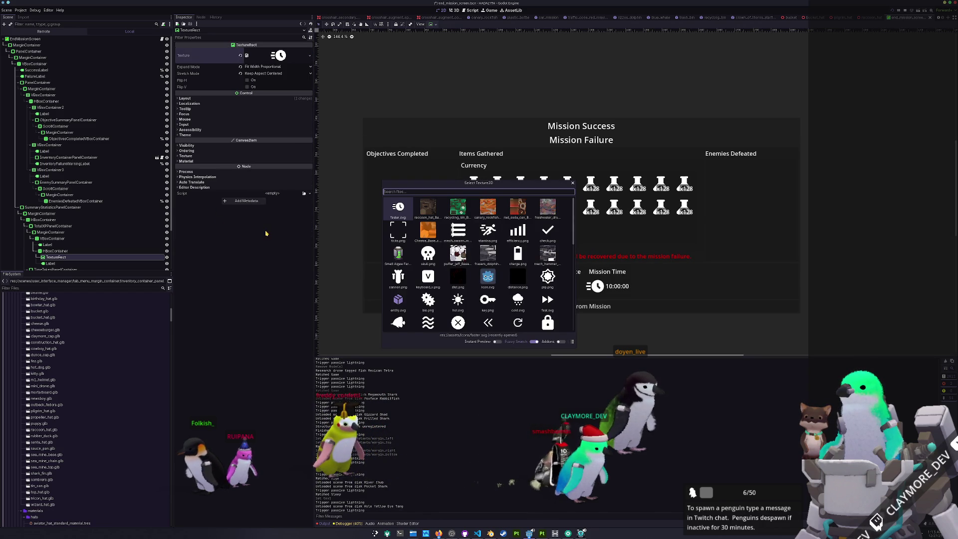
{"action": "scroll", "coordinate": [407, 303], "scroll_direction": "down", "scroll_amount": 10}
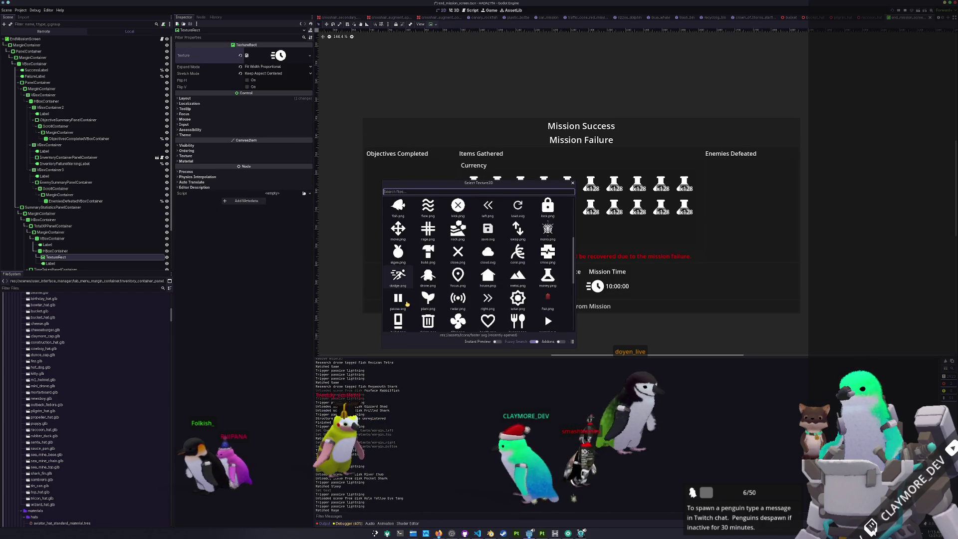
{"action": "scroll", "coordinate": [407, 304], "scroll_direction": "down", "scroll_amount": 5}
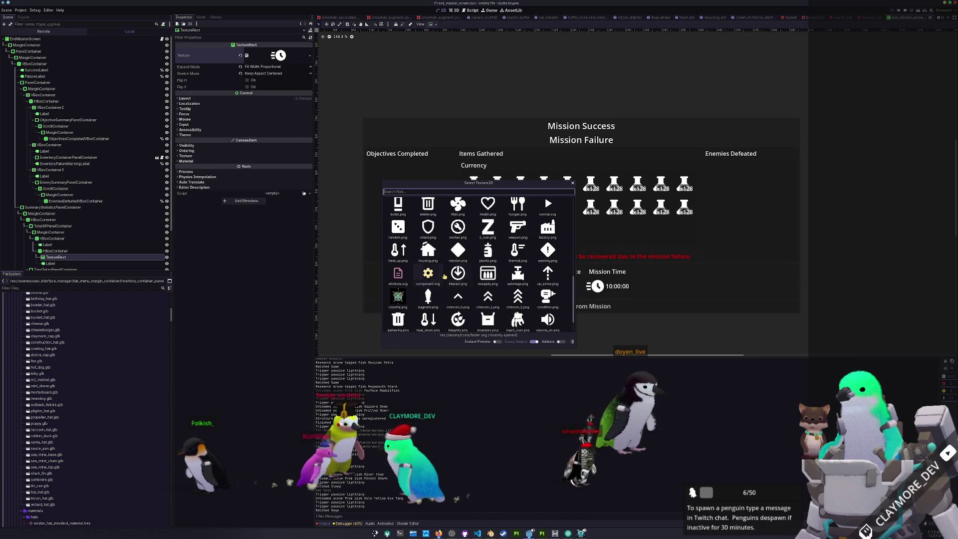
{"action": "scroll", "coordinate": [455, 260], "scroll_direction": "down", "scroll_amount": 2}
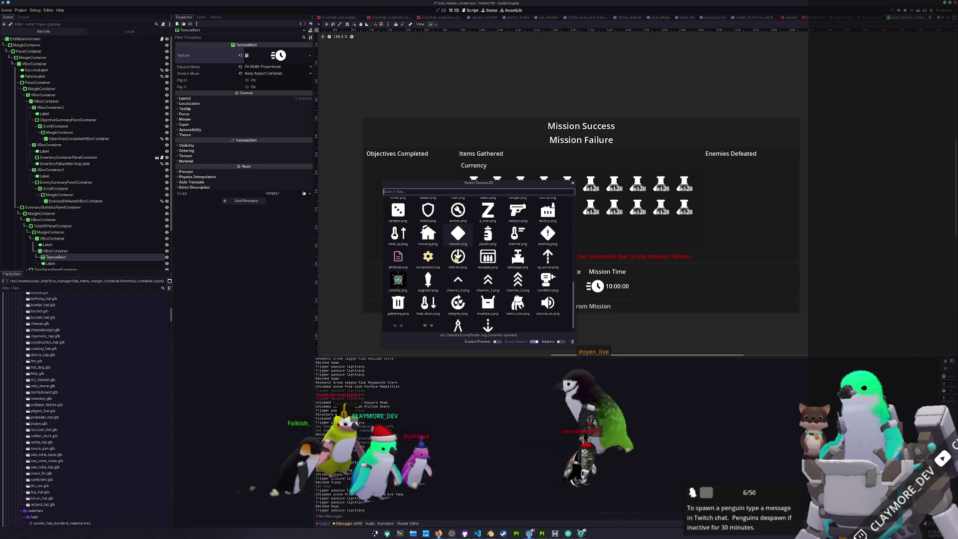
{"action": "double_click", "coordinate": [457, 225]}
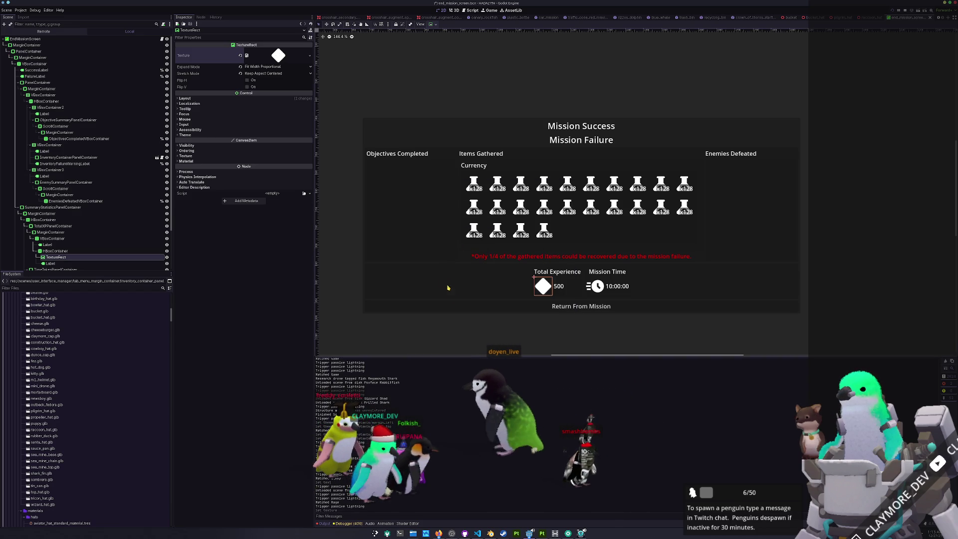
{"action": "left_click", "coordinate": [501, 336]}
{"action": "scroll", "coordinate": [548, 325], "scroll_direction": "up", "scroll_amount": 1}
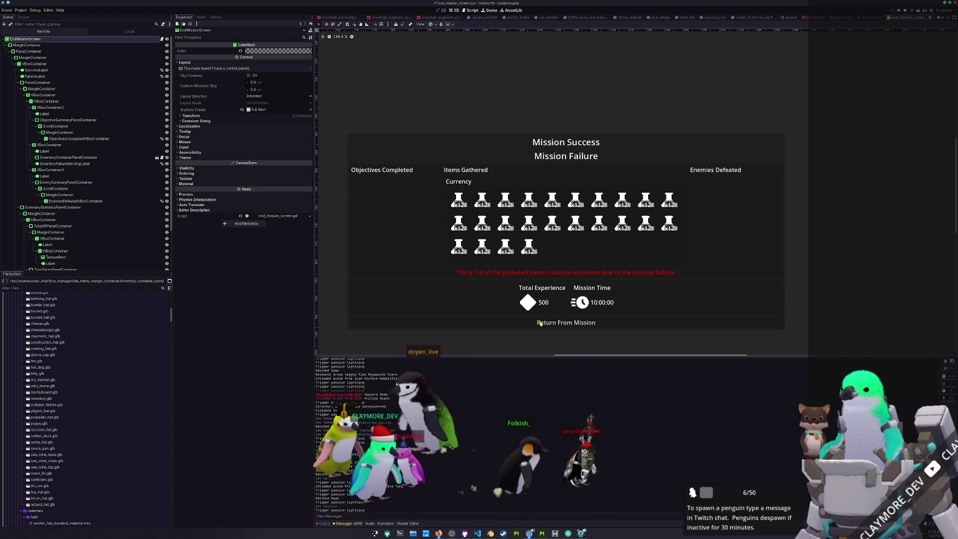
Step: Give both the diamond and clock icons a 40×40 Custom Minimum Size
{"action": "left_click", "coordinate": [527, 310]}
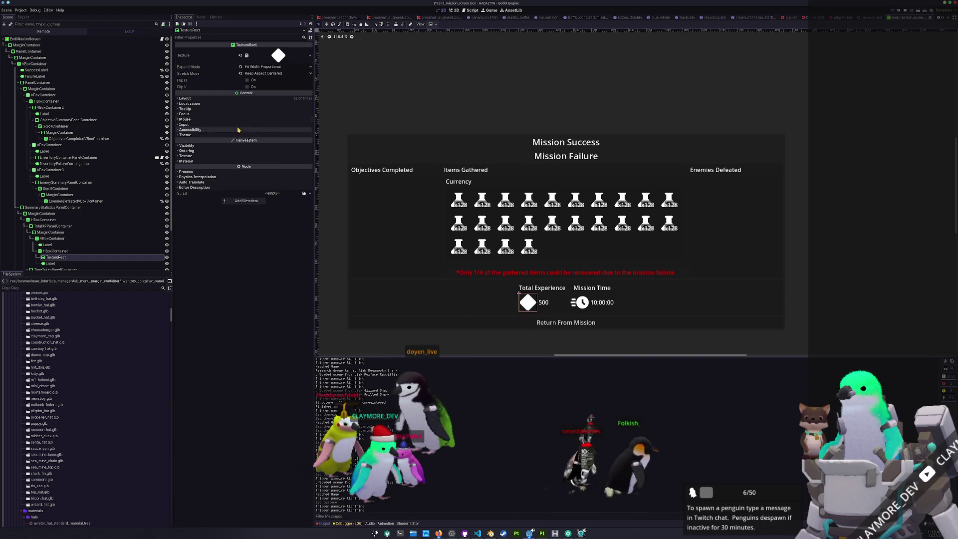
{"action": "left_click", "coordinate": [185, 98]}
{"action": "left_click", "coordinate": [255, 118]}
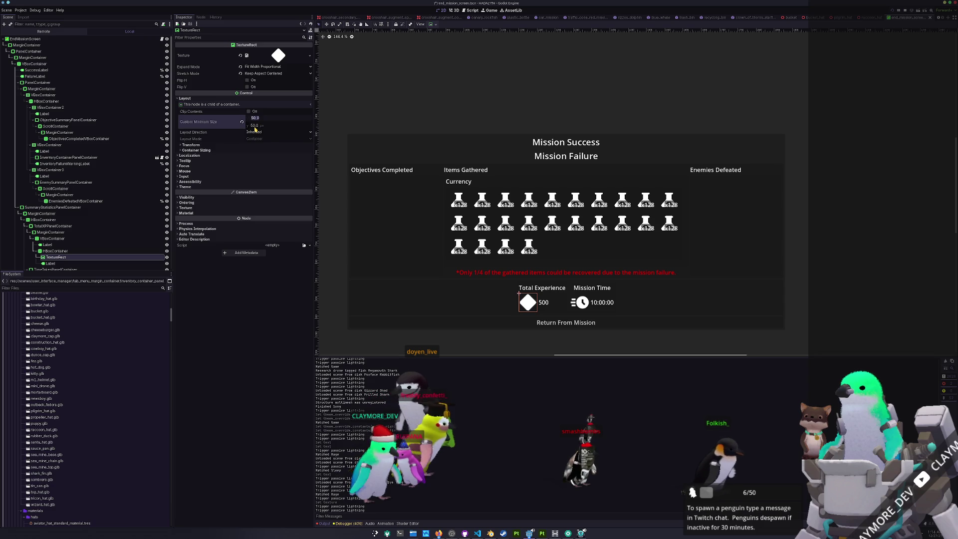
{"action": "left_click", "coordinate": [252, 125]}
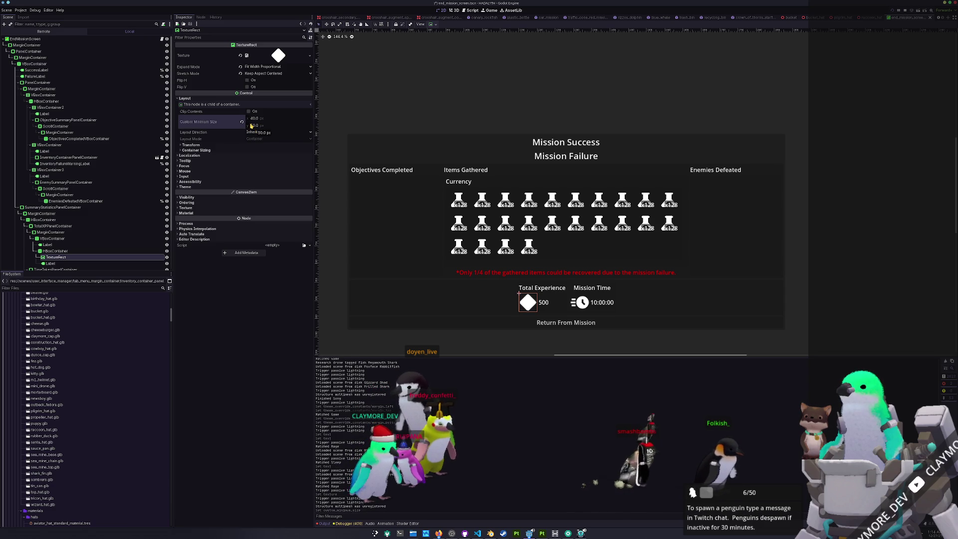
{"action": "type", "text": "40"}
{"action": "key", "text": "Return"}
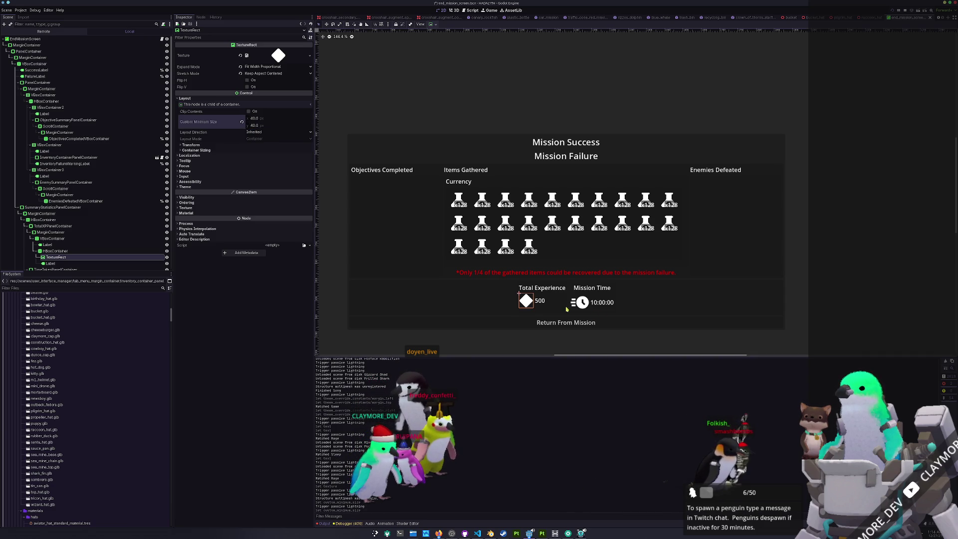
{"action": "left_click", "coordinate": [587, 309]}
{"action": "left_click", "coordinate": [260, 120]}
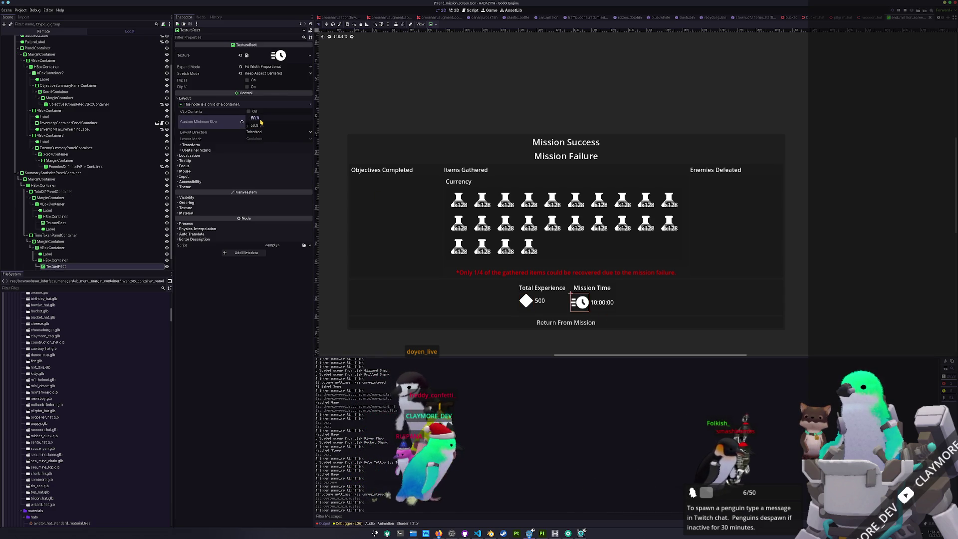
{"action": "key", "text": "Return"}
{"action": "left_click", "coordinate": [261, 126]}
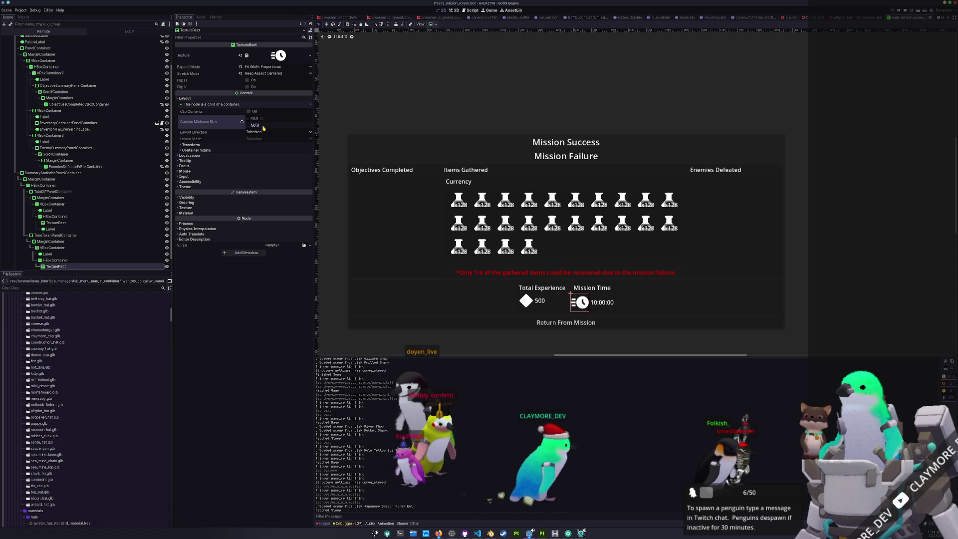
{"action": "type", "text": "40"}
{"action": "key", "text": "Return"}
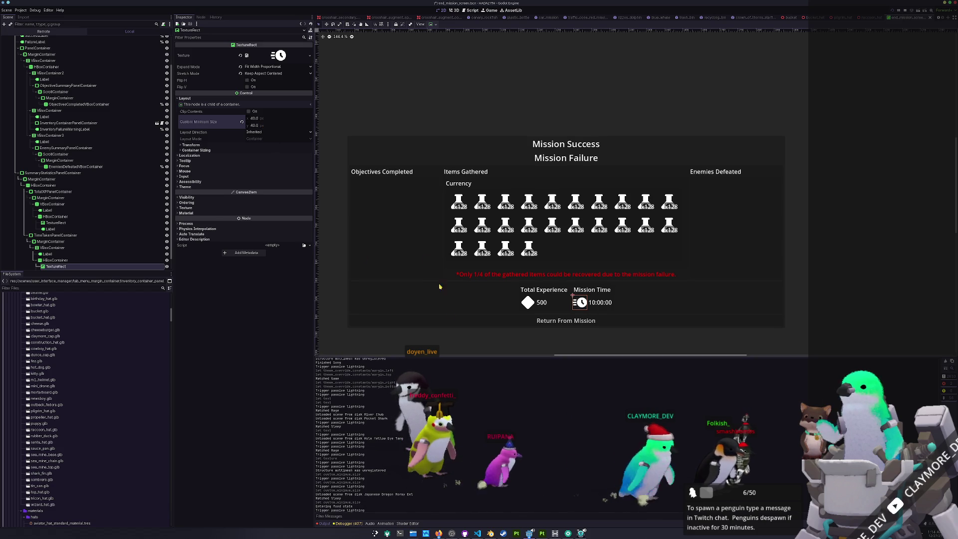
Step: Set the HBoxContainer holding both stats to Center alignment
{"action": "left_click", "coordinate": [558, 291]}
{"action": "left_click", "coordinate": [555, 306]}
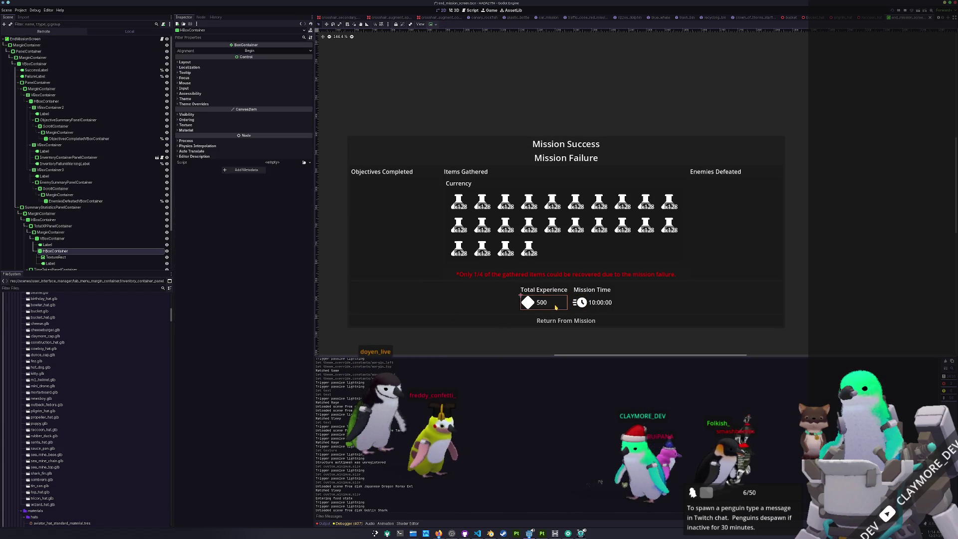
{"action": "left_click", "coordinate": [59, 245]}
{"action": "left_click", "coordinate": [55, 238]}
{"action": "left_click", "coordinate": [52, 232]}
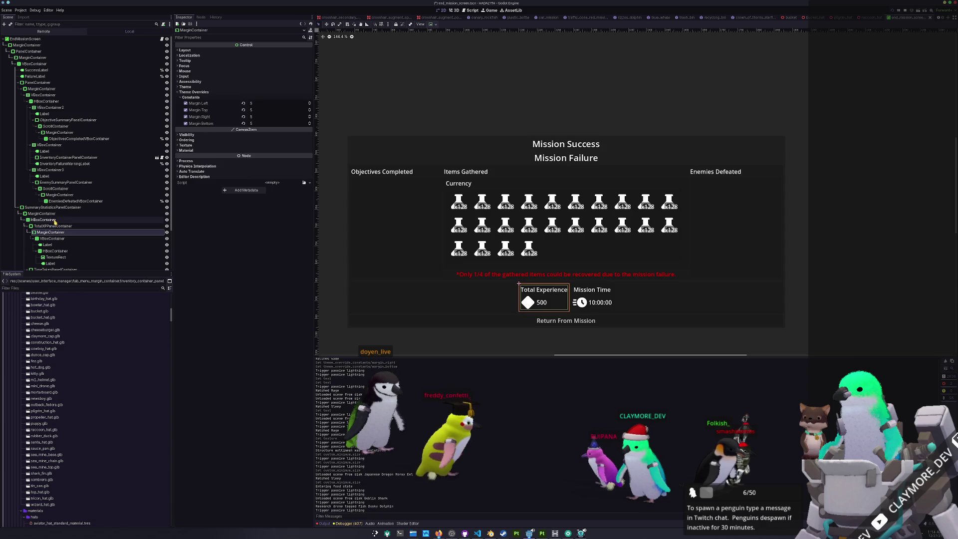
{"action": "left_click", "coordinate": [54, 220]}
{"action": "left_click", "coordinate": [250, 51]}
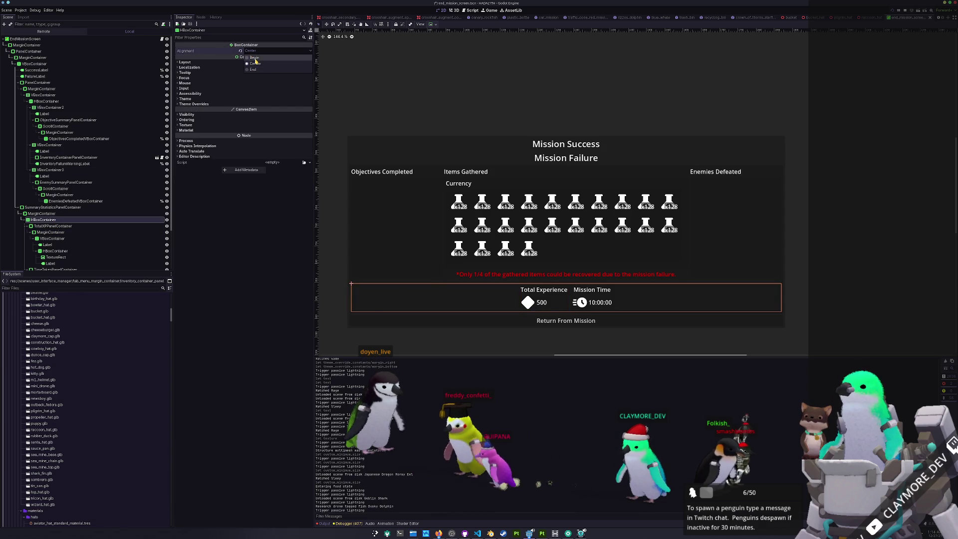
{"action": "left_click", "coordinate": [255, 58]}
{"action": "left_click", "coordinate": [258, 64]}
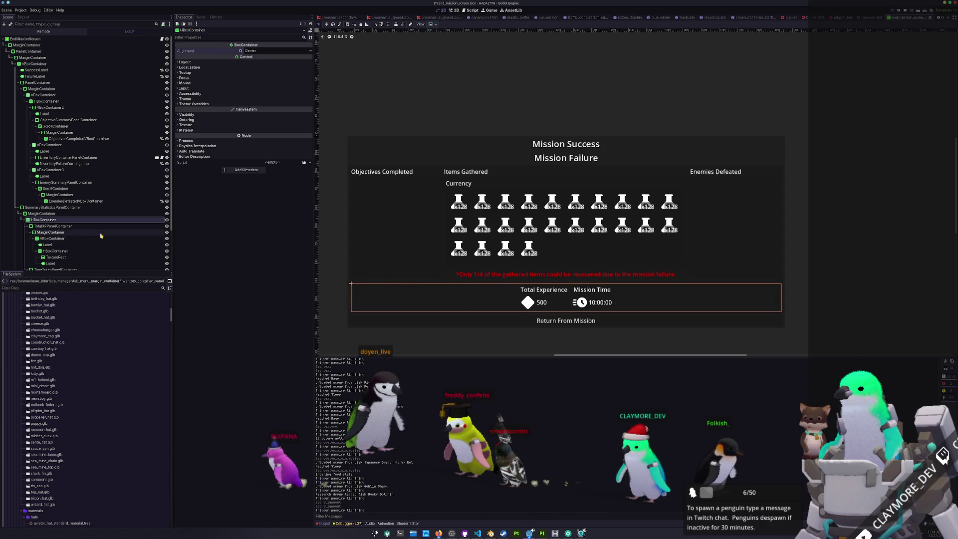
{"action": "right_click", "coordinate": [70, 222]}
Step: Create three MarginContainers and set them all to expand horizontally
{"action": "left_click", "coordinate": [89, 226]}
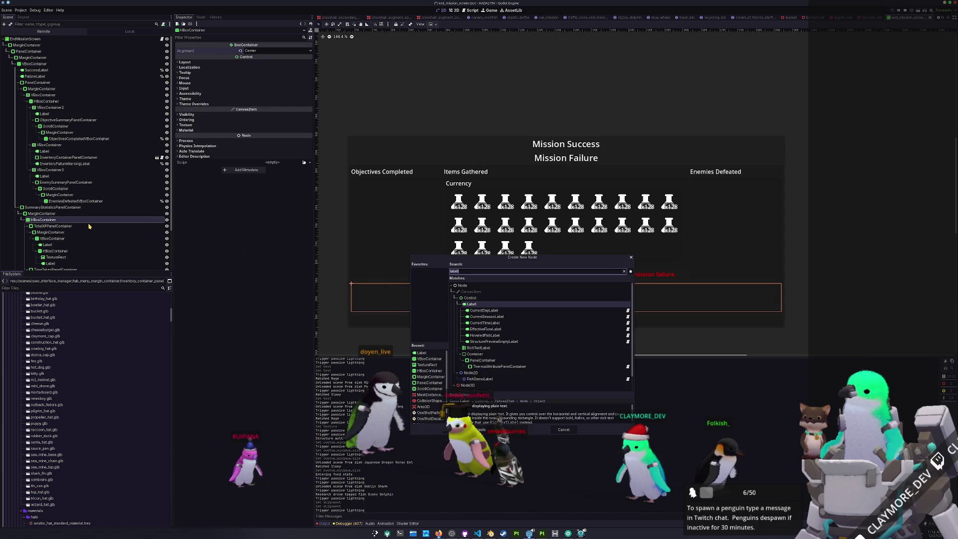
{"action": "type", "text": "margin"}
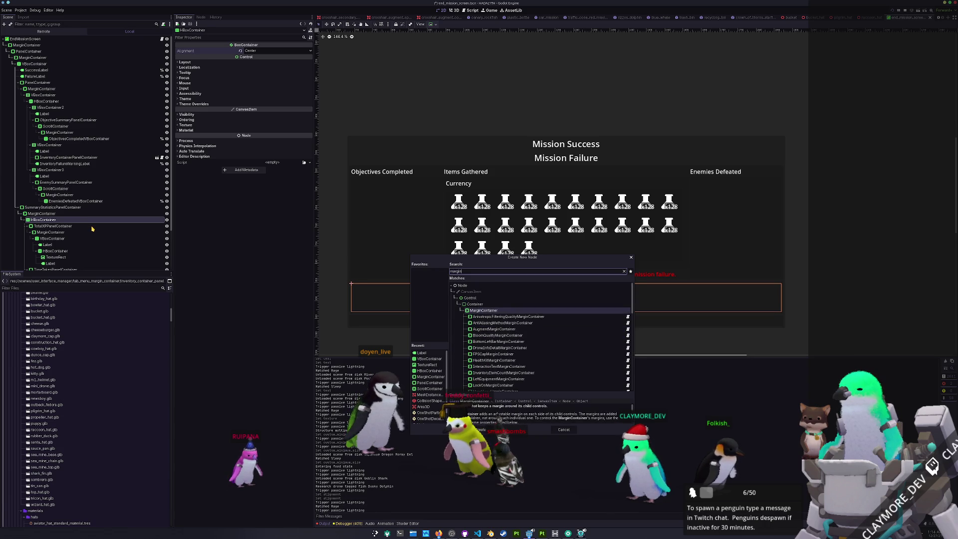
{"action": "key", "text": "Return"}
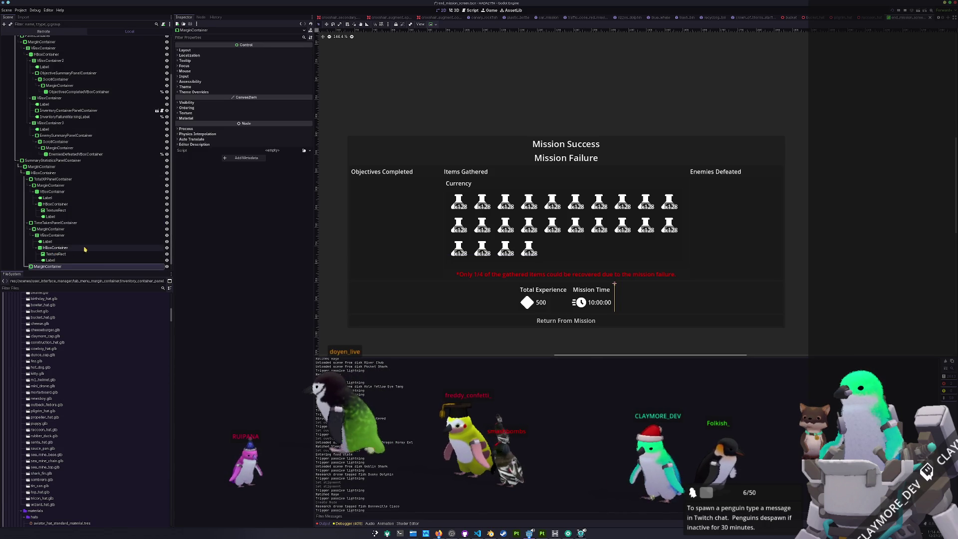
{"action": "key", "text": "ctrl+d"}
{"action": "key", "text": "ctrl+d"}
{"action": "left_click", "coordinate": [45, 266], "text": "shift"}
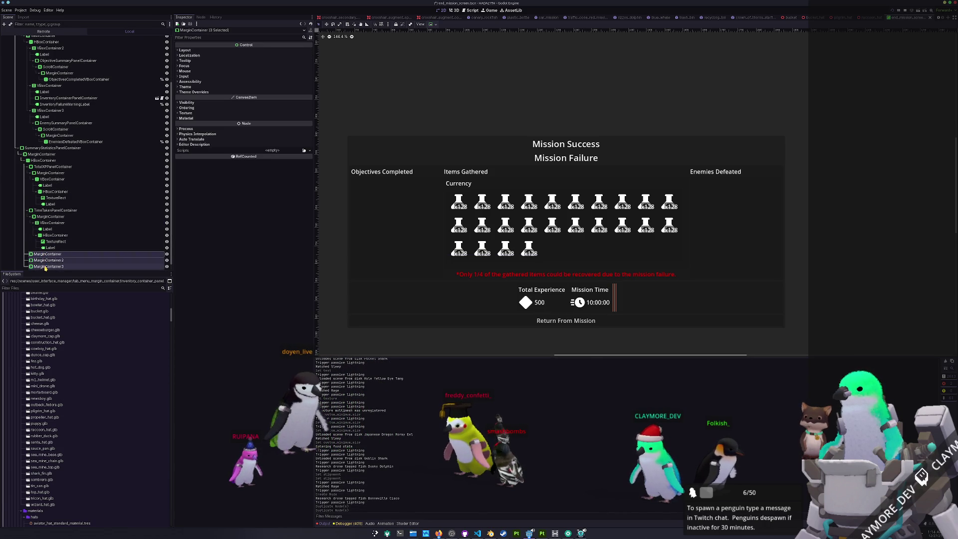
{"action": "left_click", "coordinate": [433, 25]}
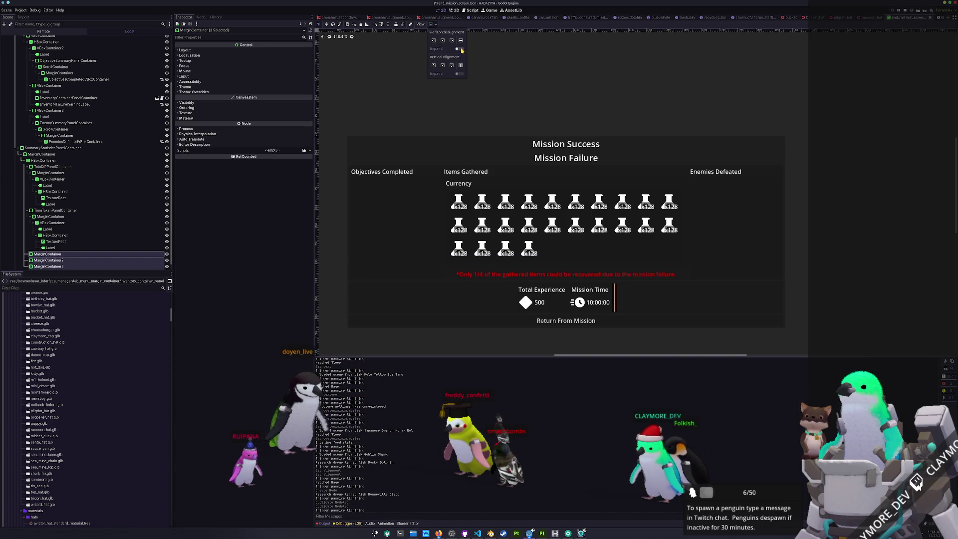
{"action": "left_click", "coordinate": [462, 50]}
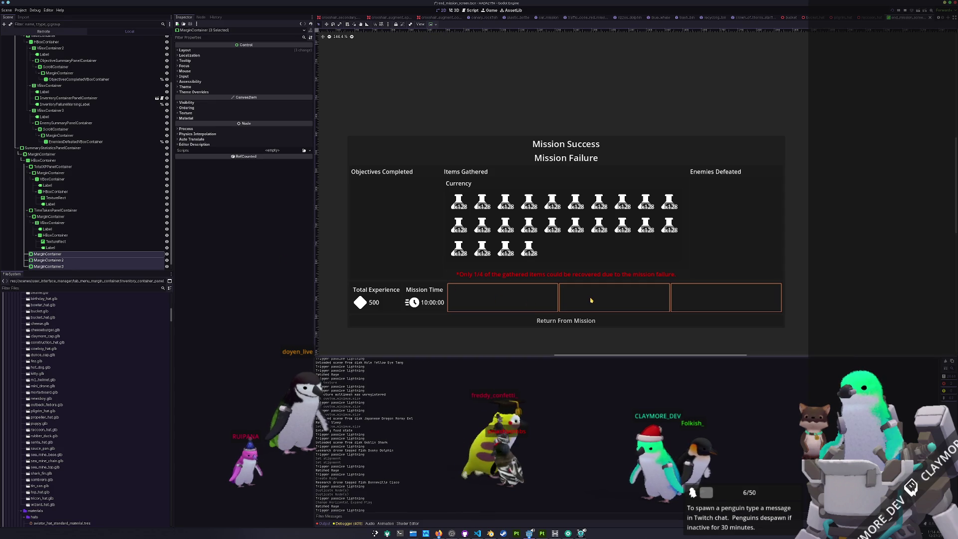
Step: Move MarginContainer and MarginContainer2 into the bottom stats HBoxContainer as spacers
{"action": "left_click", "coordinate": [58, 254]}
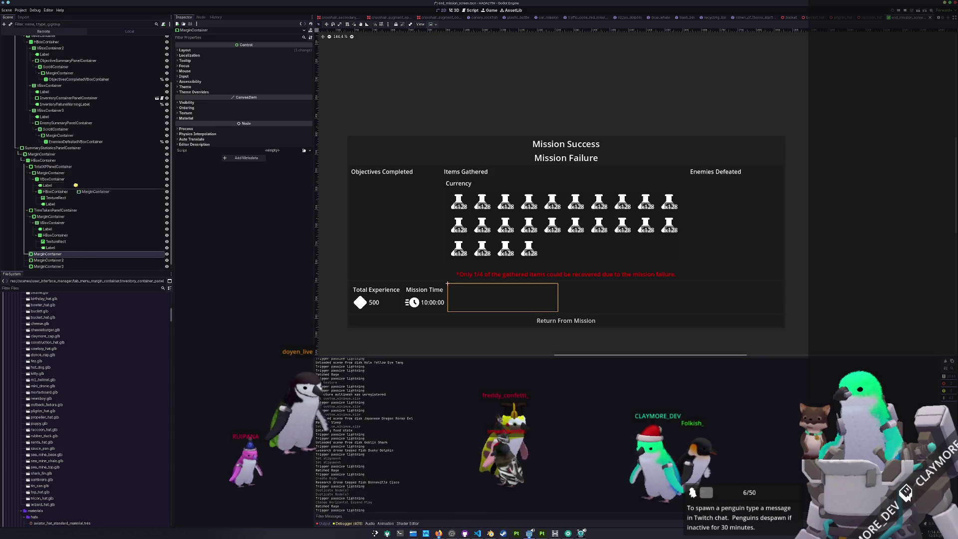
{"action": "mouse_move", "coordinate": [75, 185]}
{"action": "left_mouse_down"}
{"action": "mouse_move", "coordinate": [59, 150]}
{"action": "mouse_move", "coordinate": [56, 165]}
{"action": "left_mouse_up"}
{"action": "left_click_drag", "start_coordinate": [48, 260], "coordinate": [50, 215]}
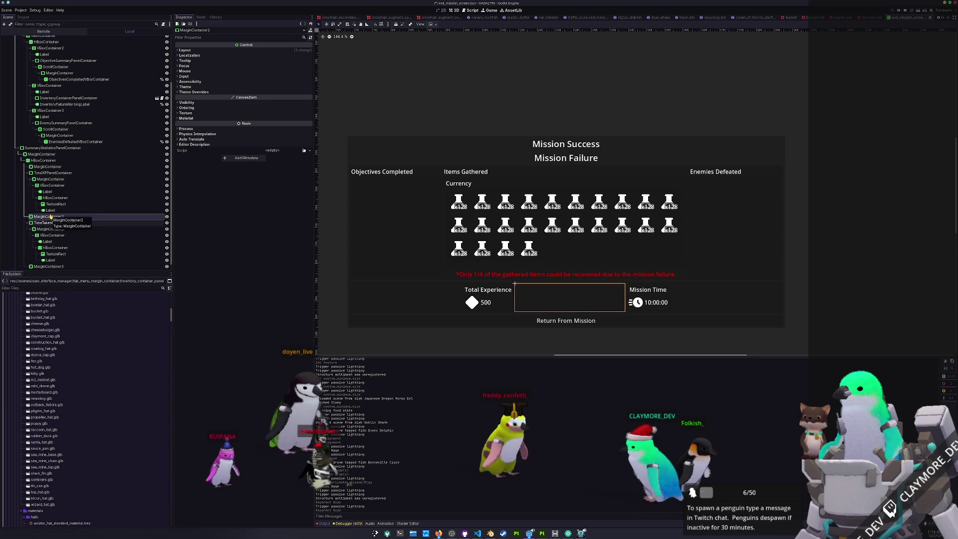
{"action": "left_click", "coordinate": [472, 342]}
{"action": "scroll", "coordinate": [470, 339], "scroll_direction": "down", "scroll_amount": 2}
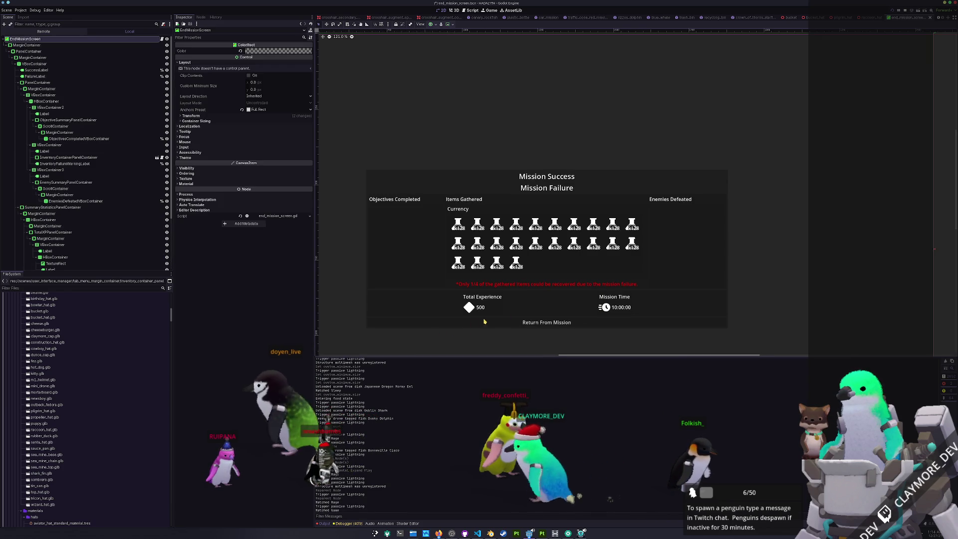
Step: Turn off Horizontal Expand on MarginContainer2 and give it a 100 px minimum width
{"action": "left_click", "coordinate": [560, 303]}
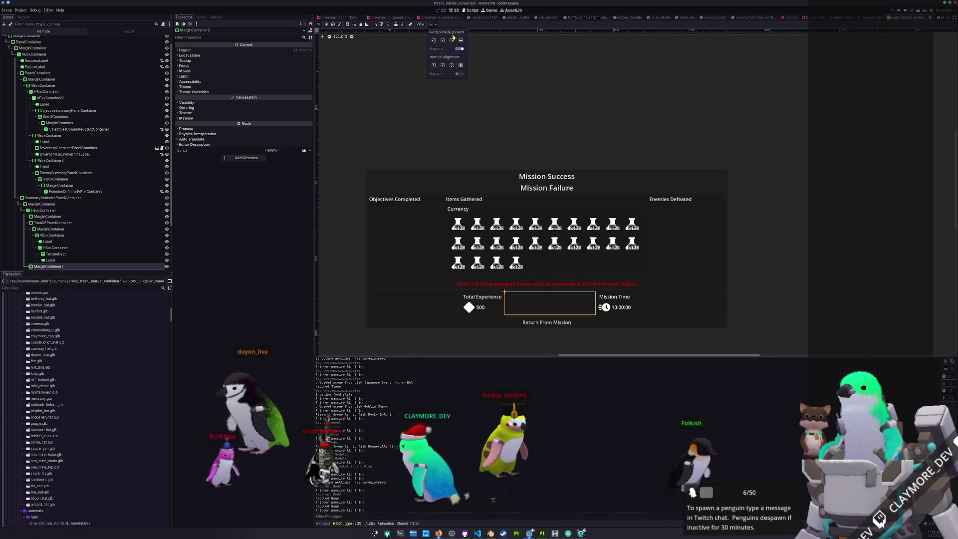
{"action": "left_click", "coordinate": [459, 49]}
{"action": "left_click", "coordinate": [208, 51]}
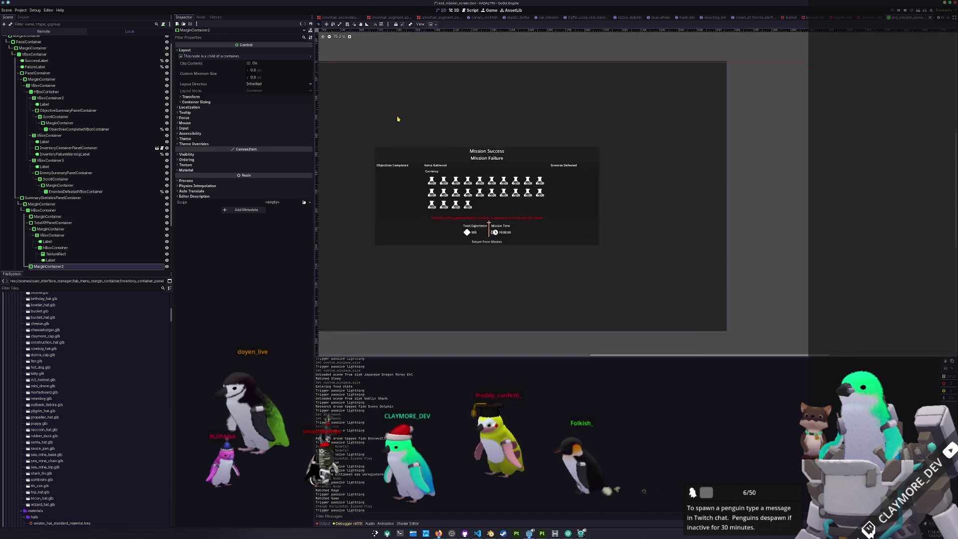
{"action": "left_click", "coordinate": [269, 72]}
{"action": "type", "text": "00"}
{"action": "key", "text": "Return"}
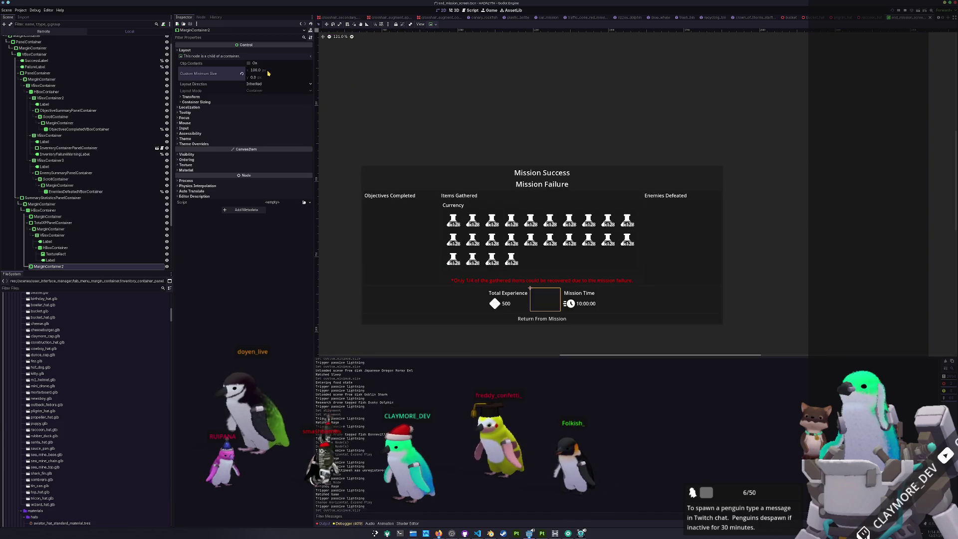
Step: Check the spacer against the root, the 10:00:00 label and the 500 label
{"action": "left_click", "coordinate": [456, 181]}
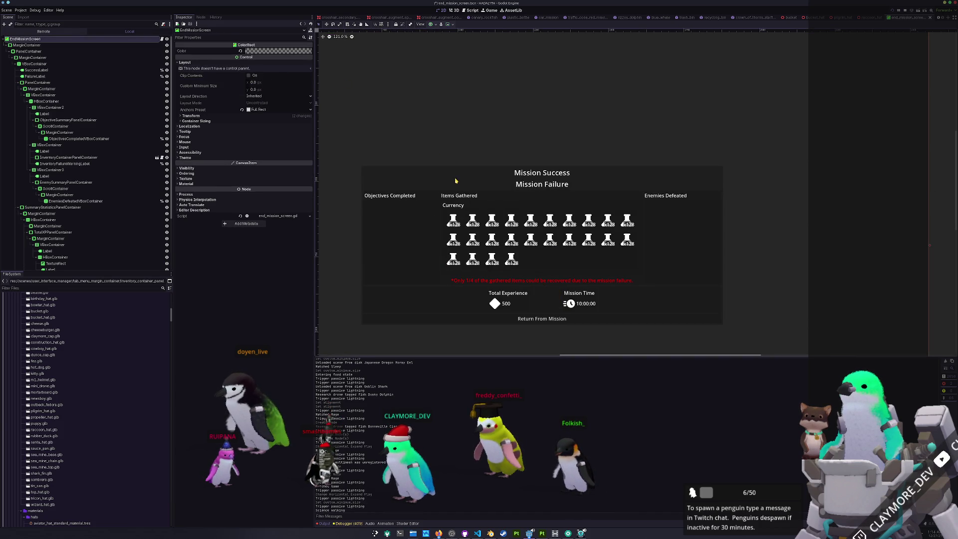
{"action": "left_click", "coordinate": [546, 306]}
{"action": "left_click", "coordinate": [810, 253]}
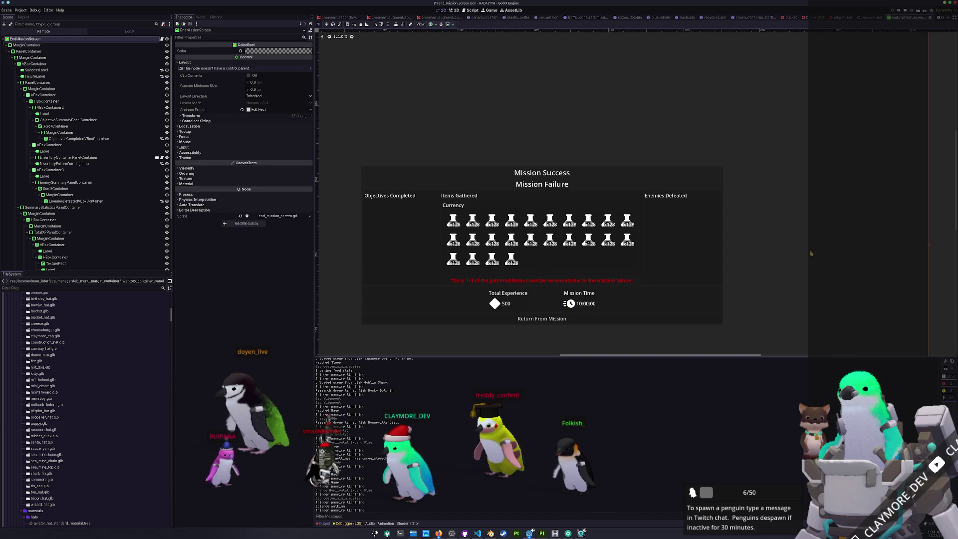
{"action": "left_click", "coordinate": [545, 304]}
{"action": "left_click", "coordinate": [581, 304]}
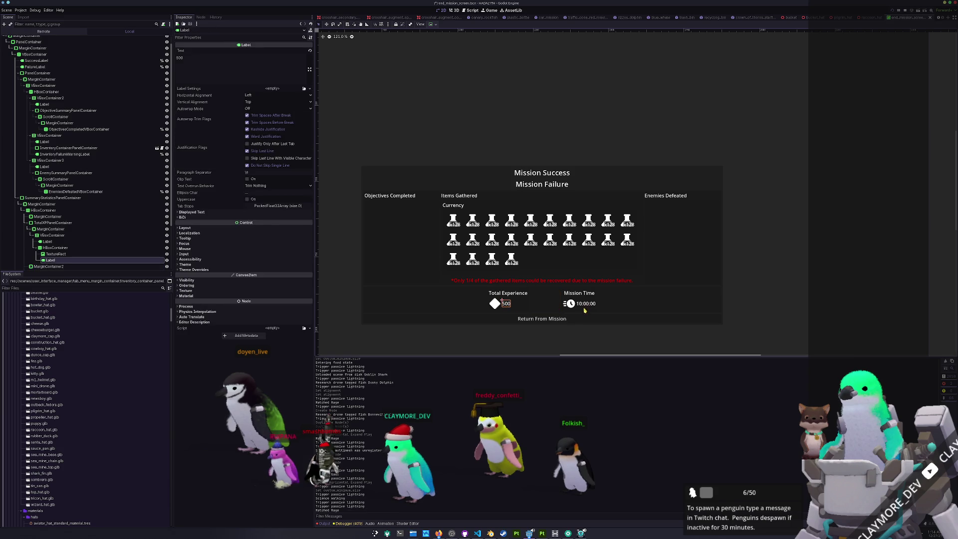
{"action": "left_click", "coordinate": [546, 304]}
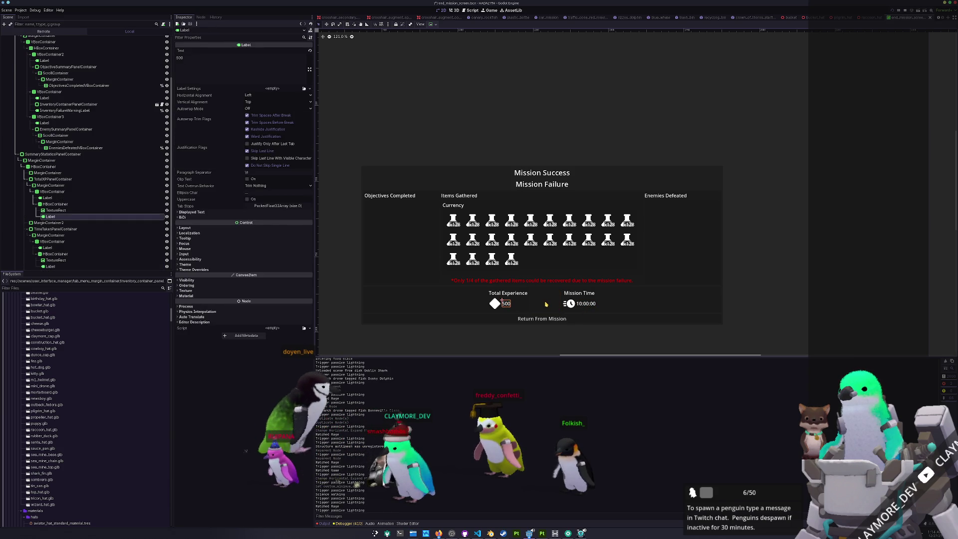
{"action": "left_click", "coordinate": [506, 303]}
Step: In VS Code, open end_mission_screen.gd and place the cursor on empty line 74
{"action": "key", "text": "alt+Tab"}
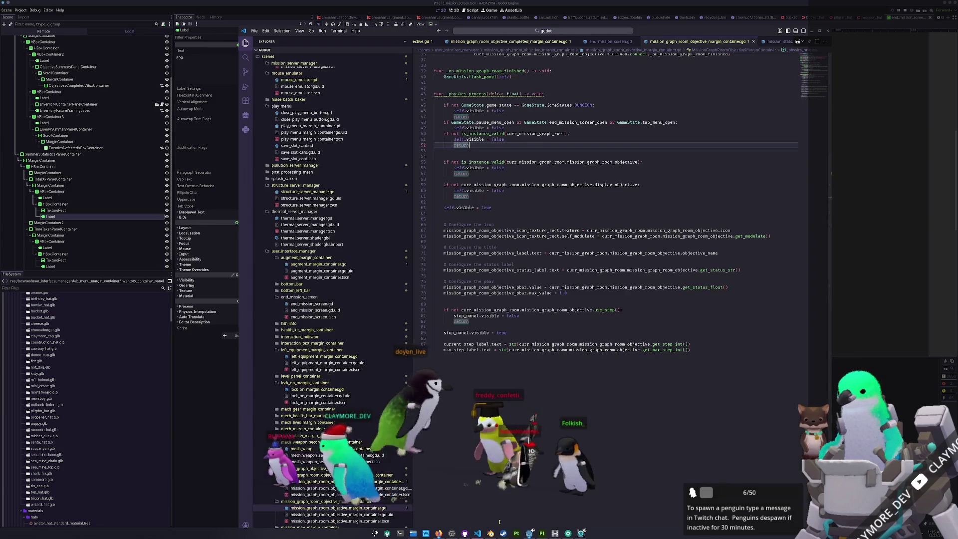
{"action": "scroll", "coordinate": [536, 279], "scroll_direction": "up", "scroll_amount": 10}
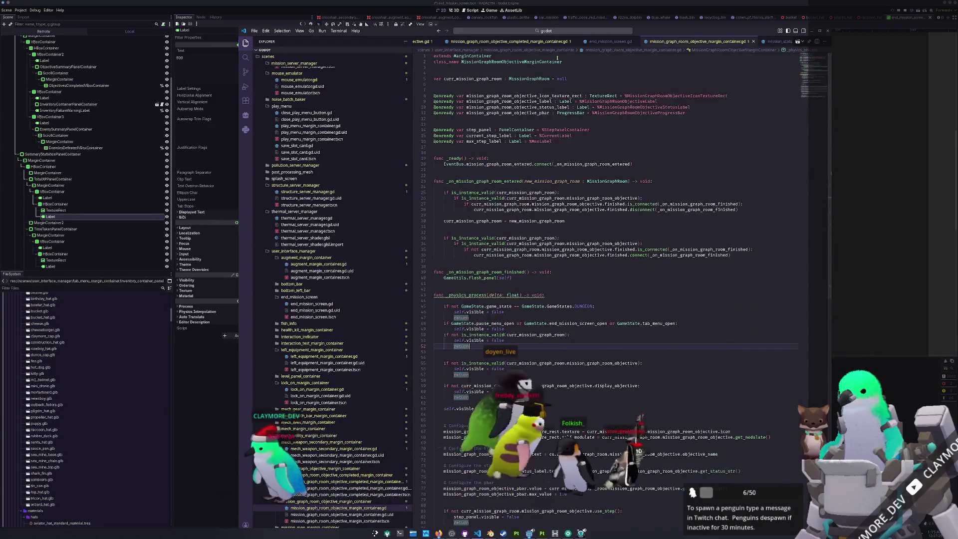
{"action": "left_click", "coordinate": [611, 41]}
{"action": "scroll", "coordinate": [526, 353], "scroll_direction": "up", "scroll_amount": 5}
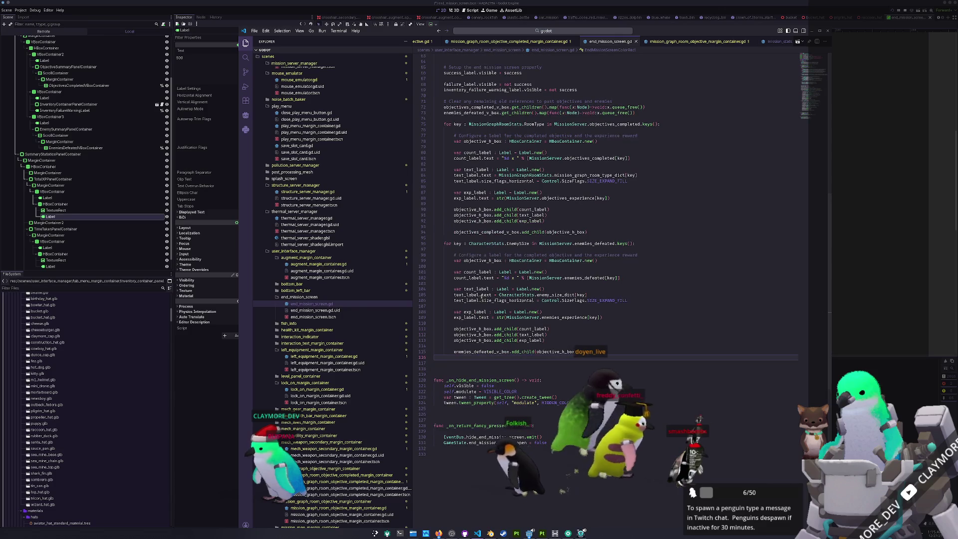
{"action": "mouse_move", "coordinate": [529, 352]}
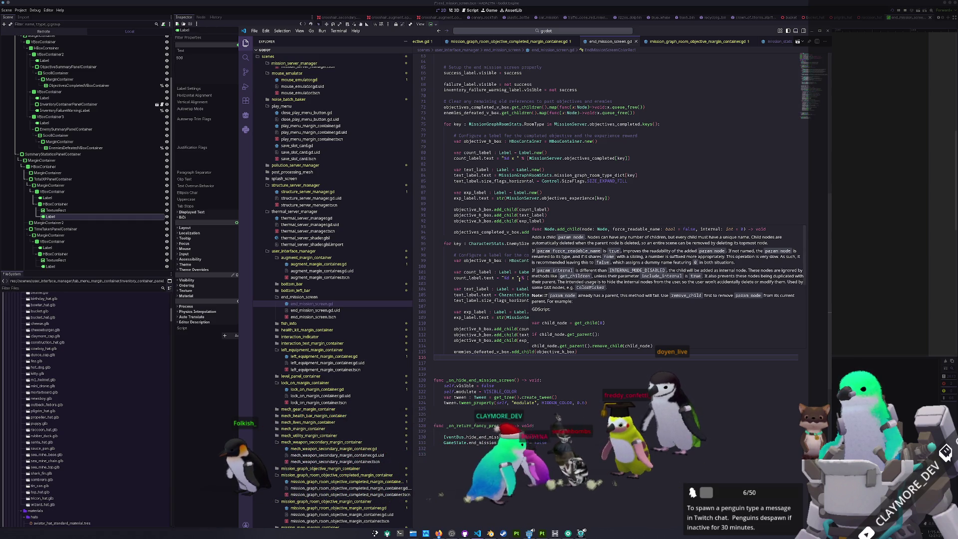
{"action": "scroll", "coordinate": [469, 175], "scroll_direction": "up", "scroll_amount": 3}
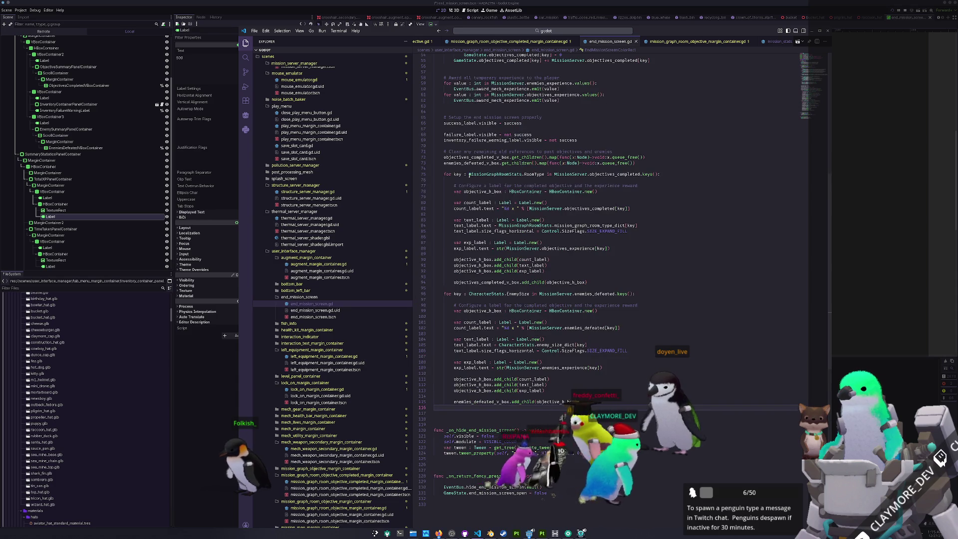
{"action": "left_click", "coordinate": [463, 171]}
Step: Declare 'var objective_tween : Tween = get_tree().create_tween()' above the objectives loop
{"action": "key", "text": "Return"}
{"action": "key", "text": "Return"}
{"action": "key", "text": "Return"}
{"action": "key", "text": "Up"}
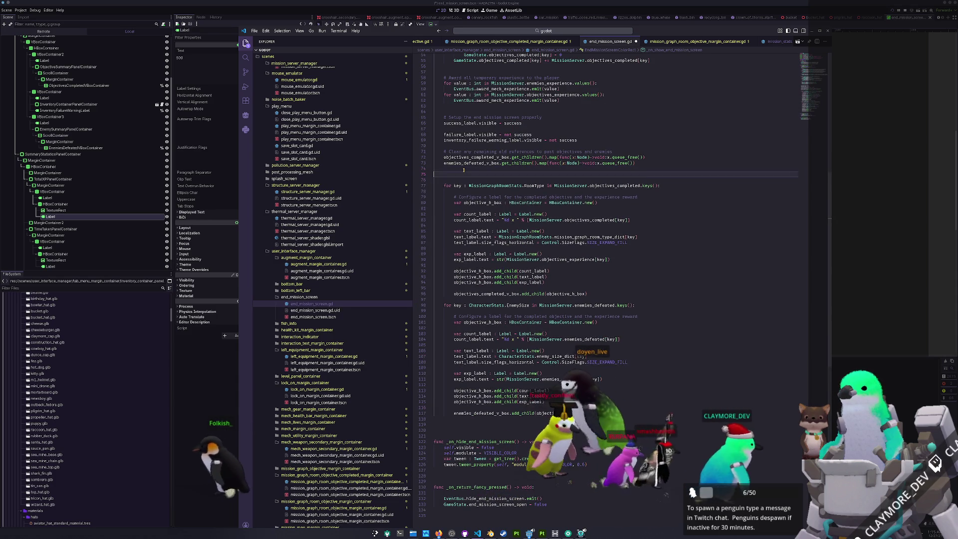
{"action": "type", "text": "var "}
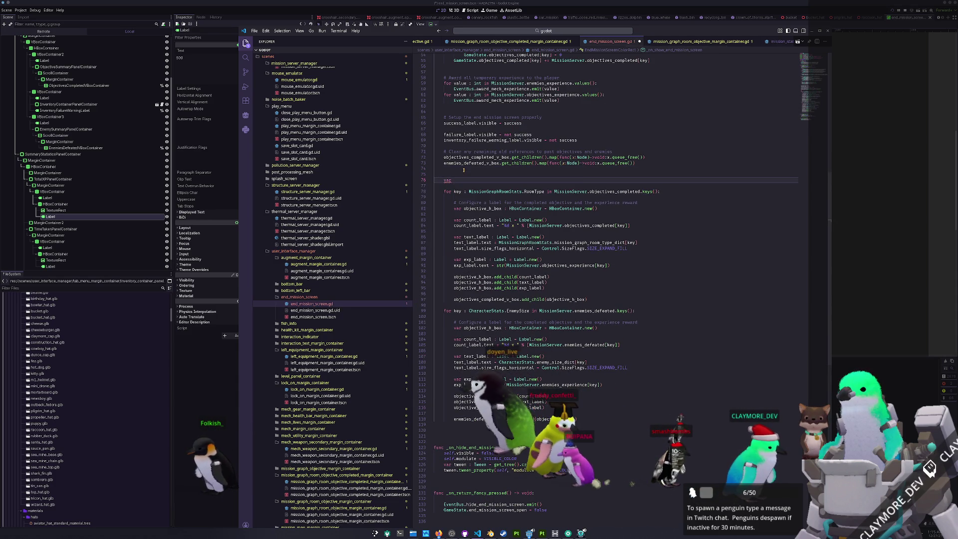
{"action": "type", "text": "objective_tween "}
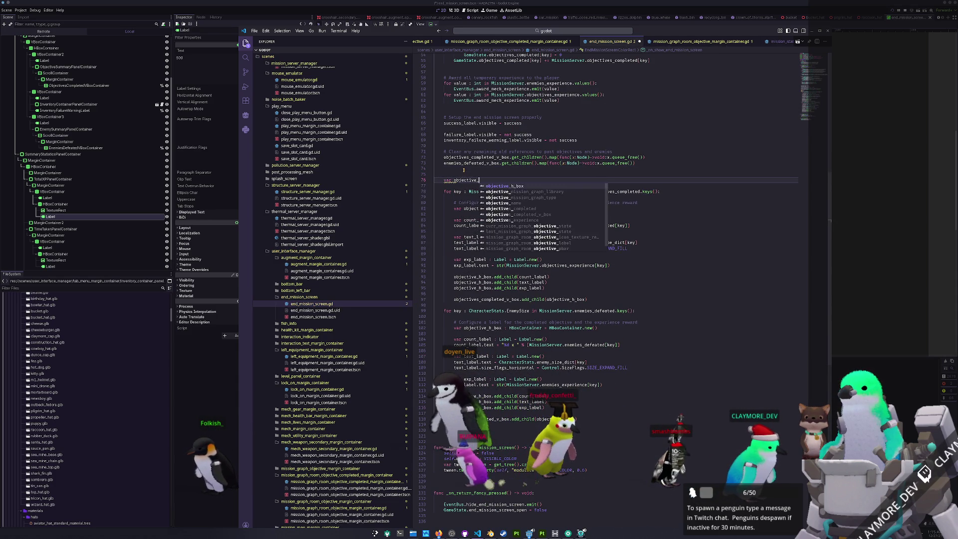
{"action": "type", "text": ": Tween = Tween"}
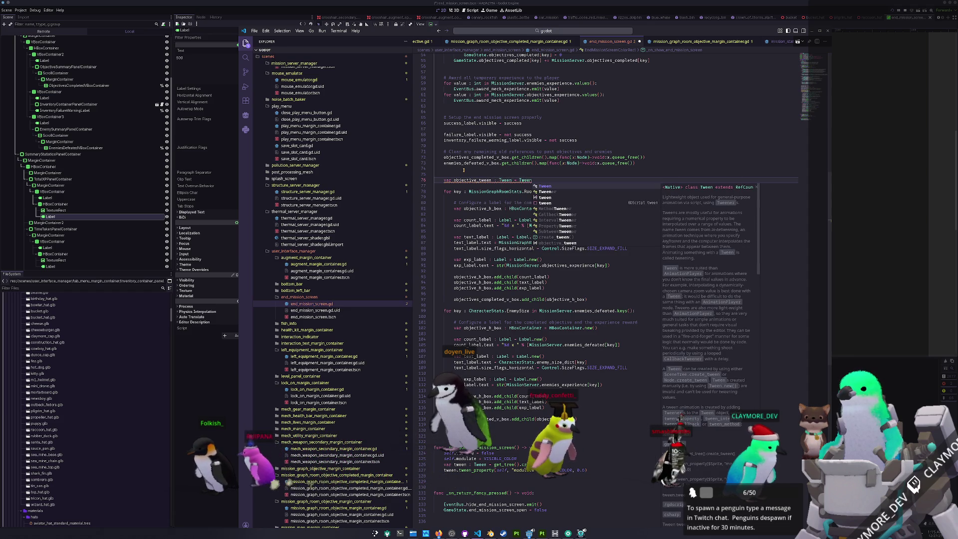
{"action": "key", "text": "BackSpace"}
{"action": "key", "text": "BackSpace"}
{"action": "type", "text": "get_tree().cre"}
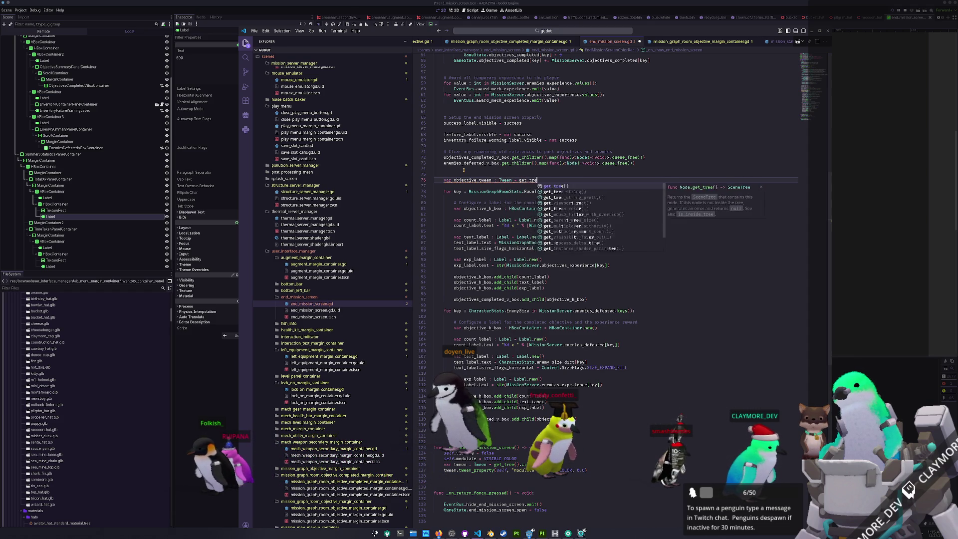
{"action": "type", "text": "ate_tween("}
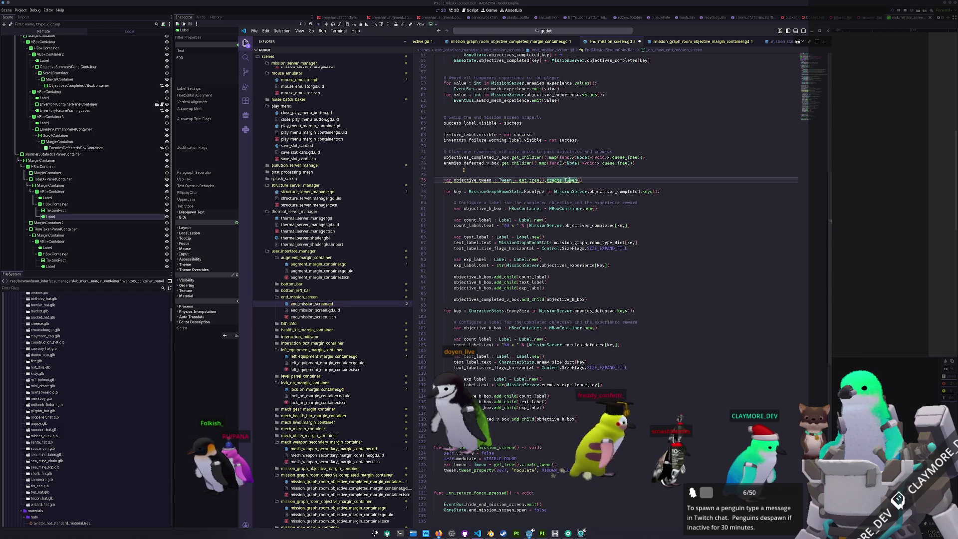
{"action": "key", "text": "Return"}
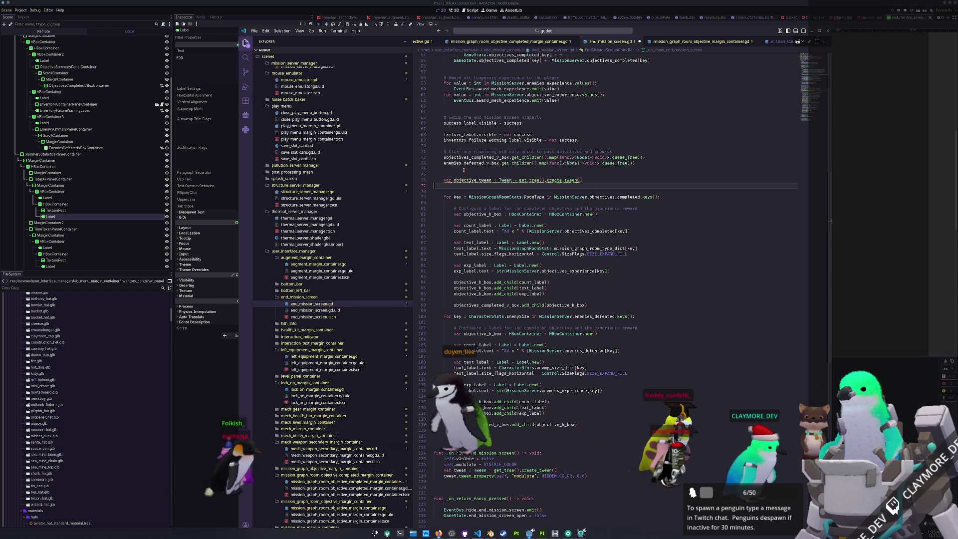
{"action": "key", "text": "Down"}
{"action": "key", "text": "Down"}
{"action": "key", "text": "Down"}
{"action": "key", "text": "Down"}
{"action": "key", "text": "Down"}
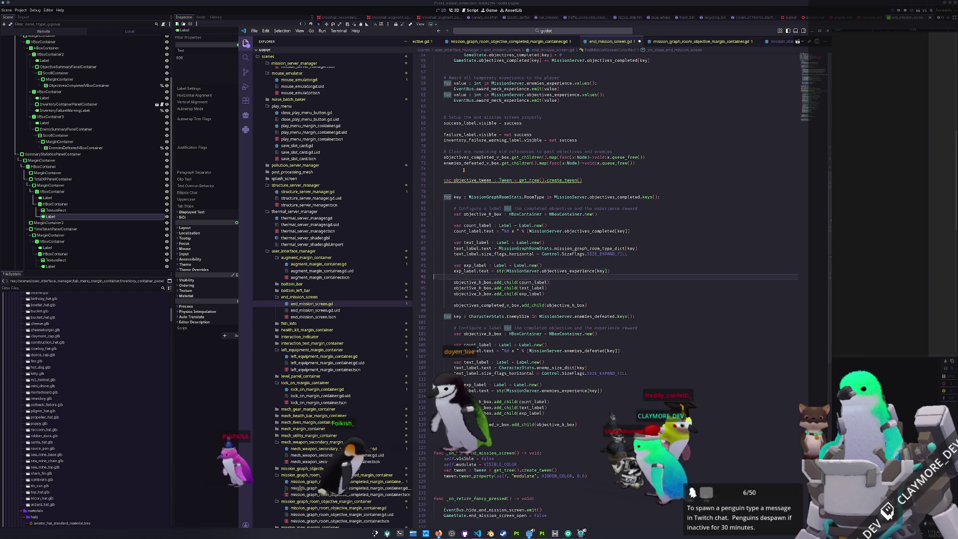
Step: Inside the loop, add an objective_tween tween_interval call and begin 'objective_h_box.modulate.a = 0'
{"action": "key", "text": "Return"}
{"action": "key", "text": "Return"}
{"action": "key", "text": "Up"}
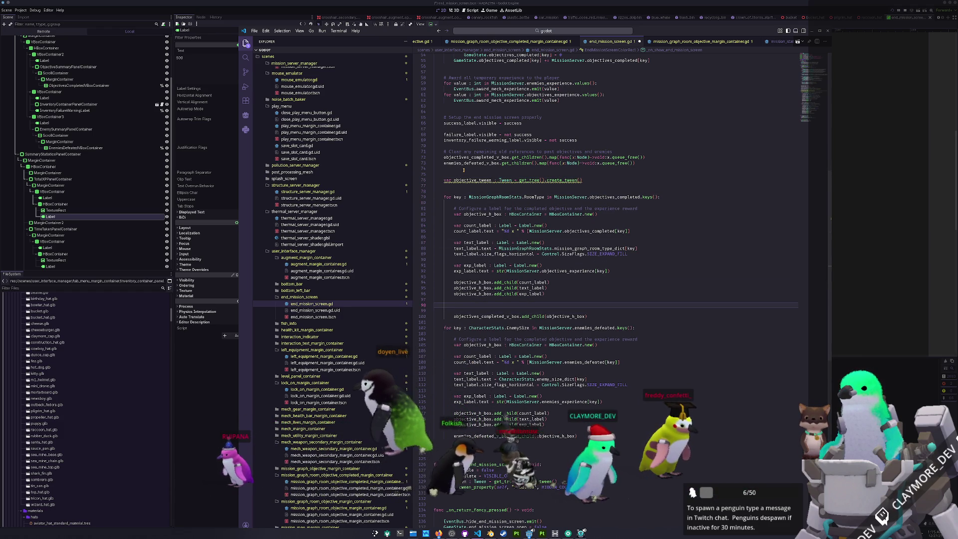
{"action": "type", "text": "objective_tween."}
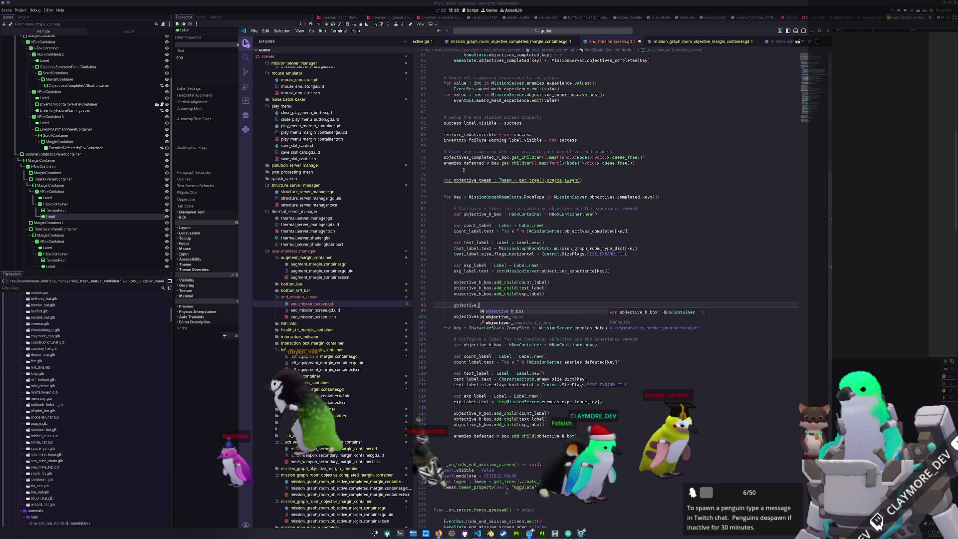
{"action": "type", "text": "wait"}
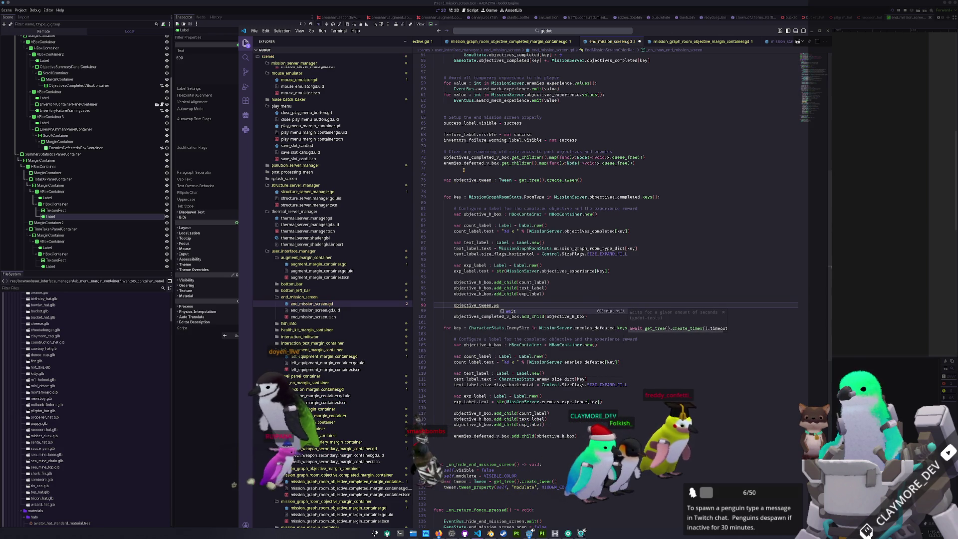
{"action": "key", "text": "BackSpace"}
{"action": "key", "text": "BackSpace"}
{"action": "key", "text": "BackSpace"}
{"action": "type", "text": "tween"}
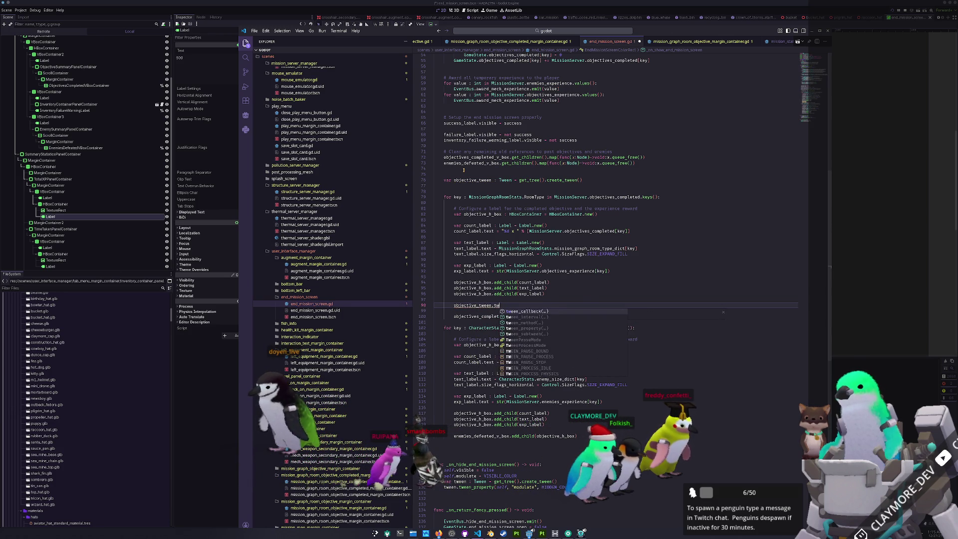
{"action": "key", "text": "Down"}
{"action": "key", "text": "Return"}
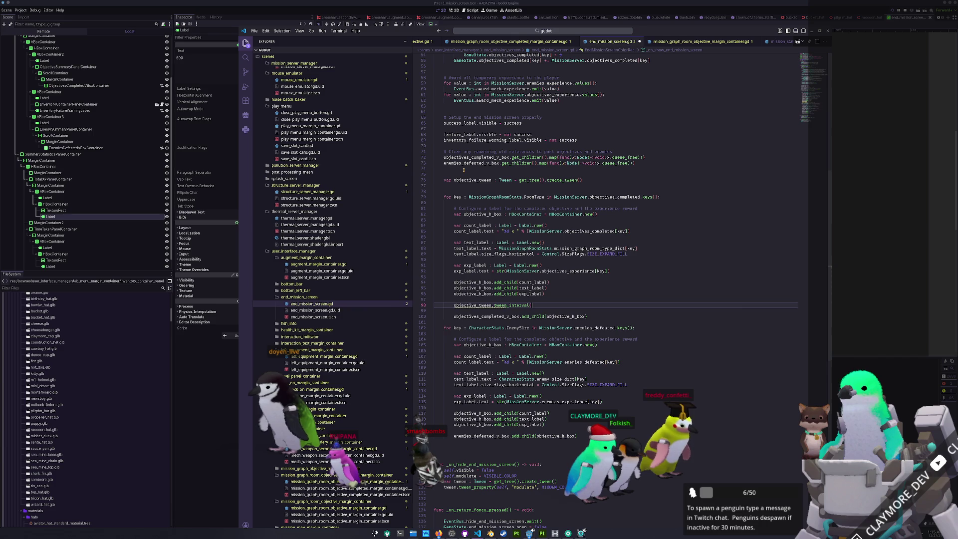
{"action": "type", "text": "0."}
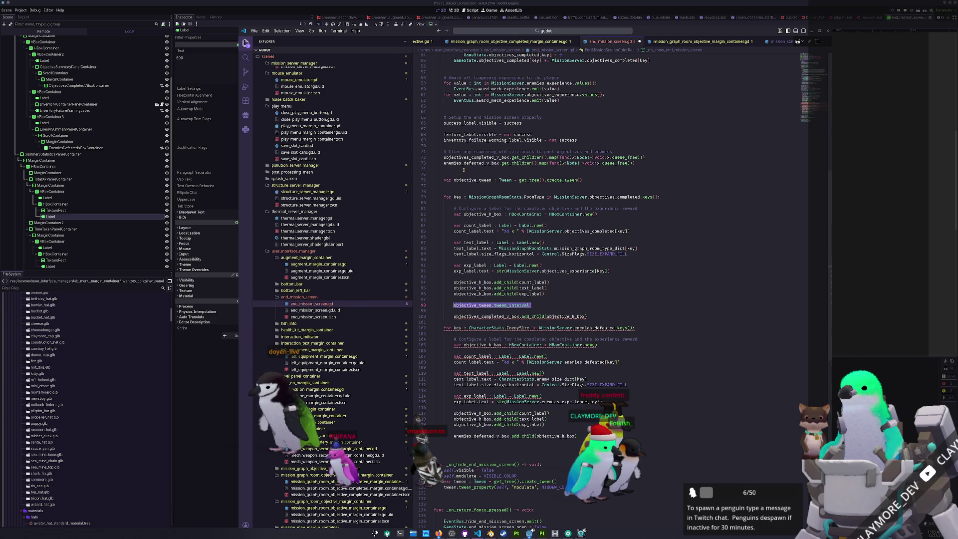
{"action": "type", "text": "objective_h_box"}
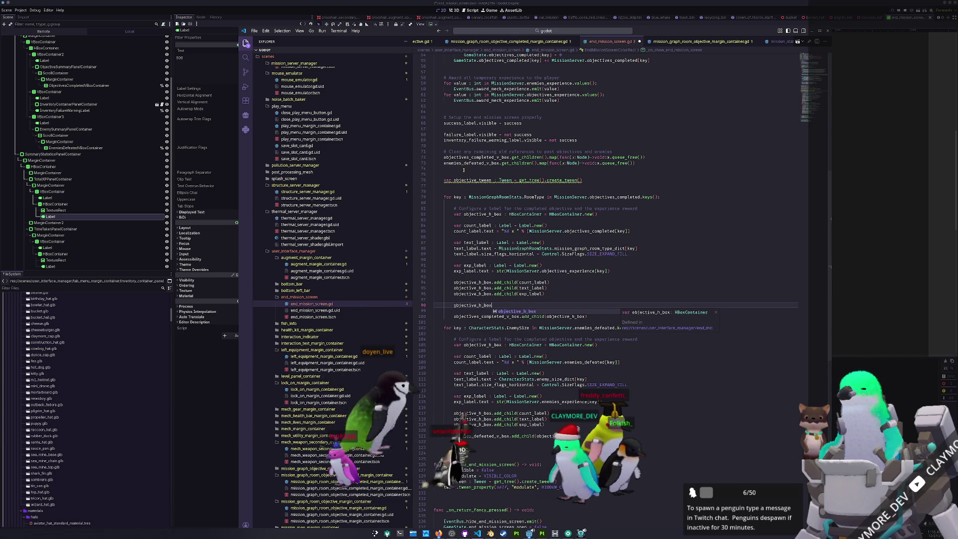
{"action": "type", "text": ".modulate"}
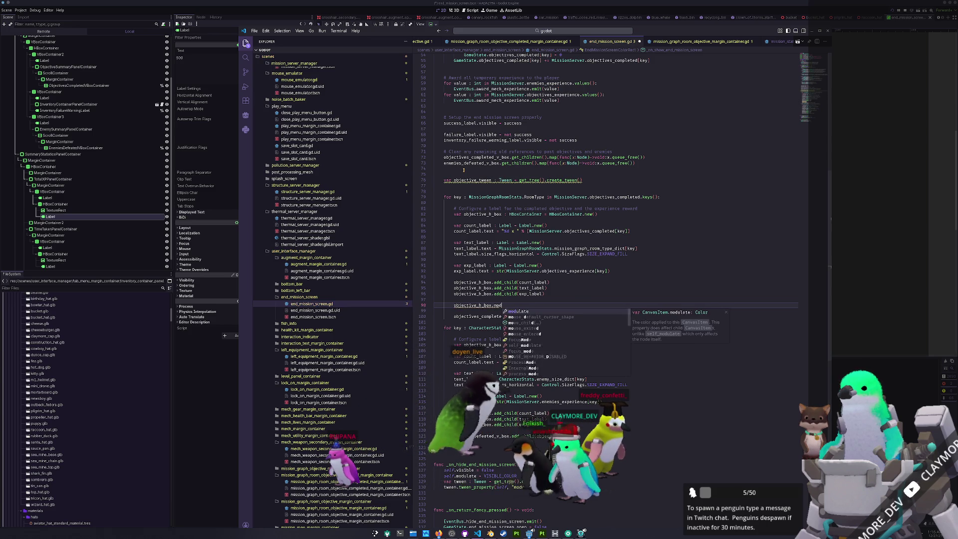
{"action": "type", "text": ".a = "}
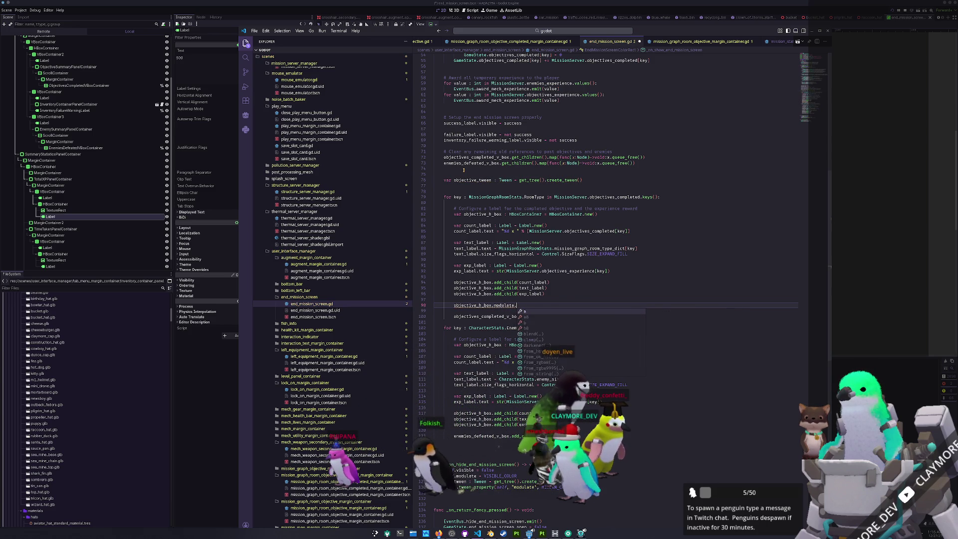
{"action": "type", "text": "0.0"}
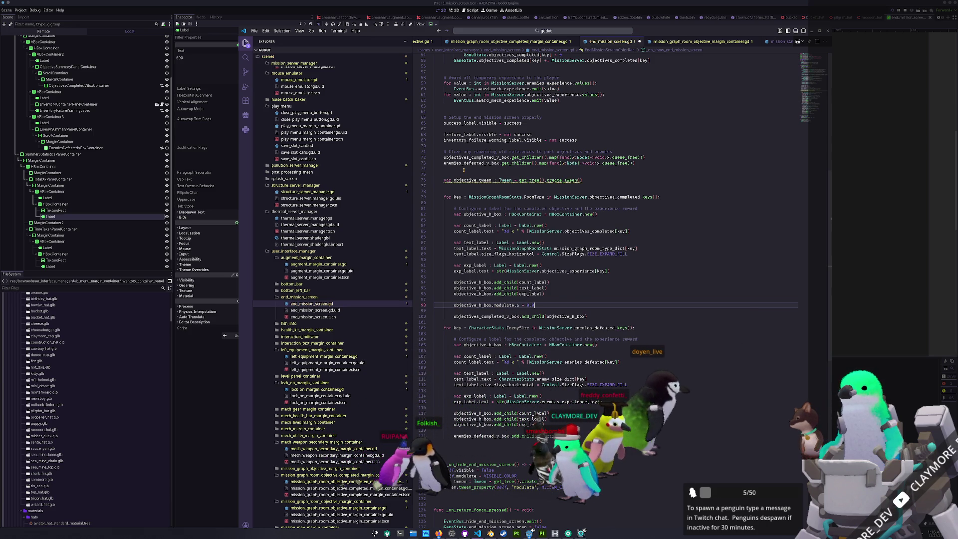
Step: Add 'objective_tween.tween_property(objective_h_box, "modulate:a", 1.0, 0.5)' below the transparency line
{"action": "key", "text": "Return"}
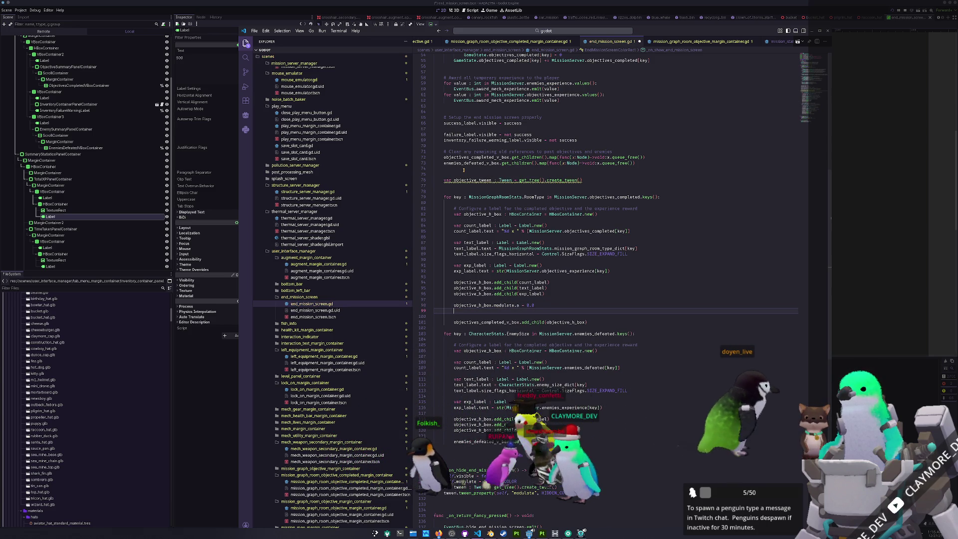
{"action": "type", "text": "tw"}
{"action": "key", "text": "BackSpace"}
{"action": "key", "text": "BackSpace"}
{"action": "type", "text": "objective_twee"}
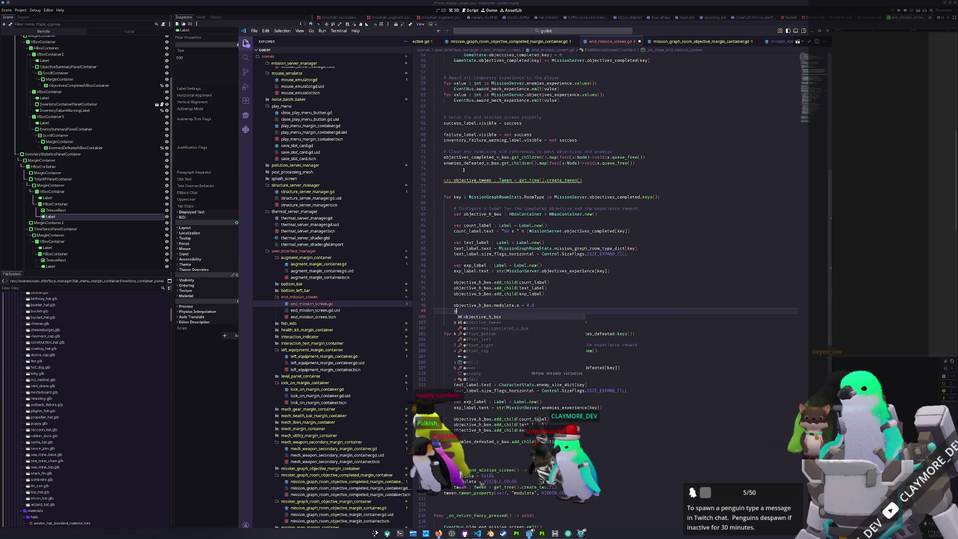
{"action": "type", "text": "n.tween_p"}
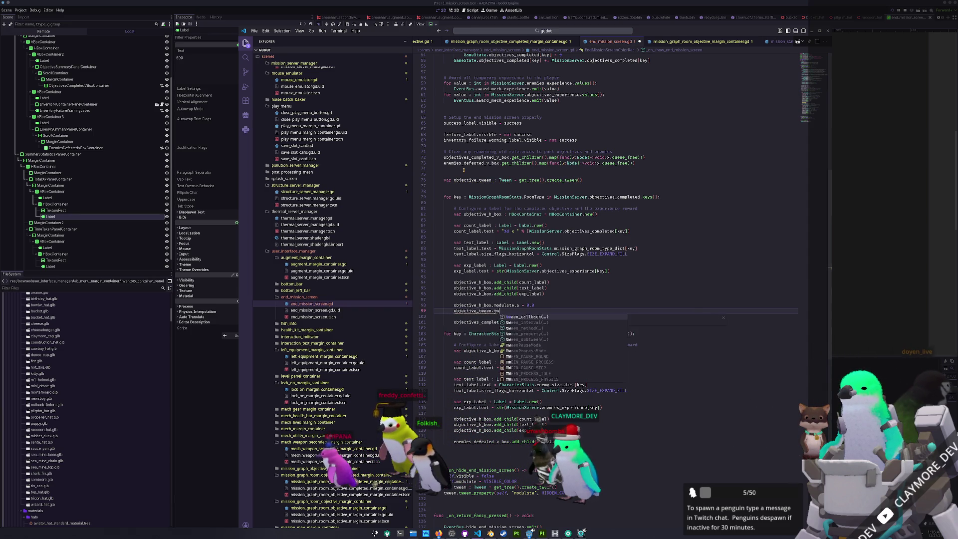
{"action": "key", "text": "Return"}
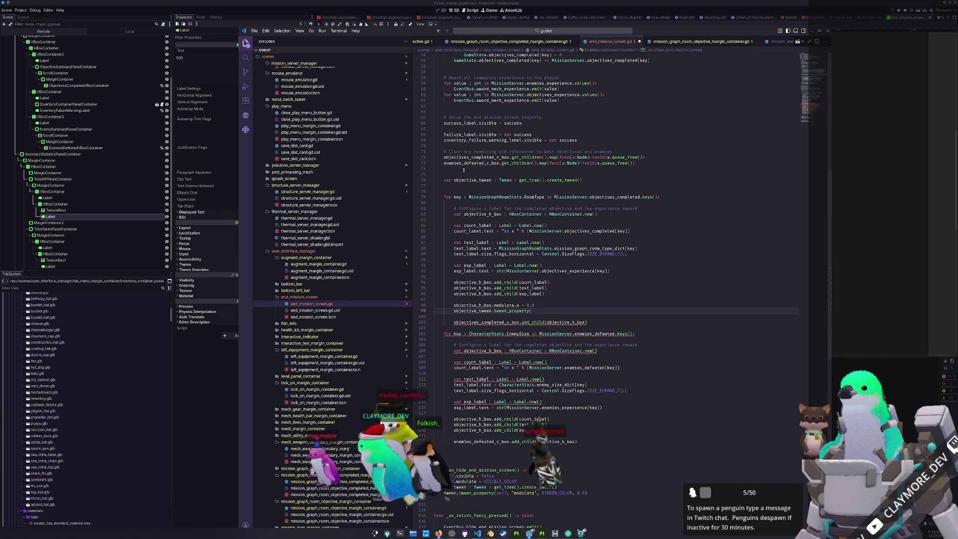
{"action": "type", "text": "objective_h"}
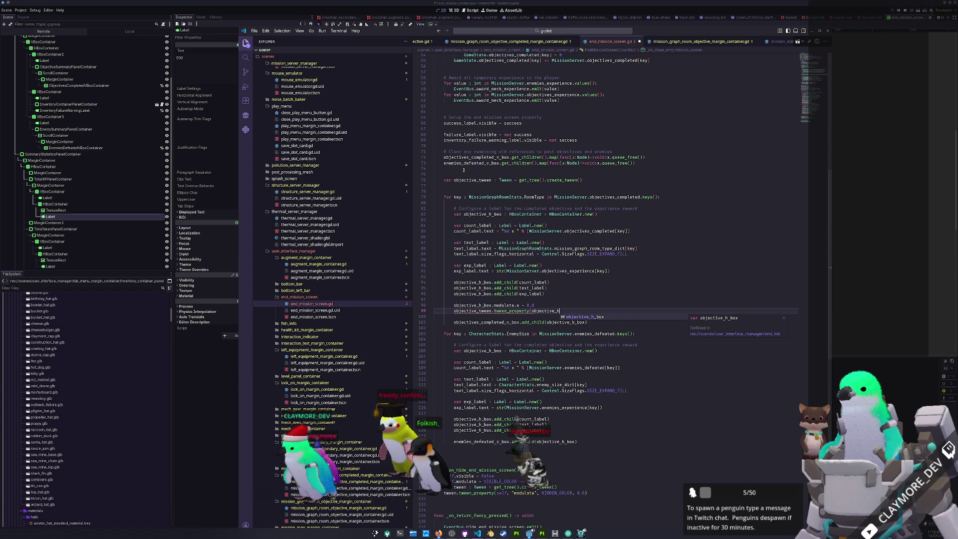
{"action": "type", "text": "_box.modul"}
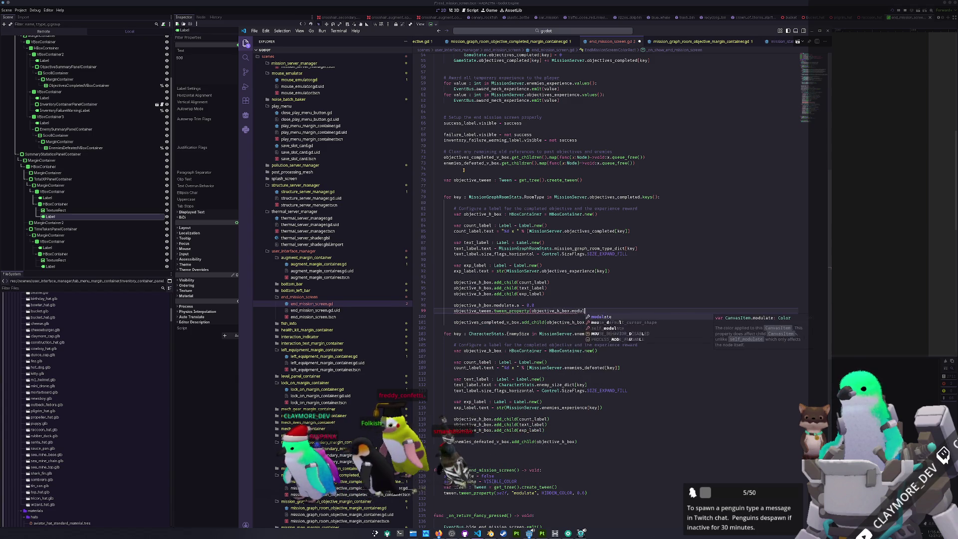
{"action": "key", "text": "BackSpace"}
{"action": "key", "text": "BackSpace"}
{"action": "key", "text": "BackSpace"}
{"action": "type", "text": ", \""}
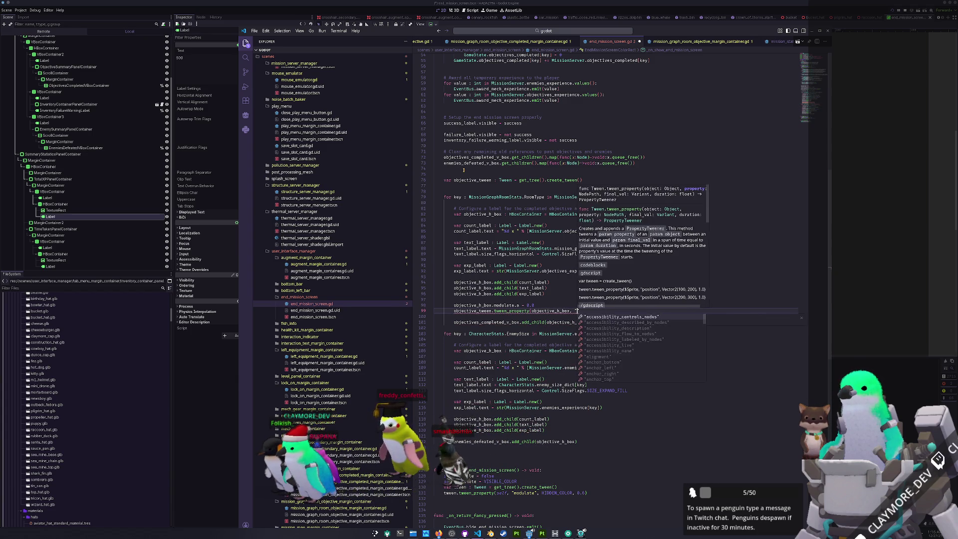
{"action": "type", "text": "modulate:a\""}
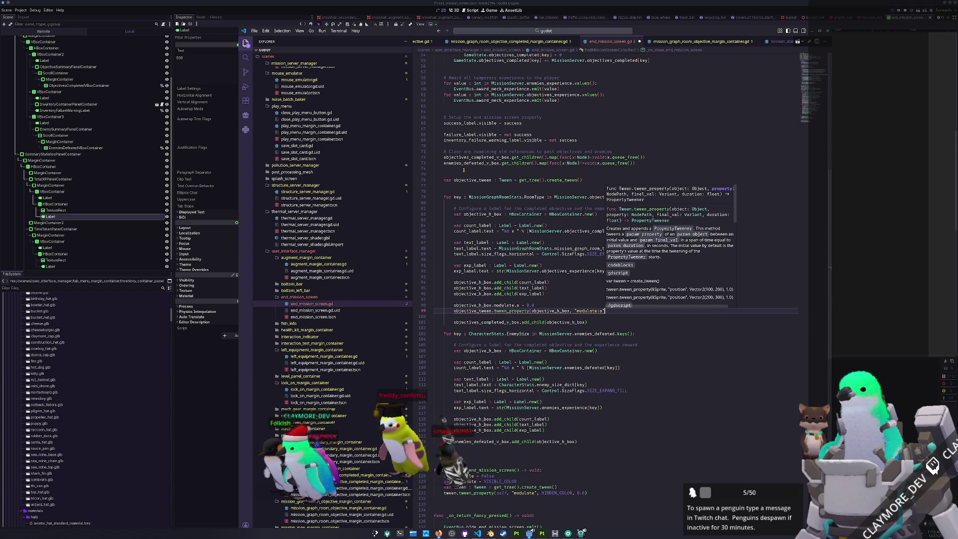
{"action": "type", "text": ", 1.0,"}
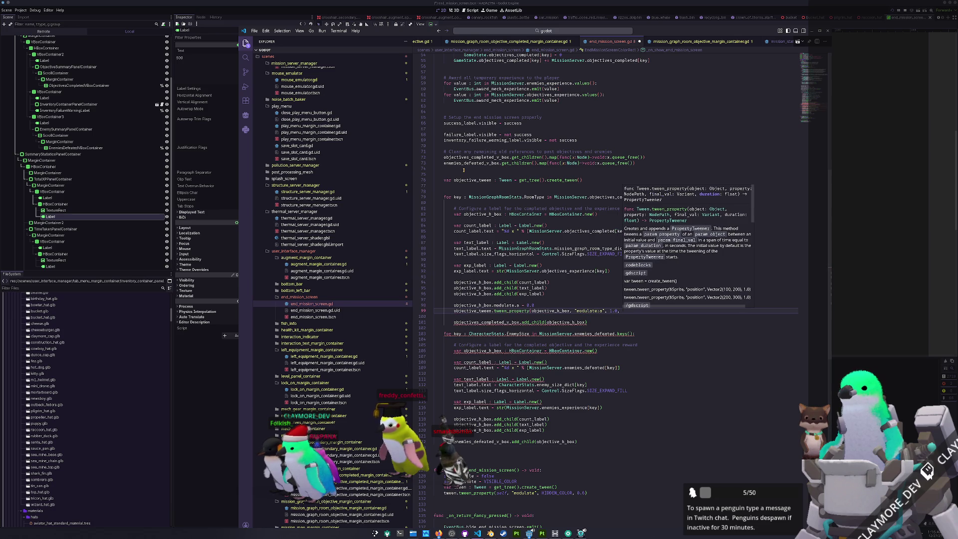
{"action": "type", "text": " 0.5)"}
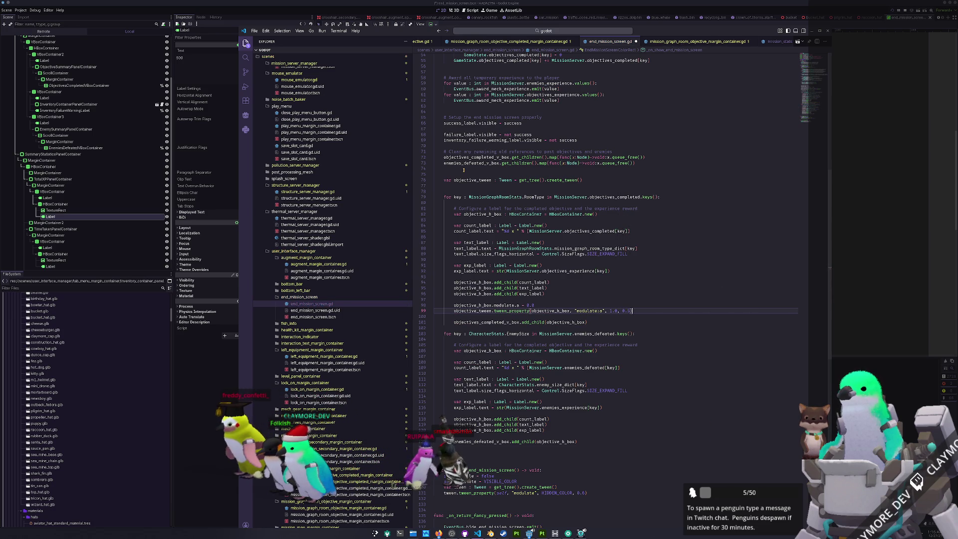
Step: Reorder the two fade lines to follow add_child and remove the leftover blank line
{"action": "key", "text": "shift+Up"}
{"action": "key", "text": "shift+Home"}
{"action": "key", "text": "shift+Home"}
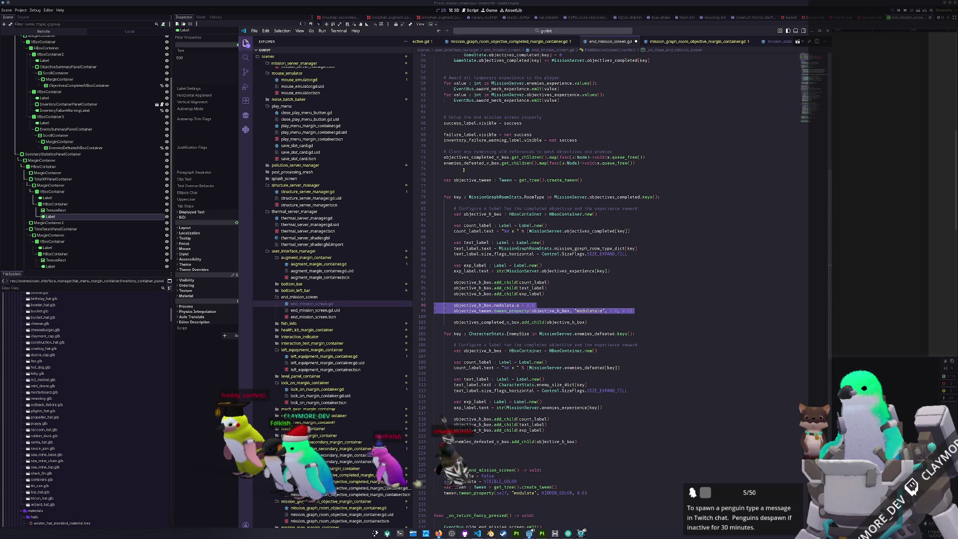
{"action": "key", "text": "alt+Down"}
{"action": "key", "text": "alt+Down"}
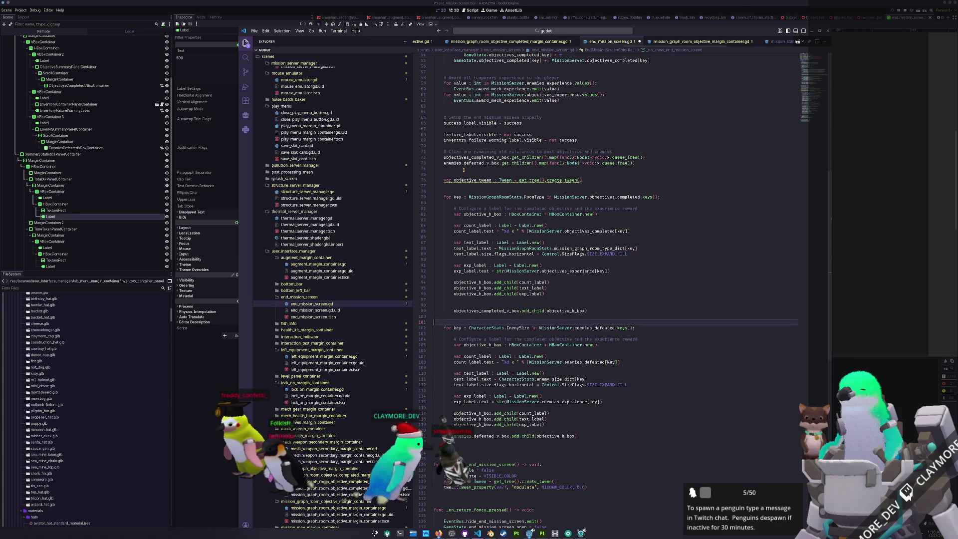
{"action": "key", "text": "alt+Up"}
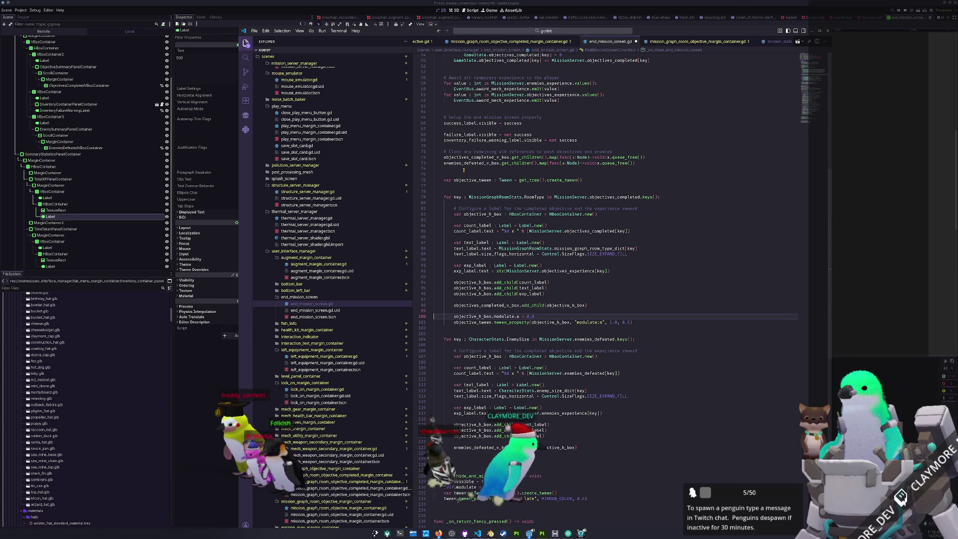
{"action": "key", "text": "Up"}
{"action": "key", "text": "ctrl+shift+k"}
{"action": "key", "text": "Down"}
{"action": "key", "text": "Down"}
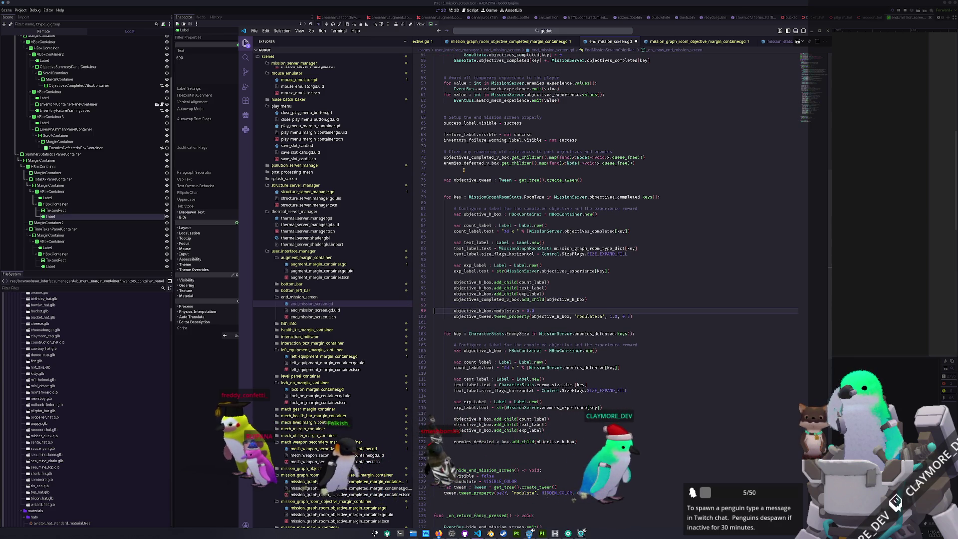
{"action": "key", "text": "Return"}
{"action": "key", "text": "Return"}
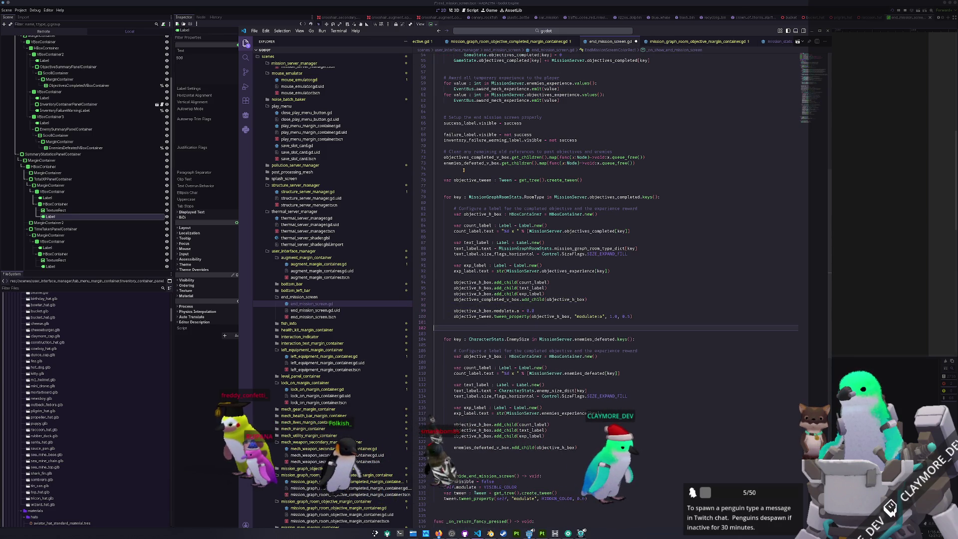
Step: Declare 'var enemies_tween : Tween = get_tree().create_tween()' and tidy blank lines around both loops
{"action": "type", "text": "var "}
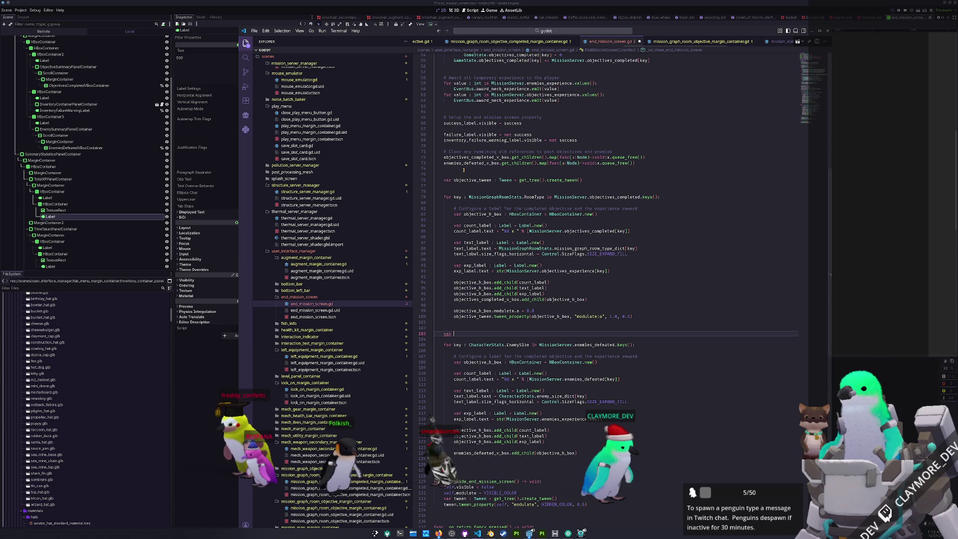
{"action": "type", "text": "enem"}
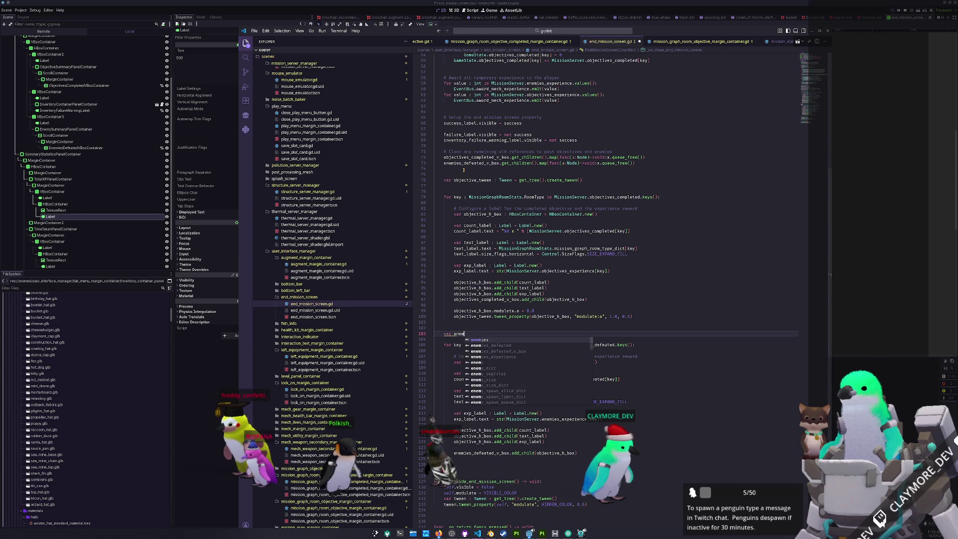
{"action": "type", "text": "ies_tween : "}
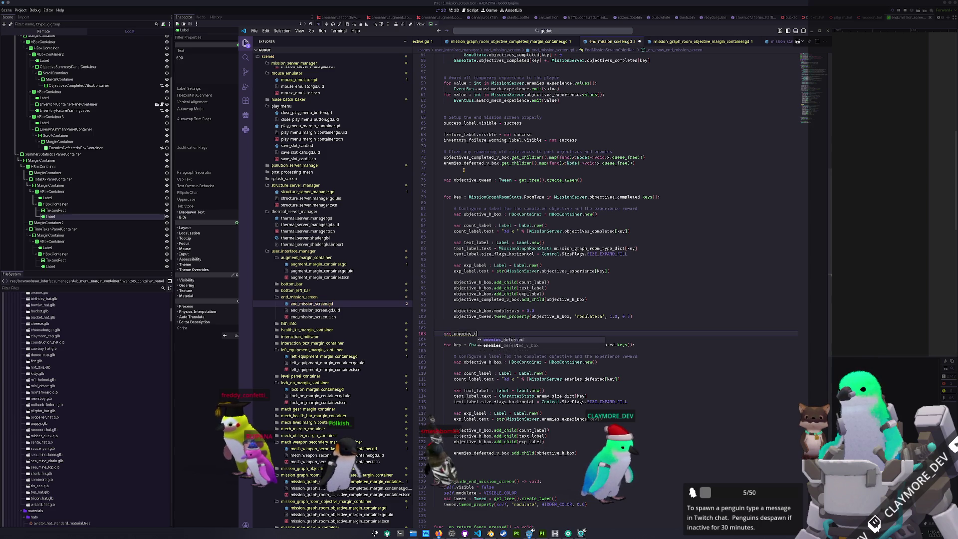
{"action": "type", "text": "Tween = get_tr"}
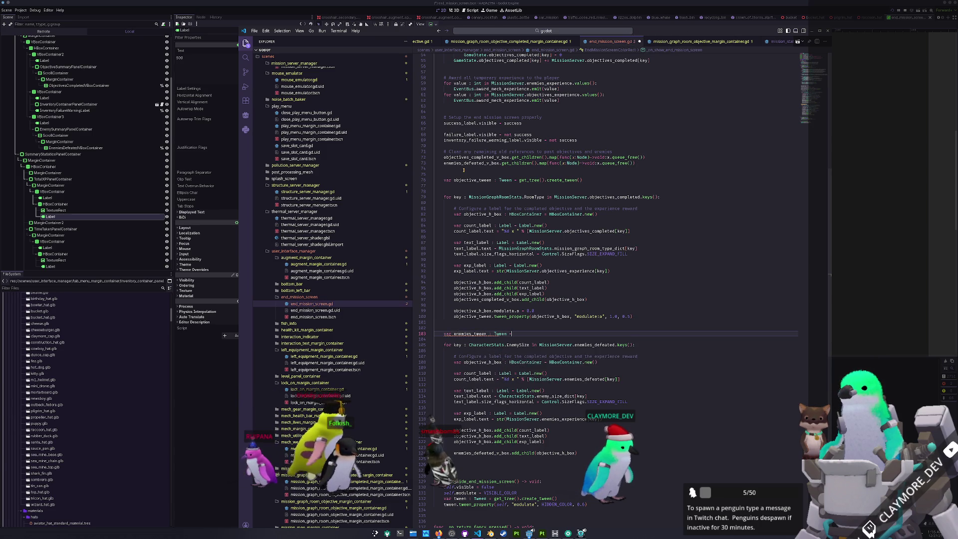
{"action": "type", "text": "ee().create_"}
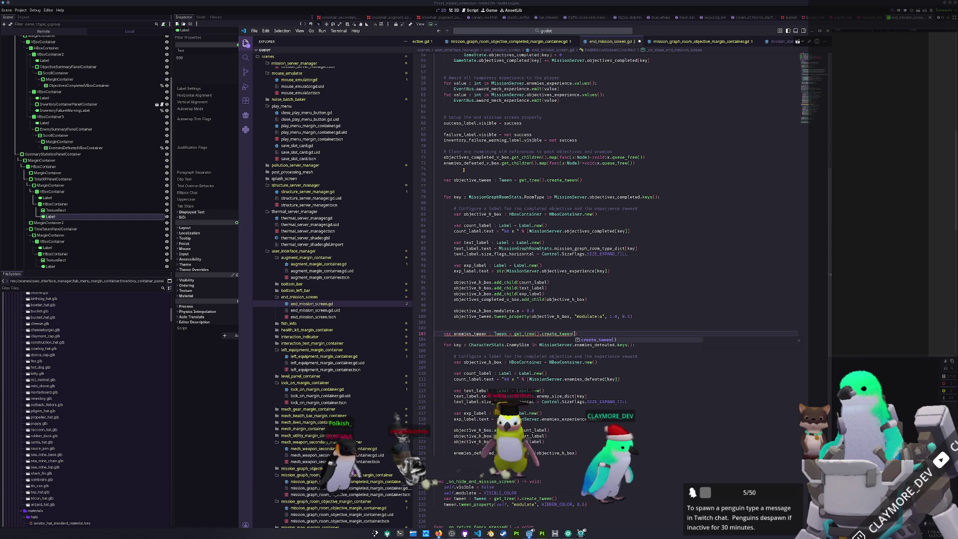
{"action": "type", "text": "tween()"}
{"action": "key", "text": "Return"}
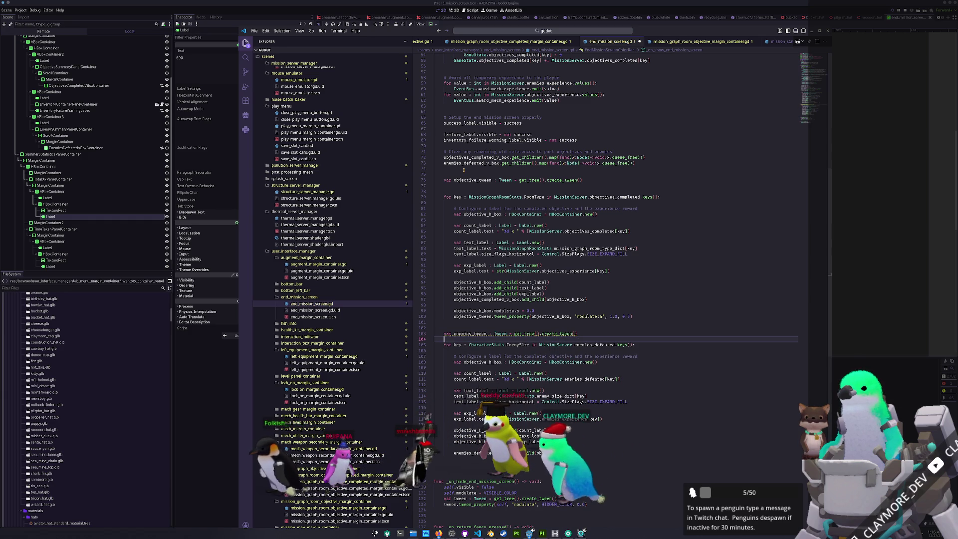
{"action": "key", "text": "BackSpace"}
{"action": "key", "text": "Up"}
{"action": "key", "text": "Up"}
{"action": "key", "text": "Up"}
{"action": "key", "text": "Up"}
{"action": "key", "text": "Up"}
{"action": "key", "text": "Up"}
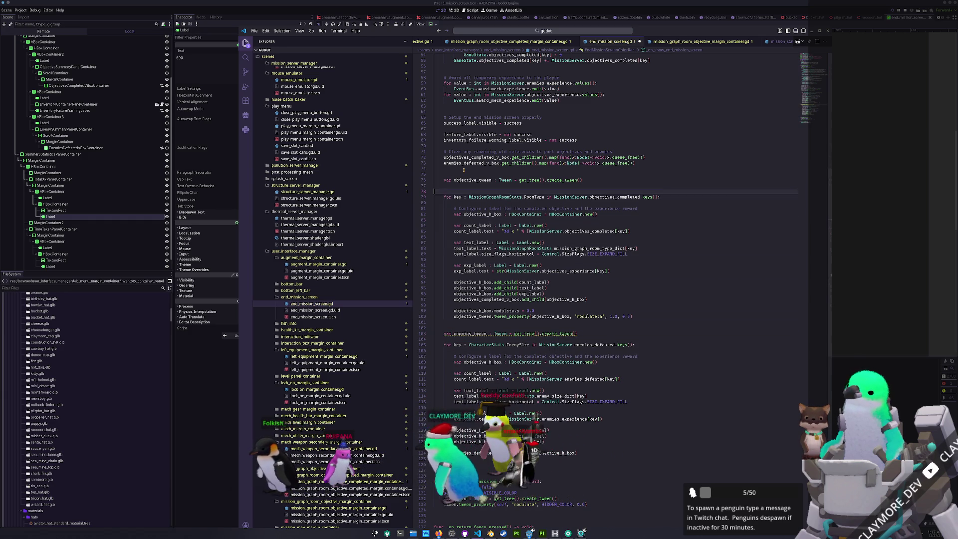
{"action": "key", "text": "Delete"}
{"action": "key", "text": "Delete"}
{"action": "key", "text": "Down"}
{"action": "key", "text": "Down"}
{"action": "key", "text": "Down"}
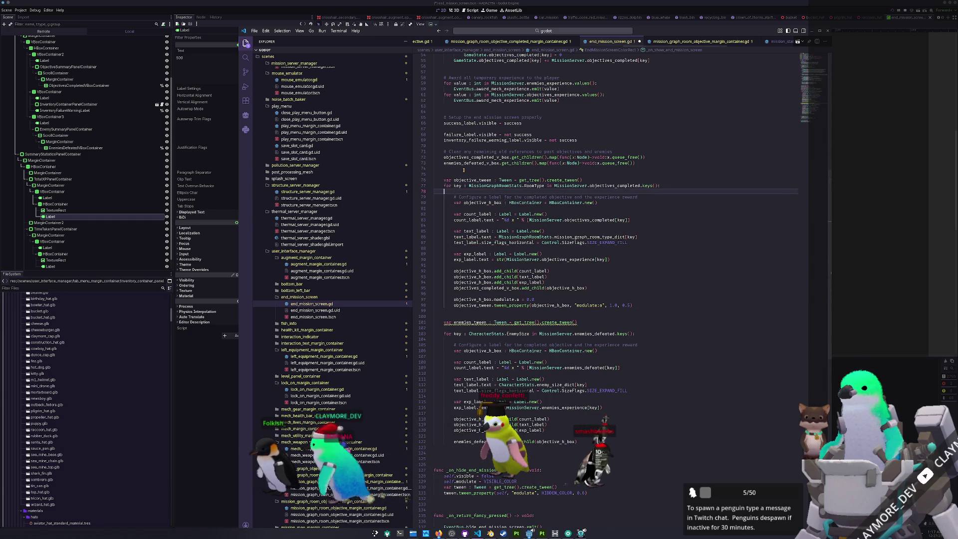
{"action": "key", "text": "Up"}
{"action": "key", "text": "Up"}
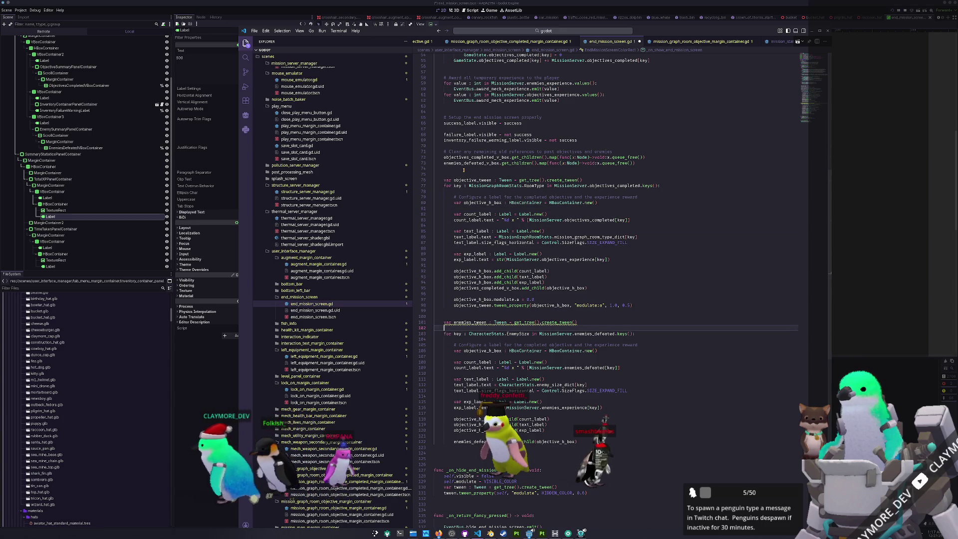
{"action": "key", "text": "BackSpace"}
{"action": "key", "text": "Down"}
{"action": "key", "text": "Down"}
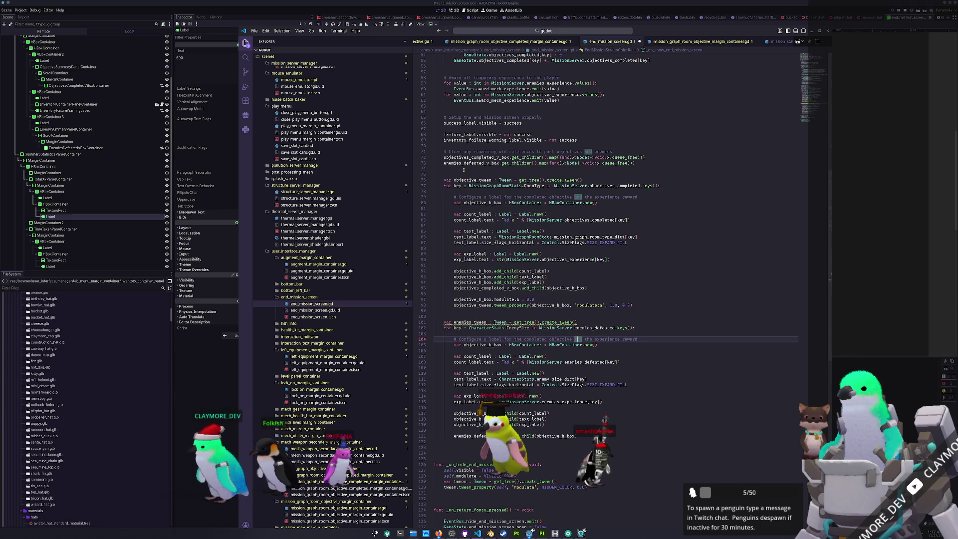
{"action": "key", "text": "Down"}
{"action": "key", "text": "Down"}
{"action": "key", "text": "Down"}
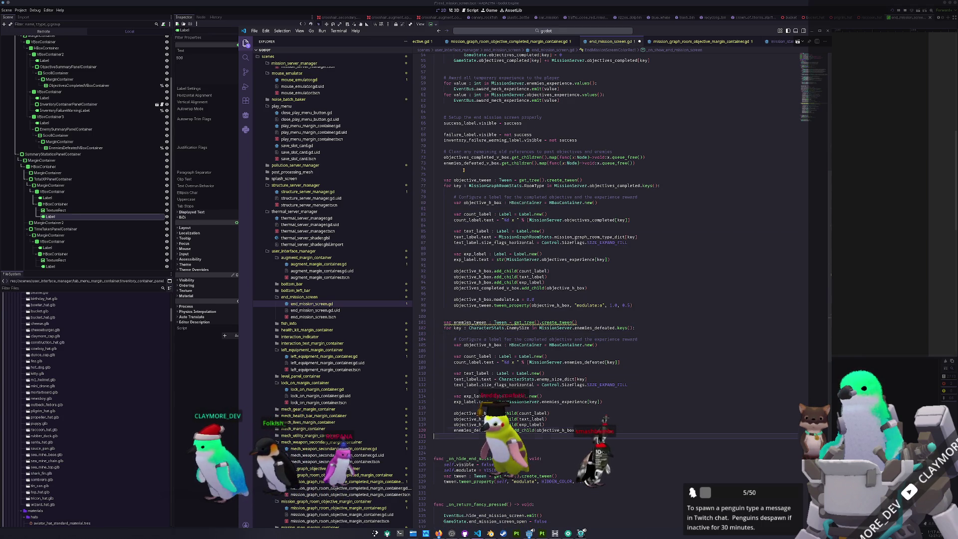
Step: Paste the fade-in lines into the enemies loop and save the script
{"action": "key", "text": "Return"}
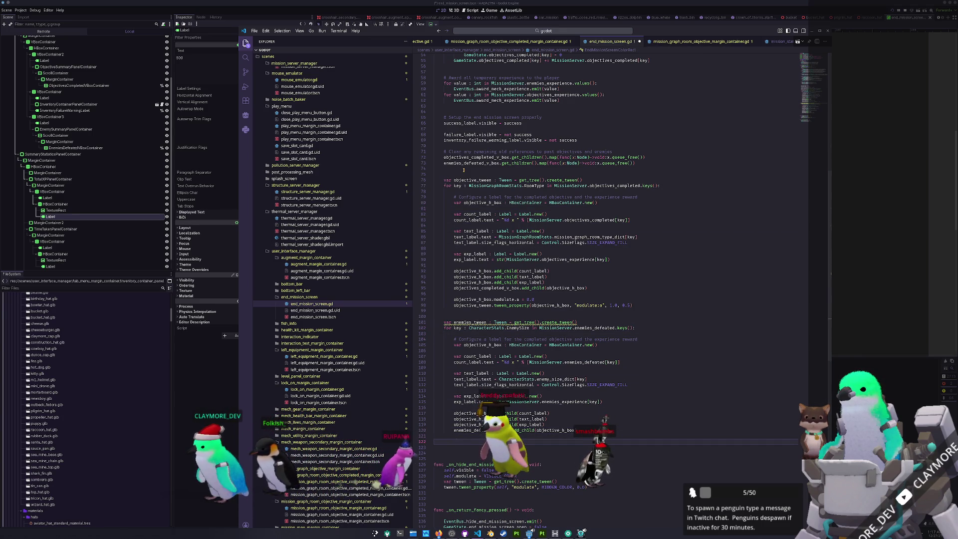
{"action": "type", "text": "obje"}
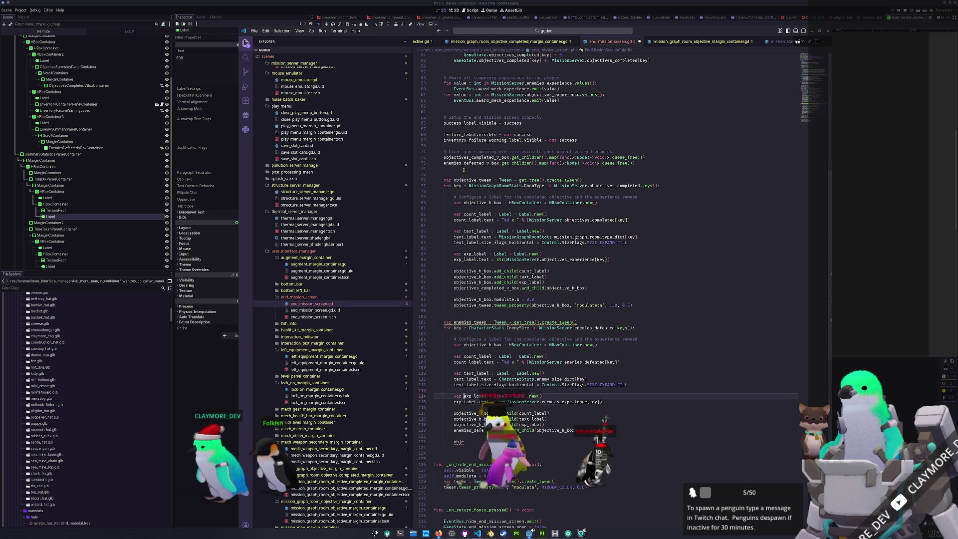
{"action": "key", "text": "Up"}
{"action": "key", "text": "Up"}
{"action": "key", "text": "Up"}
{"action": "key", "text": "Down"}
{"action": "key", "text": "Down"}
{"action": "key", "text": "Down"}
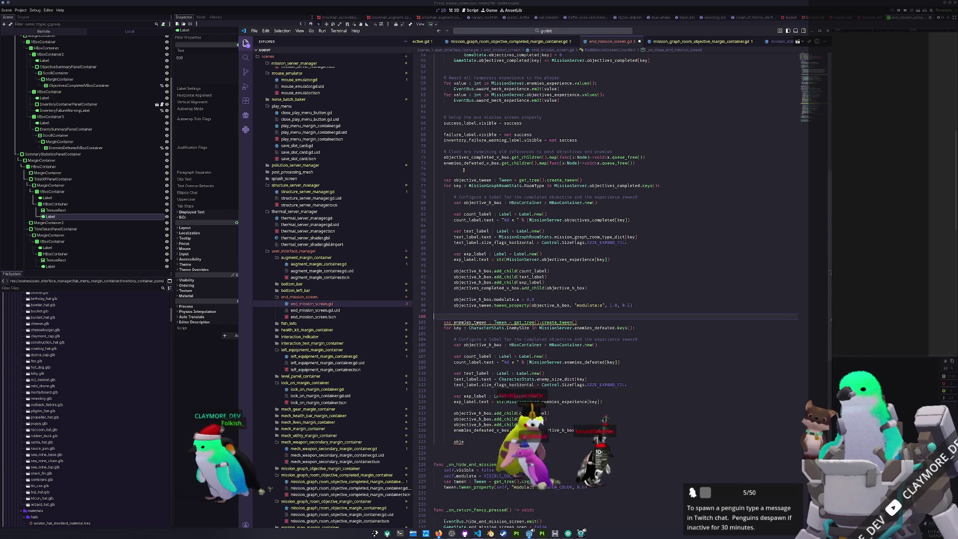
{"action": "key", "text": "Down"}
{"action": "key", "text": "Down"}
{"action": "key", "text": "Down"}
{"action": "key", "text": "ctrl+v"}
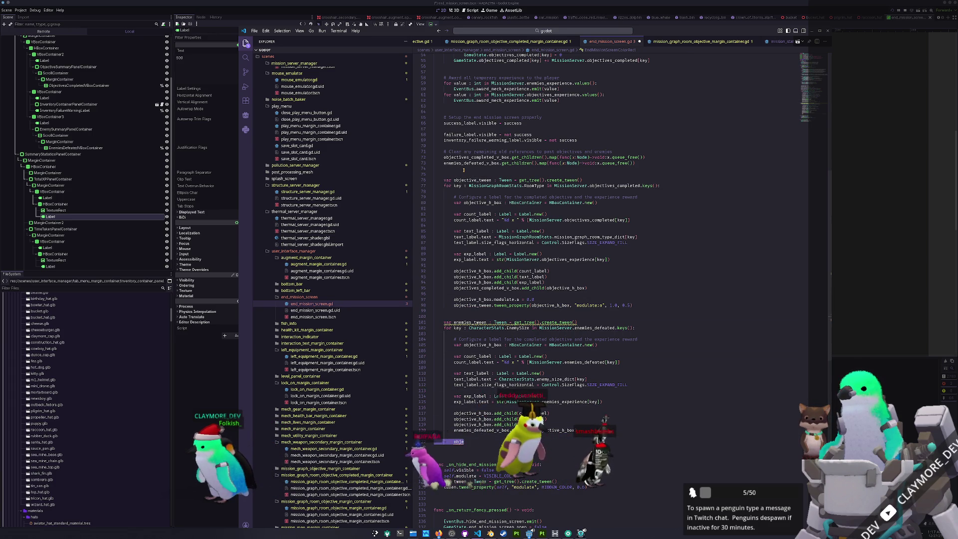
{"action": "key", "text": "Up"}
{"action": "key", "text": "ctrl+s"}
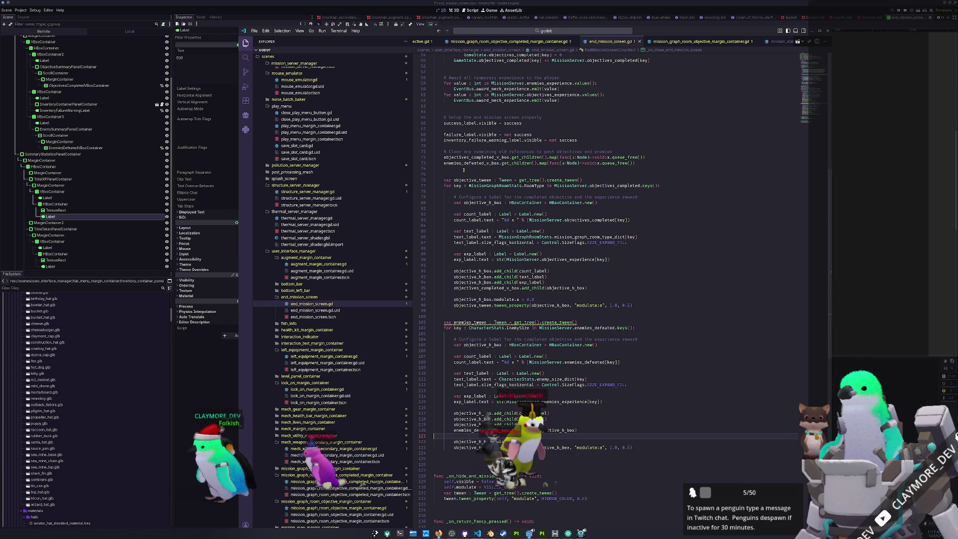
Step: Begin replacing objective_tween with enemies_tween in the pasted enemy fade code
{"action": "key", "text": "Down"}
{"action": "key", "text": "Down"}
{"action": "key", "text": "Down"}
{"action": "key", "text": "Tab"}
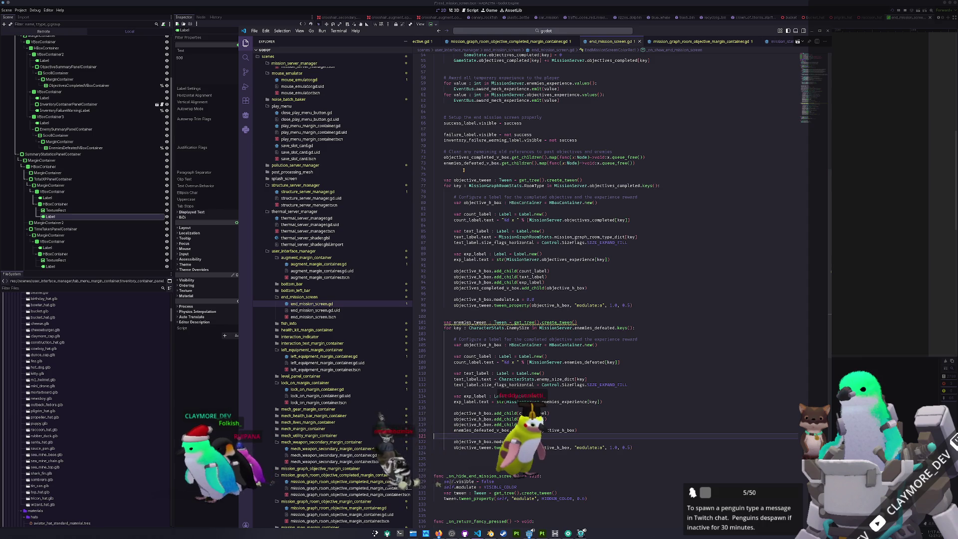
{"action": "key", "text": "Return"}
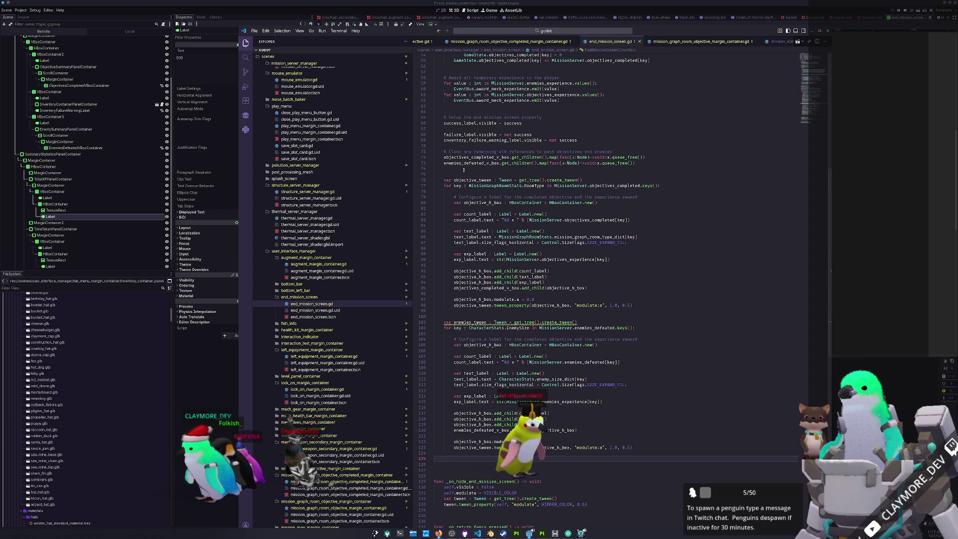
{"action": "scroll", "coordinate": [470, 280], "scroll_direction": "down", "scroll_amount": 2}
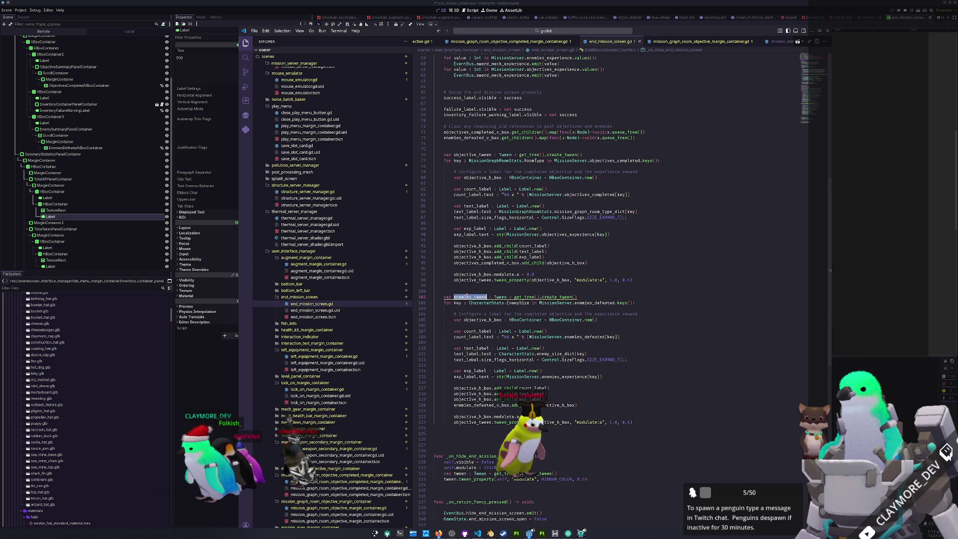
{"action": "type", "text": "enemies_tween"}
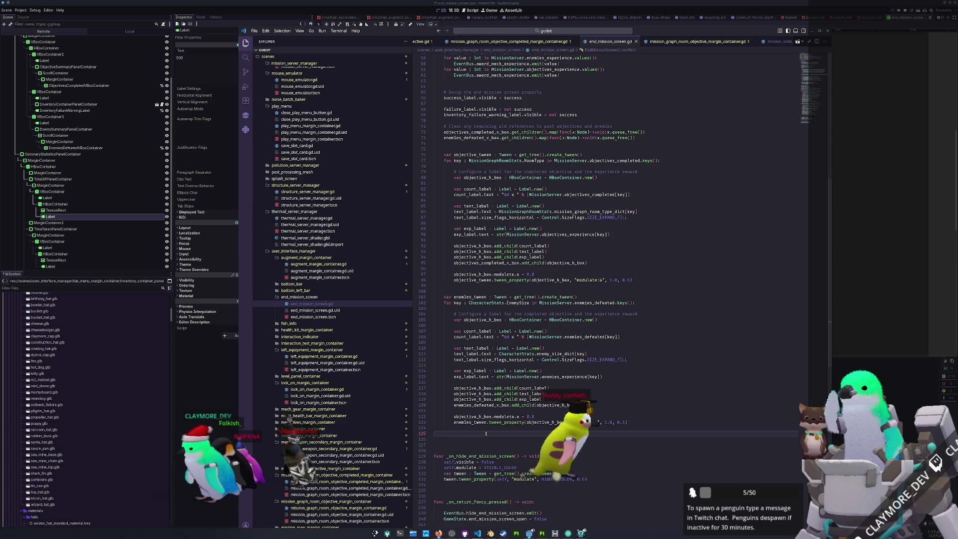
Step: Select the 10:00:00 and 500 labels and mark them Access as Unique Name
{"action": "left_click", "coordinate": [863, 328]}
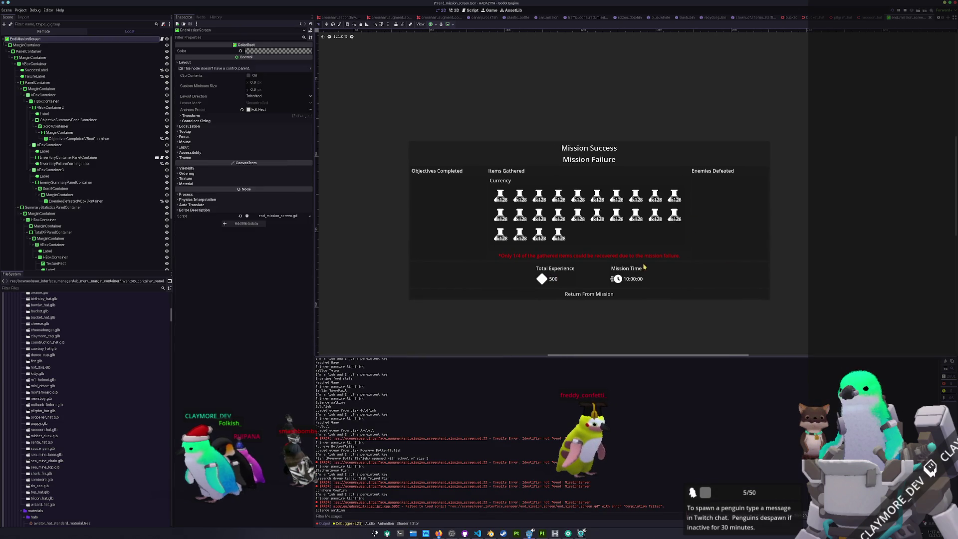
{"action": "left_click", "coordinate": [630, 279]}
{"action": "left_click", "coordinate": [73, 216], "text": "ctrl"}
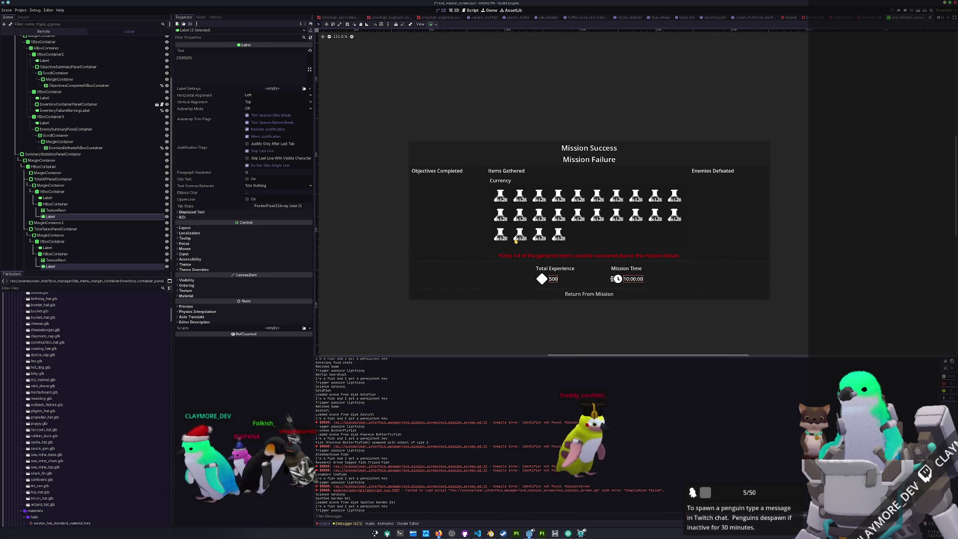
{"action": "right_click", "coordinate": [73, 216]}
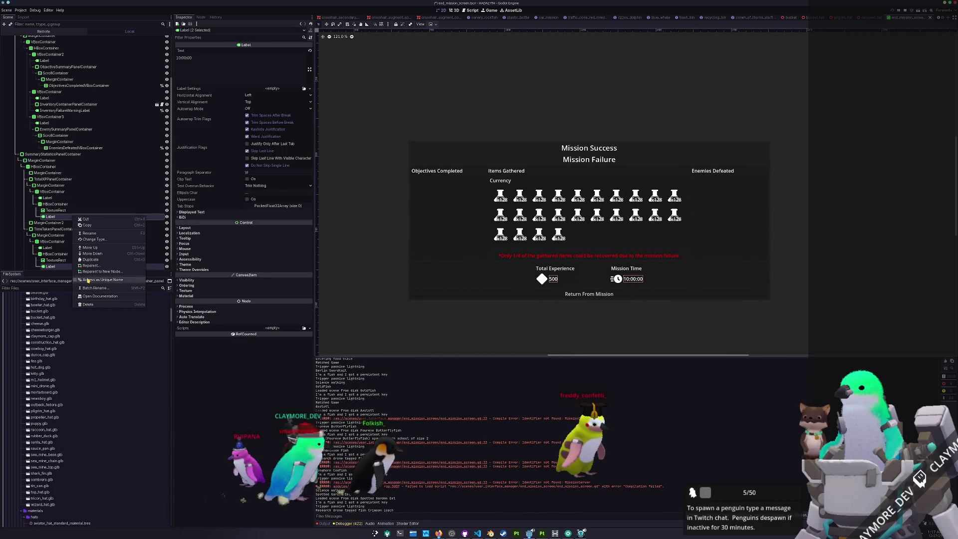
{"action": "left_click", "coordinate": [131, 230]}
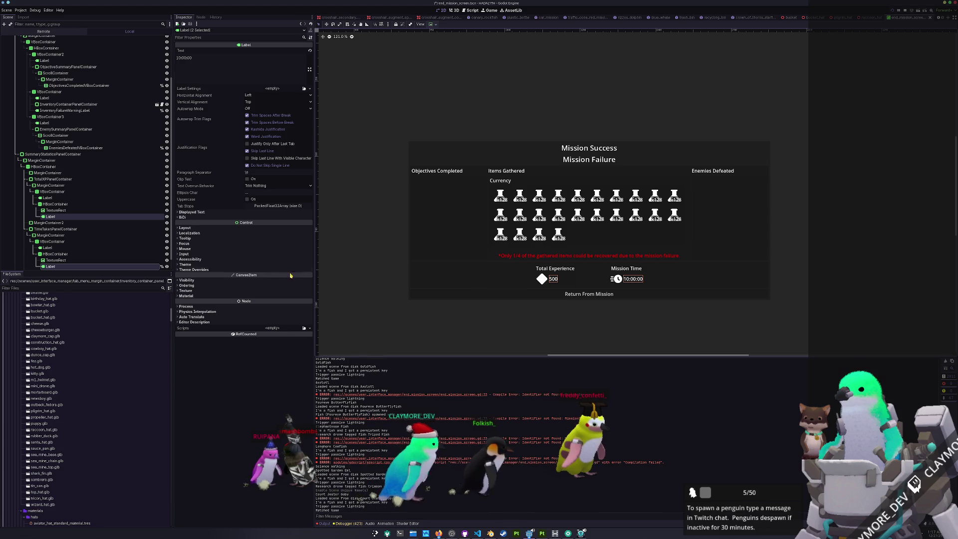
{"action": "left_click", "coordinate": [71, 268]}
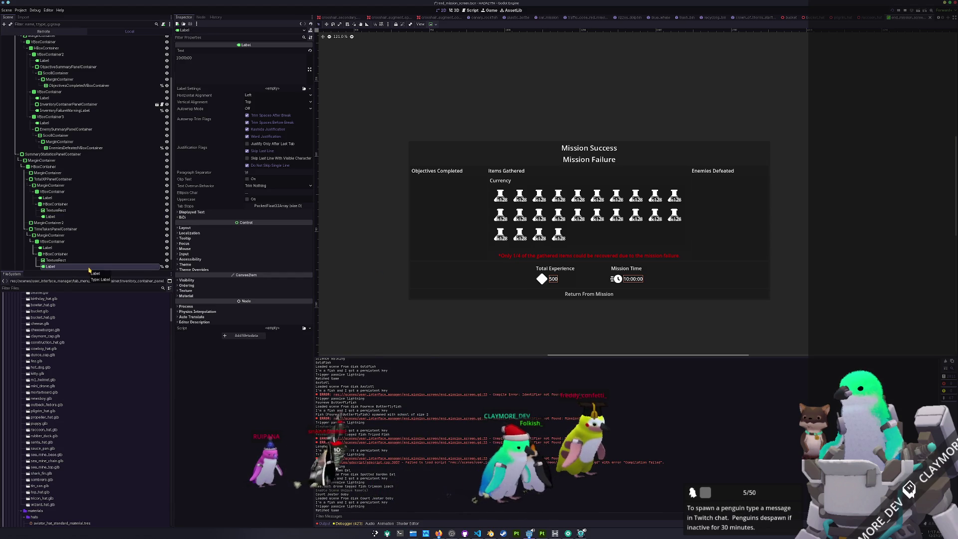
Step: Rename the labels to MissionTimeLabel and TotalExperienceLabel
{"action": "type", "text": "inal"}
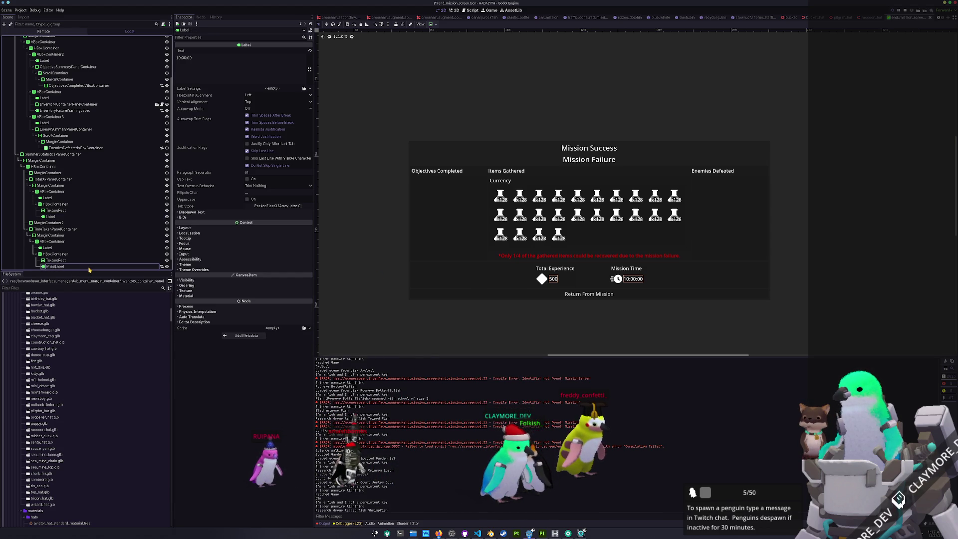
{"action": "type", "text": "ime"}
{"action": "key", "text": "Return"}
{"action": "key", "text": "Up"}
{"action": "key", "text": "Up"}
{"action": "key", "text": "Up"}
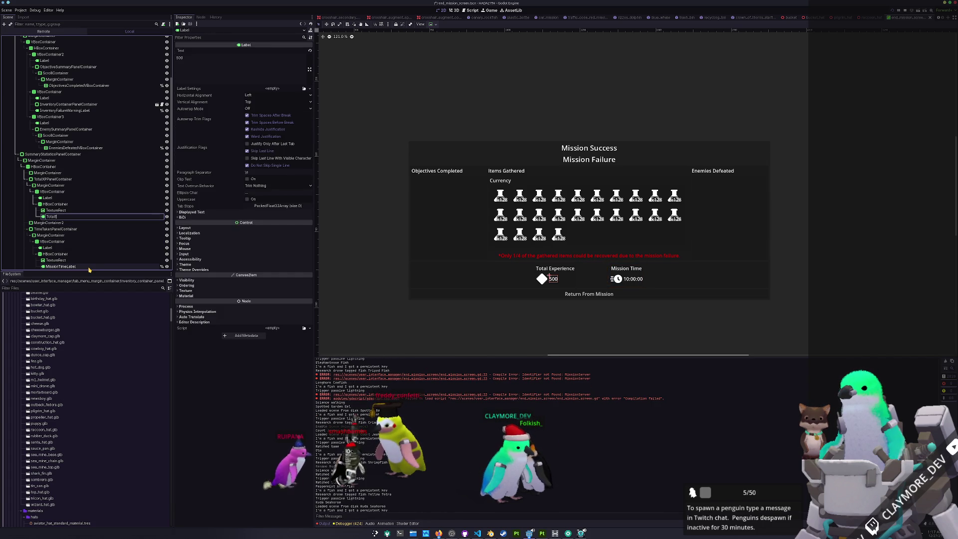
{"action": "type", "text": "xperienceLabe"}
{"action": "type", "text": "l"}
{"action": "key", "text": "Return"}
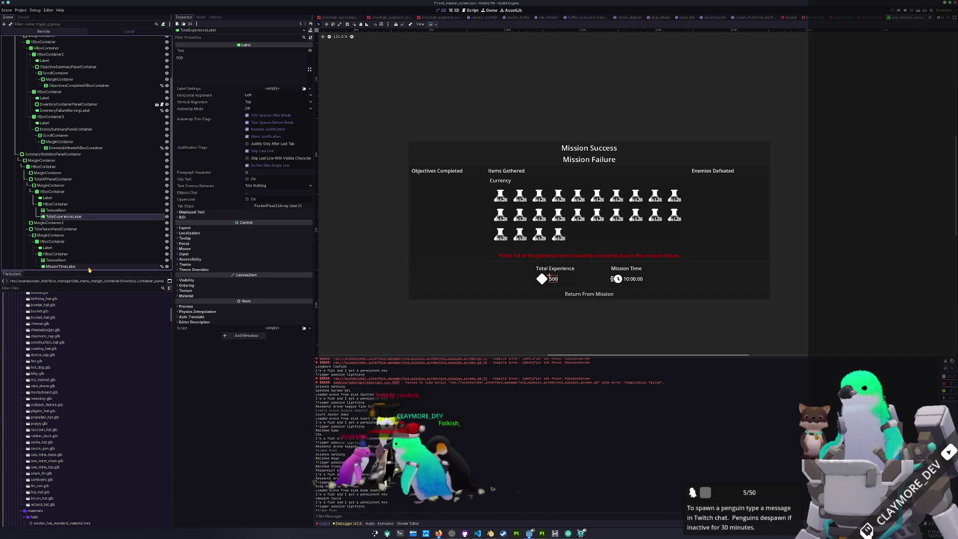
Step: Make TotalExperienceLabel a unique name, save the scene, and return to the script
{"action": "right_click", "coordinate": [117, 217]}
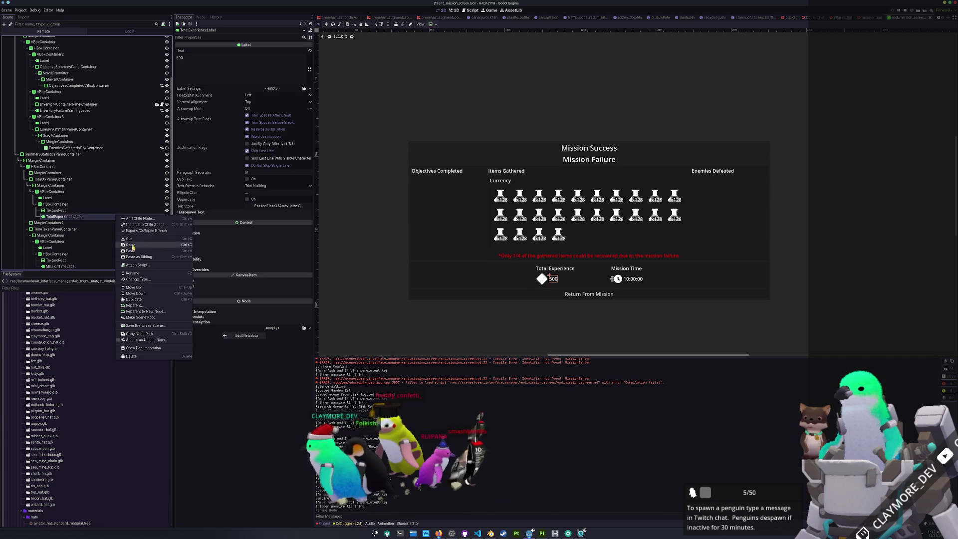
{"action": "left_click", "coordinate": [133, 337]}
{"action": "key", "text": "ctrl+s"}
{"action": "key", "text": "alt+Tab"}
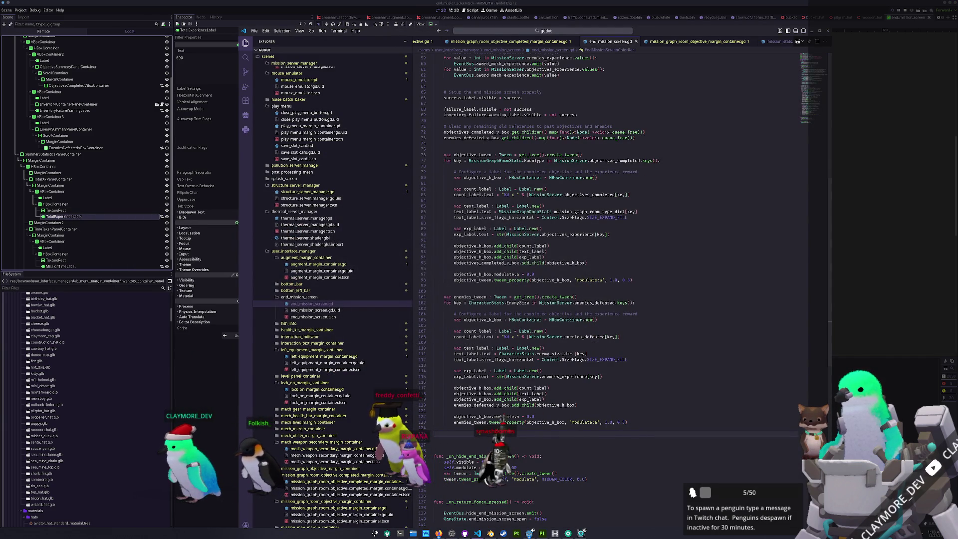
{"action": "scroll", "coordinate": [465, 409], "scroll_direction": "up", "scroll_amount": 20}
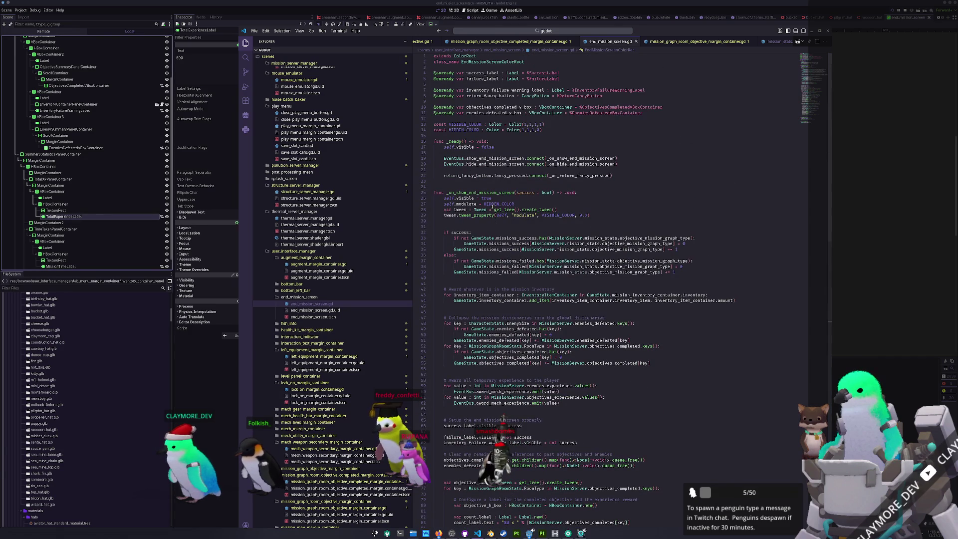
{"action": "left_click", "coordinate": [466, 136]}
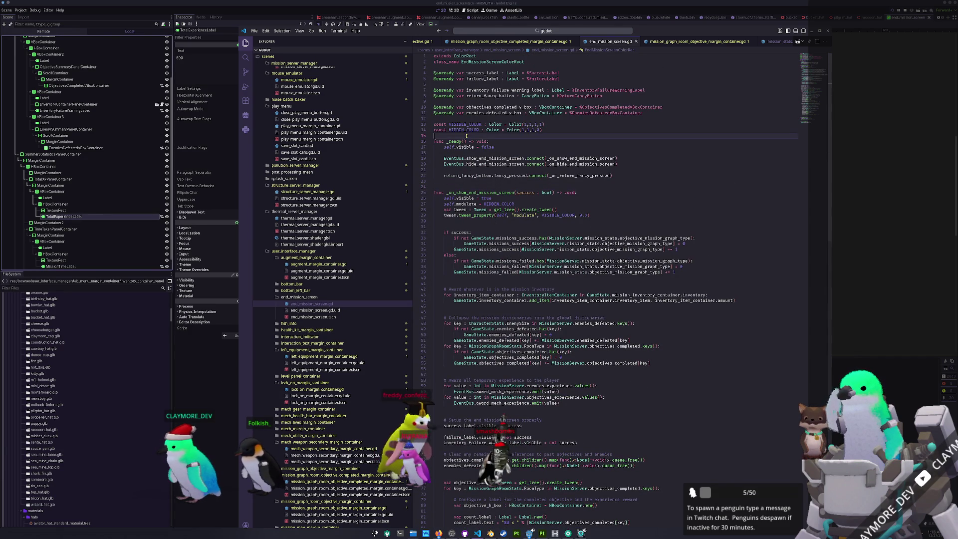
{"action": "left_click", "coordinate": [473, 118]}
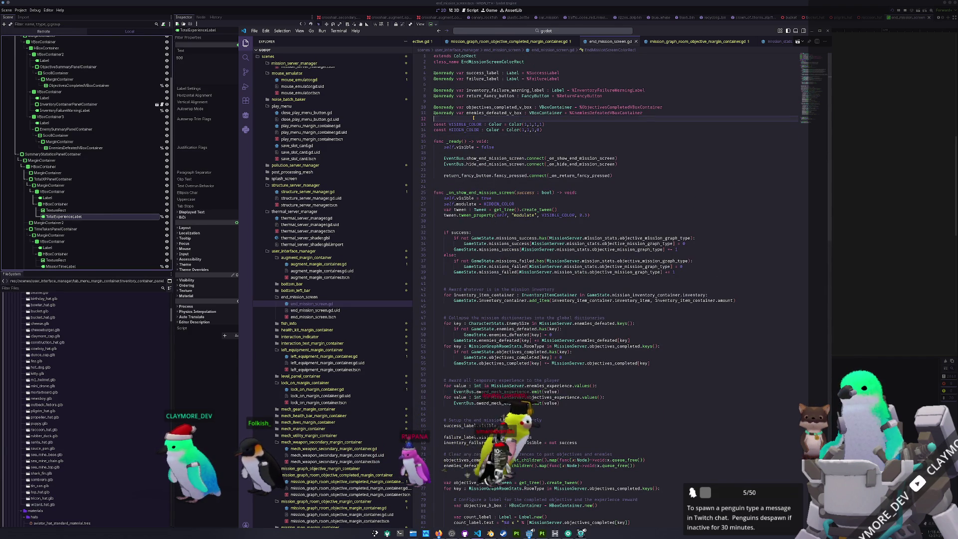
{"action": "key", "text": "Return"}
{"action": "key", "text": "Return"}
{"action": "key", "text": "Up"}
{"action": "type", "text": "@onready v"}
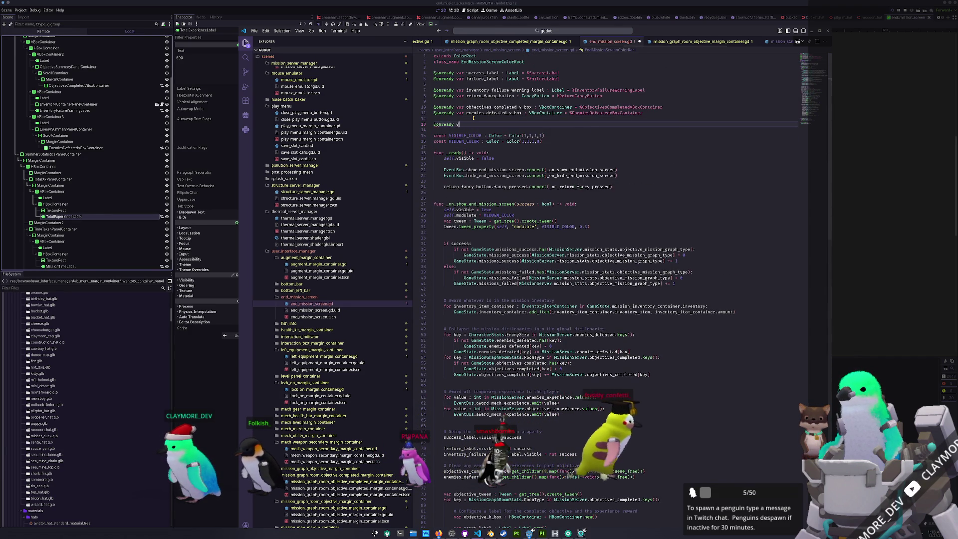
{"action": "type", "text": "ar"}
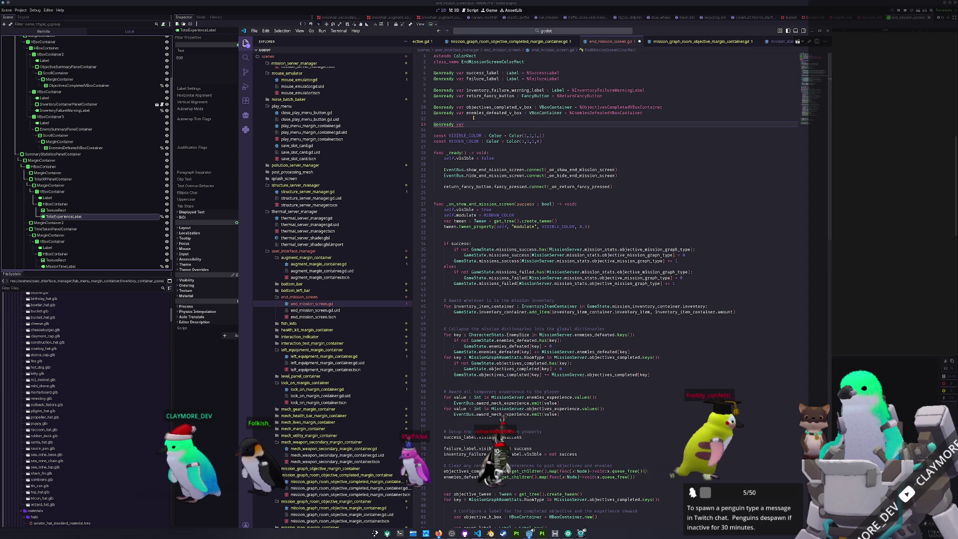
{"action": "type", "text": " total_"}
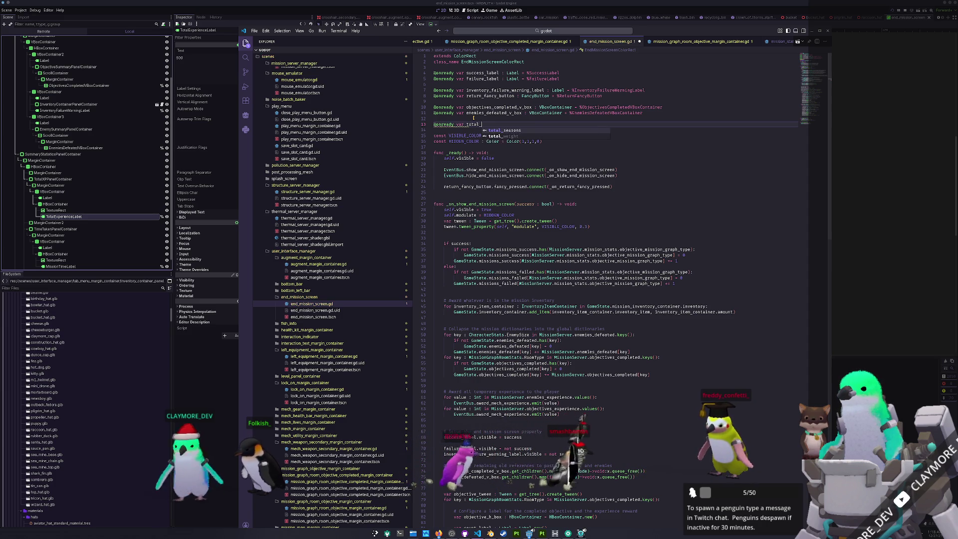
{"action": "type", "text": "experience_label"}
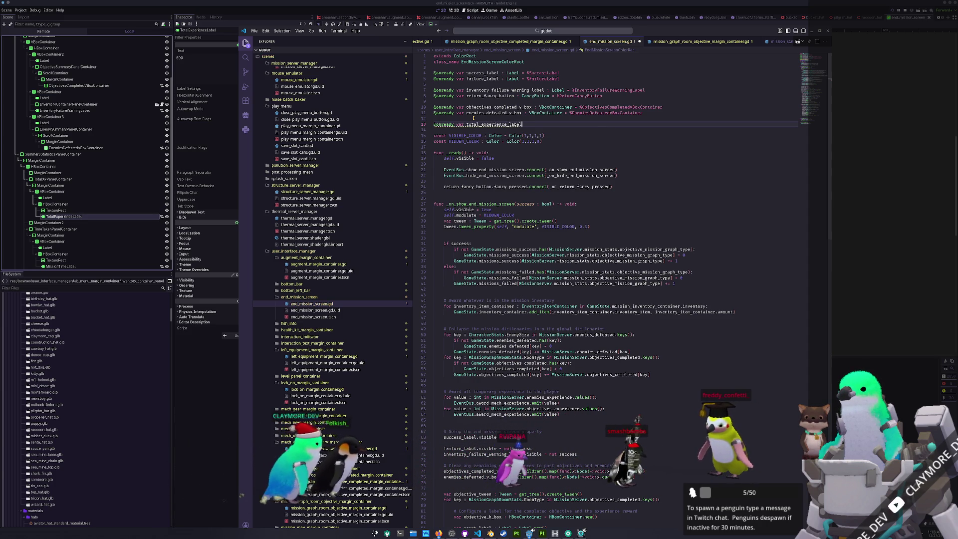
{"action": "type", "text": " : Label ="}
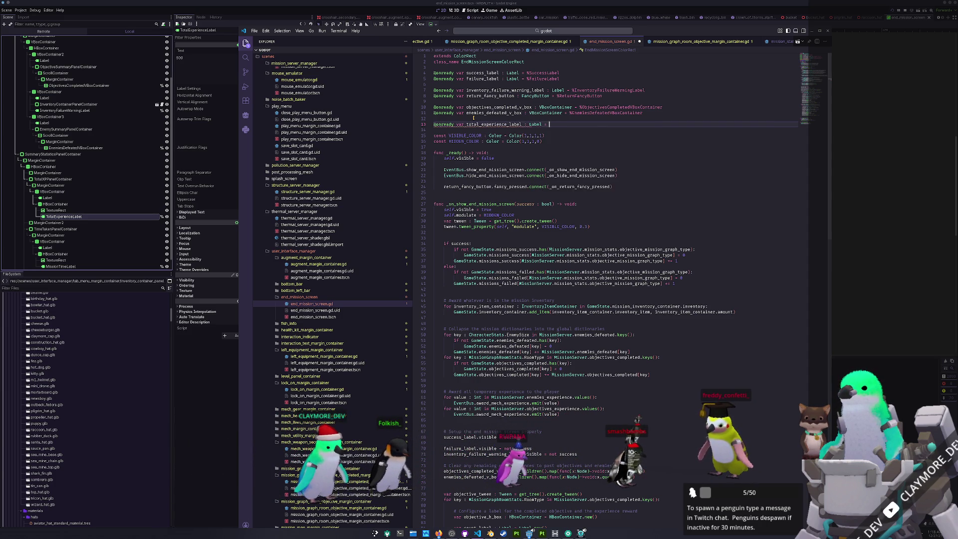
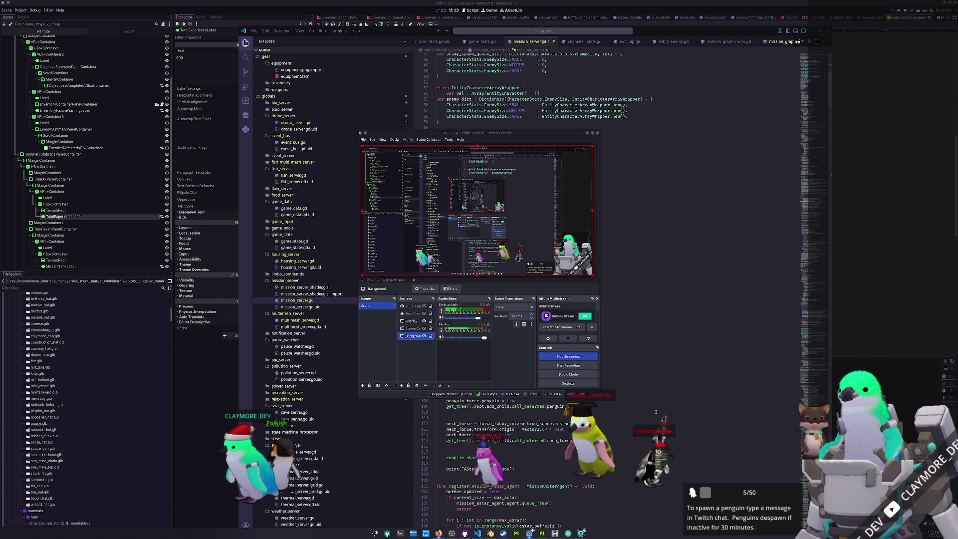
Step: Return to mission_server.gd and scroll down to the _update function's match mission_state block
{"action": "left_click", "coordinate": [655, 411]}
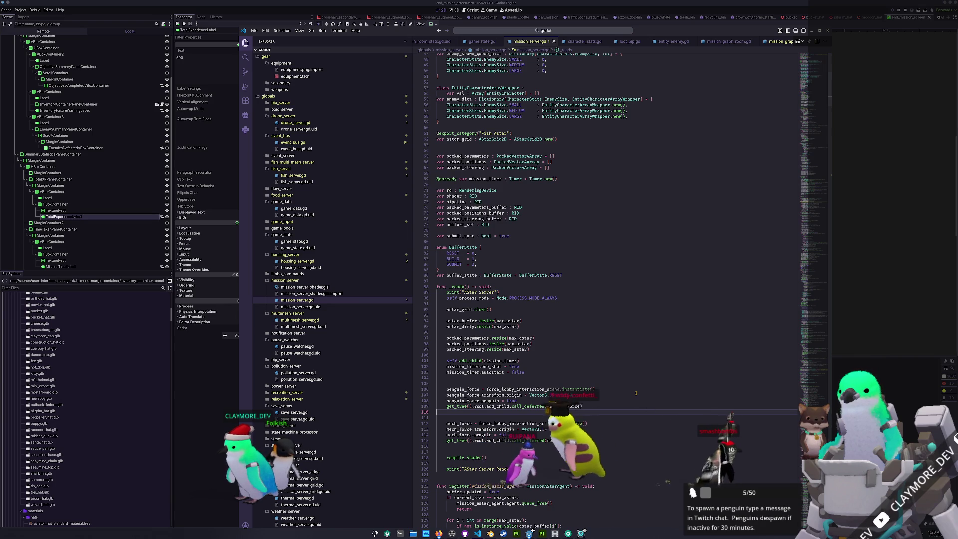
{"action": "scroll", "coordinate": [635, 393], "scroll_direction": "down", "scroll_amount": 3}
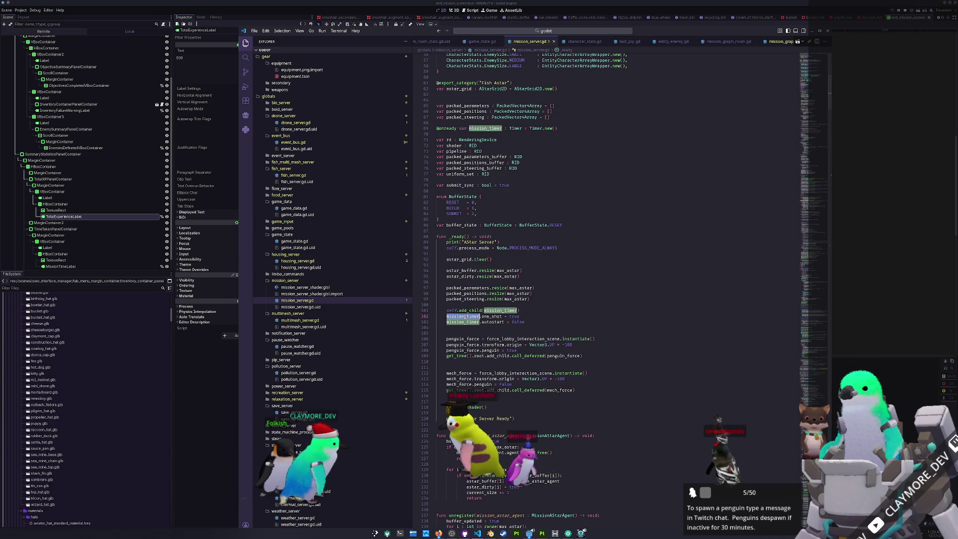
{"action": "scroll", "coordinate": [630, 334], "scroll_direction": "down", "scroll_amount": 15}
{"action": "scroll", "coordinate": [630, 334], "scroll_direction": "down", "scroll_amount": 20}
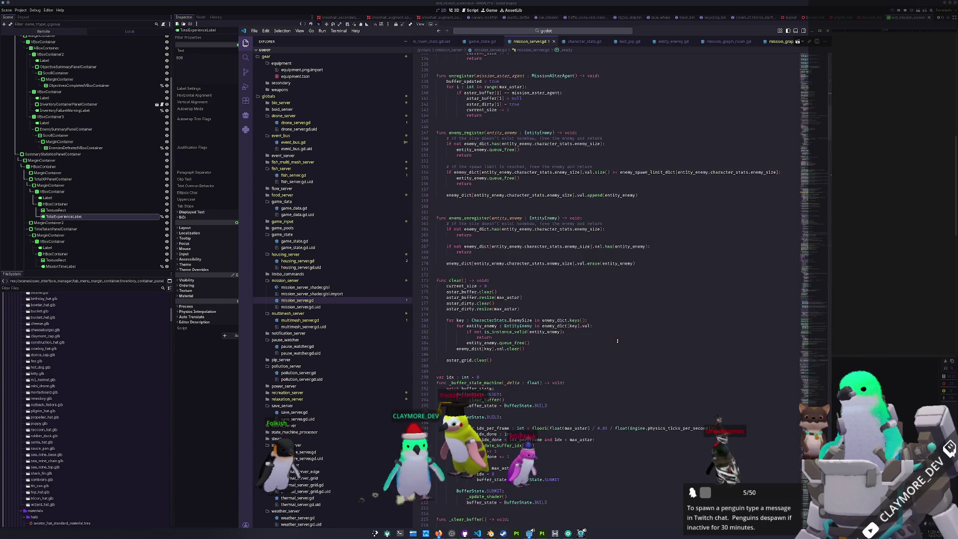
{"action": "scroll", "coordinate": [587, 336], "scroll_direction": "down", "scroll_amount": 20}
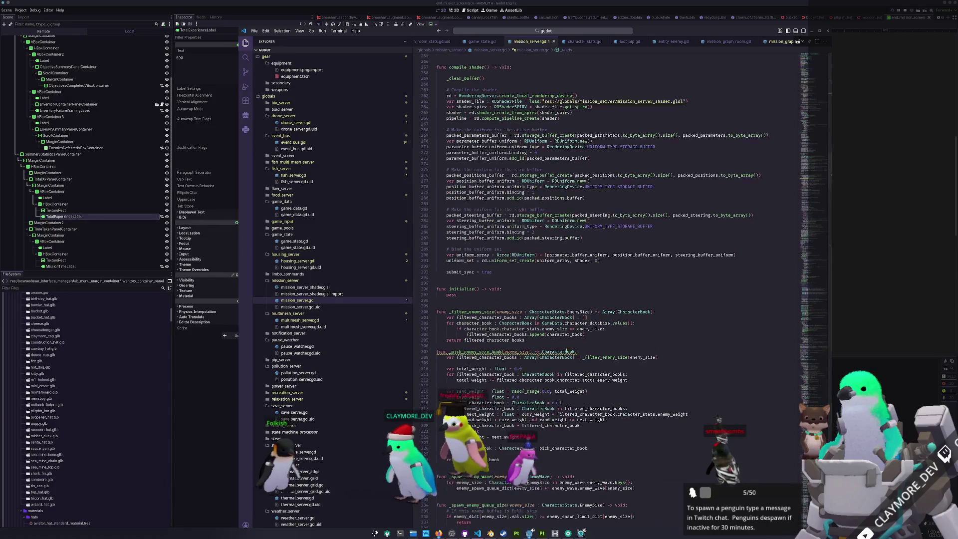
{"action": "scroll", "coordinate": [603, 307], "scroll_direction": "down", "scroll_amount": 20}
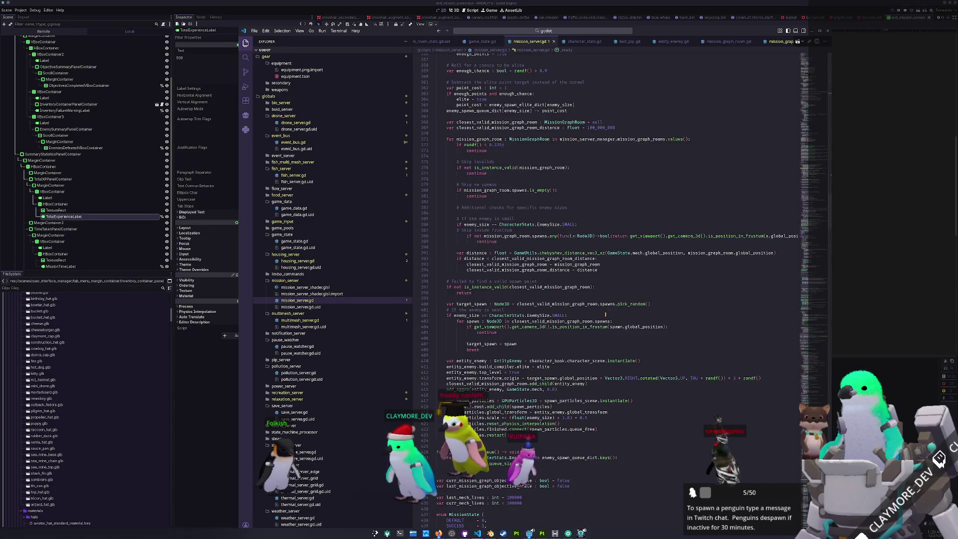
{"action": "scroll", "coordinate": [585, 333], "scroll_direction": "down", "scroll_amount": 6}
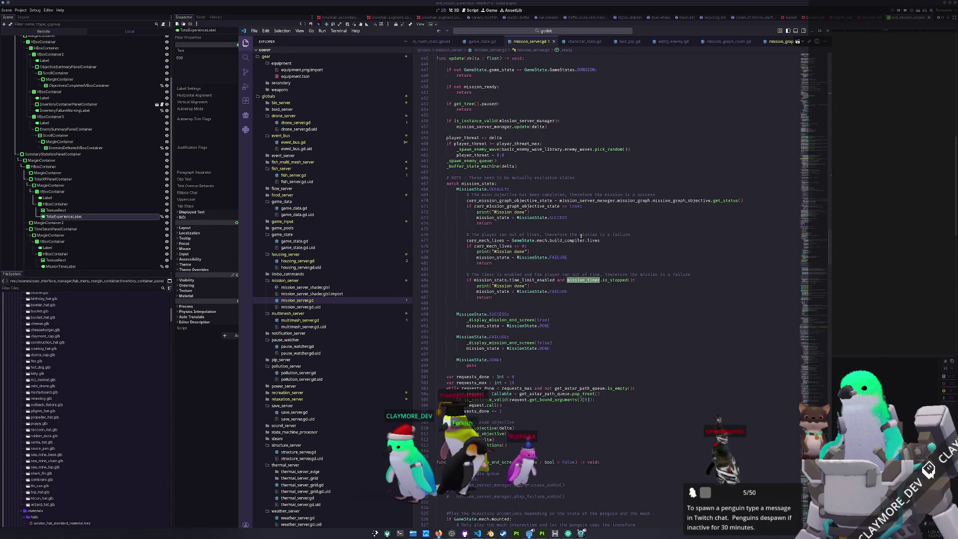
{"action": "scroll", "coordinate": [575, 307], "scroll_direction": "down", "scroll_amount": 1}
Step: In _display_mission_end_screen, add a final_mission_time line below the audio comments using mission_timer.time_left
{"action": "left_click", "coordinate": [517, 317], "text": "ctrl"}
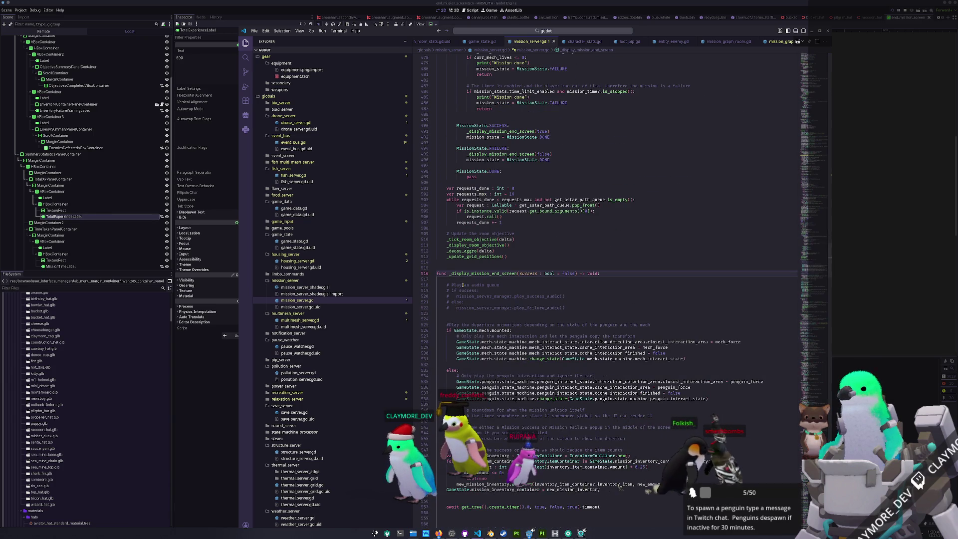
{"action": "left_click", "coordinate": [460, 308]}
{"action": "key", "text": "Down"}
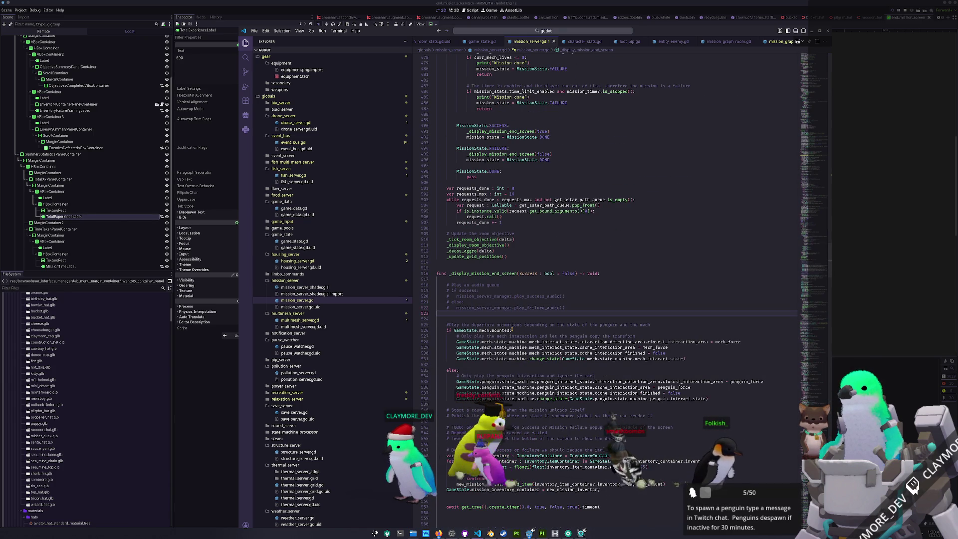
{"action": "key", "text": "Return"}
{"action": "type", "text": "final_mission_time = mission_timer"}
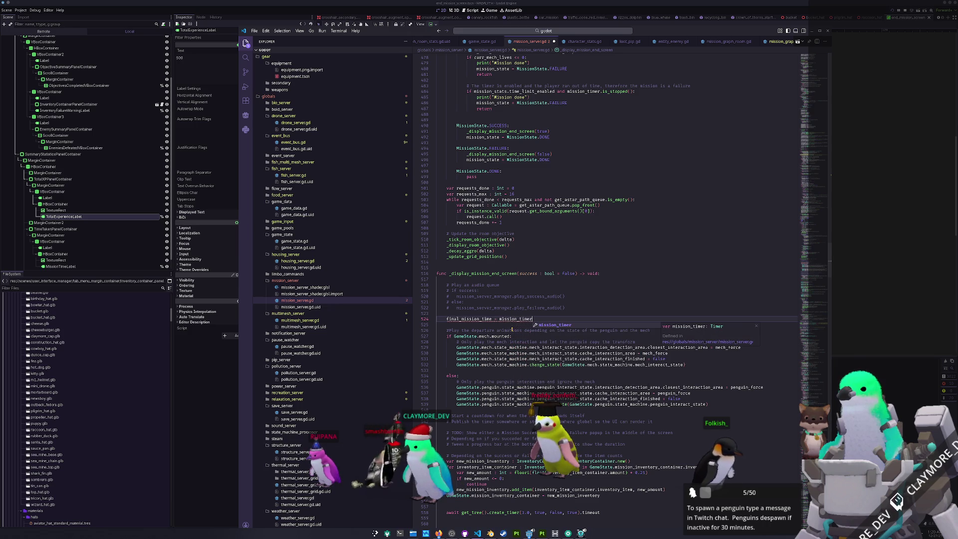
{"action": "type", "text": ".time"}
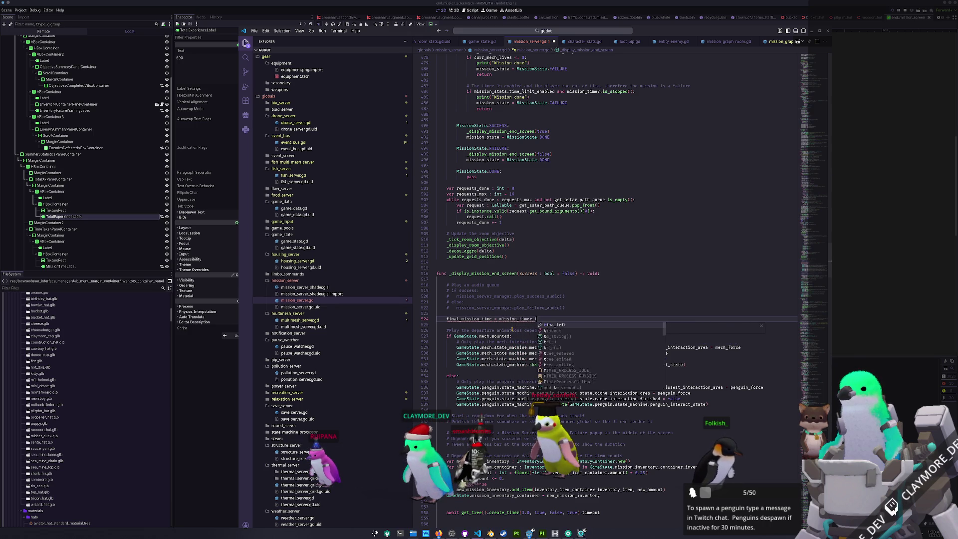
{"action": "key", "text": "Tab"}
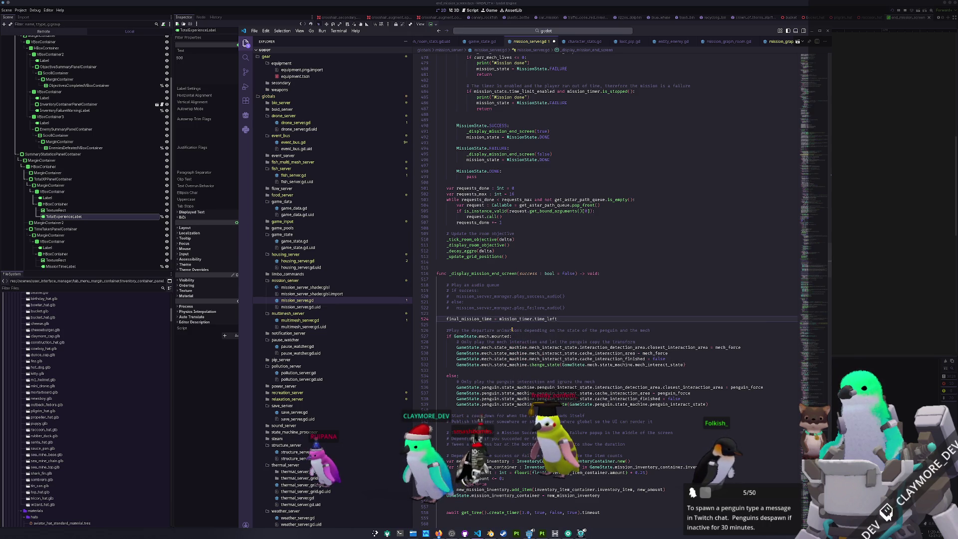
Step: Complete it as final_mission_time = mission_stats.time_limit - mission_timer.time_left
{"action": "type", "text": "MissionStats"}
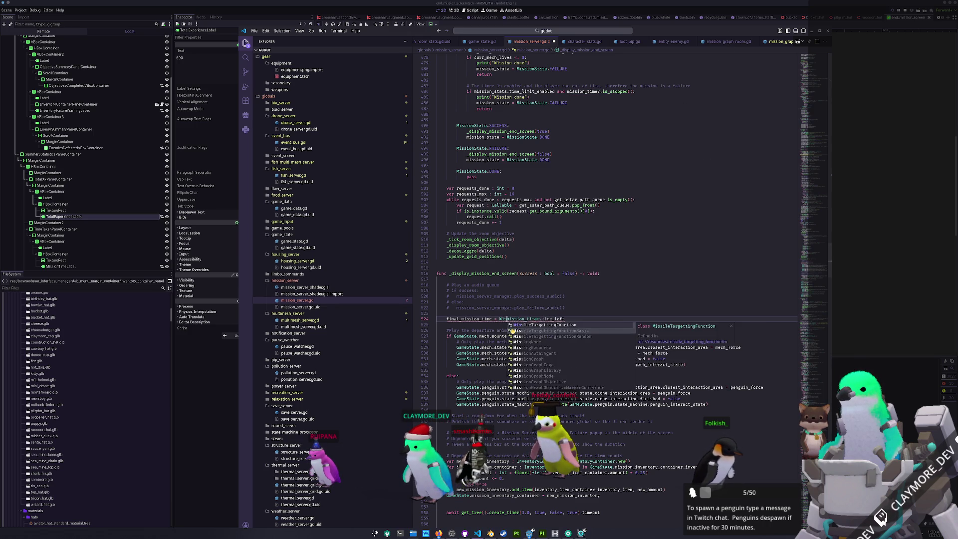
{"action": "key", "text": "BackSpace"}
{"action": "key", "text": "BackSpace"}
{"action": "key", "text": "BackSpace"}
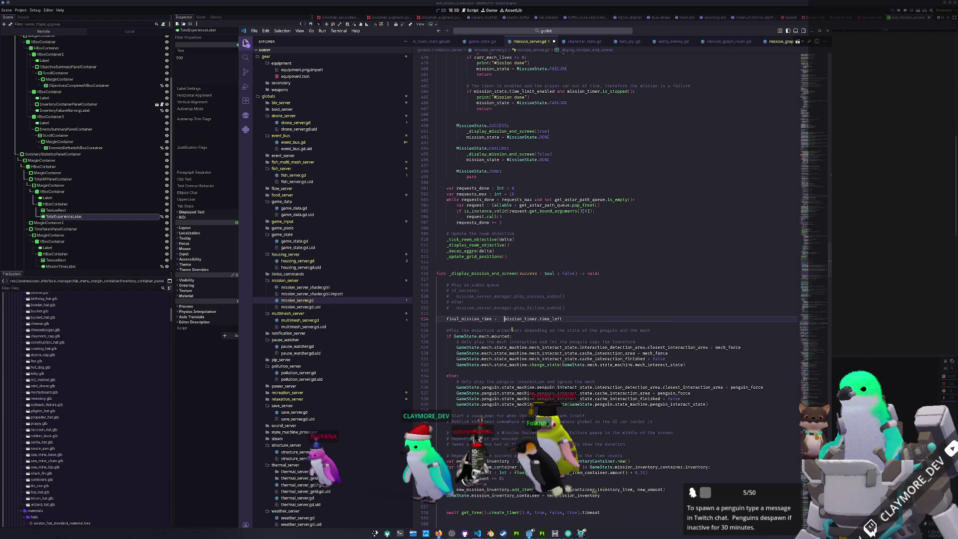
{"action": "type", "text": "mission_"}
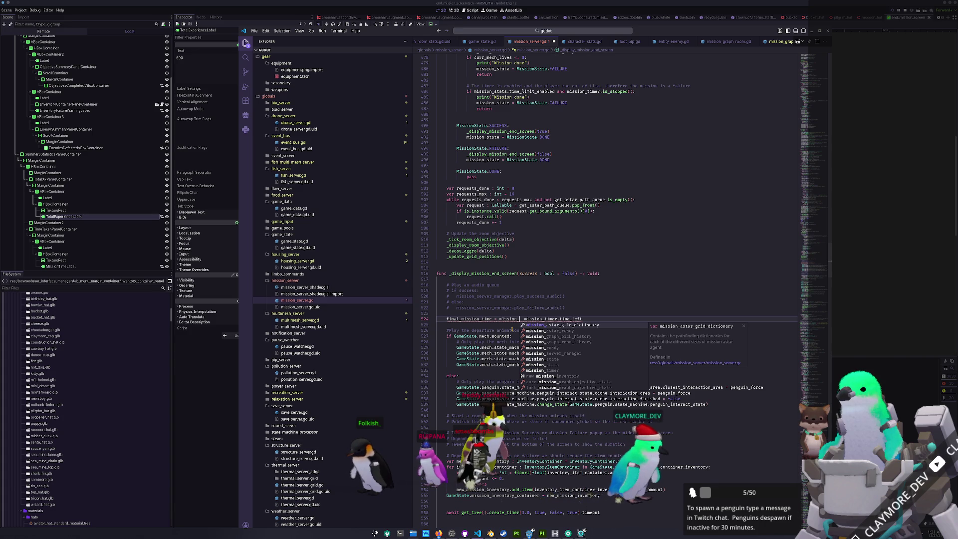
{"action": "type", "text": "stats."}
{"action": "type", "text": "mission"}
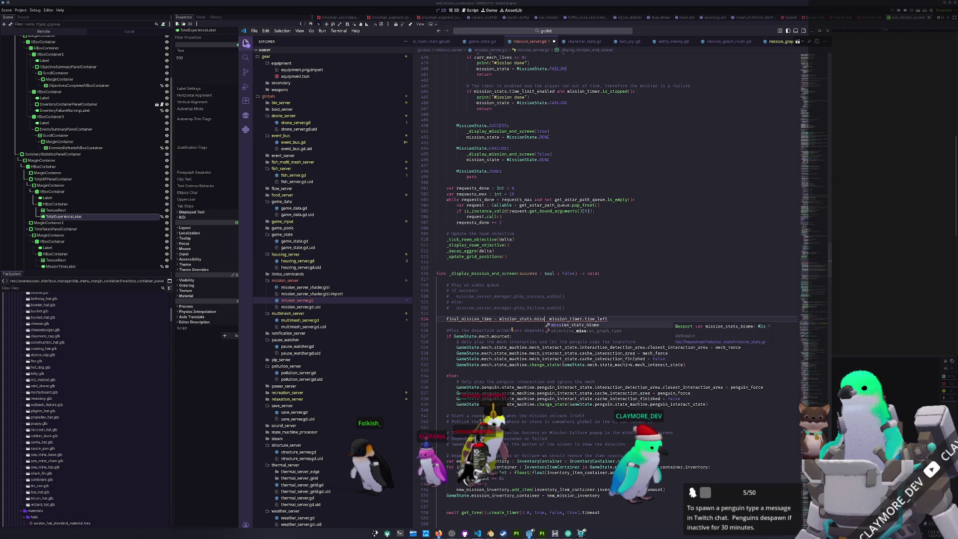
{"action": "key", "text": "BackSpace"}
{"action": "key", "text": "BackSpace"}
{"action": "type", "text": "time_limit -"}
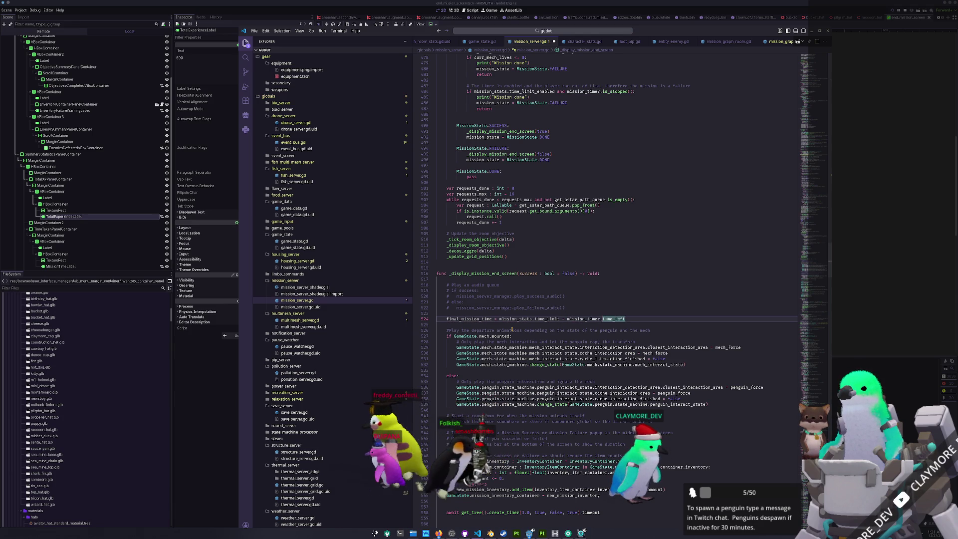
{"action": "key", "text": "Down"}
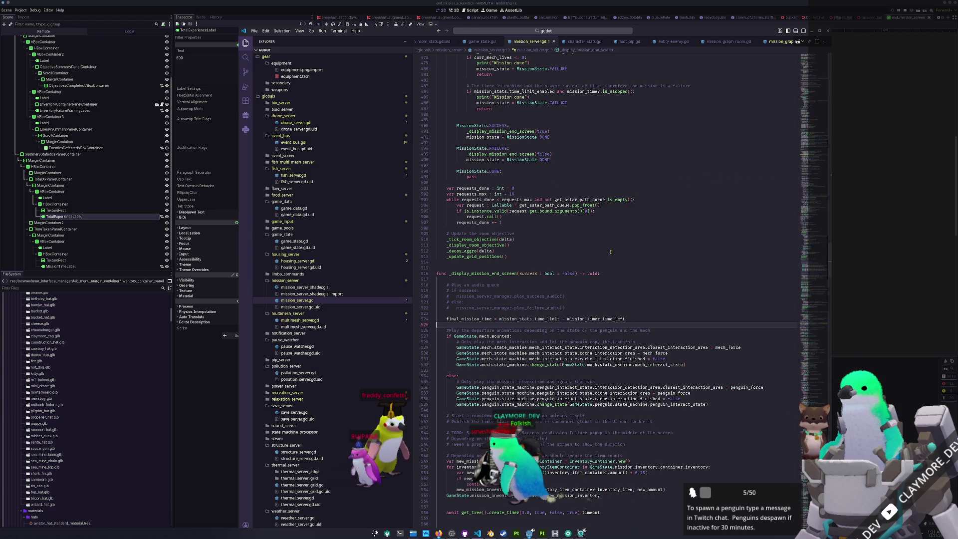
{"action": "scroll", "coordinate": [718, 43], "scroll_direction": "down", "scroll_amount": 4}
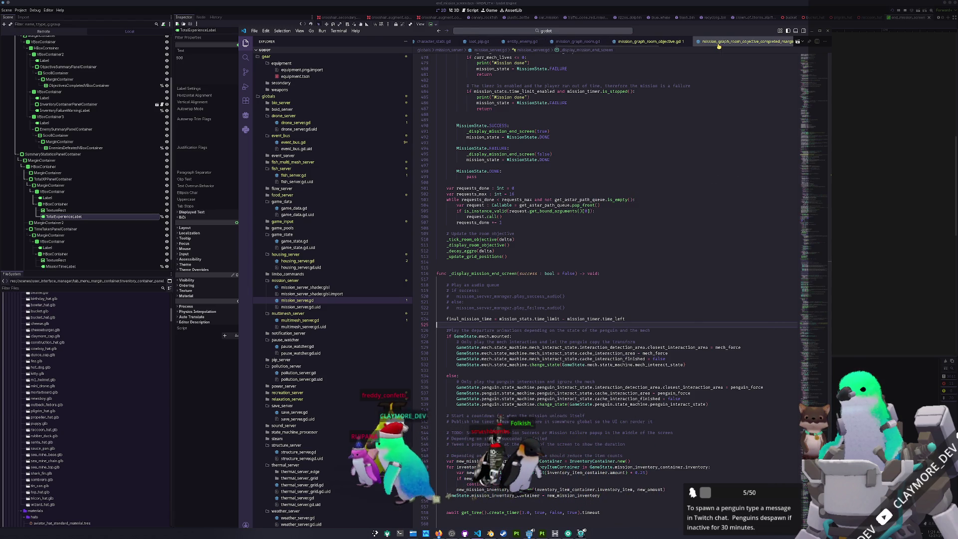
{"action": "scroll", "coordinate": [719, 46], "scroll_direction": "down", "scroll_amount": 4}
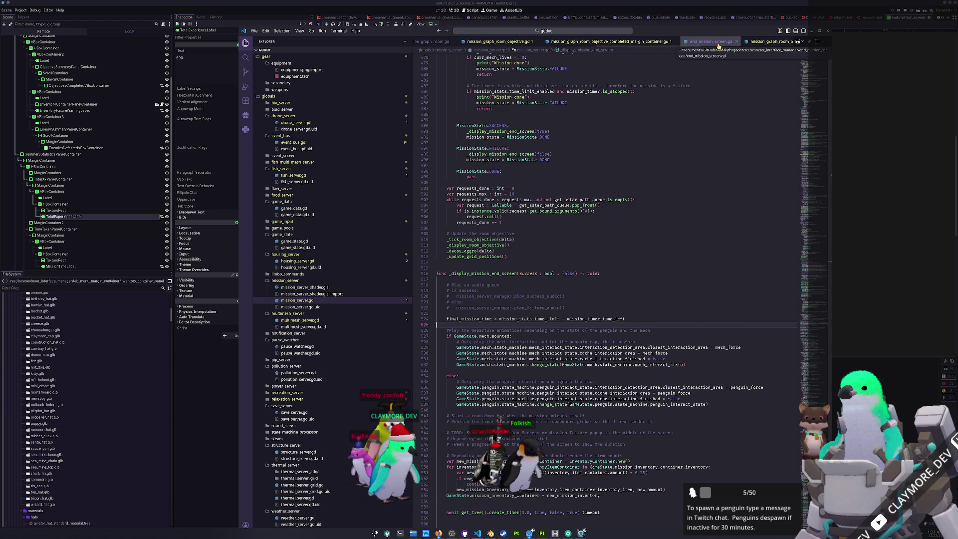
Step: In end_mission_screen.gd, declare 'var total_experience : int = 0' after the old entries cleanup
{"action": "left_click", "coordinate": [719, 44]}
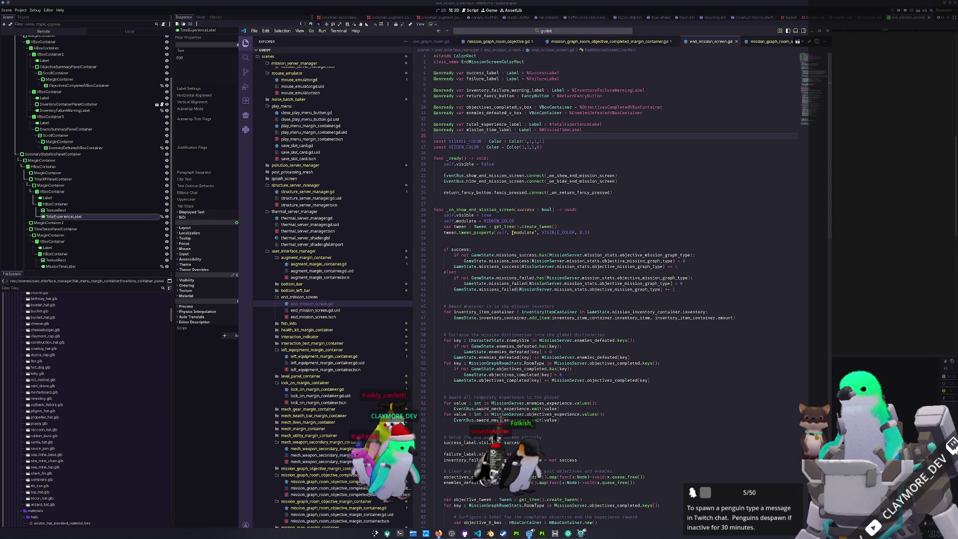
{"action": "scroll", "coordinate": [513, 233], "scroll_direction": "down", "scroll_amount": 5}
{"action": "scroll", "coordinate": [484, 295], "scroll_direction": "down", "scroll_amount": 10}
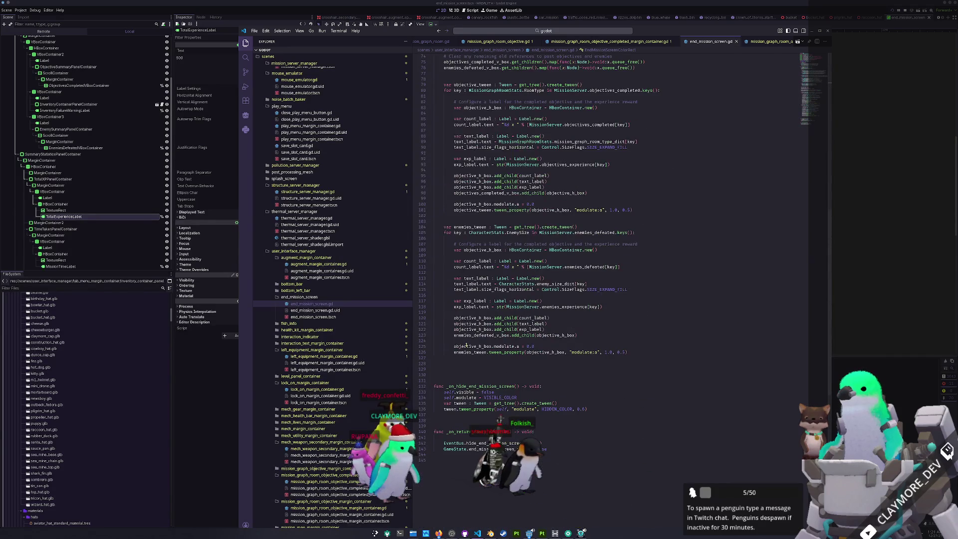
{"action": "left_click", "coordinate": [465, 364]}
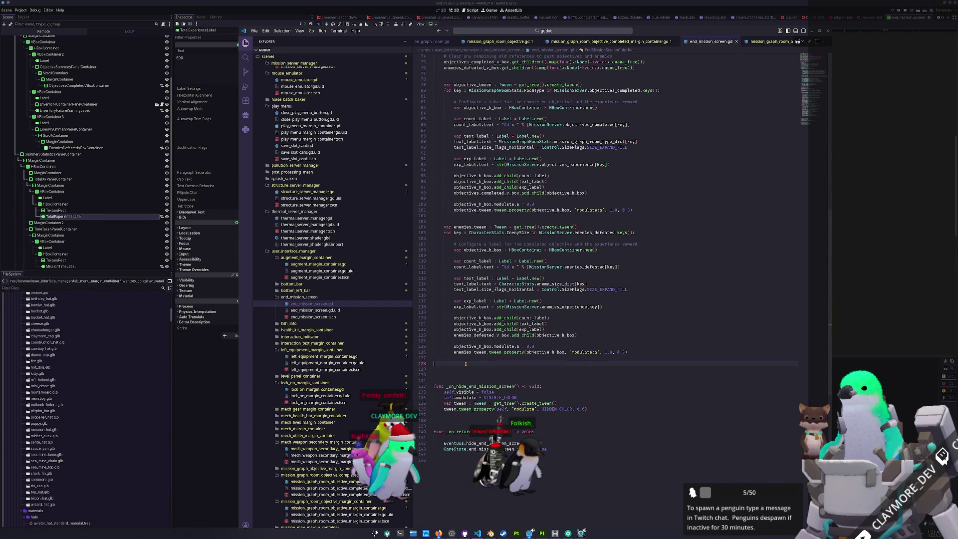
{"action": "scroll", "coordinate": [465, 365], "scroll_direction": "up", "scroll_amount": 10}
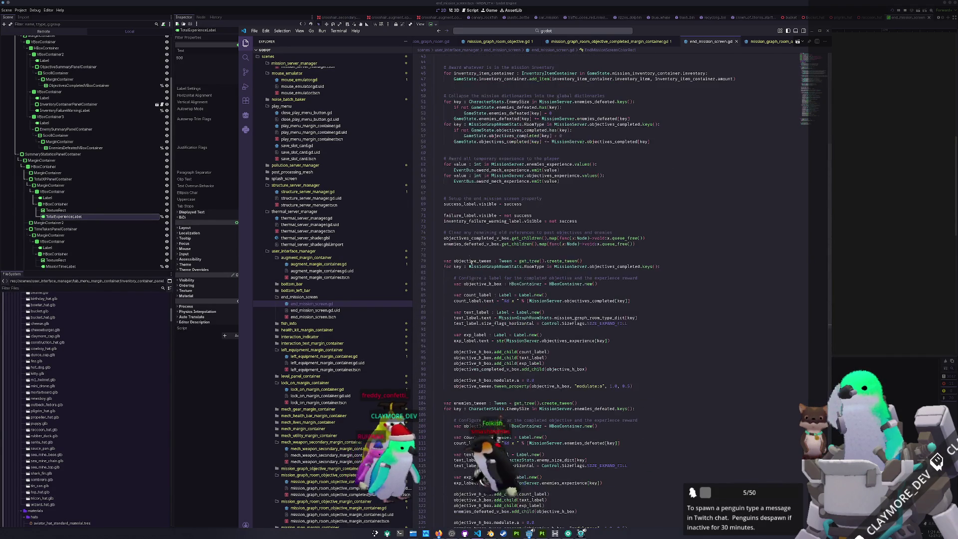
{"action": "left_click", "coordinate": [462, 248]}
{"action": "key", "text": "Return"}
{"action": "type", "text": "var total_e"}
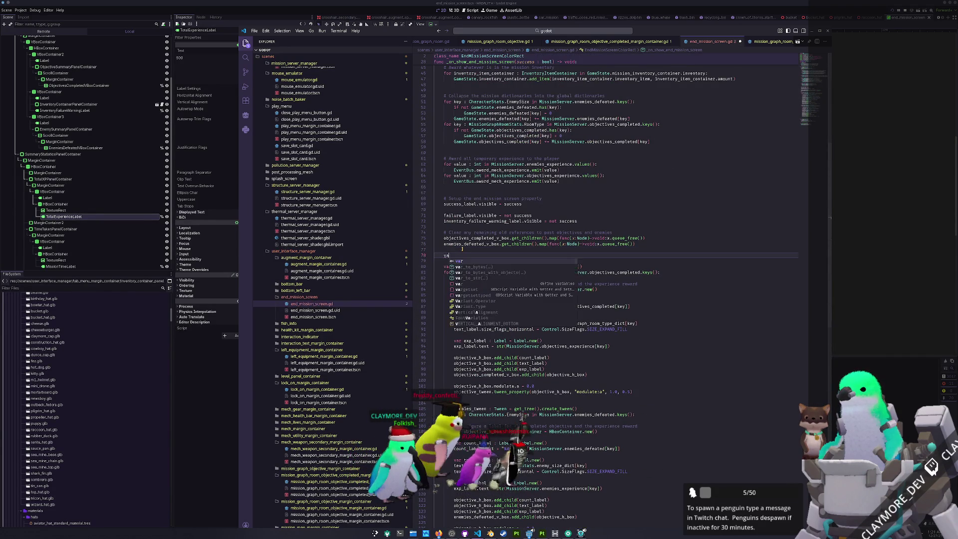
{"action": "type", "text": "xperi"}
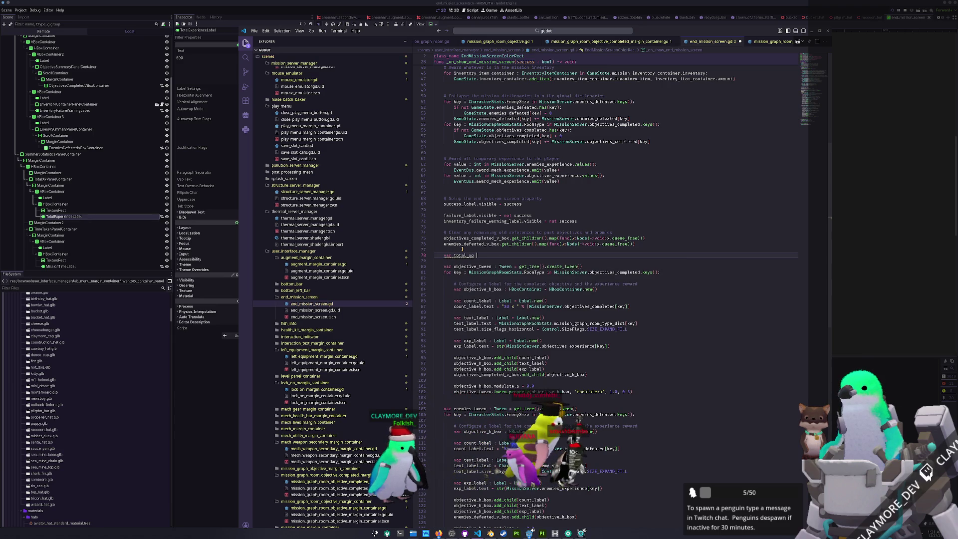
{"action": "type", "text": "ence : int"}
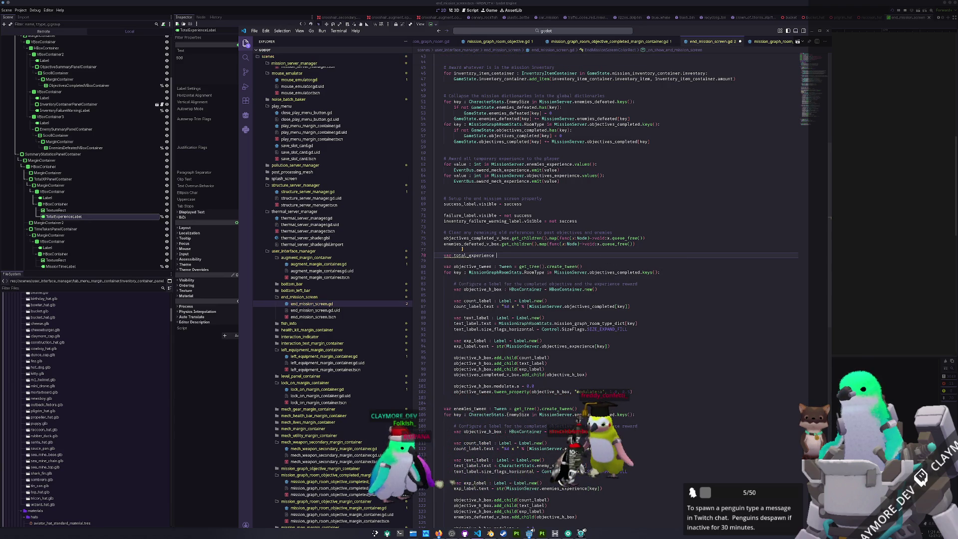
{"action": "type", "text": " = 0"}
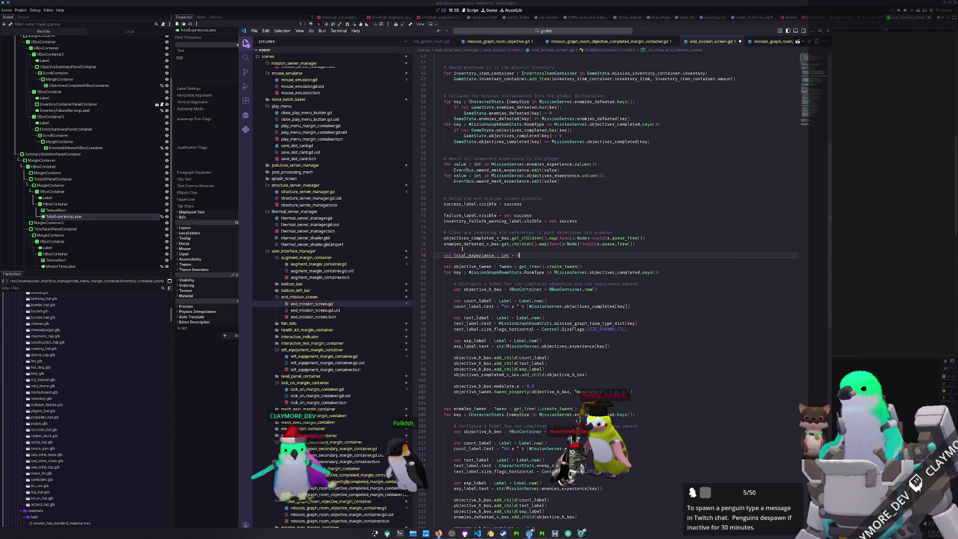
{"action": "key", "text": "Down"}
{"action": "key", "text": "Down"}
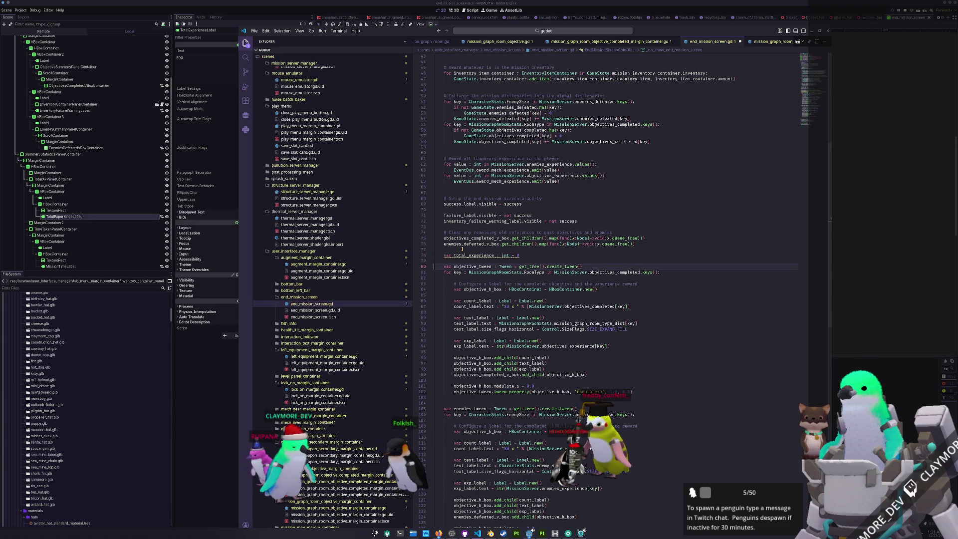
{"action": "key", "text": "Down"}
{"action": "key", "text": "Down"}
{"action": "key", "text": "Down"}
{"action": "key", "text": "Down"}
{"action": "key", "text": "Down"}
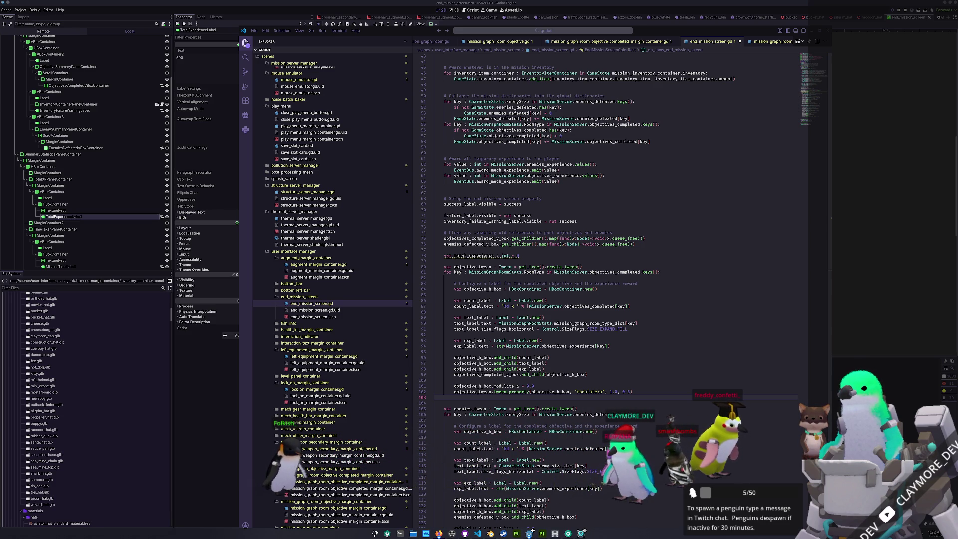
Step: Enlarge the Godot Docs Tween page and jump to the tween_method entry
{"action": "key", "text": "alt+Tab"}
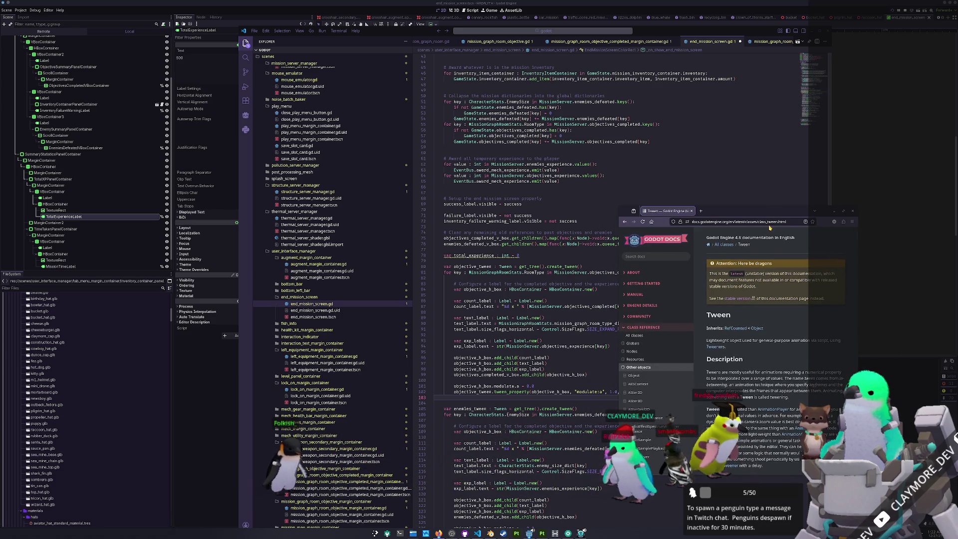
{"action": "mouse_move", "coordinate": [619, 204]}
{"action": "left_mouse_down"}
{"action": "mouse_move", "coordinate": [533, 82]}
{"action": "mouse_move", "coordinate": [414, 45]}
{"action": "left_mouse_up"}
{"action": "scroll", "coordinate": [712, 301], "scroll_direction": "down", "scroll_amount": 10}
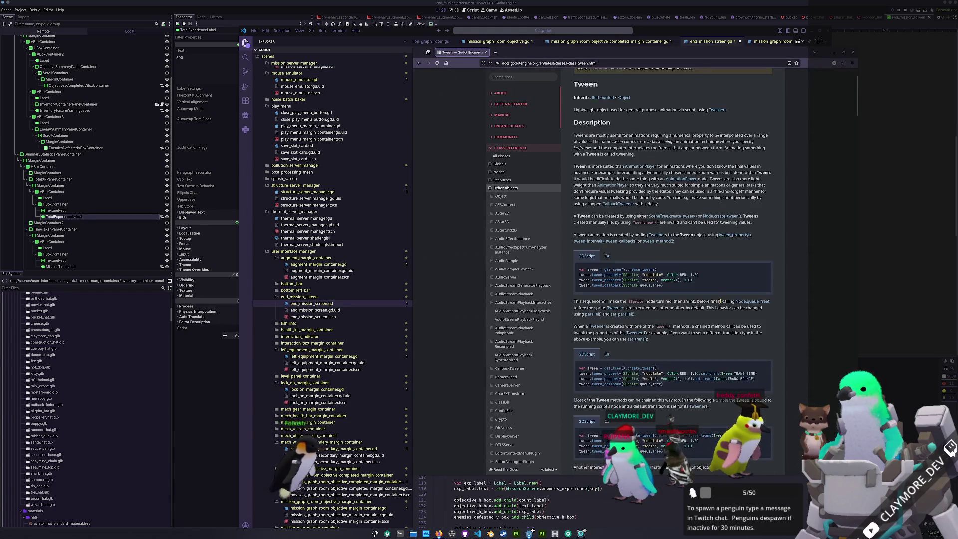
{"action": "scroll", "coordinate": [665, 325], "scroll_direction": "down", "scroll_amount": 7}
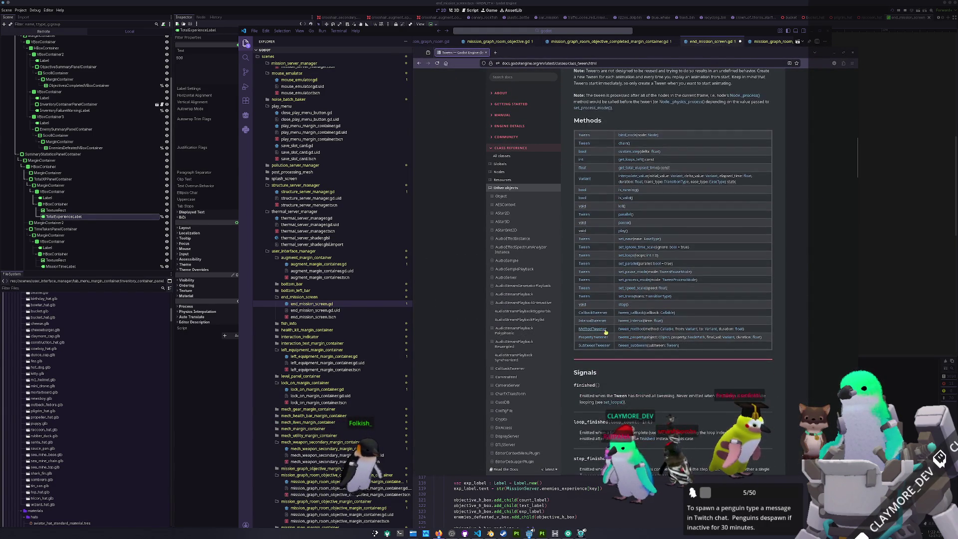
{"action": "scroll", "coordinate": [606, 333], "scroll_direction": "up", "scroll_amount": 1}
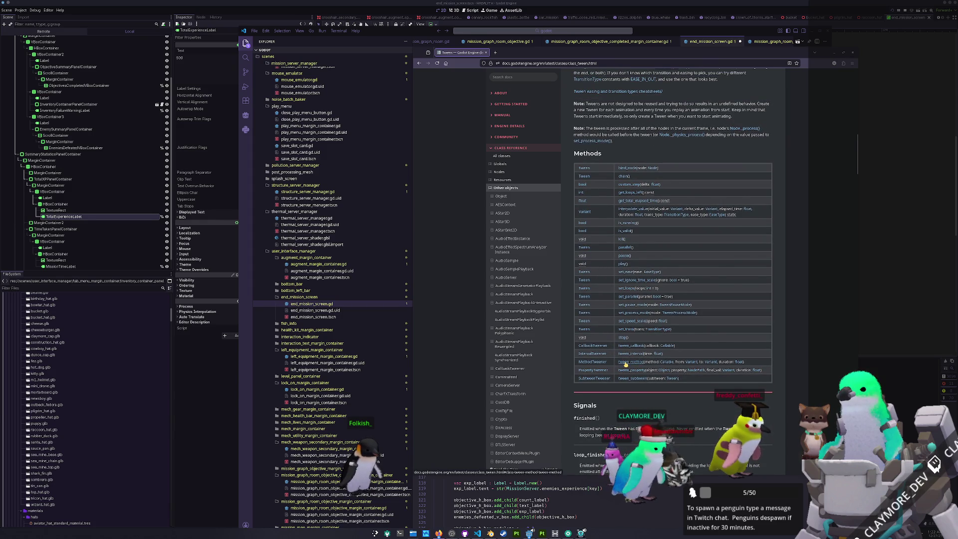
{"action": "left_click", "coordinate": [625, 363]}
Step: Read the tween_method description, then return to end_mission_screen.gd
{"action": "scroll", "coordinate": [673, 237], "scroll_direction": "up", "scroll_amount": 1}
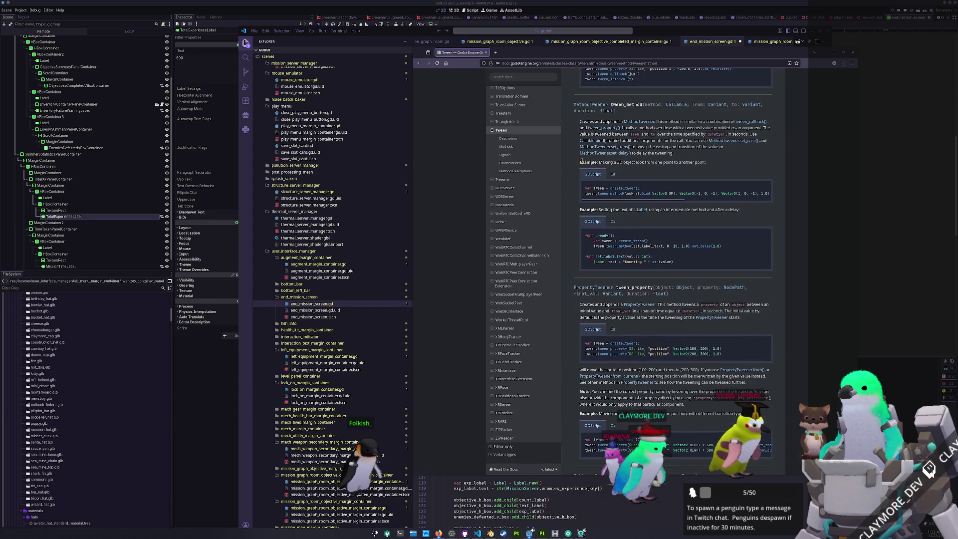
{"action": "scroll", "coordinate": [581, 163], "scroll_direction": "up", "scroll_amount": 3, "text": "ctrl"}
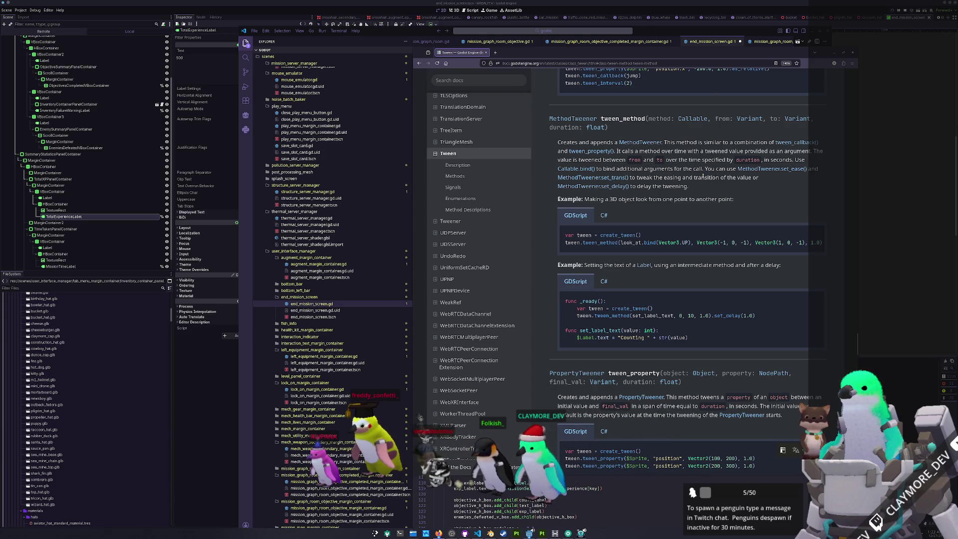
{"action": "scroll", "coordinate": [761, 188], "scroll_direction": "down", "scroll_amount": 3}
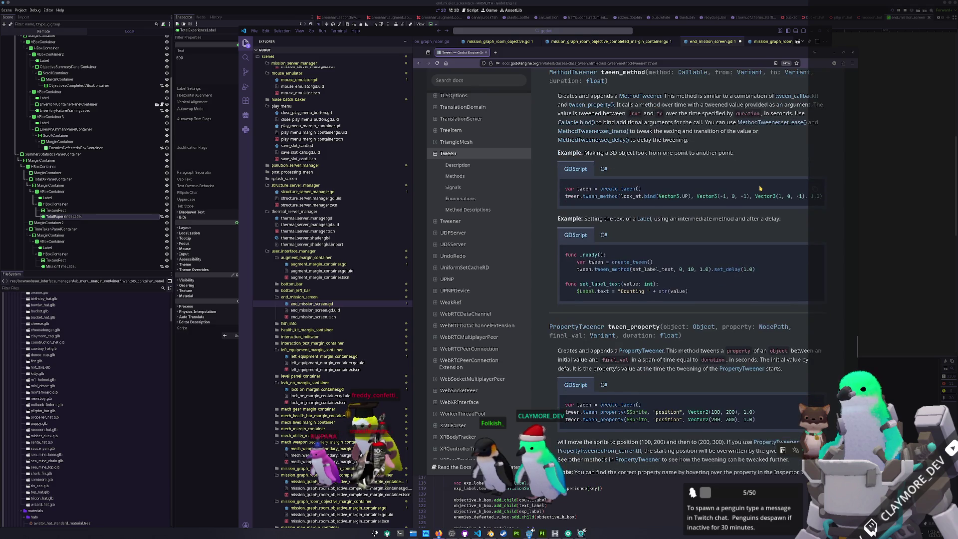
{"action": "scroll", "coordinate": [761, 188], "scroll_direction": "up", "scroll_amount": 5}
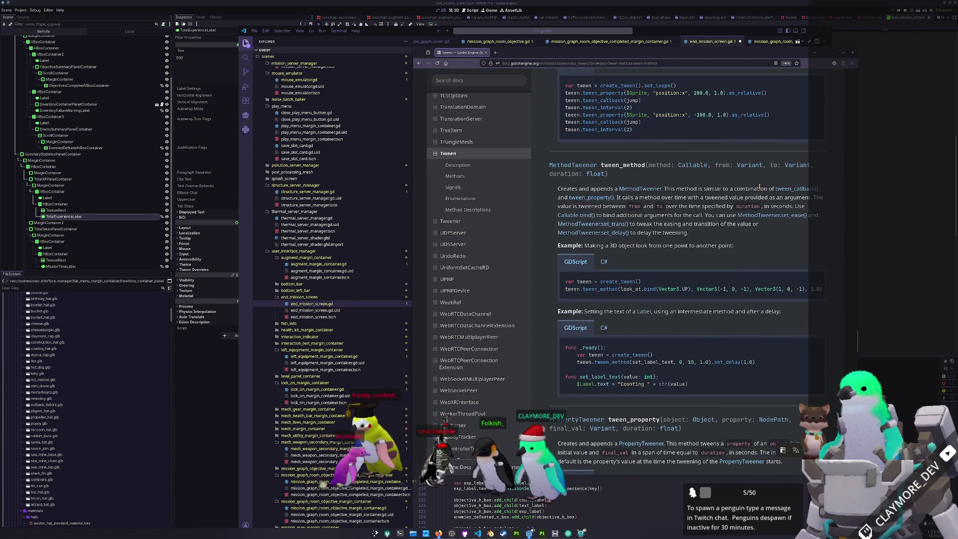
{"action": "left_click", "coordinate": [621, 499]}
{"action": "scroll", "coordinate": [628, 471], "scroll_direction": "down", "scroll_amount": 3}
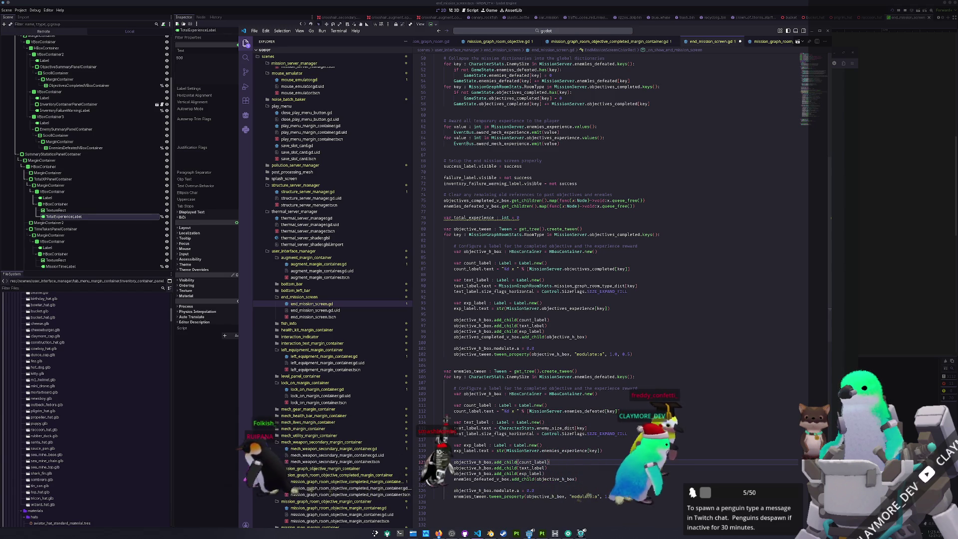
Step: Add a new line under the objective fade-in tween, starting an objective_tween.tween_method call
{"action": "key", "text": "Up"}
{"action": "key", "text": "Up"}
{"action": "key", "text": "Up"}
{"action": "key", "text": "Return"}
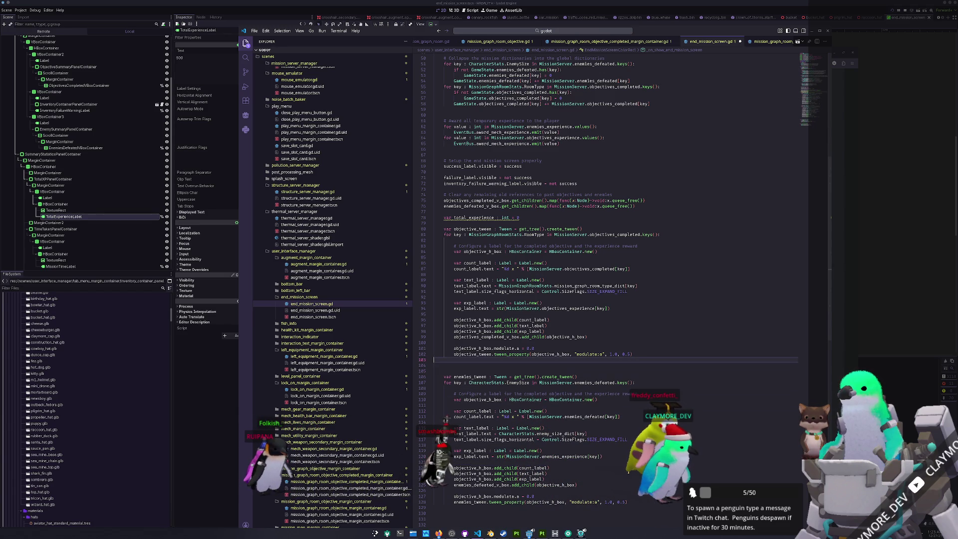
{"action": "type", "text": "objective_tween"}
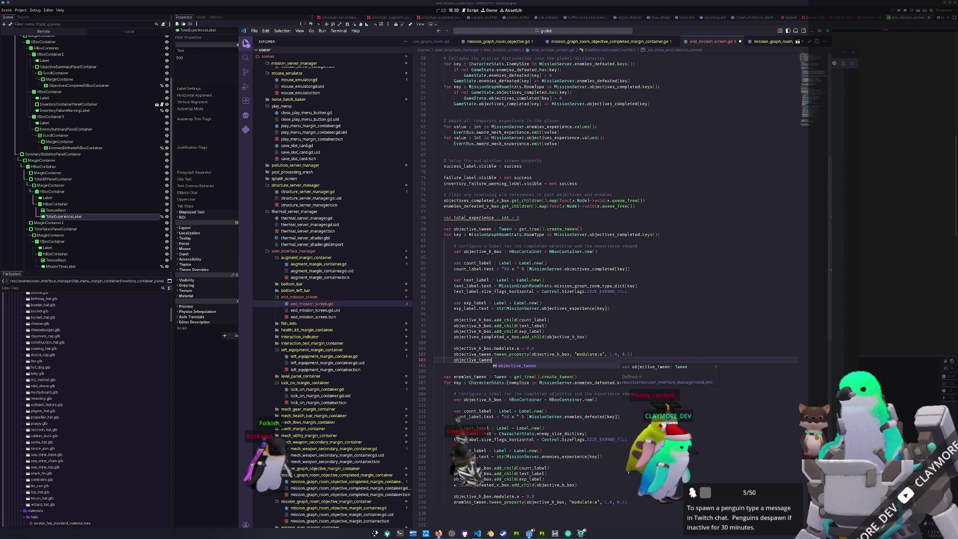
{"action": "type", "text": ".tween_method"}
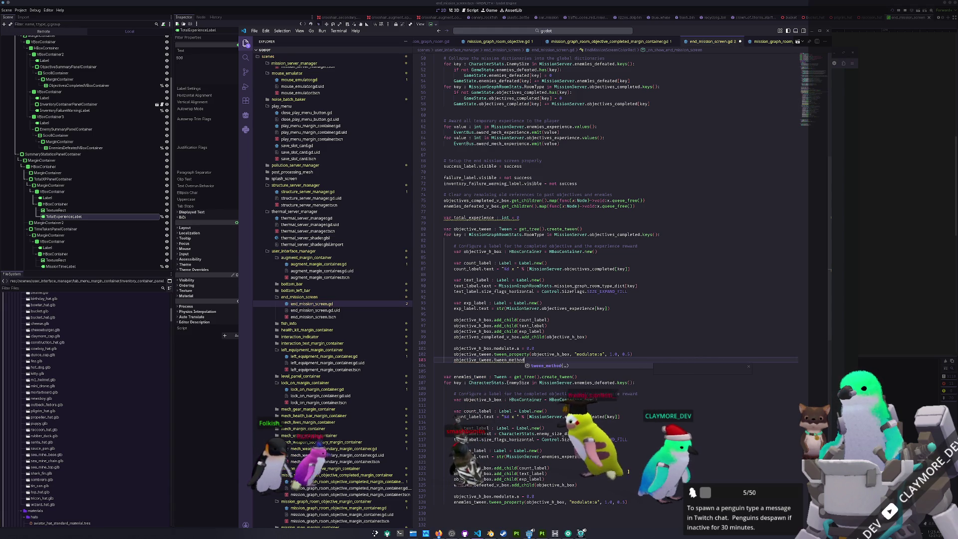
{"action": "key", "text": "BackSpace"}
{"action": "key", "text": "BackSpace"}
{"action": "key", "text": "BackSpace"}
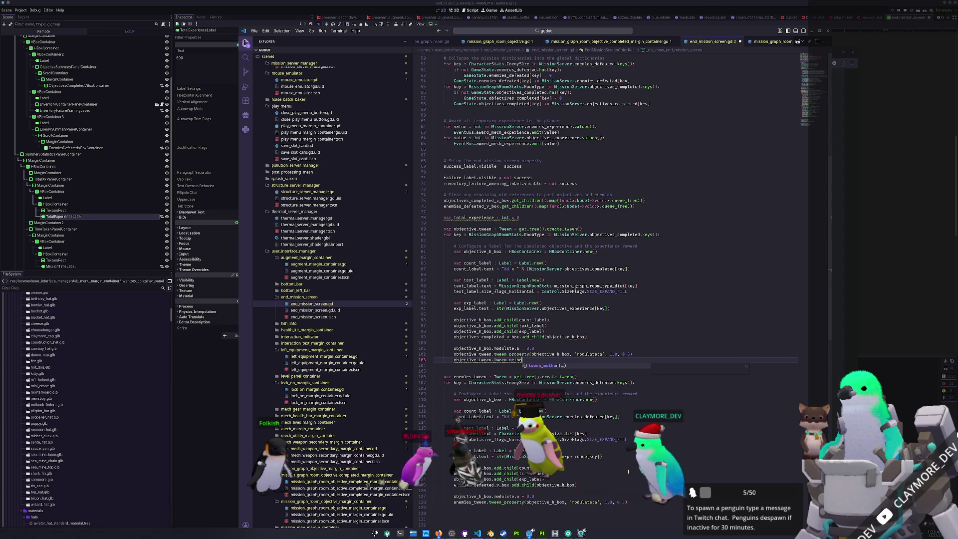
Step: Retype 'tween' on the objective_tween line and browse the Tween reference page
{"action": "type", "text": "ween.html#class-tween-method-tween-method"}
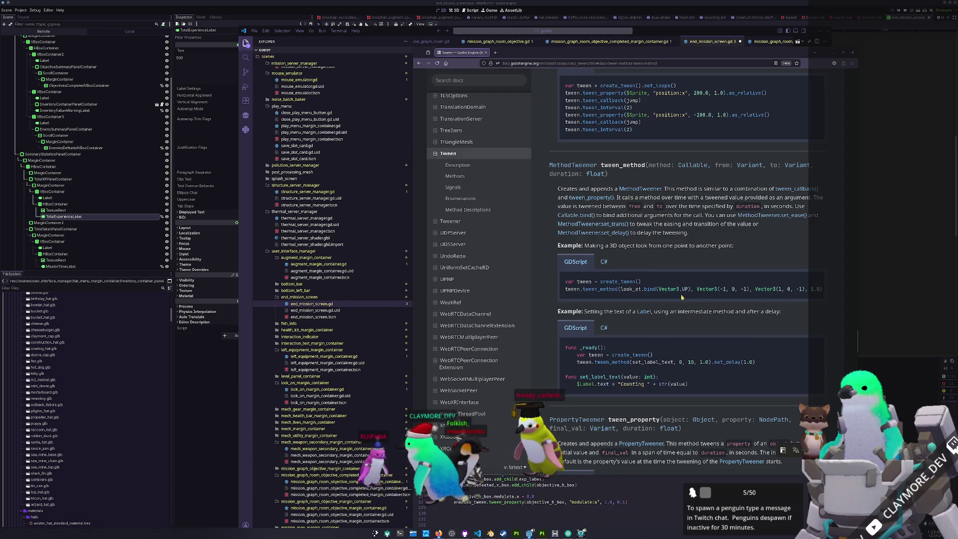
{"action": "scroll", "coordinate": [552, 331], "scroll_direction": "down", "scroll_amount": 5}
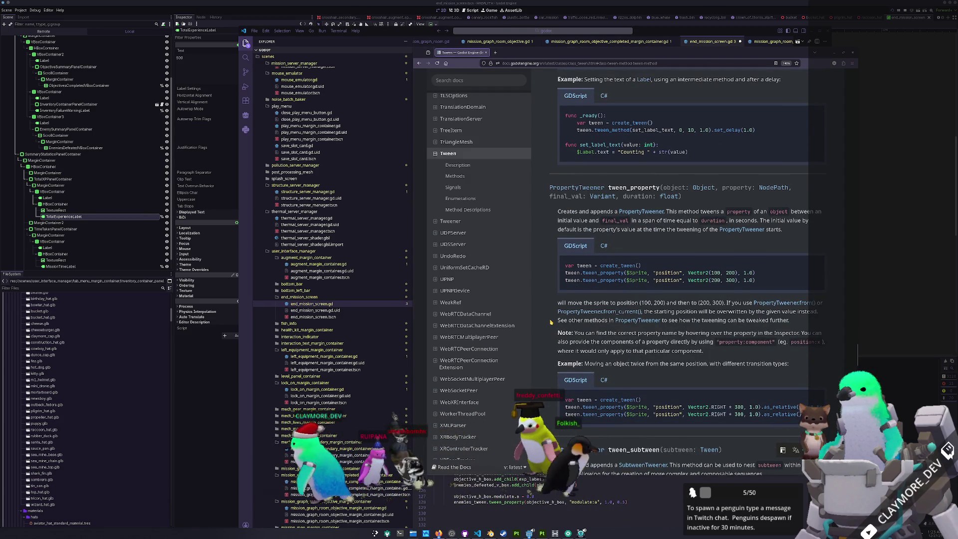
{"action": "scroll", "coordinate": [568, 314], "scroll_direction": "down", "scroll_amount": 4}
{"action": "scroll", "coordinate": [569, 314], "scroll_direction": "down", "scroll_amount": 3}
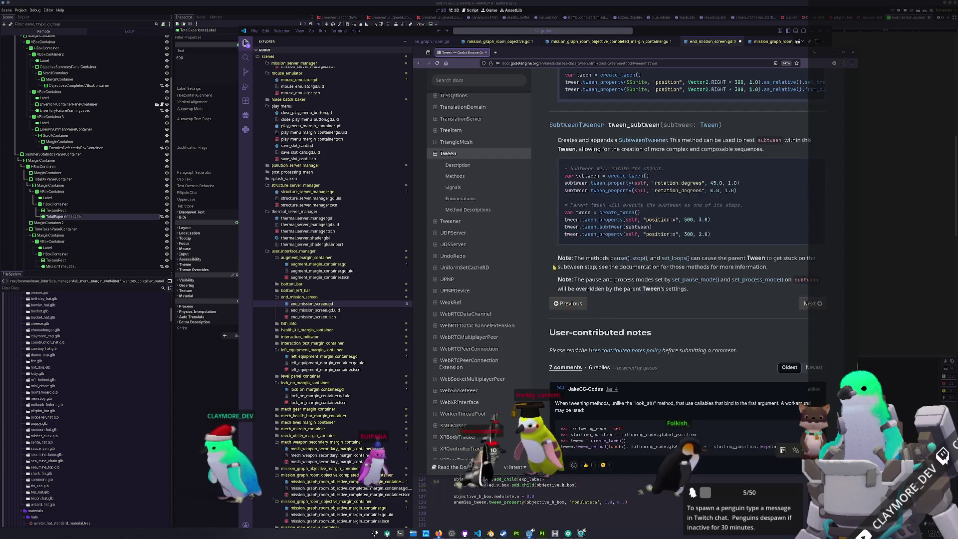
{"action": "scroll", "coordinate": [549, 264], "scroll_direction": "up", "scroll_amount": 2}
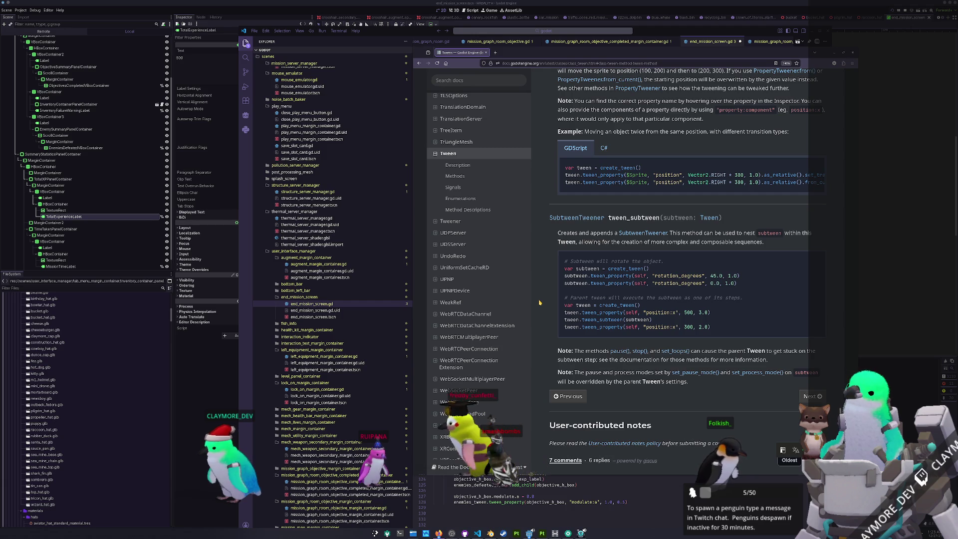
{"action": "scroll", "coordinate": [540, 303], "scroll_direction": "up", "scroll_amount": 15}
{"action": "scroll", "coordinate": [540, 300], "scroll_direction": "up", "scroll_amount": 10}
Step: Highlight the parallel() note saying the next tweener runs alongside the previous one
{"action": "scroll", "coordinate": [540, 300], "scroll_direction": "up", "scroll_amount": 8}
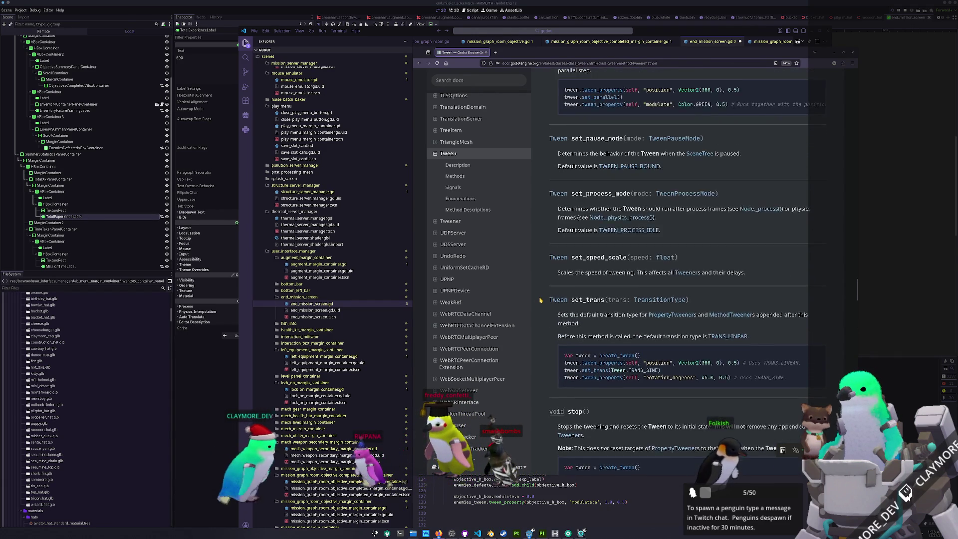
{"action": "scroll", "coordinate": [540, 300], "scroll_direction": "up", "scroll_amount": 1}
{"action": "scroll", "coordinate": [544, 282], "scroll_direction": "up", "scroll_amount": 1}
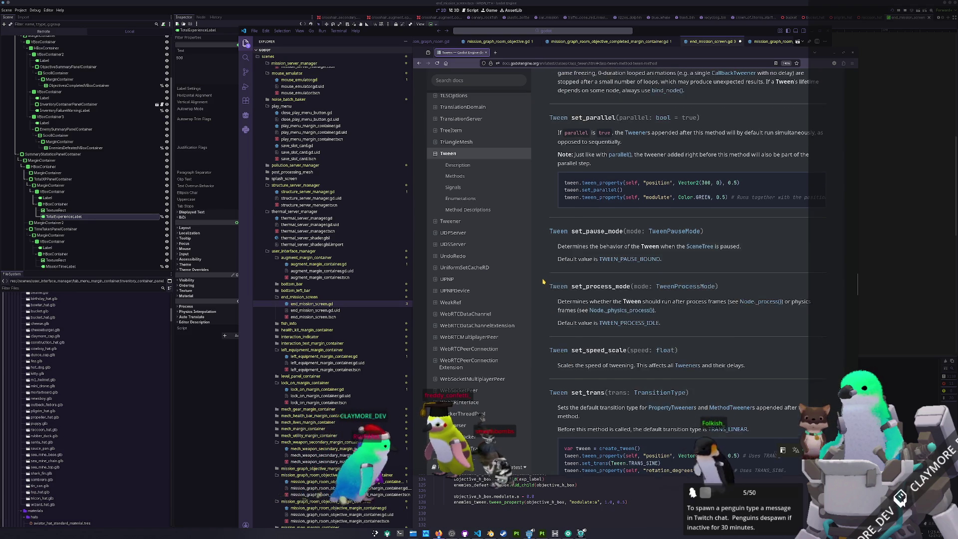
{"action": "scroll", "coordinate": [544, 282], "scroll_direction": "up", "scroll_amount": 2}
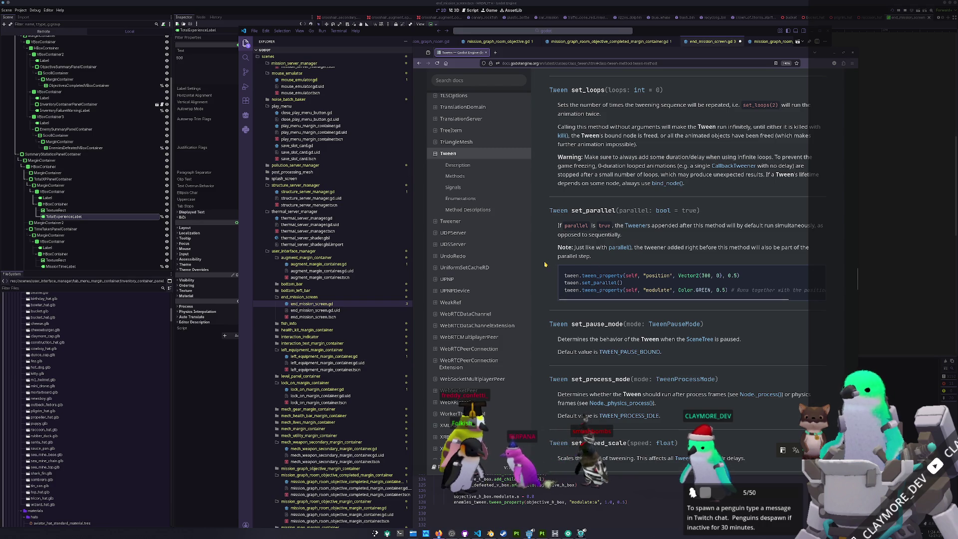
{"action": "scroll", "coordinate": [547, 265], "scroll_direction": "up", "scroll_amount": 7}
{"action": "scroll", "coordinate": [543, 280], "scroll_direction": "up", "scroll_amount": 5}
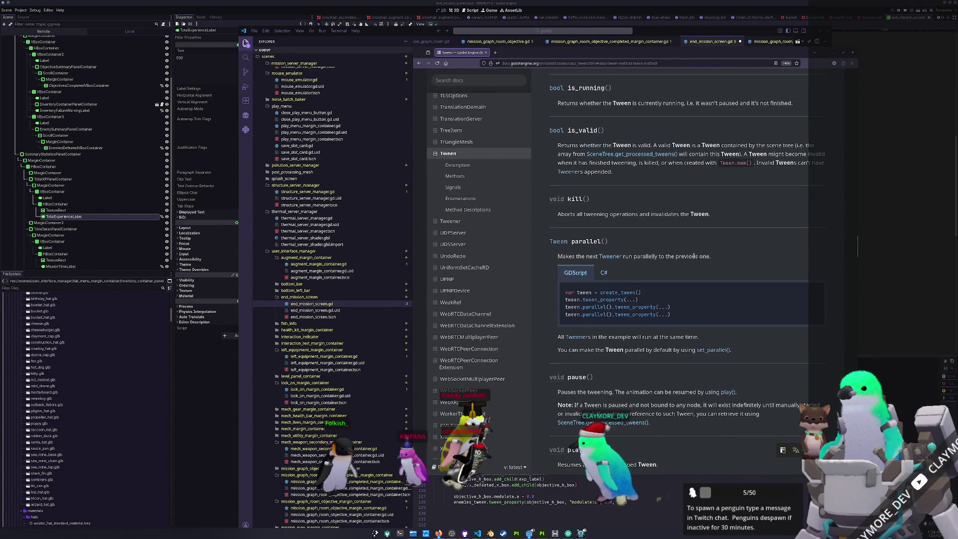
{"action": "left_click_drag", "start_coordinate": [711, 256], "coordinate": [695, 257]}
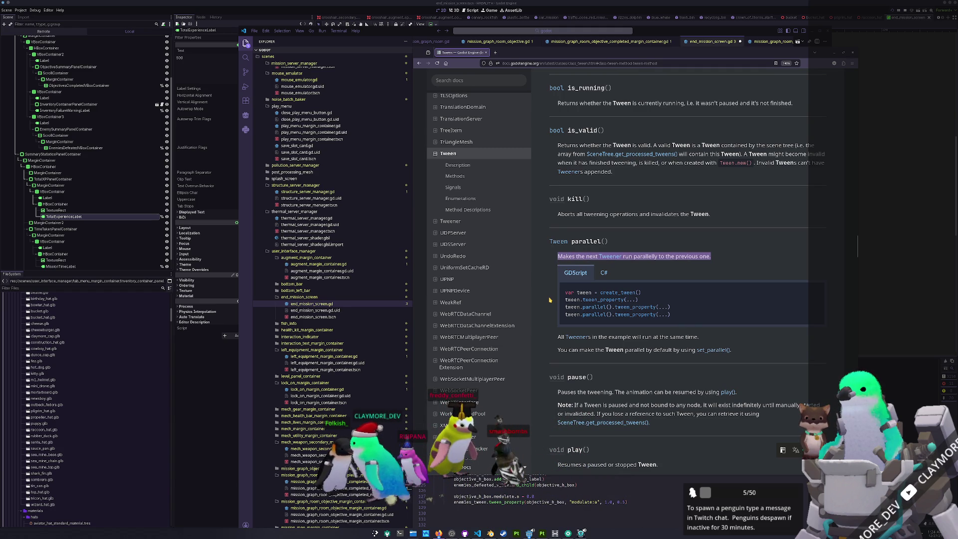
{"action": "key", "text": "alt+Tab"}
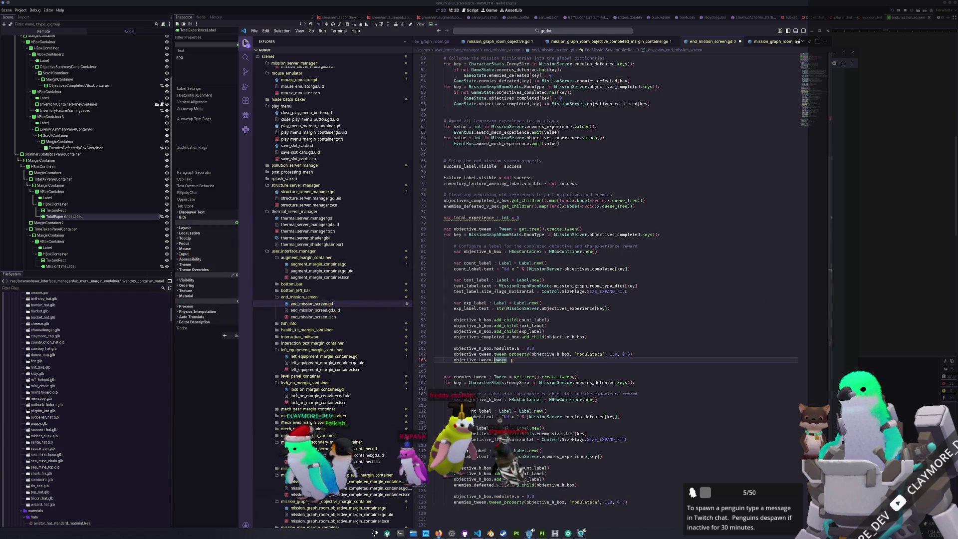
Step: Write objective_tween.parallel().tween_method with a lambda setting exp_label text to str(x), starting at 0
{"action": "type", "text": "aral"}
{"action": "key", "text": "Return"}
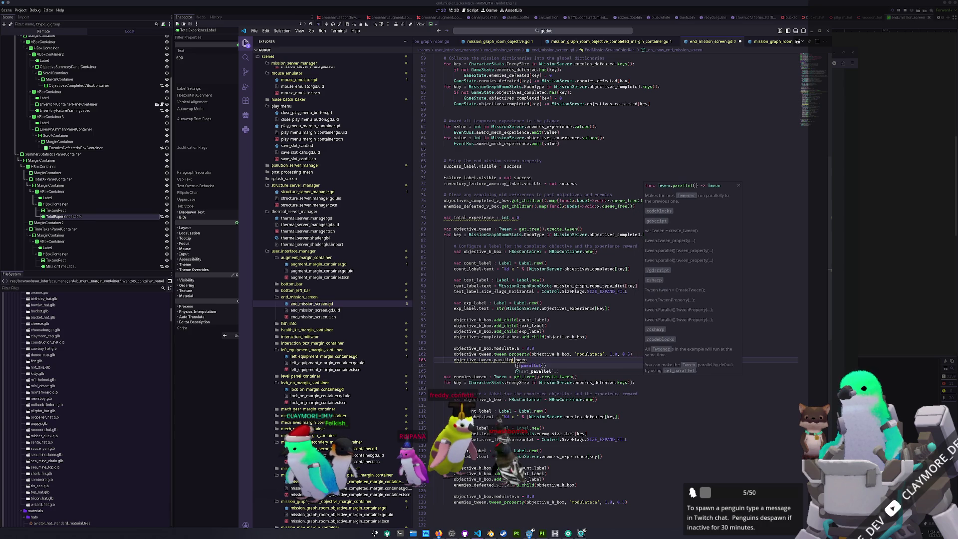
{"action": "type", "text": "."}
{"action": "key", "text": "Escape"}
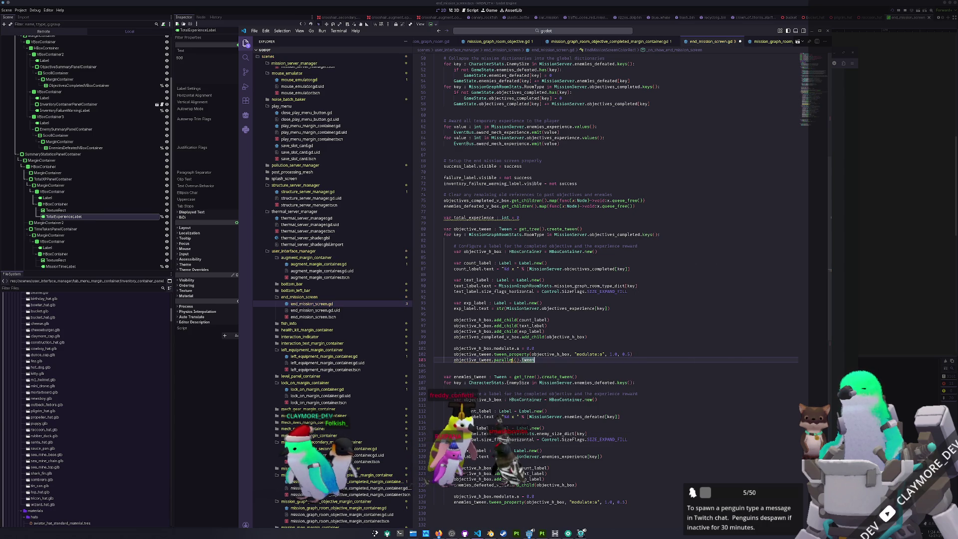
{"action": "type", "text": "_method"}
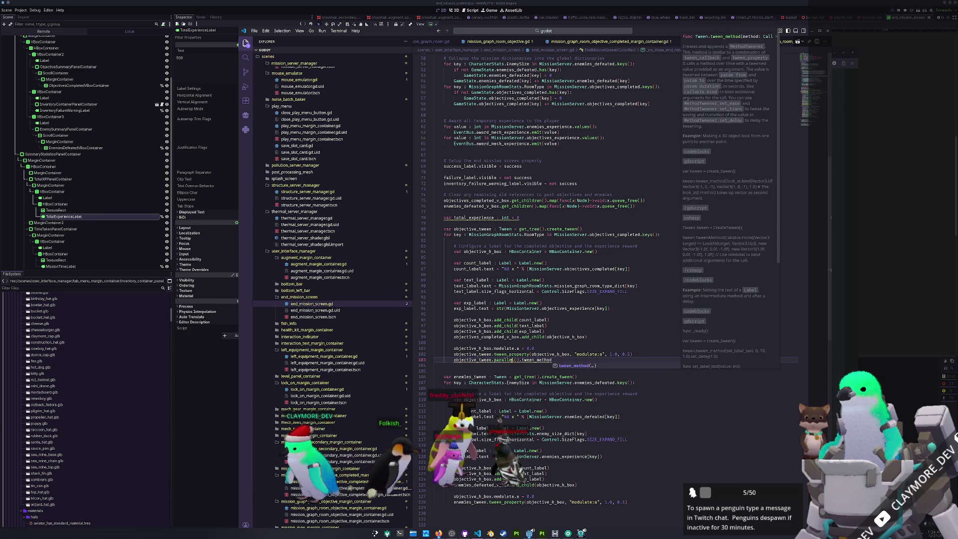
{"action": "type", "text": "("}
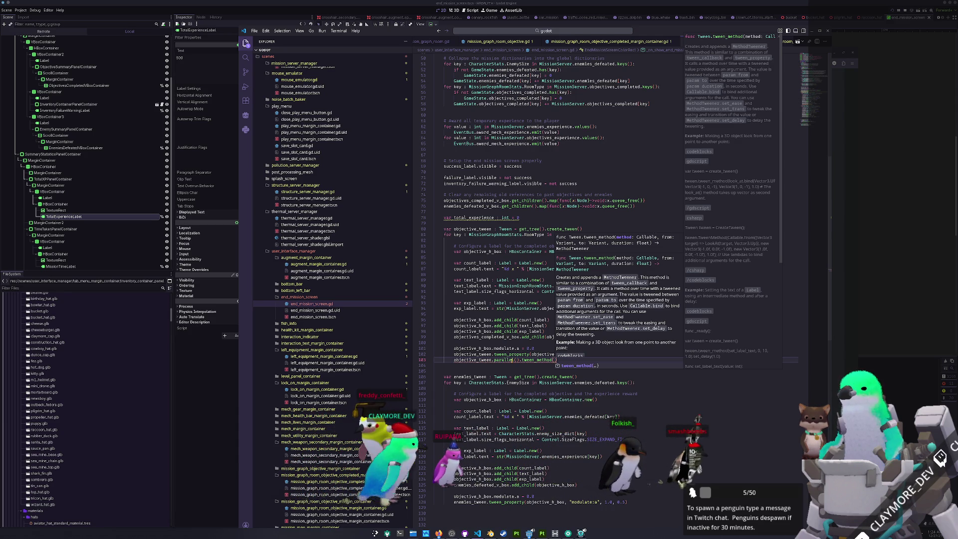
{"action": "type", "text": "func(x:int"}
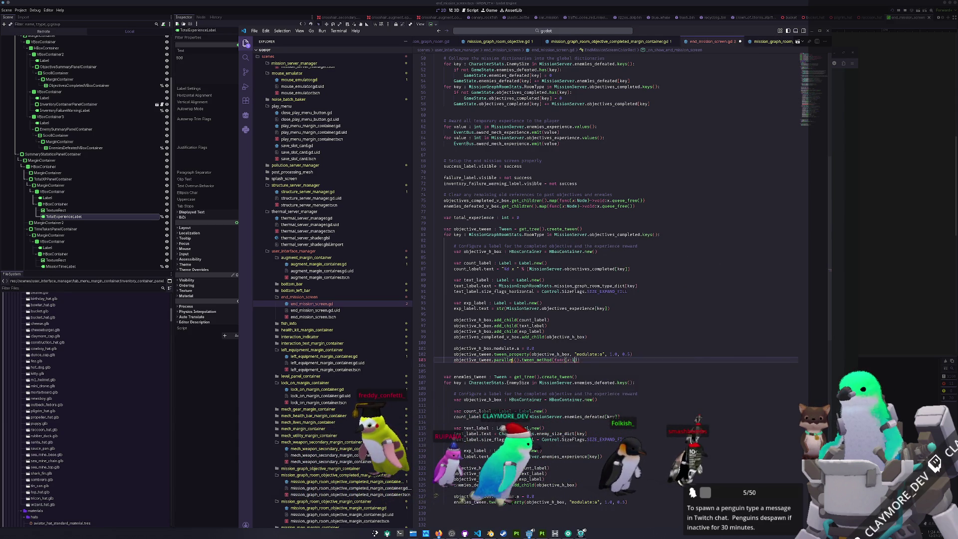
{"action": "type", "text": ")->"}
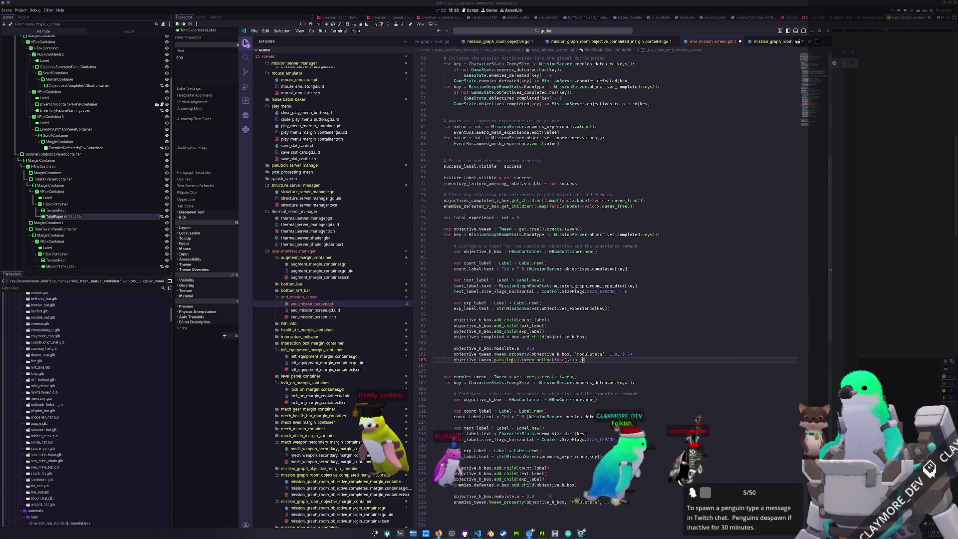
{"action": "type", "text": "void:e"}
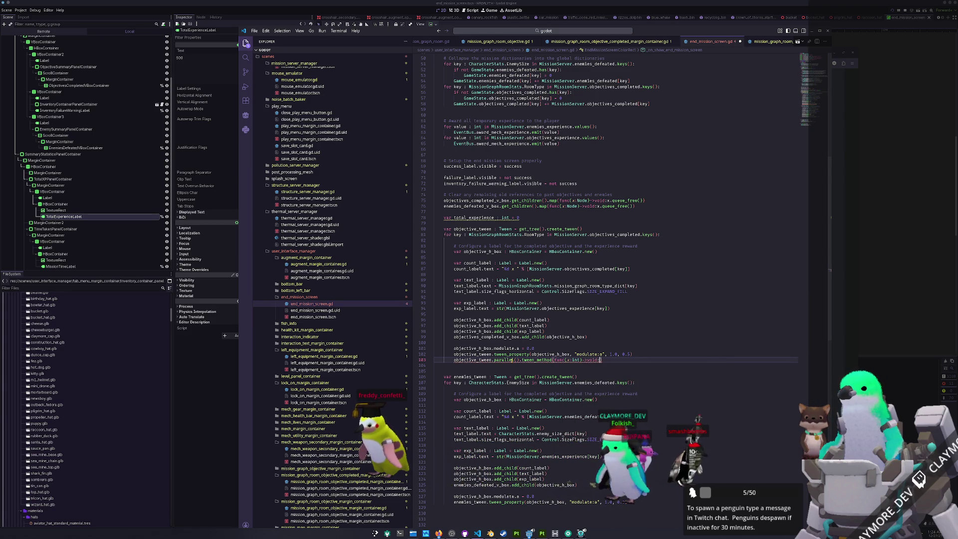
{"action": "type", "text": "xp"}
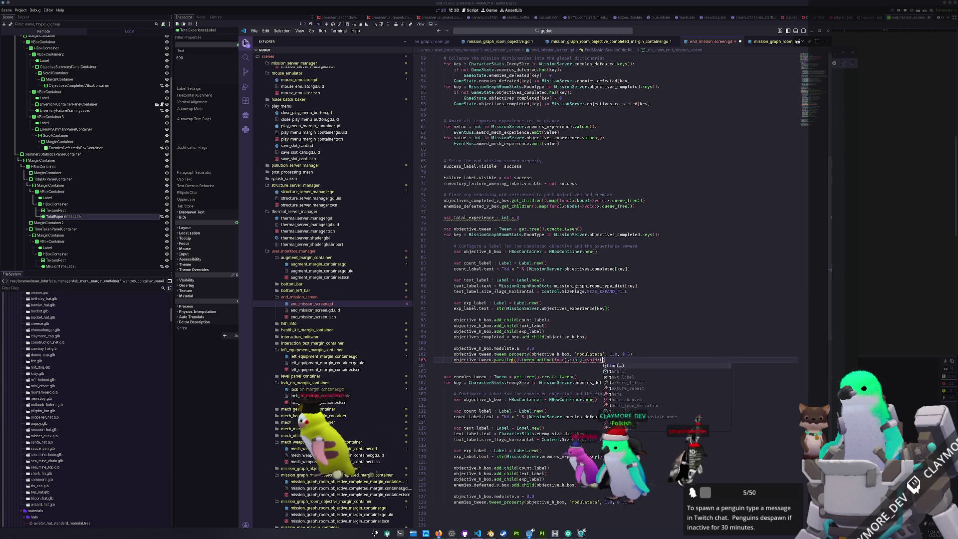
{"action": "type", "text": "_label."}
{"action": "type", "text": "= s"}
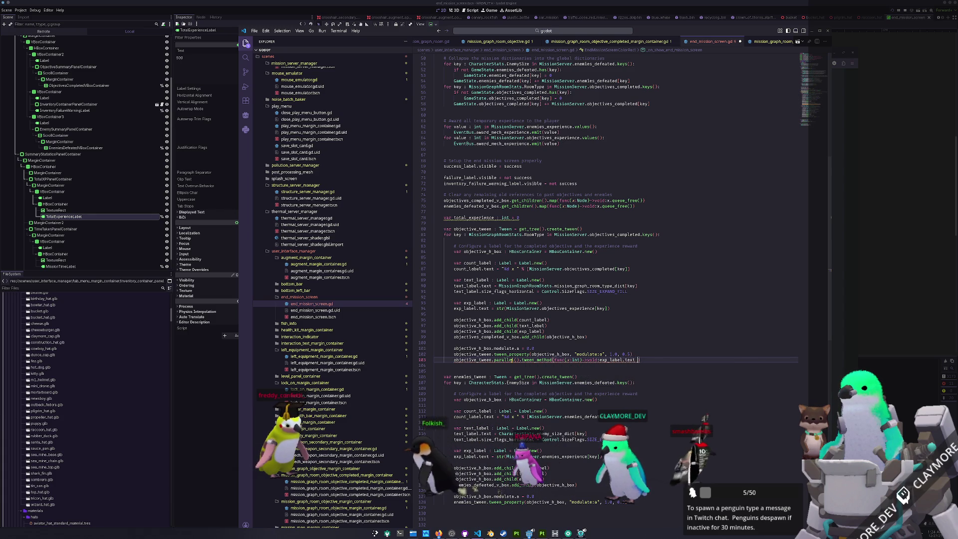
{"action": "type", "text": "tr"}
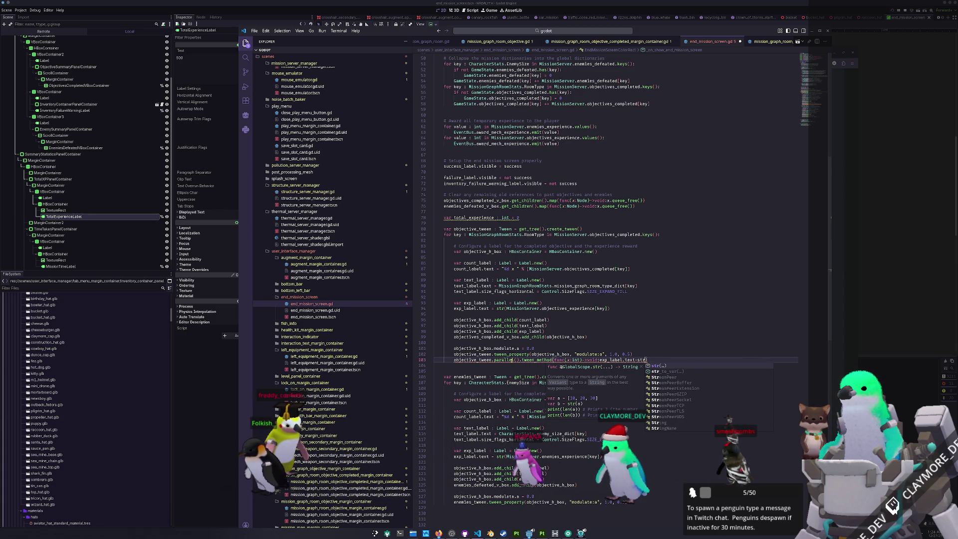
{"action": "type", "text": "(x"}
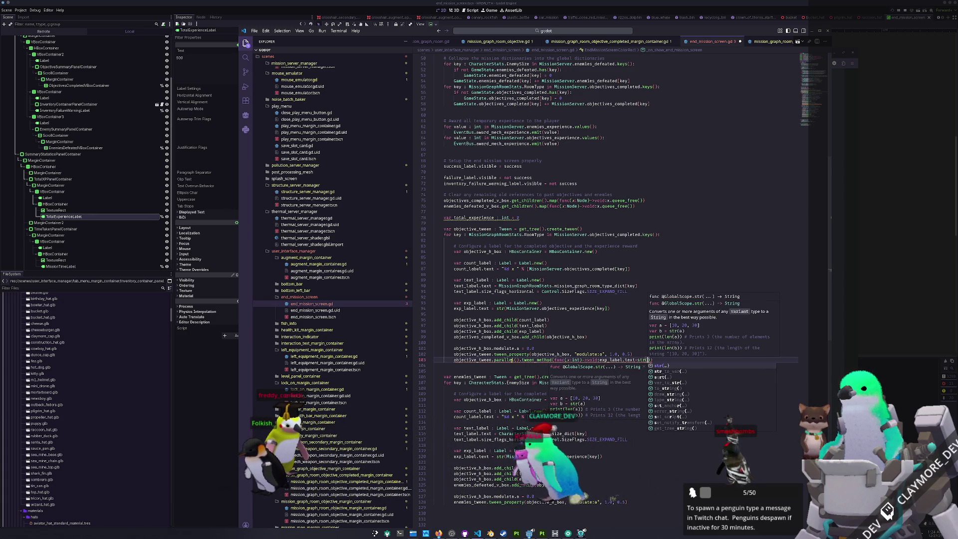
{"action": "type", "text": ")"}
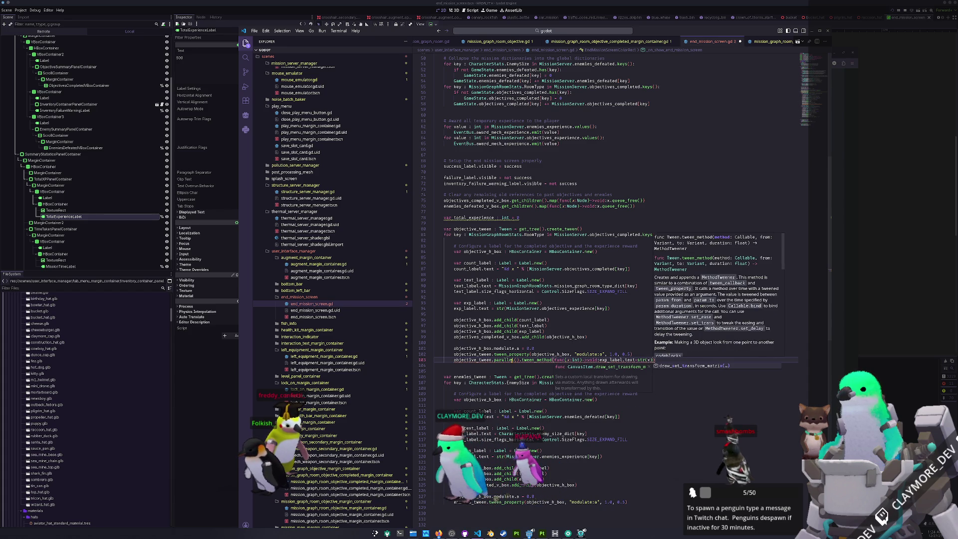
{"action": "type", "text": ", 0,"}
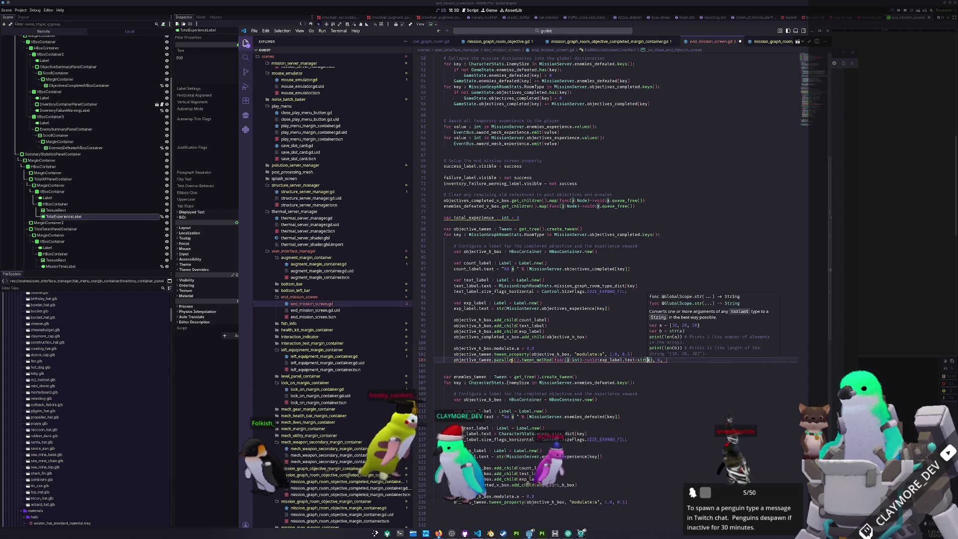
Step: Set the tween's end value to MissionServer.objectives_experience[key] and duration 0.5
{"action": "left_click", "coordinate": [587, 360]}
{"action": "key", "text": "Right"}
{"action": "key", "text": "Right"}
{"action": "key", "text": "Right"}
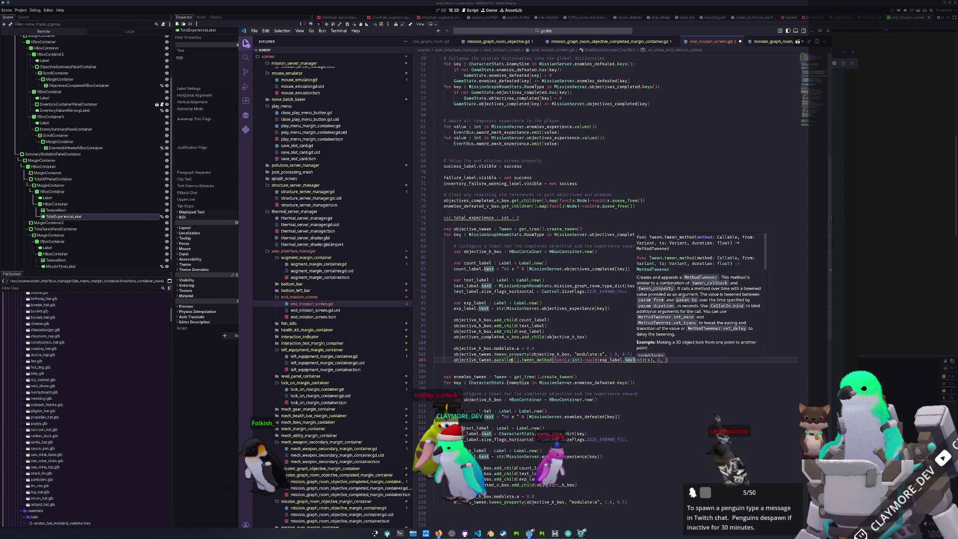
{"action": "key", "text": "Right"}
{"action": "key", "text": "Right"}
{"action": "key", "text": "Right"}
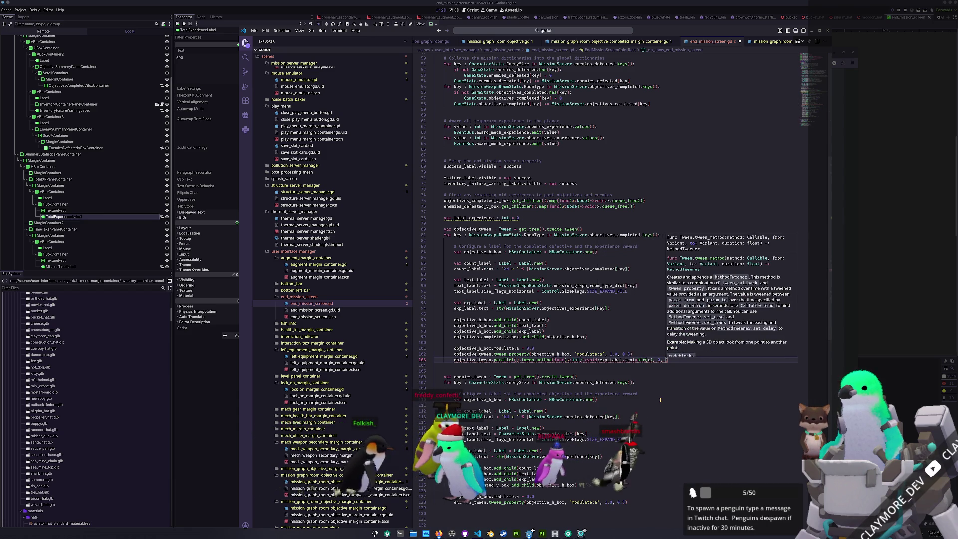
{"action": "type", "text": "Missio"}
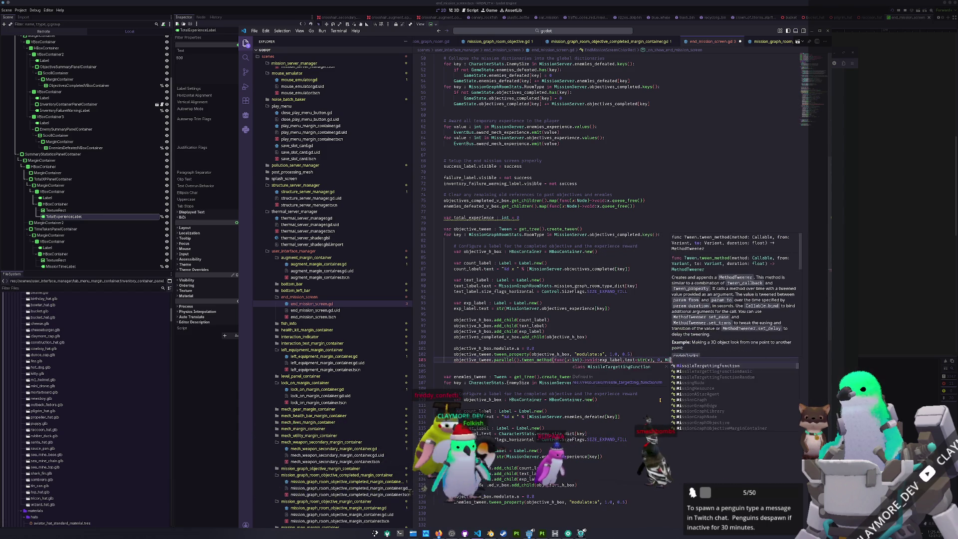
{"action": "type", "text": "nServer.objectiv"}
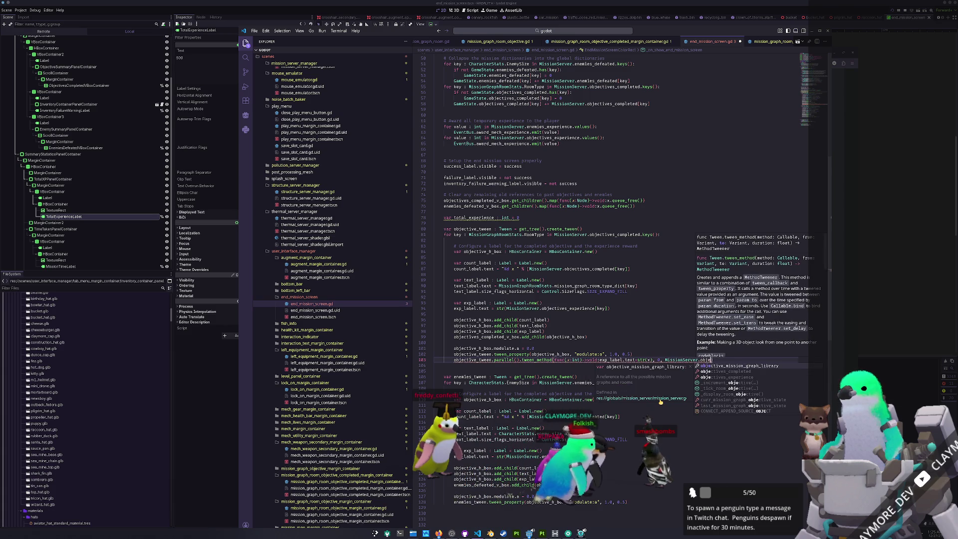
{"action": "type", "text": "es"}
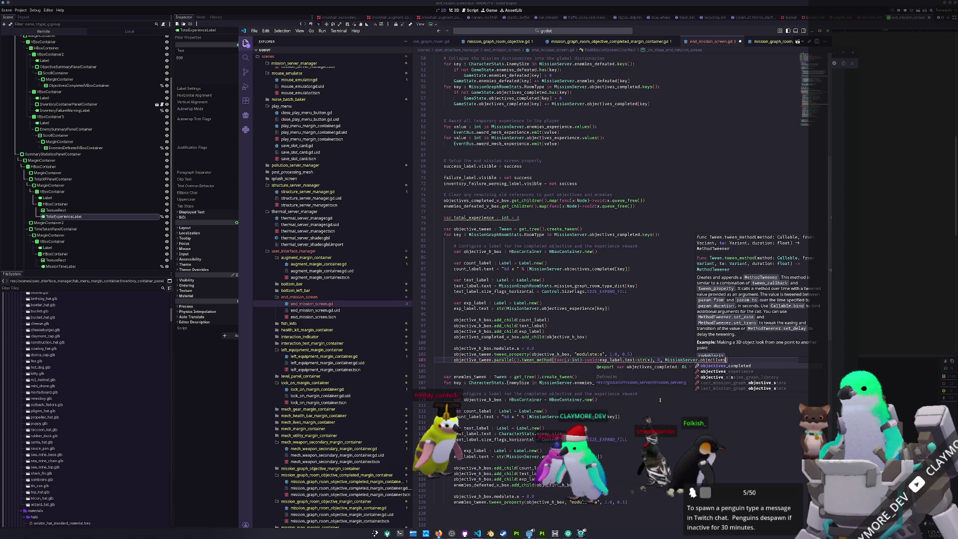
{"action": "key", "text": "Down"}
{"action": "key", "text": "Return"}
{"action": "type", "text": "key], 0"}
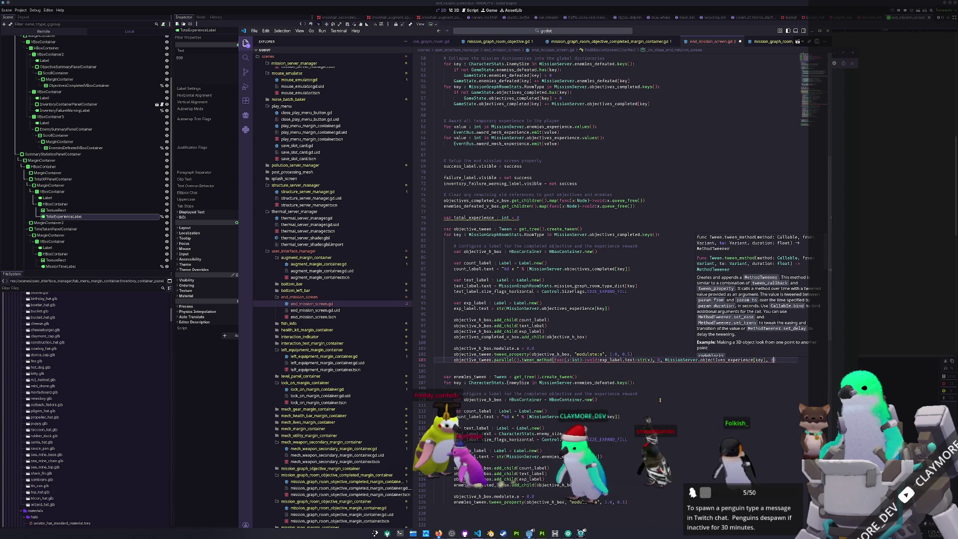
{"action": "type", "text": ".5"}
{"action": "key", "text": "Down"}
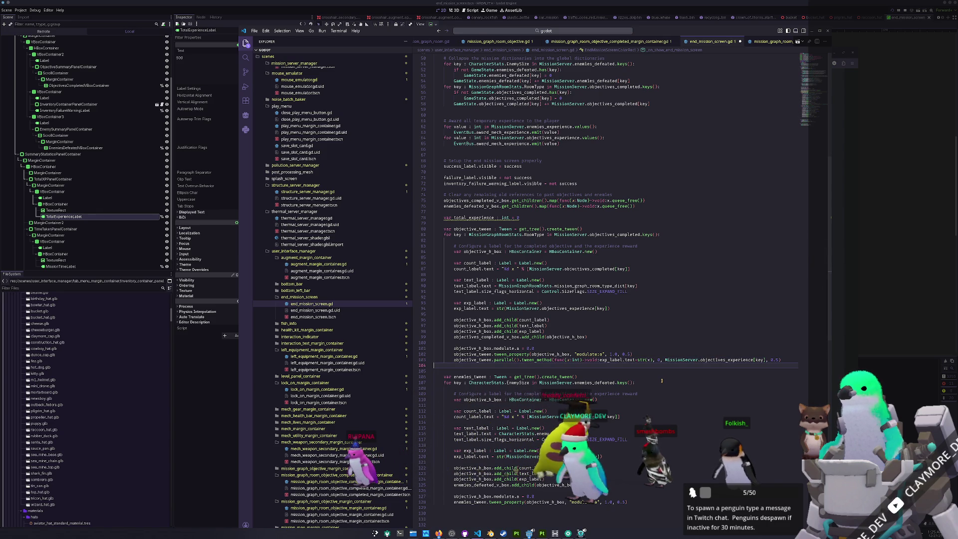
Step: Paste the tween_method line into the enemies section and rename objective_tween to enemies_tween
{"action": "scroll", "coordinate": [662, 381], "scroll_direction": "down", "scroll_amount": 2}
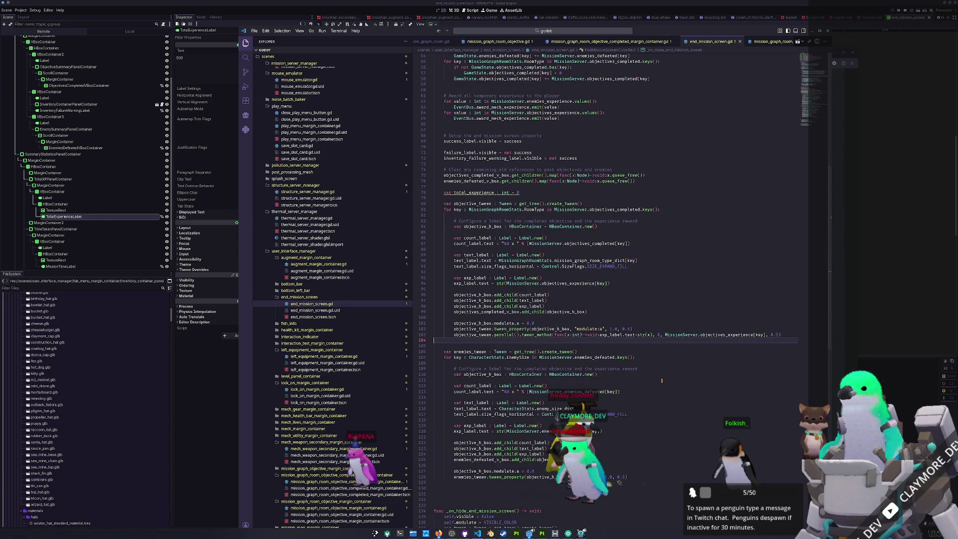
{"action": "key", "text": "Down"}
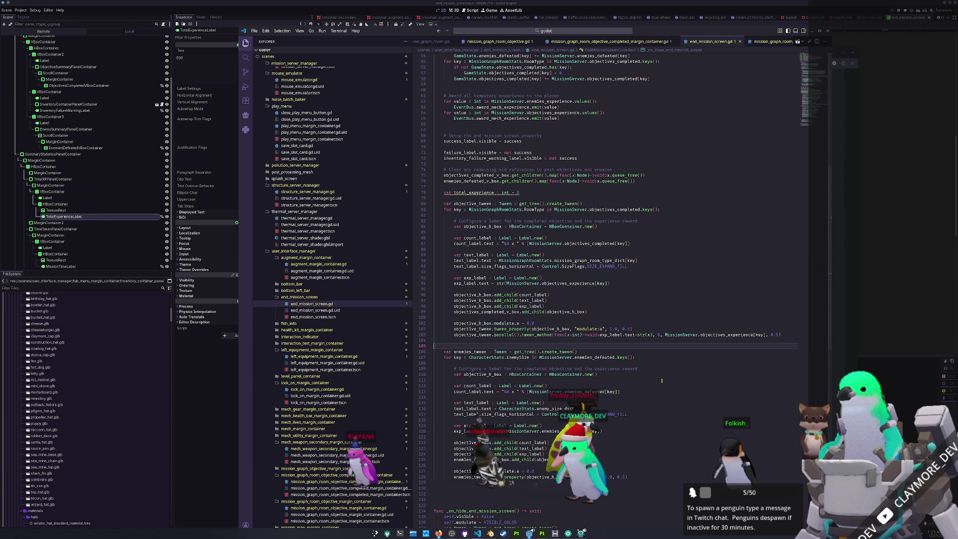
{"action": "key", "text": "Down"}
{"action": "key", "text": "Down"}
{"action": "key", "text": "Down"}
{"action": "key", "text": "ctrl+v"}
{"action": "key", "text": "ctrl+shift+Right"}
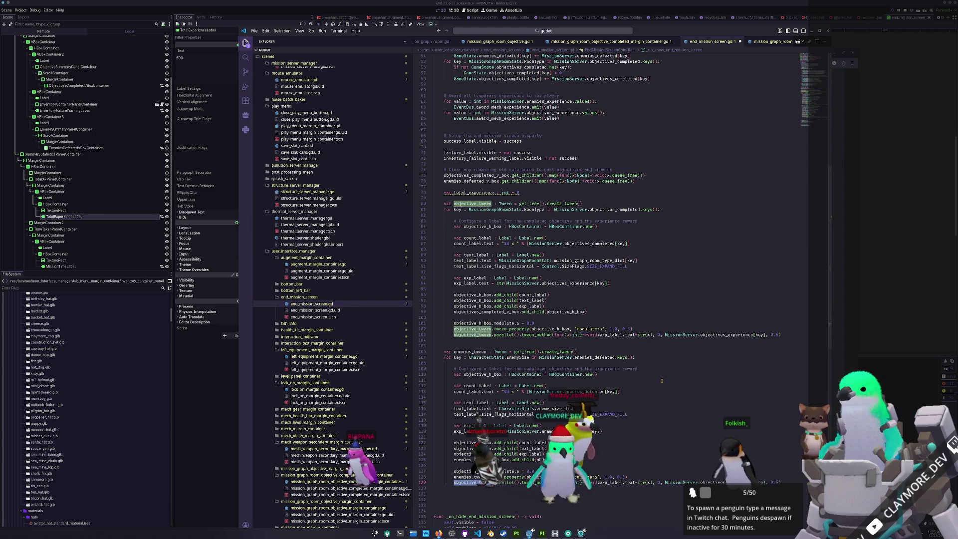
{"action": "type", "text": "enemies"}
{"action": "key", "text": "Down"}
{"action": "key", "text": "Return"}
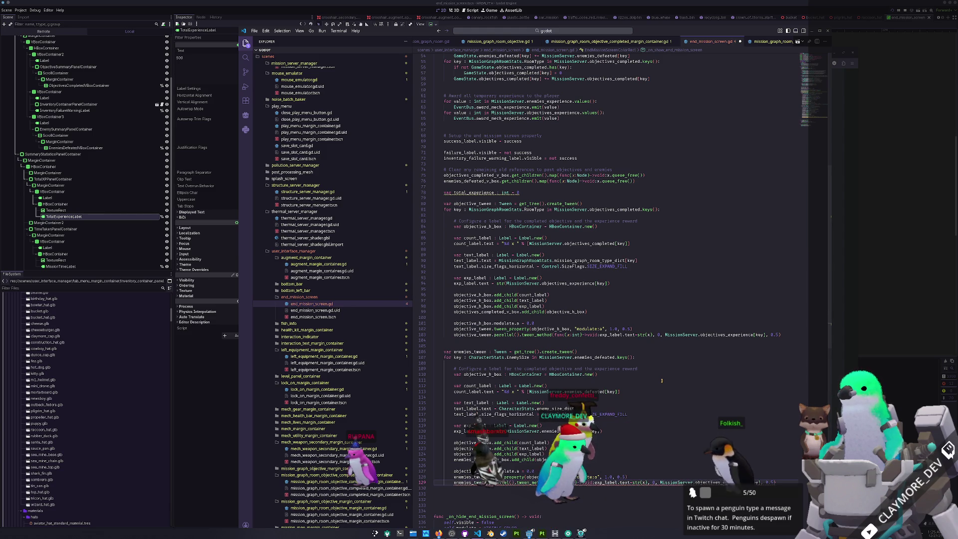
Step: Replace objectives_experience with enemies_experience as the pasted tween's end value
{"action": "key", "text": "ctrl+Right"}
{"action": "key", "text": "ctrl+Right"}
{"action": "key", "text": "ctrl+Right"}
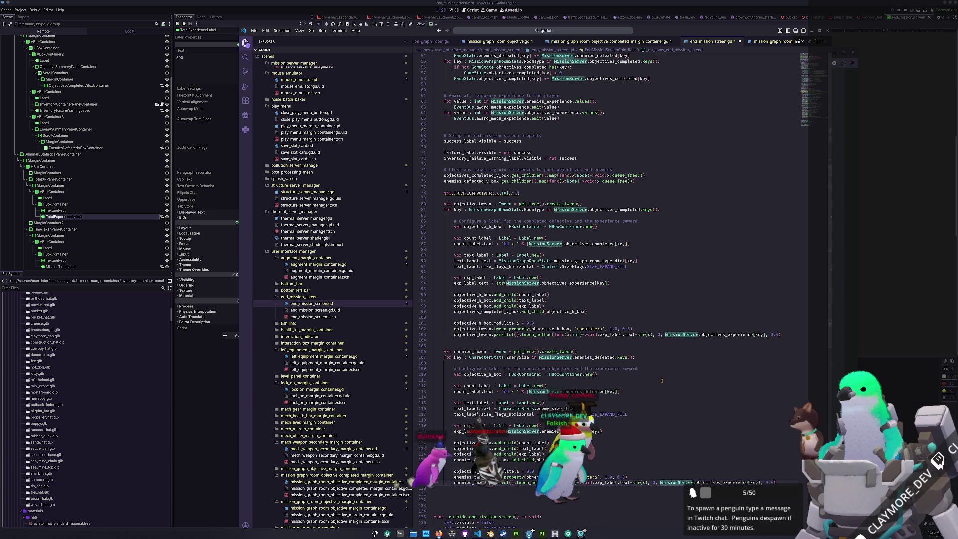
{"action": "key", "text": "ctrl+Right"}
{"action": "key", "text": "ctrl+Right"}
{"action": "key", "text": "ctrl+shift+Right"}
{"action": "type", "text": "enem"}
{"action": "key", "text": "Down"}
{"action": "key", "text": "Return"}
{"action": "key", "text": "Down"}
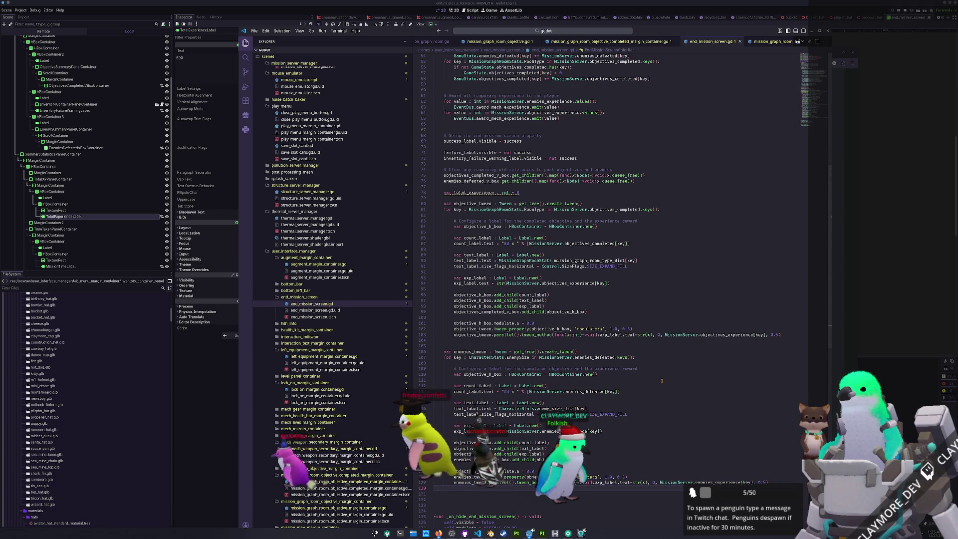
{"action": "scroll", "coordinate": [657, 409], "scroll_direction": "down", "scroll_amount": 3}
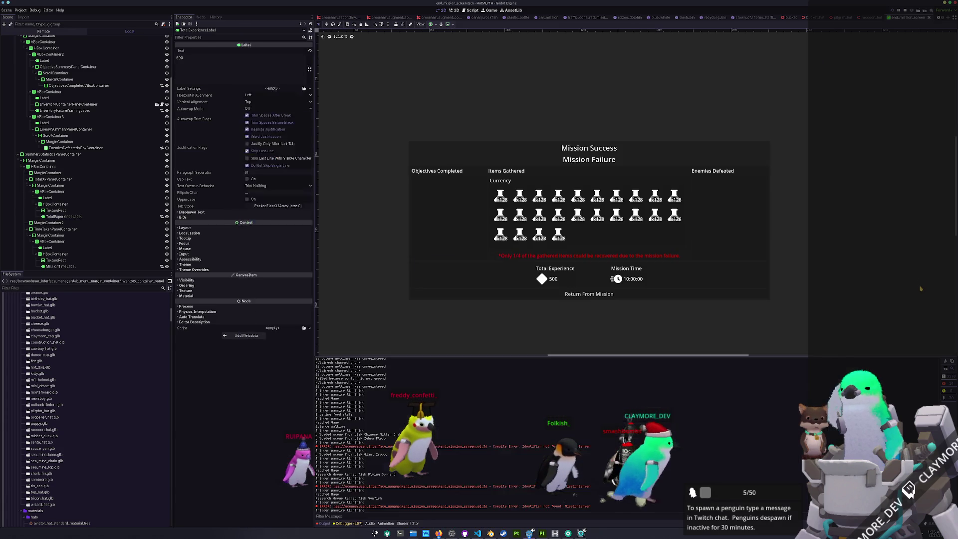
Step: Run Hadalyth from Godot, choose Play and load save slot 1 into the hub
{"action": "left_click", "coordinate": [919, 289]}
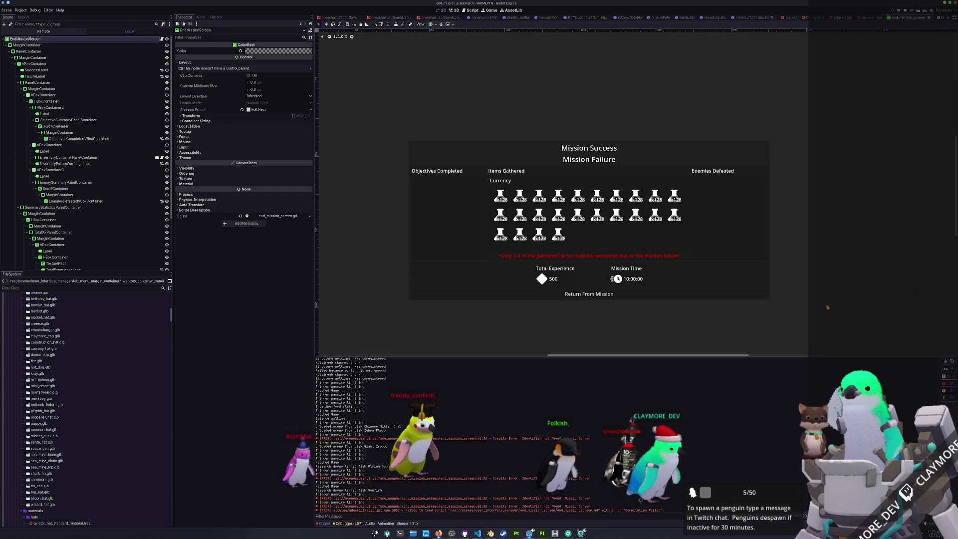
{"action": "key", "text": "F6"}
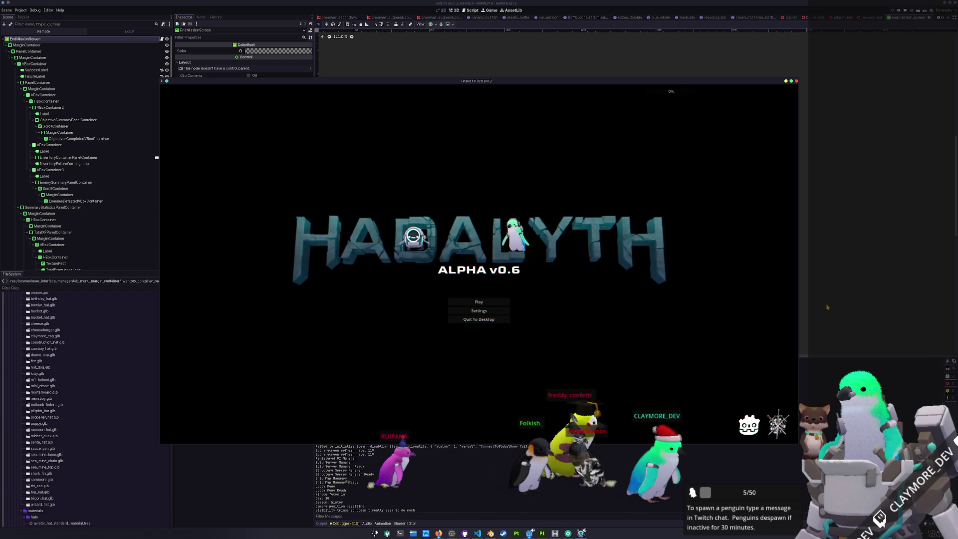
{"action": "left_click", "coordinate": [456, 302]}
{"action": "left_click", "coordinate": [428, 300]}
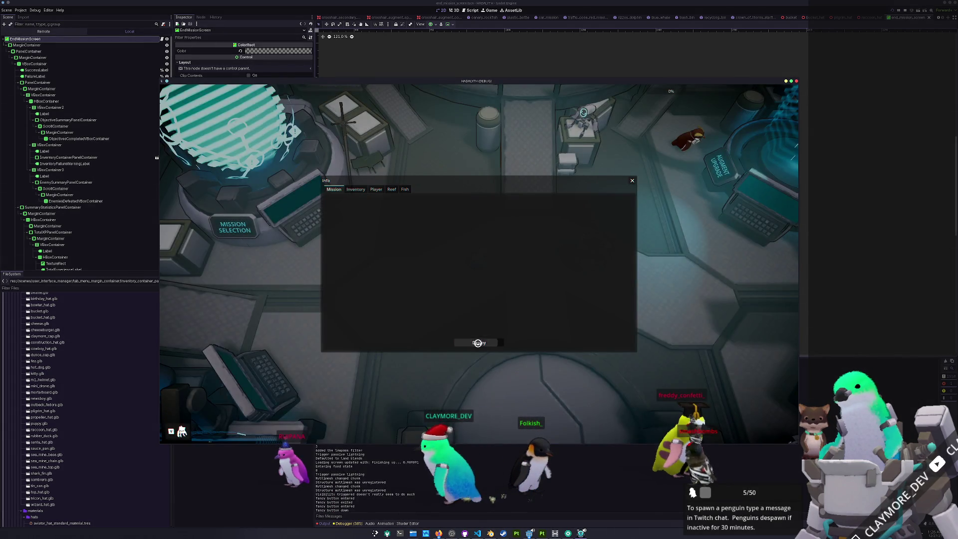
Step: Start a mission from the hub and fight the enemies while moving through the level
{"action": "left_click", "coordinate": [479, 342]}
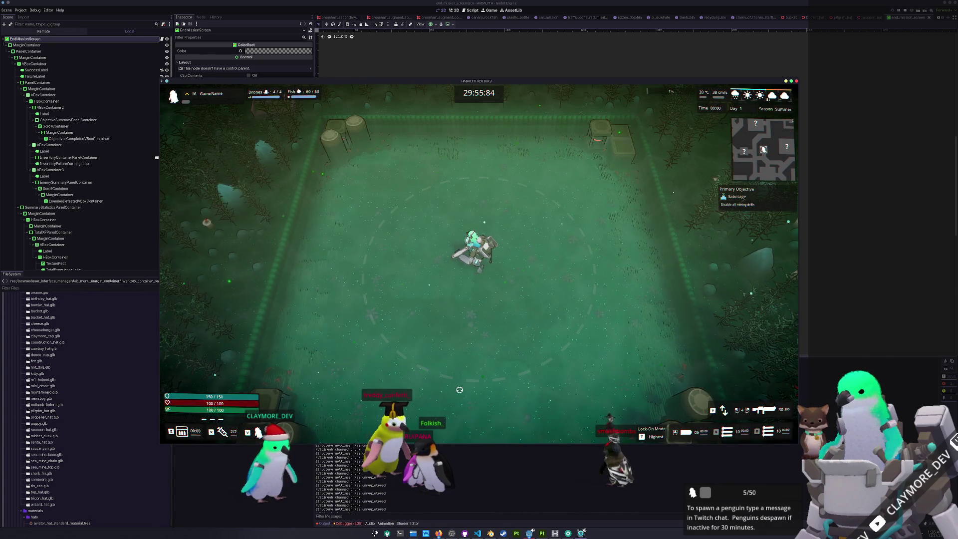
{"action": "key", "text": "s"}
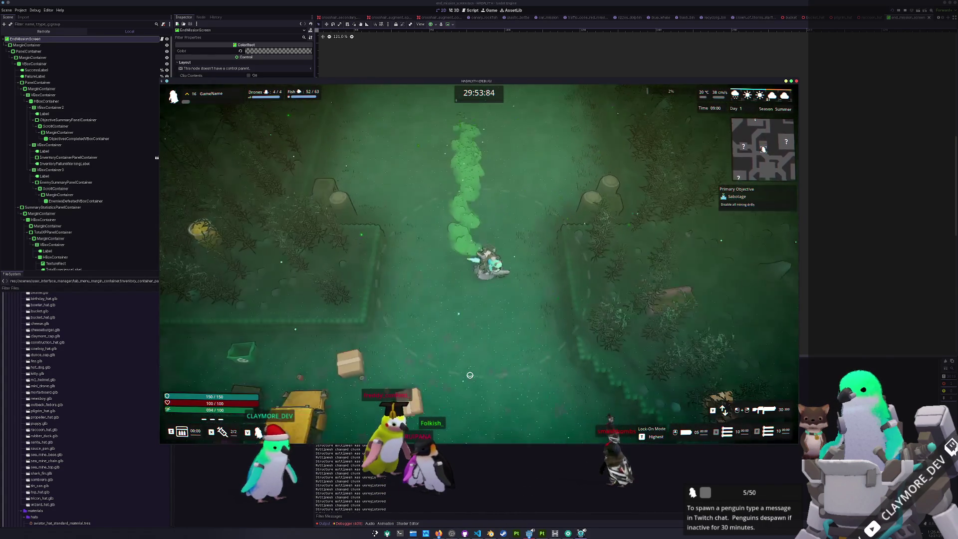
{"action": "key", "text": "s"}
{"action": "key", "text": "d"}
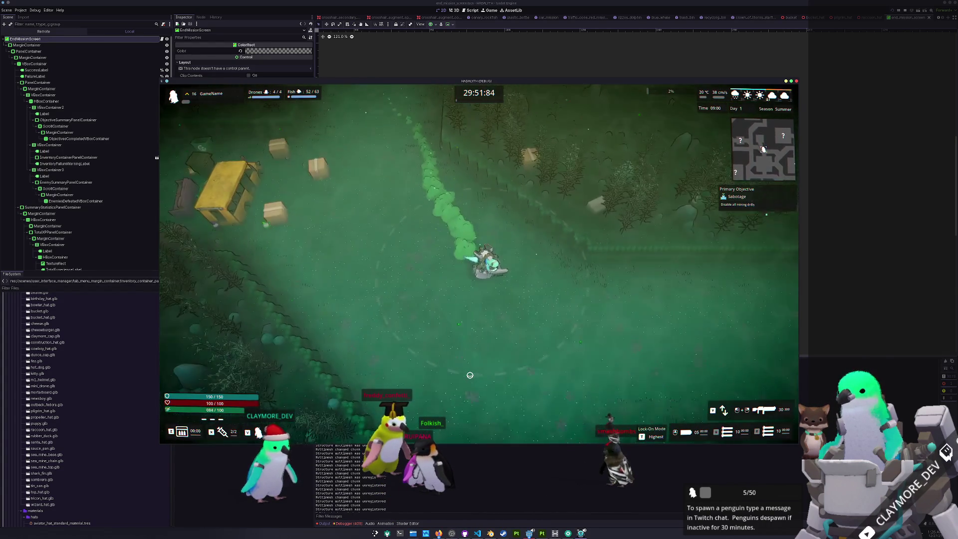
{"action": "key", "text": "w"}
{"action": "left_click", "coordinate": [276, 237]}
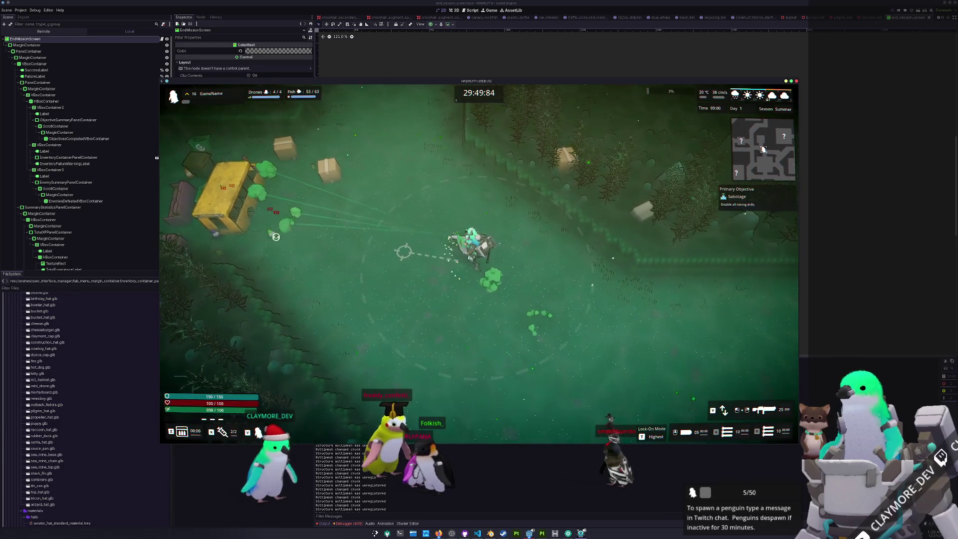
{"action": "key", "text": "w"}
{"action": "key", "text": "a"}
{"action": "left_click", "coordinate": [276, 237]}
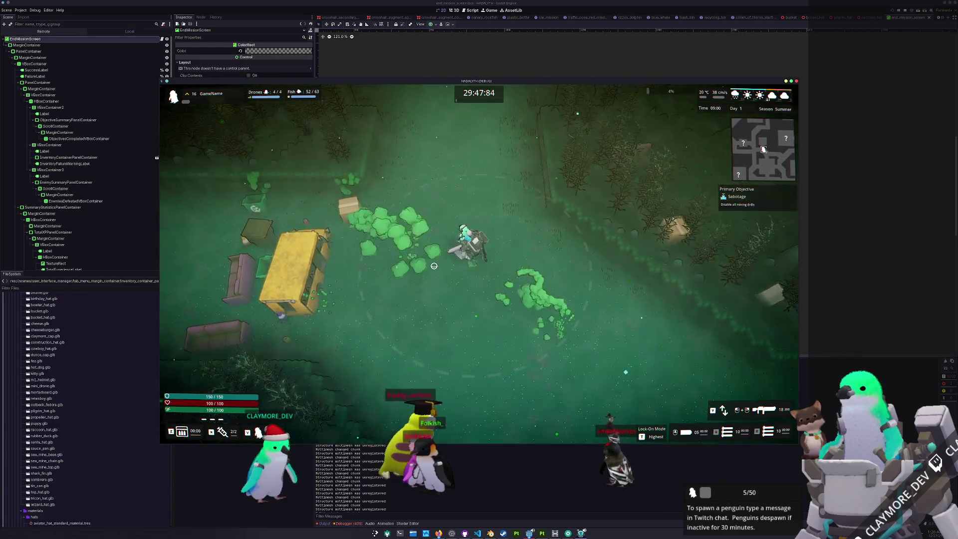
{"action": "key", "text": "a"}
{"action": "key", "text": "w"}
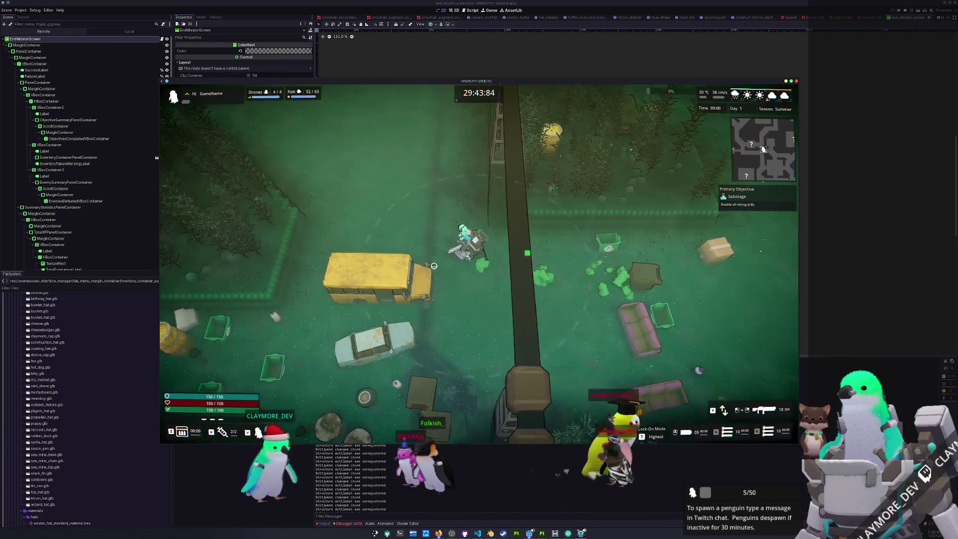
{"action": "key", "text": "w"}
{"action": "key", "text": "a"}
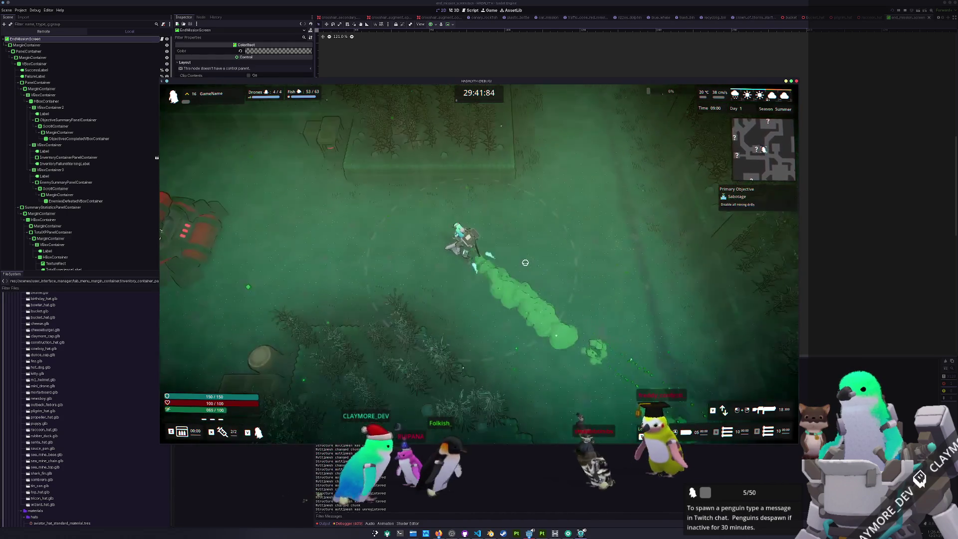
{"action": "key", "text": "w"}
{"action": "key", "text": "a"}
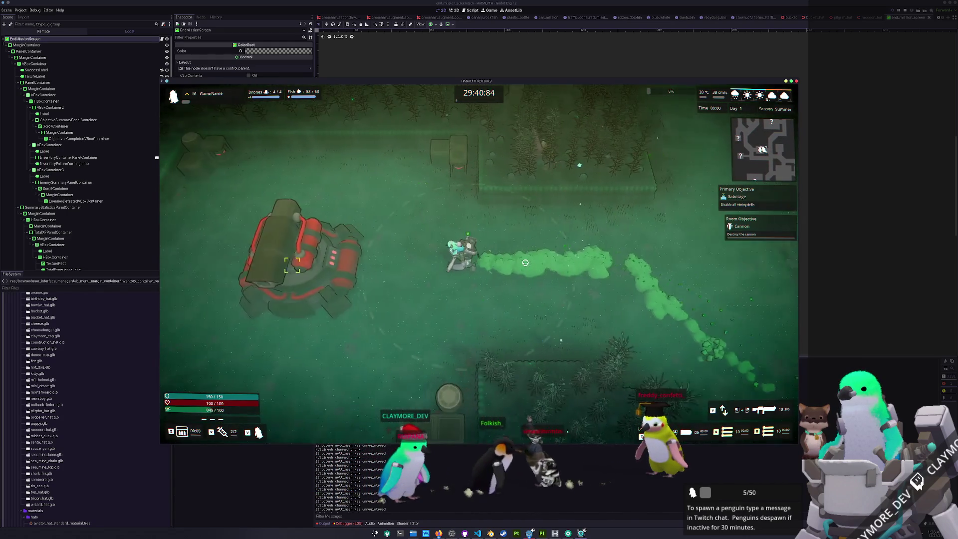
{"action": "key", "text": "a"}
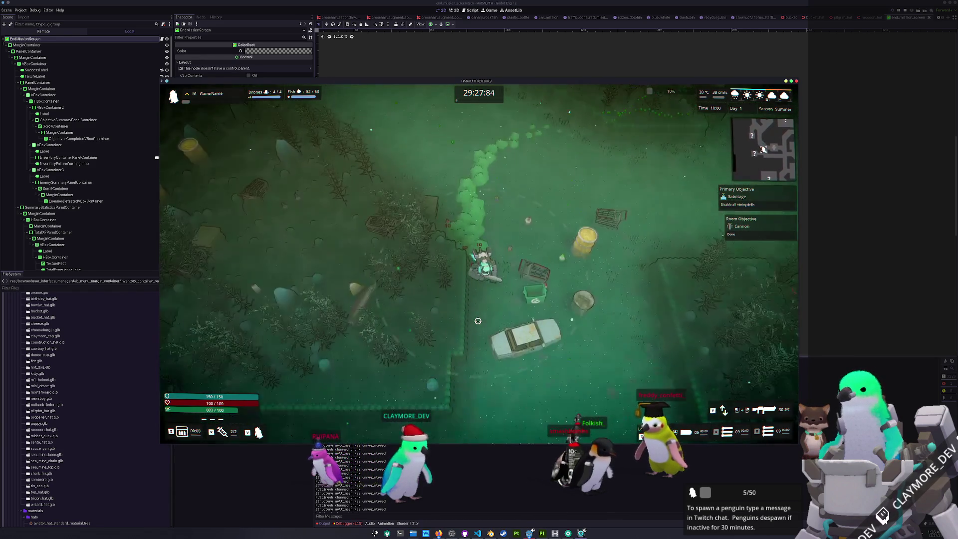
Step: Finish traversing the level, check the mission info panel, and stop the game with F8
{"action": "key", "text": "s"}
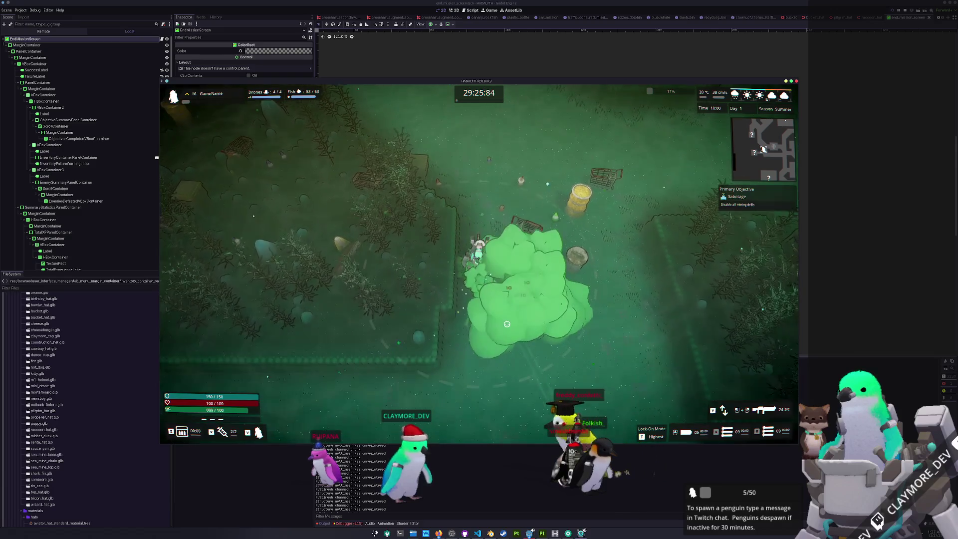
{"action": "key", "text": "a"}
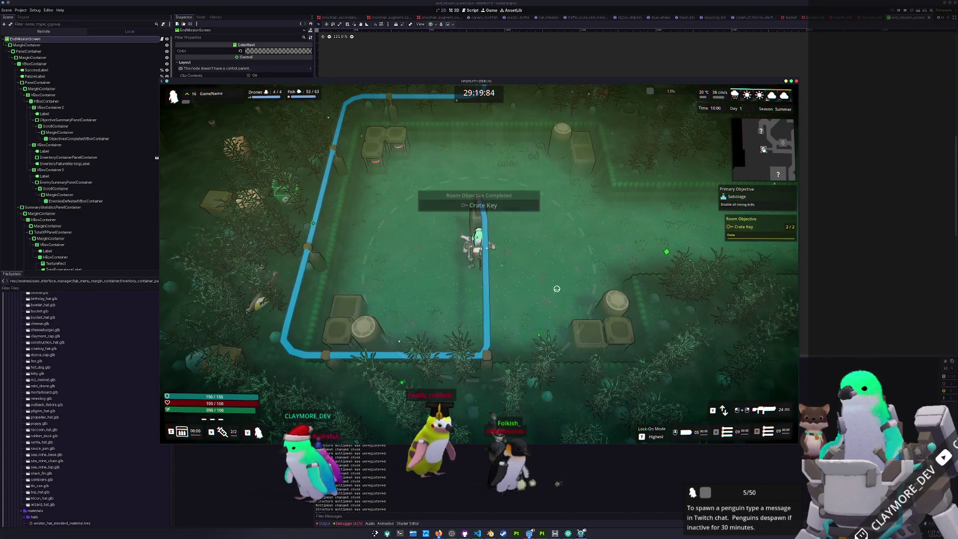
{"action": "key", "text": "d"}
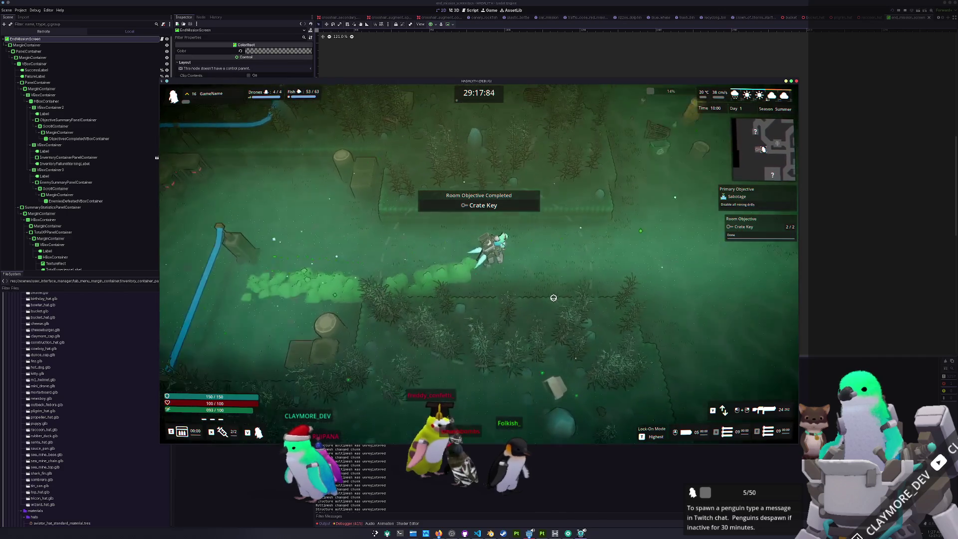
{"action": "key", "text": "Tab"}
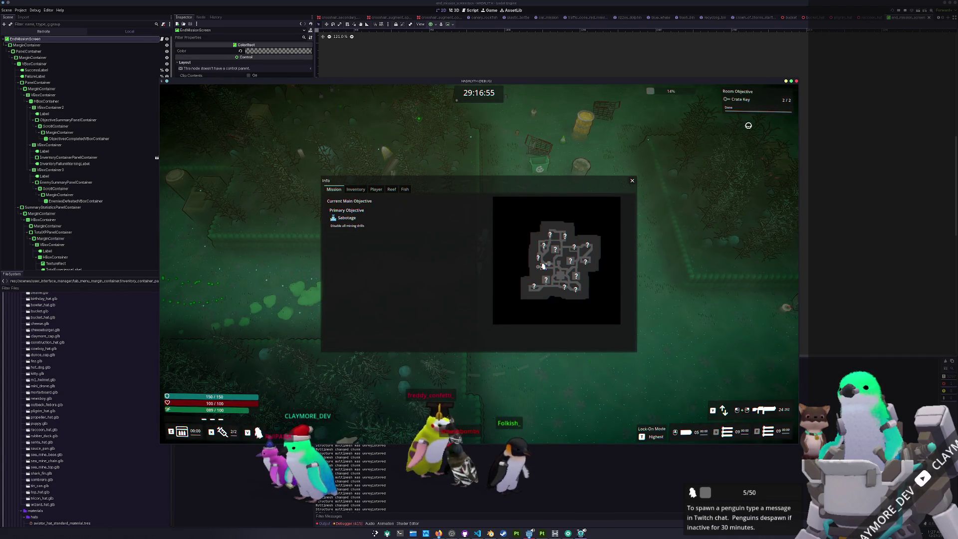
{"action": "key", "text": "Tab"}
{"action": "key", "text": "Tab"}
{"action": "key", "text": "Tab"}
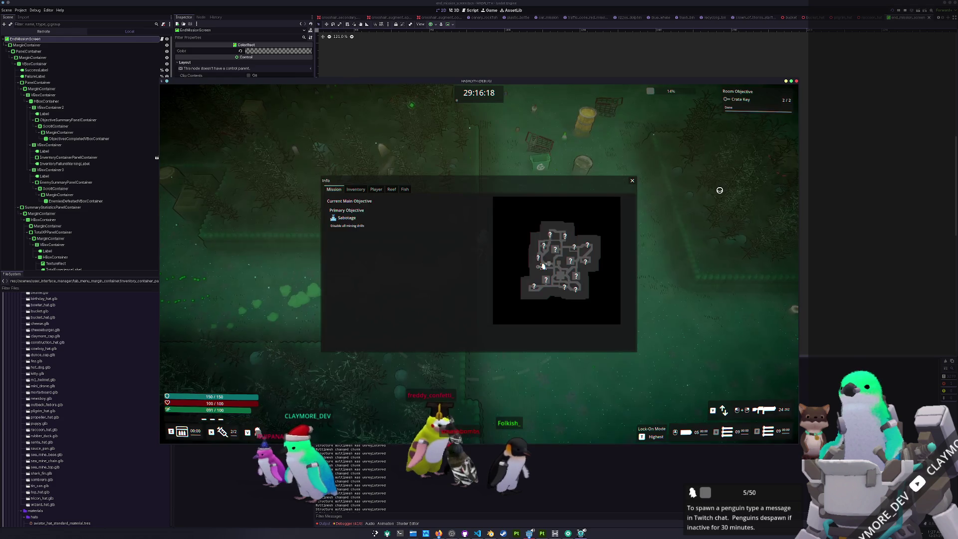
{"action": "key", "text": "Tab"}
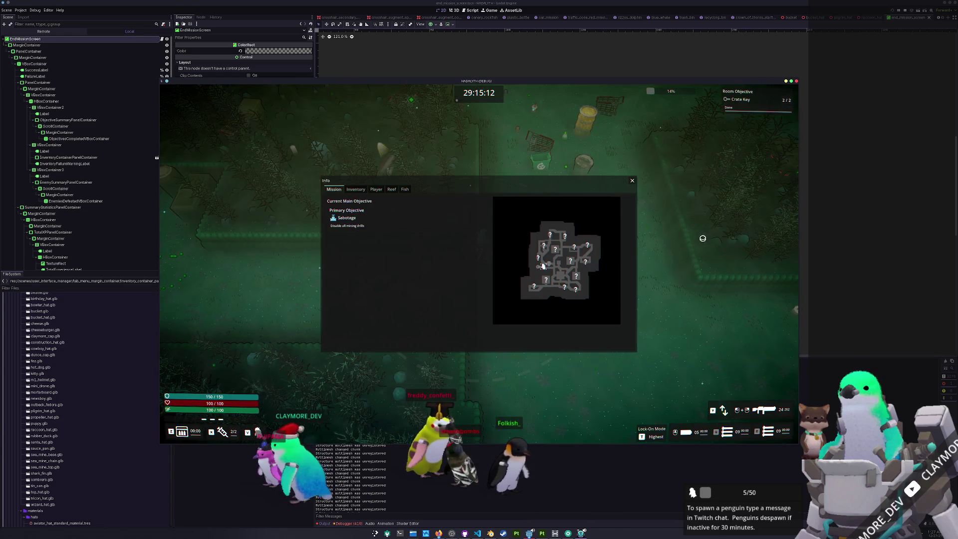
{"action": "key", "text": "F8"}
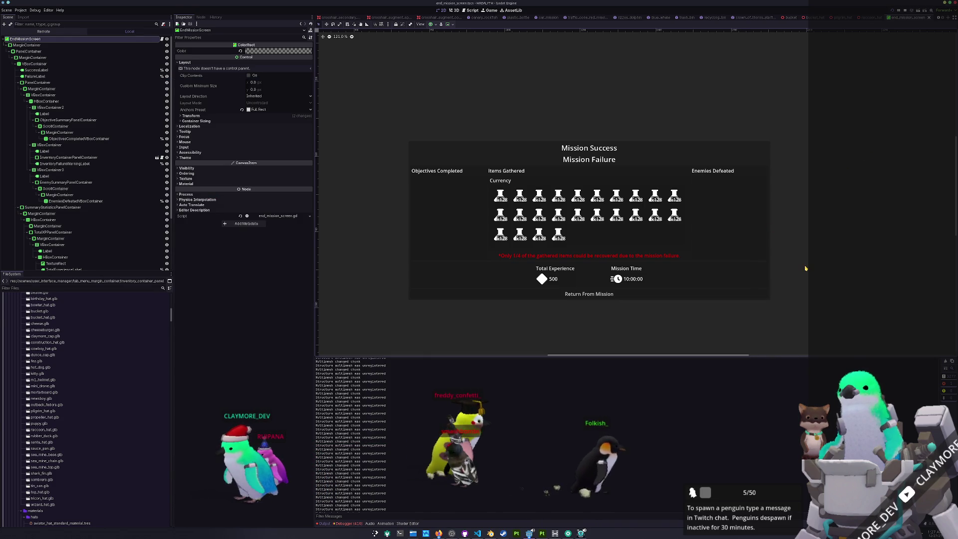
Step: Quick-open the mission_graph_room_objective_margin_container scene by searching 'room_objective'
{"action": "key", "text": "shift+alt+o"}
{"action": "type", "text": "room_objecti"}
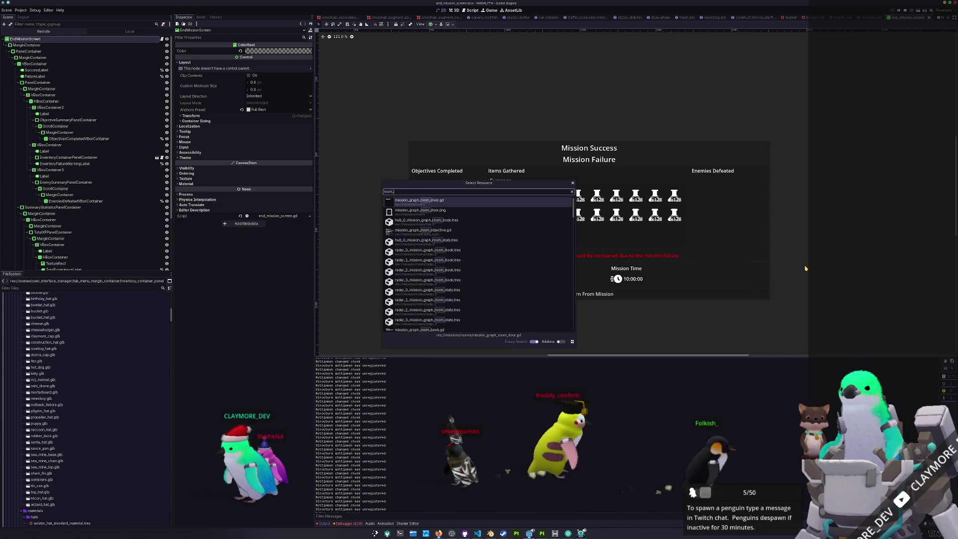
{"action": "type", "text": "ve"}
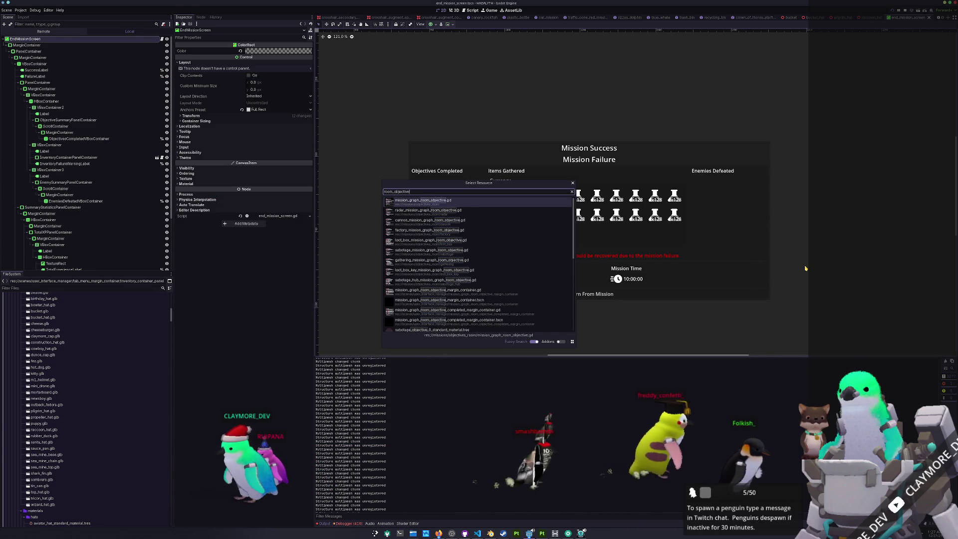
{"action": "key", "text": "Down"}
{"action": "key", "text": "Down"}
{"action": "key", "text": "Down"}
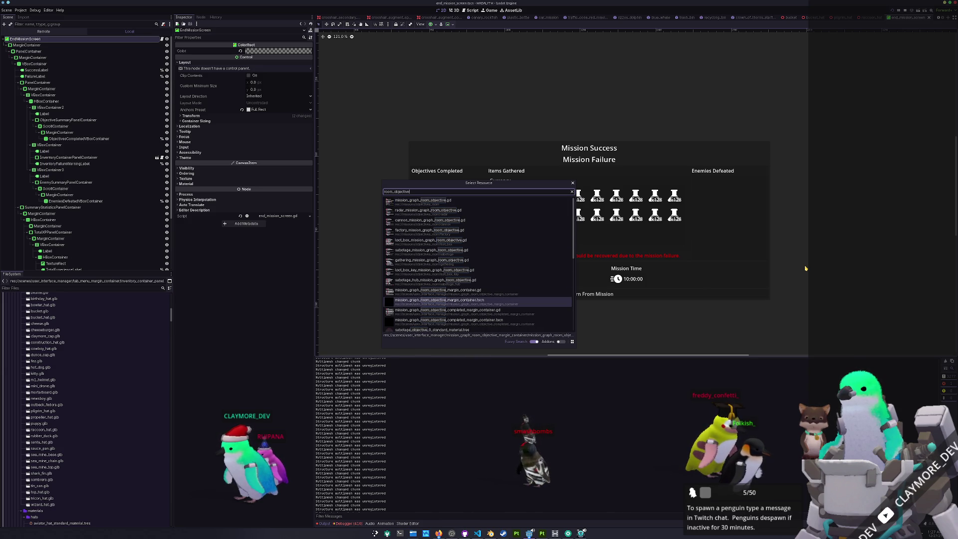
{"action": "key", "text": "Down"}
{"action": "key", "text": "Down"}
{"action": "key", "text": "Up"}
{"action": "key", "text": "Up"}
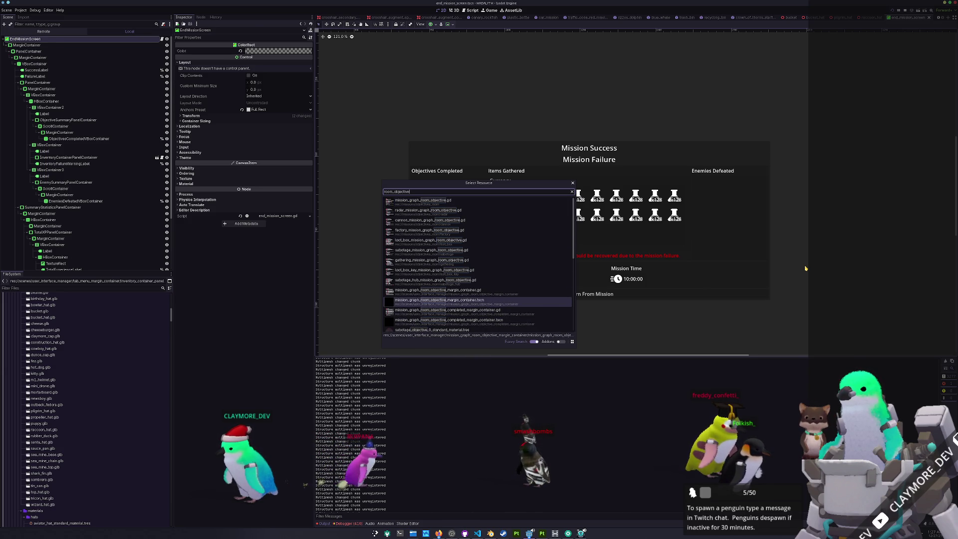
{"action": "key", "text": "Return"}
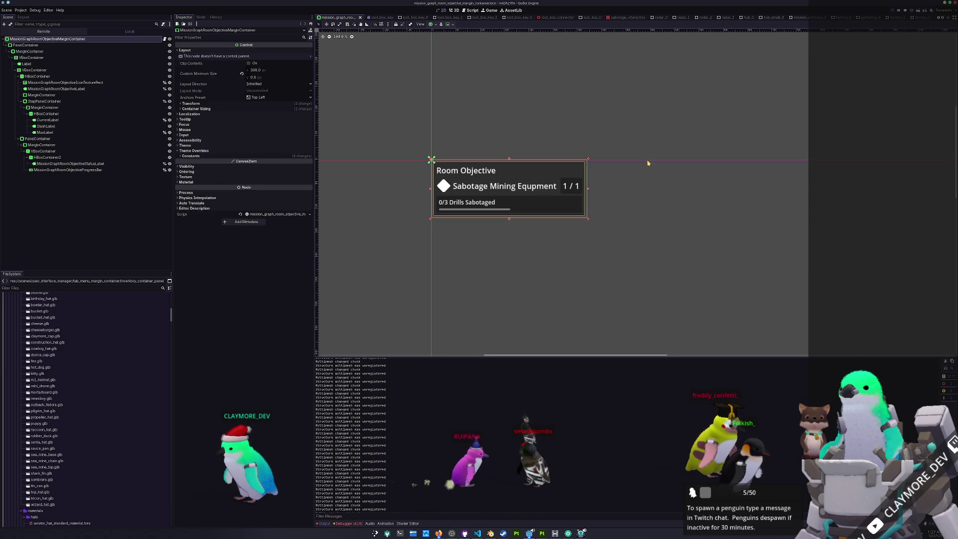
Step: Open the scene root node's script and go to its visibility checks
{"action": "left_click", "coordinate": [149, 52]}
{"action": "left_click", "coordinate": [165, 40]}
{"action": "left_click", "coordinate": [165, 40]}
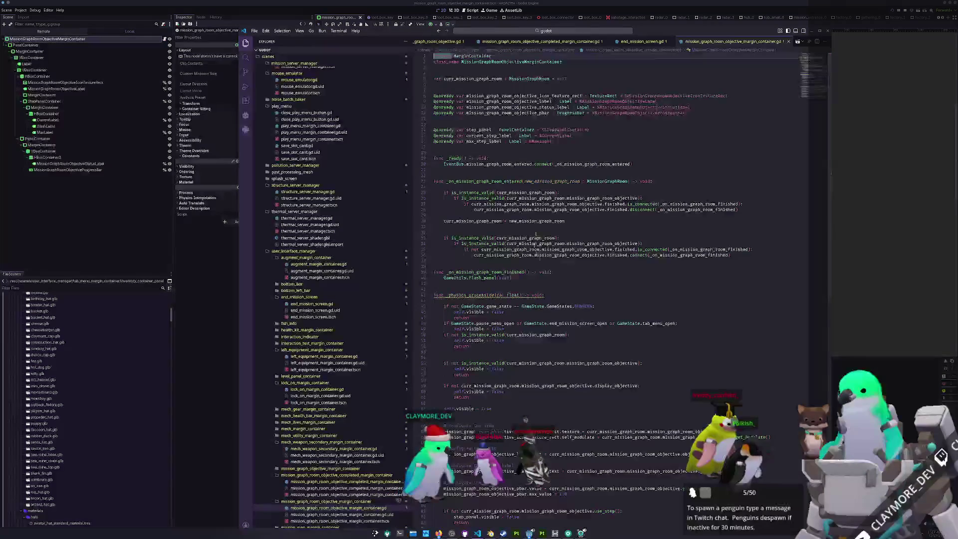
{"action": "scroll", "coordinate": [534, 281], "scroll_direction": "down", "scroll_amount": 2}
{"action": "left_click", "coordinate": [534, 282]}
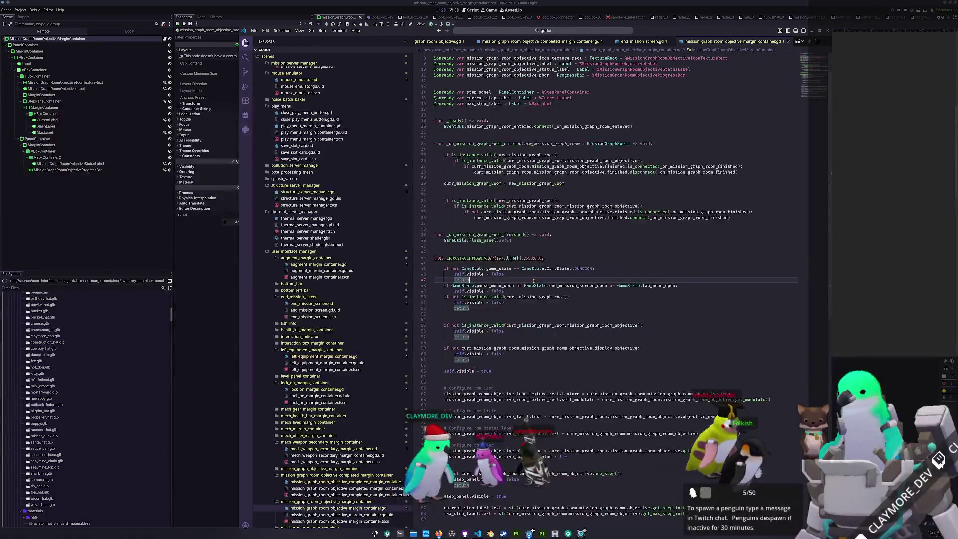
Step: Add a 'return' line after 'self.visible = false' on line 49, then run the game with F5
{"action": "left_click", "coordinate": [622, 291]}
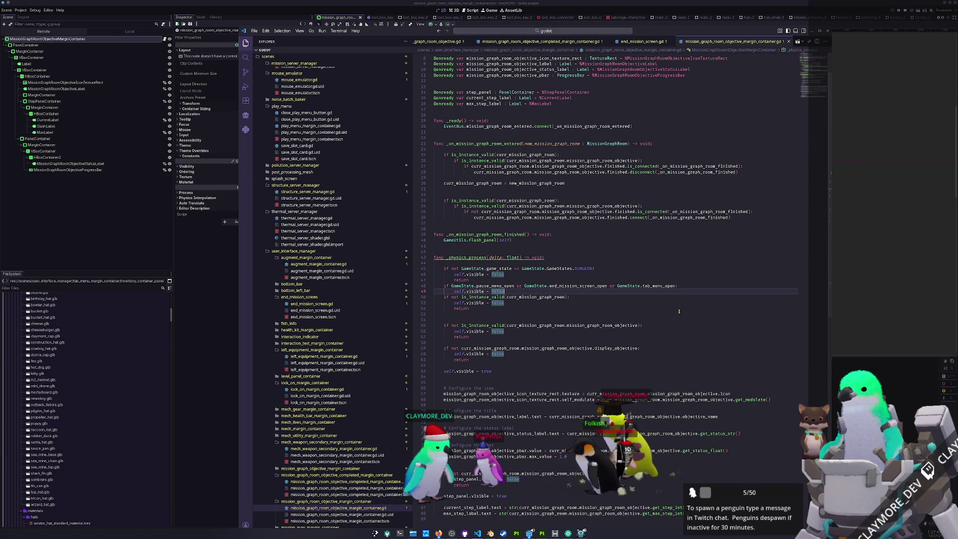
{"action": "key", "text": "Return"}
{"action": "type", "text": "return"}
{"action": "key", "text": "Down"}
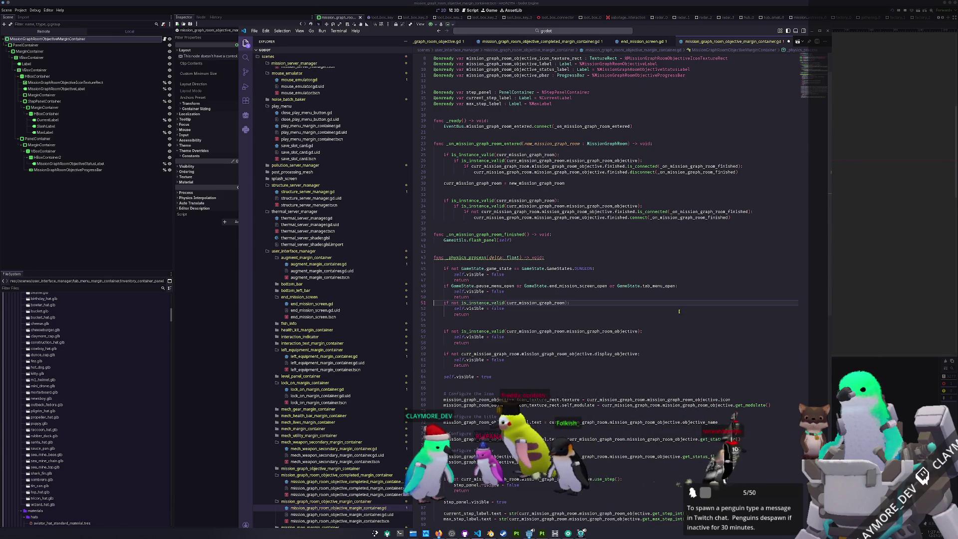
{"action": "key", "text": "F5"}
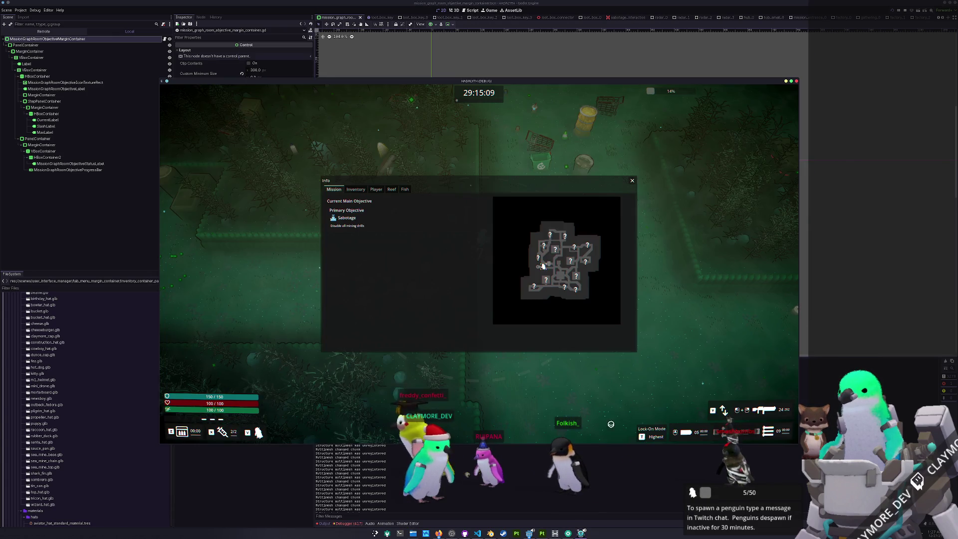
Step: Check the map, then fly up past the blue pipe, left, down, and east into the drill area
{"action": "key", "text": "Tab"}
{"action": "key", "text": "Tab"}
{"action": "key", "text": "Tab"}
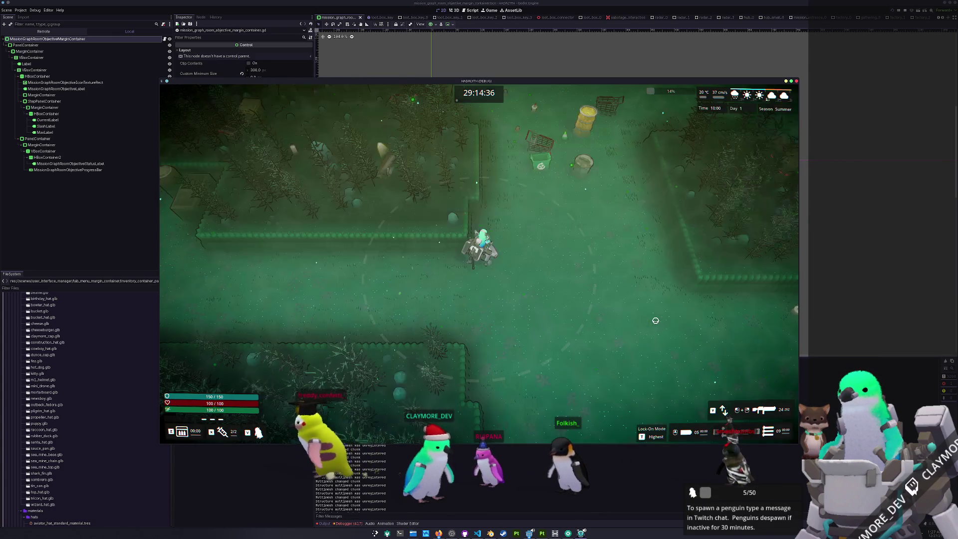
{"action": "key", "text": "w"}
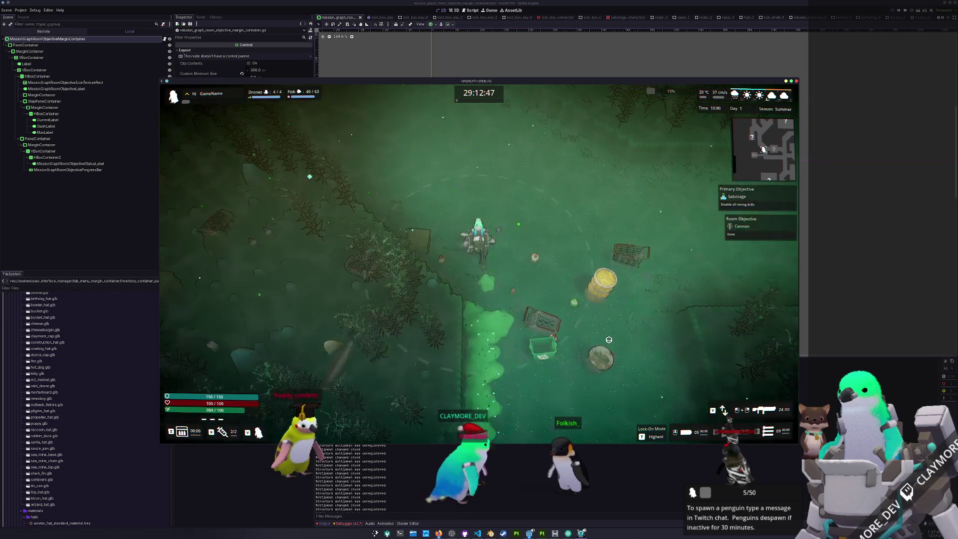
{"action": "key", "text": "w"}
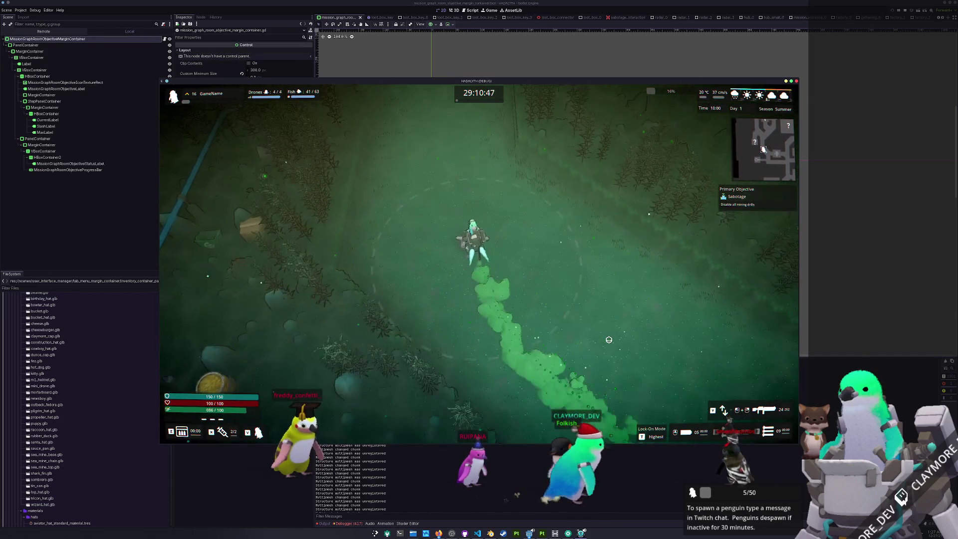
{"action": "key", "text": "w"}
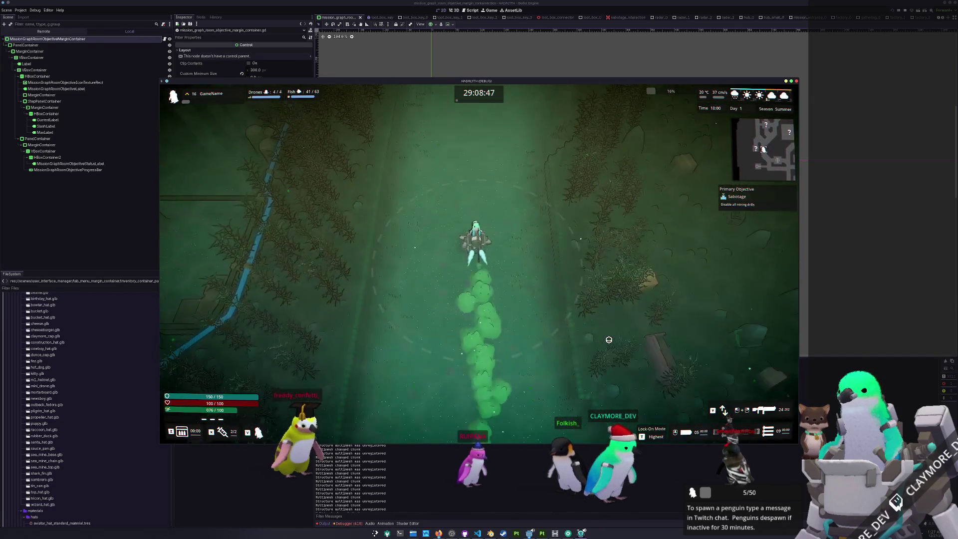
{"action": "key", "text": "w"}
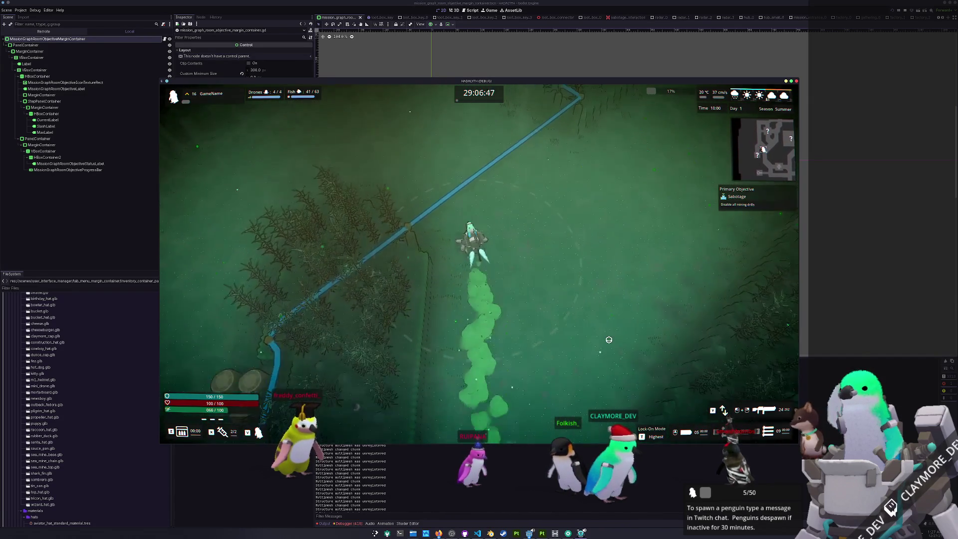
{"action": "key", "text": "a"}
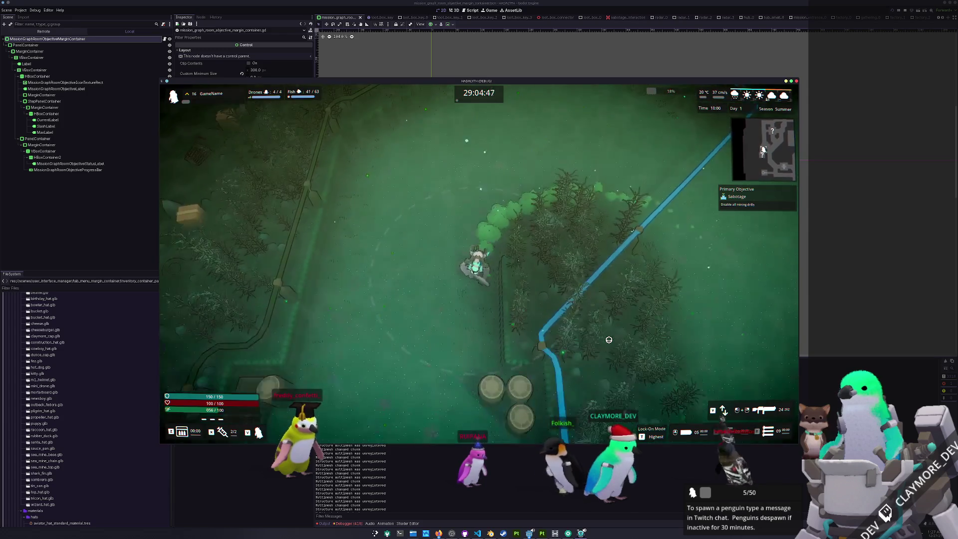
{"action": "key", "text": "s"}
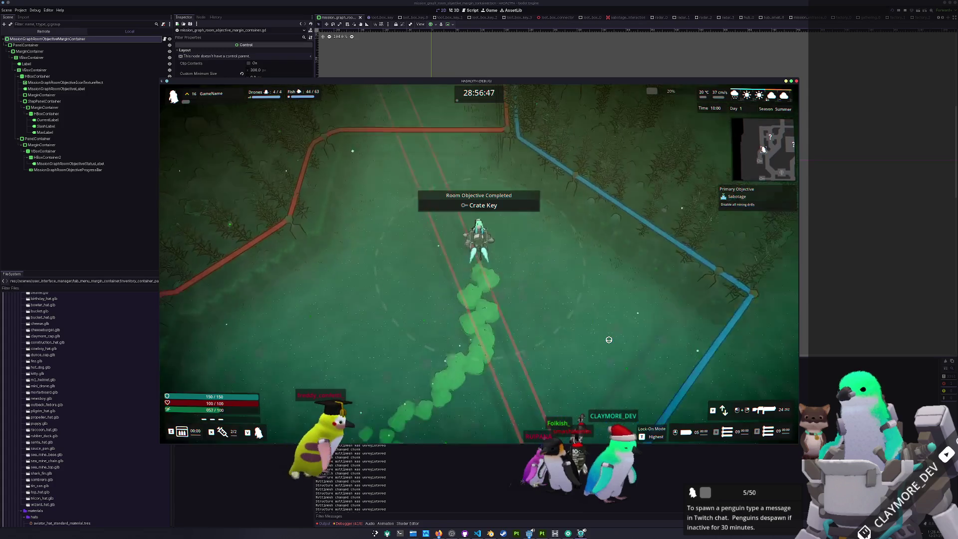
{"action": "key", "text": "w"}
{"action": "key", "text": "w"}
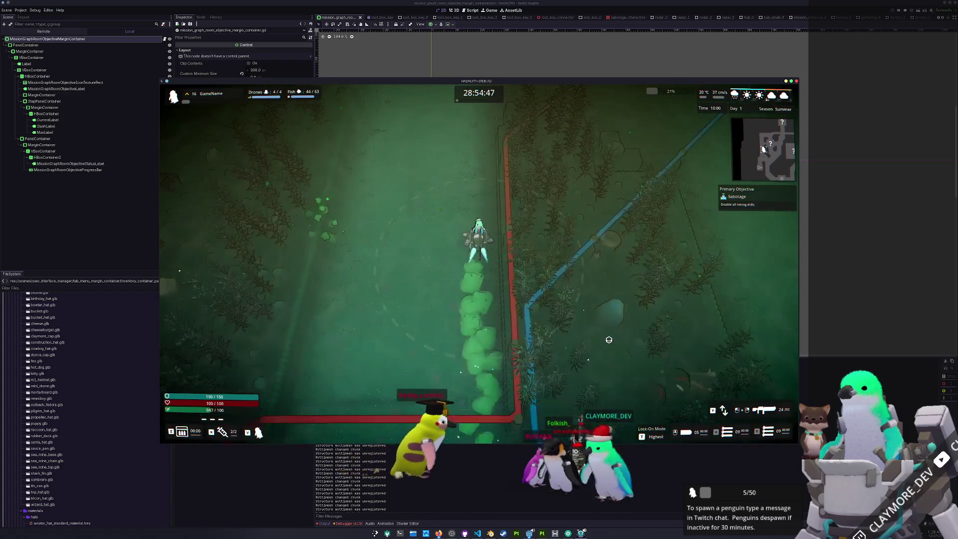
{"action": "key", "text": "d"}
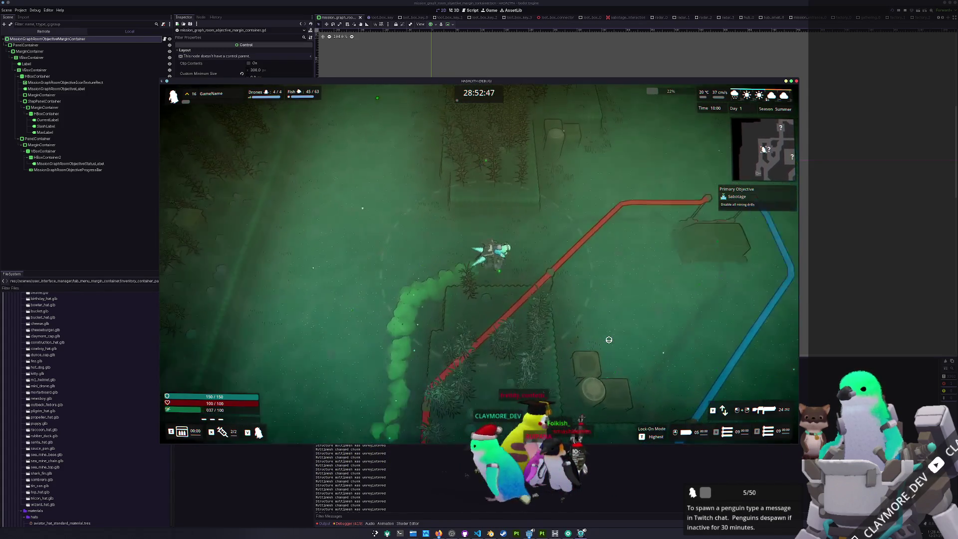
{"action": "key", "text": "d"}
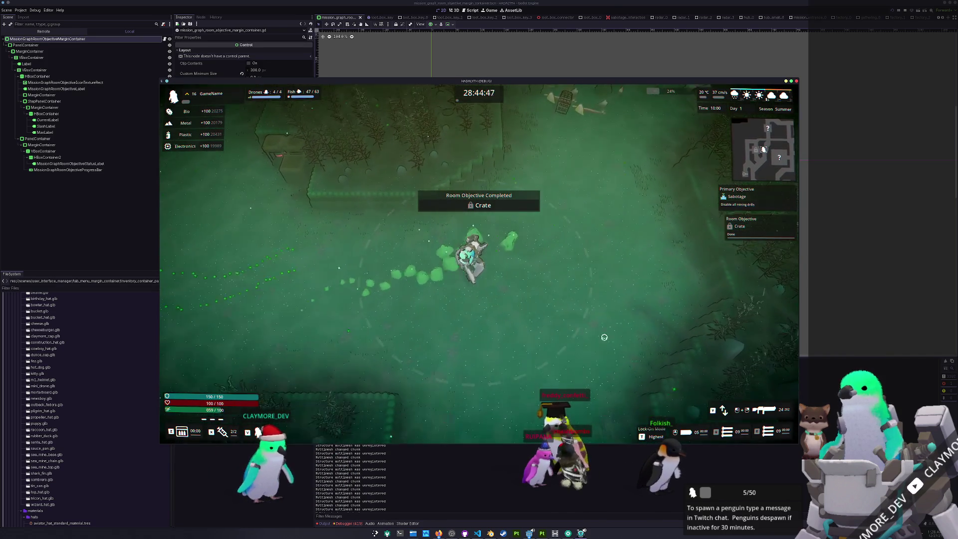
Step: Shoot apart the green bush and fly up past the wrecked cars into the container room
{"action": "key", "text": "s"}
{"action": "key", "text": "a"}
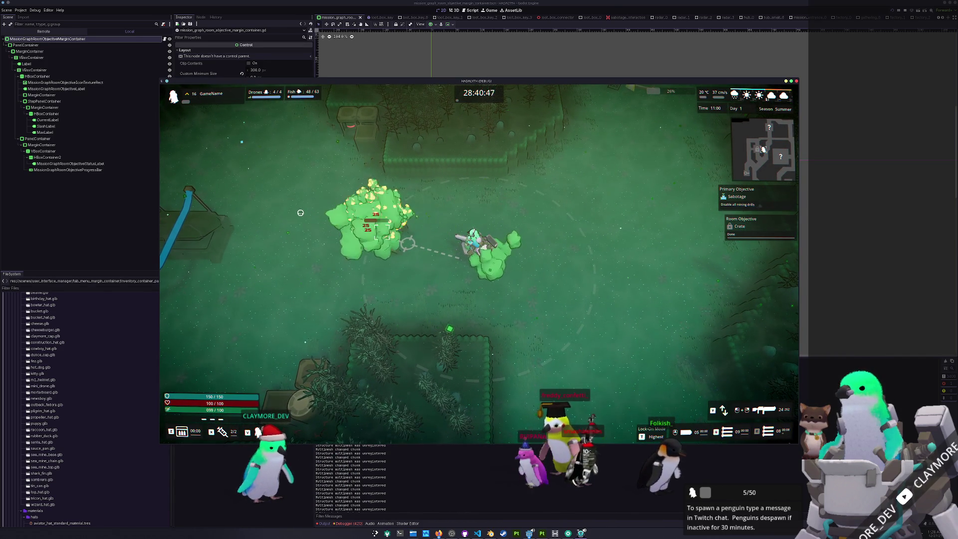
{"action": "left_click_drag", "start_coordinate": [304, 216], "coordinate": [334, 241]}
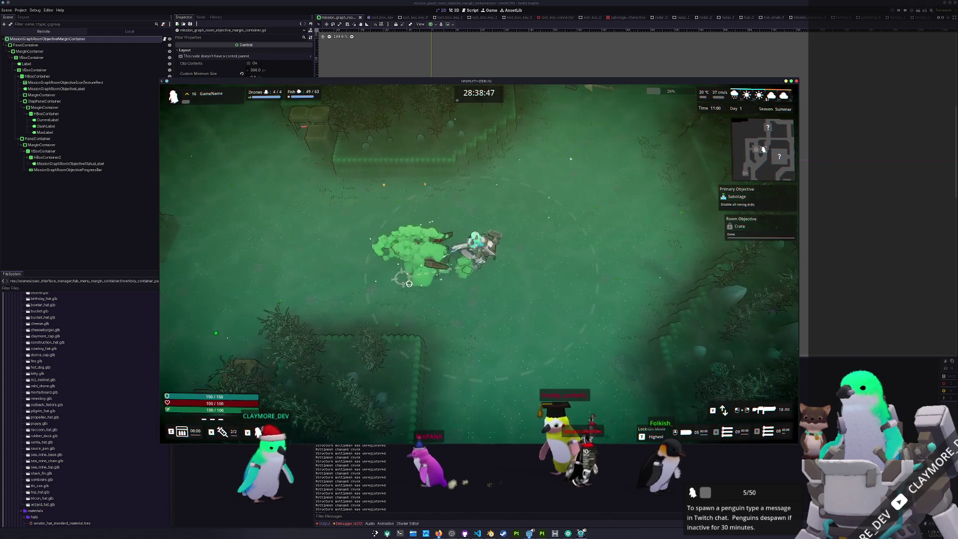
{"action": "key", "text": "d"}
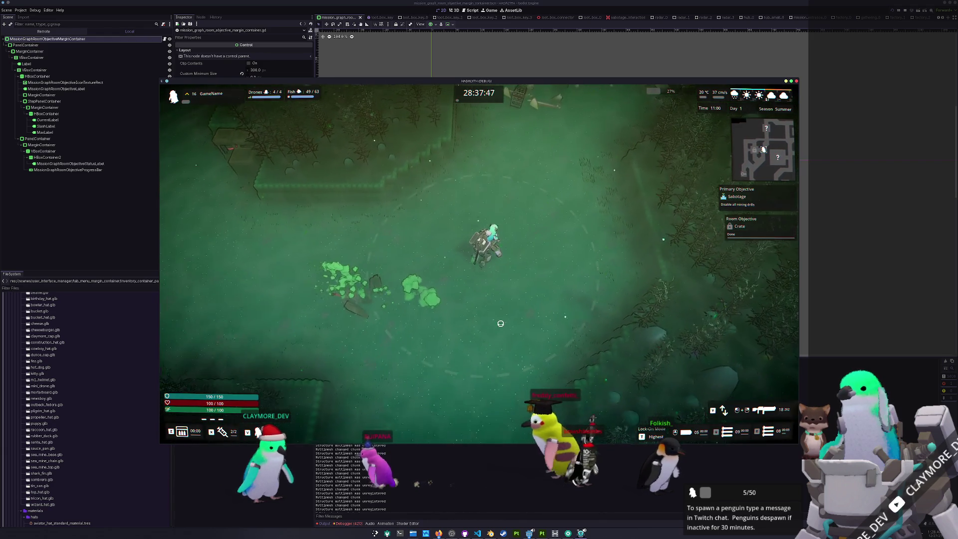
{"action": "key", "text": "w"}
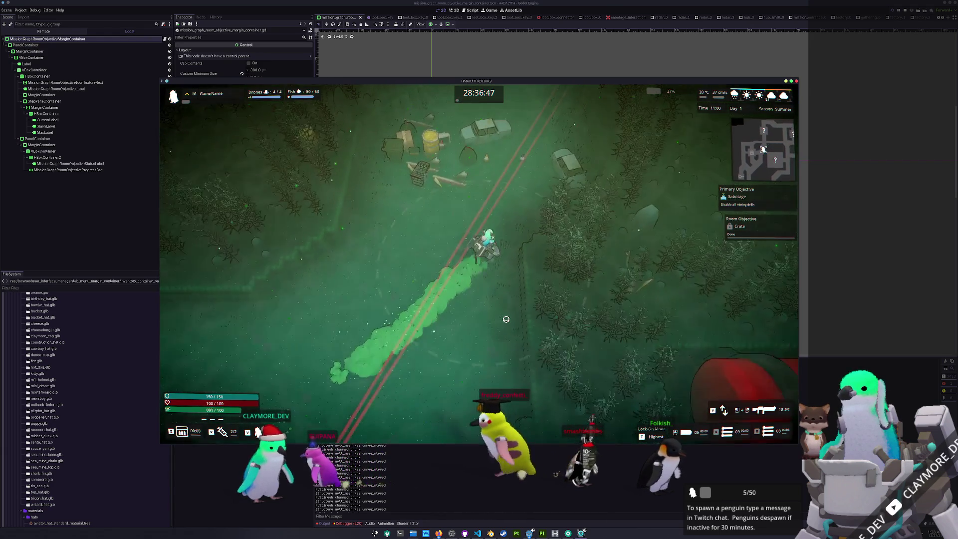
{"action": "key", "text": "w"}
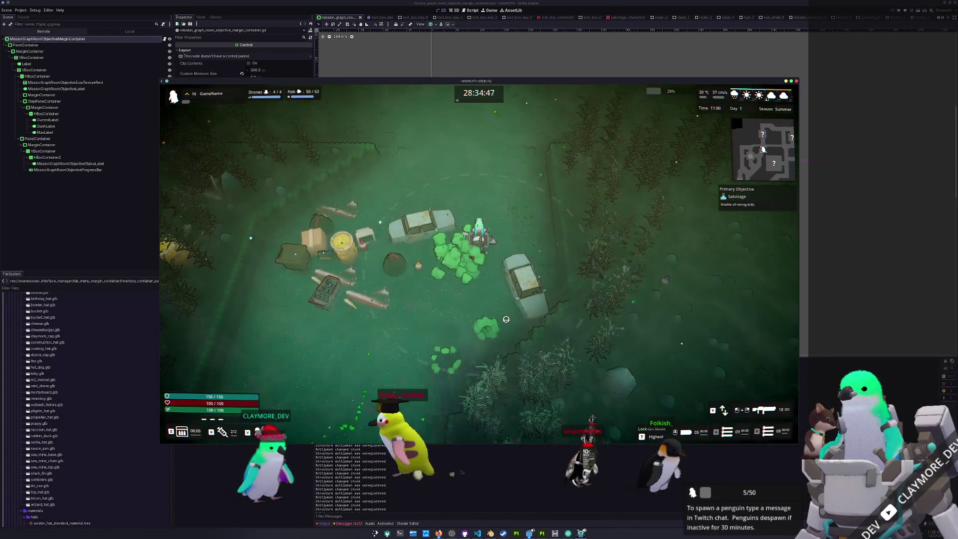
{"action": "key", "text": "w"}
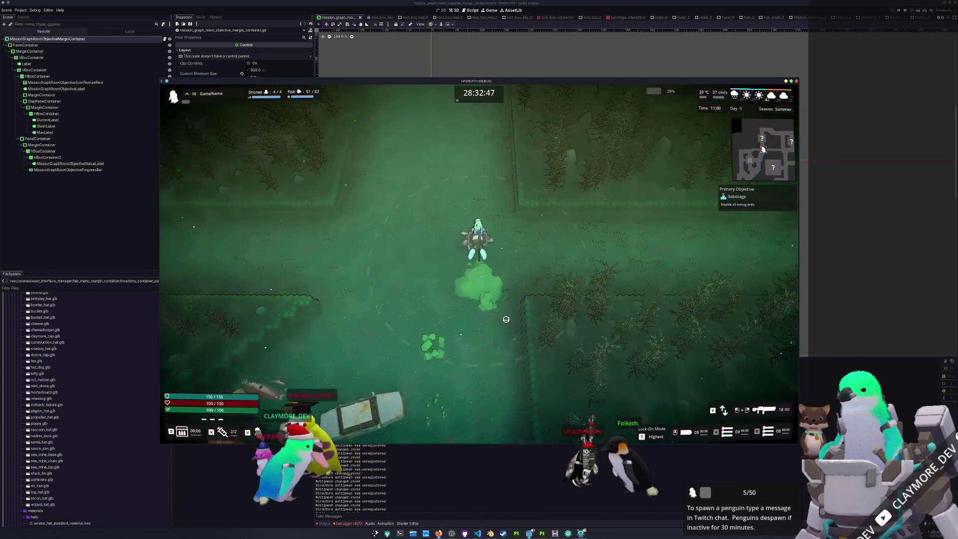
{"action": "key", "text": "w"}
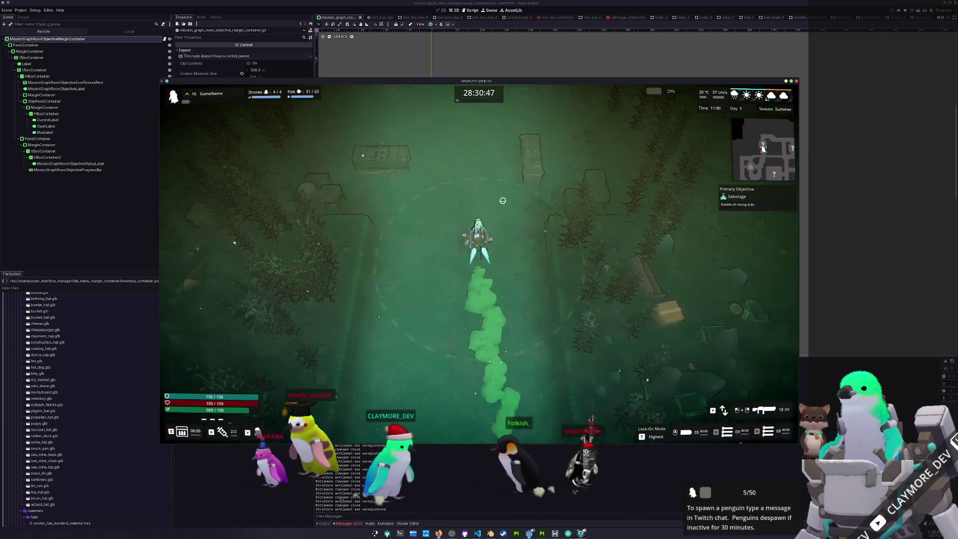
{"action": "key", "text": "d"}
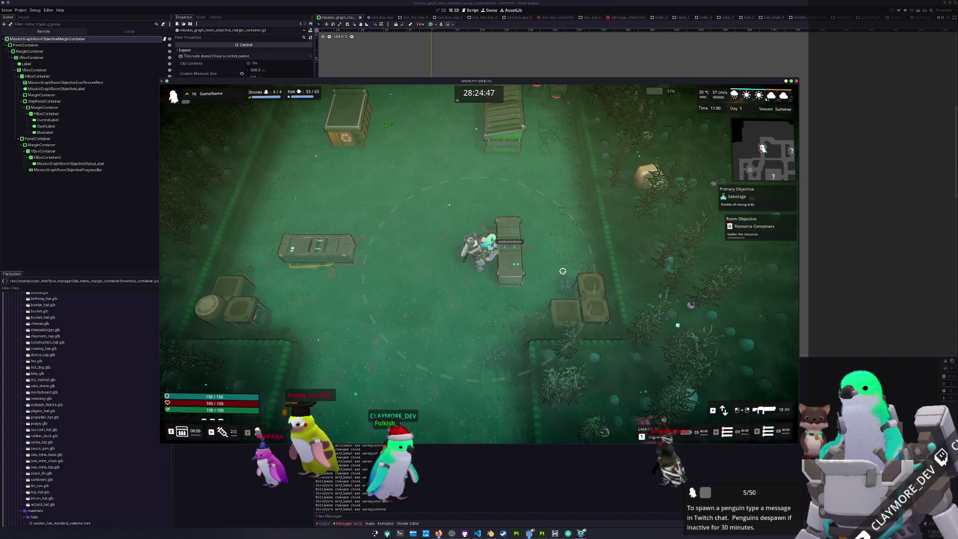
{"action": "key", "text": "a"}
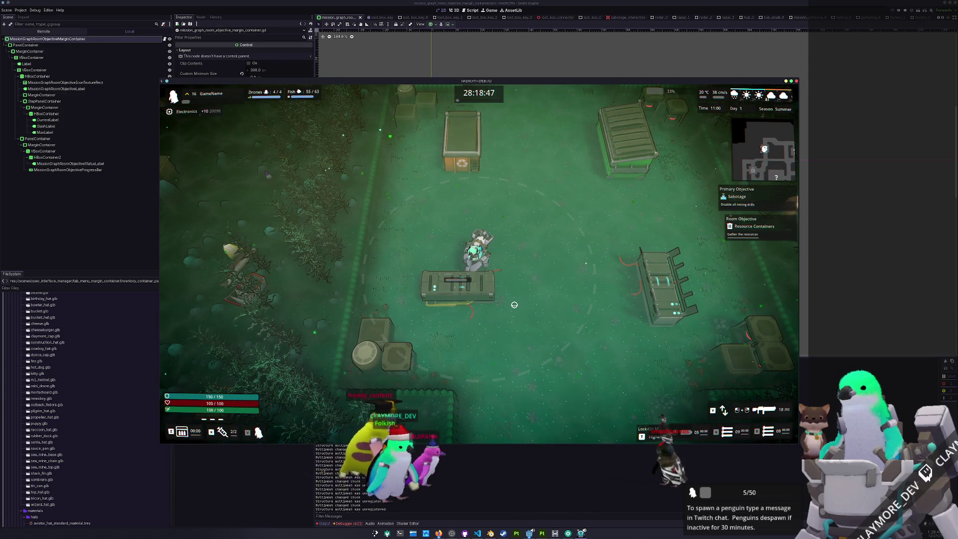
Step: Break open the container and crate in the room, then move up through it
{"action": "left_click", "coordinate": [514, 304]}
{"action": "key", "text": "d"}
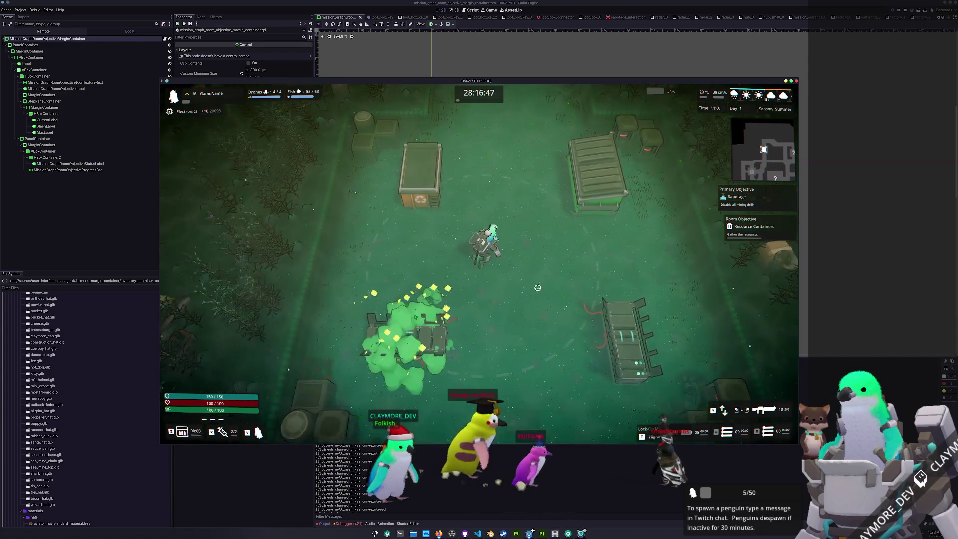
{"action": "key", "text": "w"}
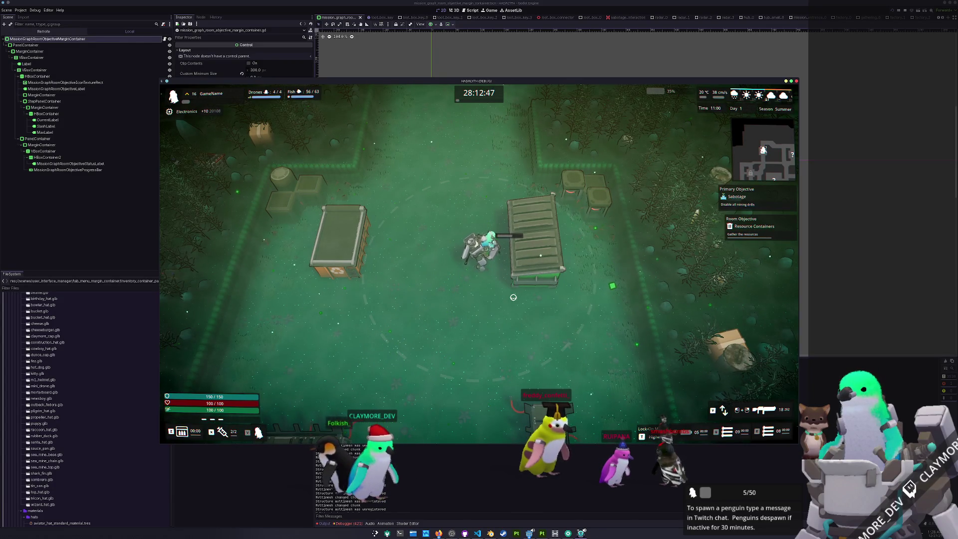
{"action": "left_click", "coordinate": [439, 273]}
{"action": "key", "text": "a"}
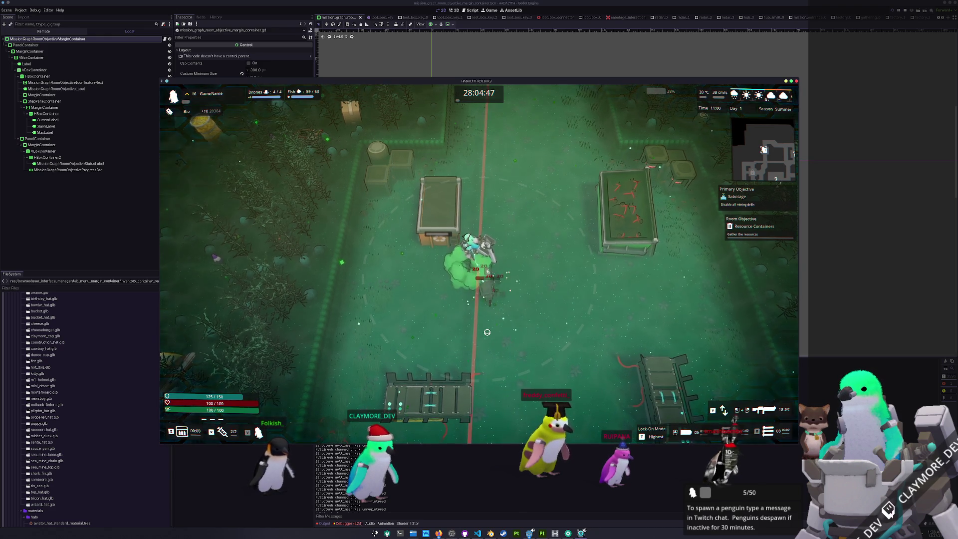
{"action": "key", "text": "w"}
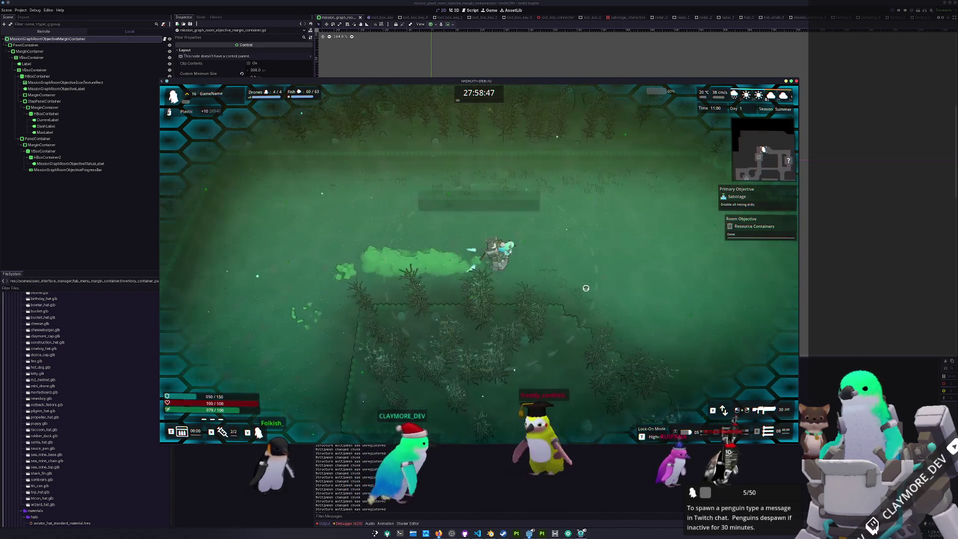
Step: Pause and resume, then dismiss the Mission Failure summary and switch back to the code editor
{"action": "key", "text": "Escape"}
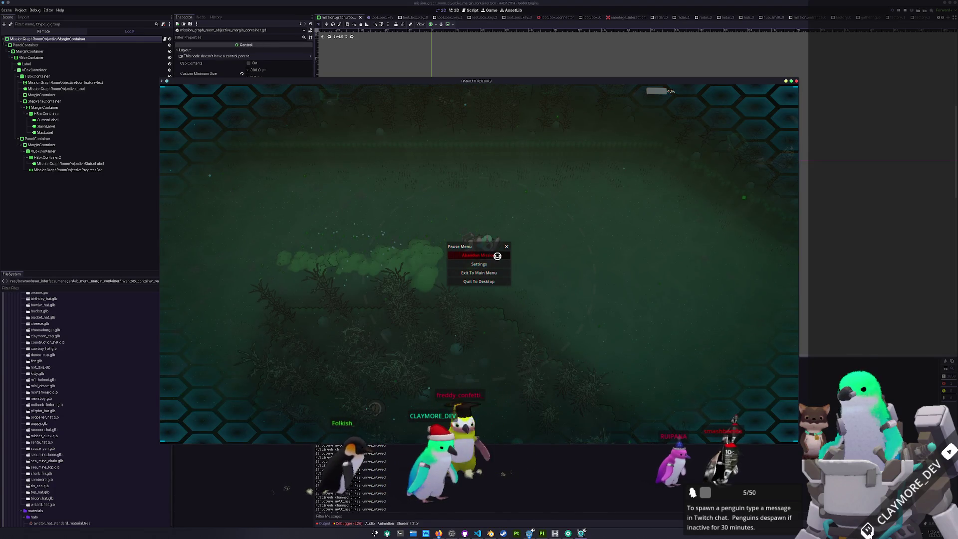
{"action": "key", "text": "Escape"}
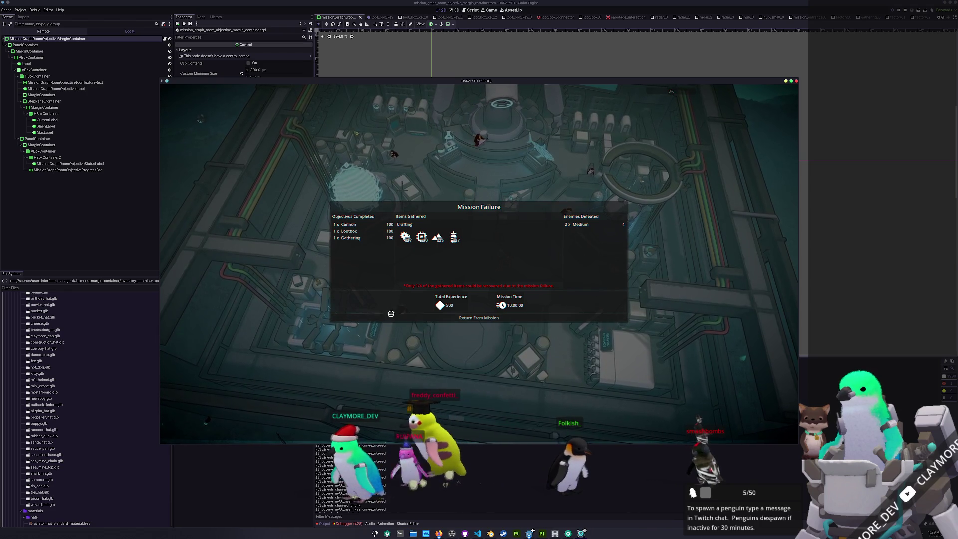
{"action": "left_click", "coordinate": [439, 318]}
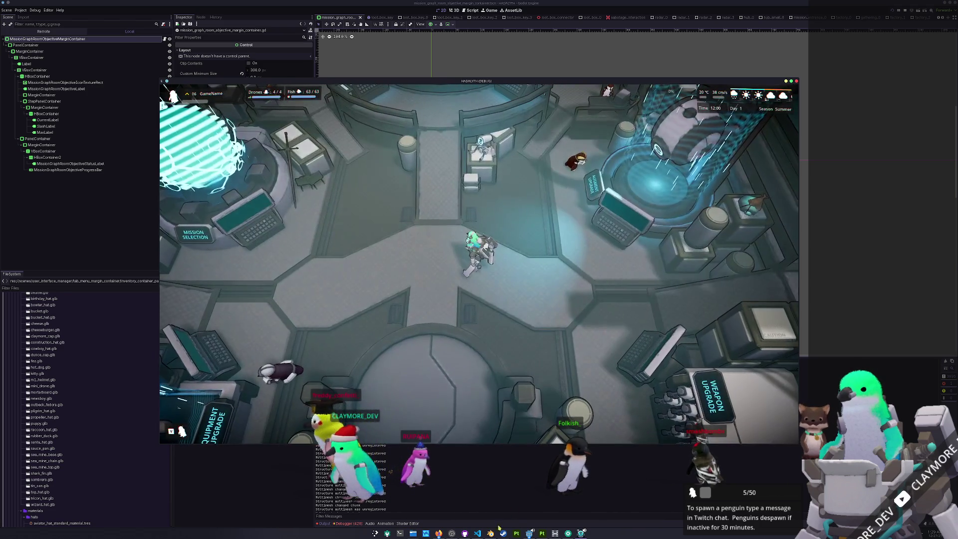
{"action": "key", "text": "alt+Tab"}
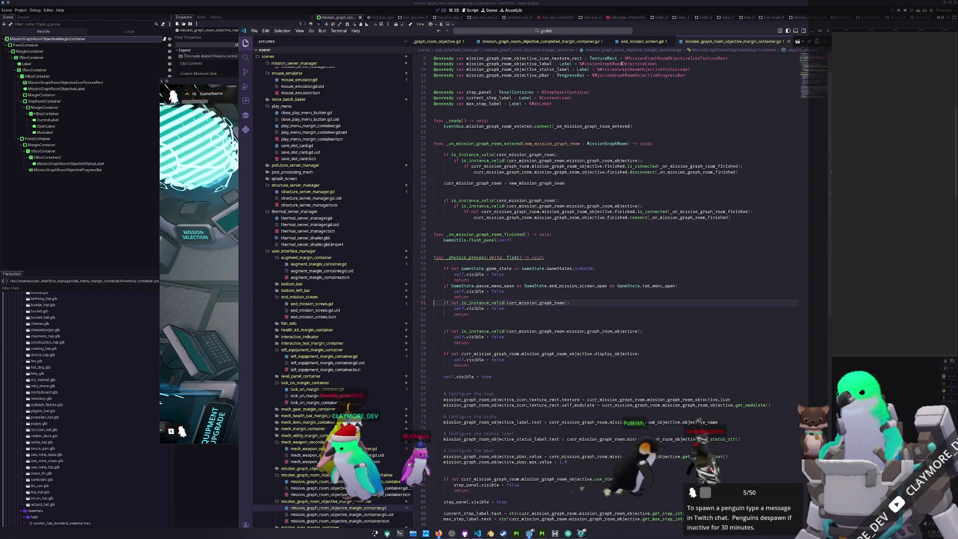
Step: In end_mission_screen.gd, change the experience tween durations on lines 128–129 from 0.5 to 1.0 and save
{"action": "left_click", "coordinate": [642, 42]}
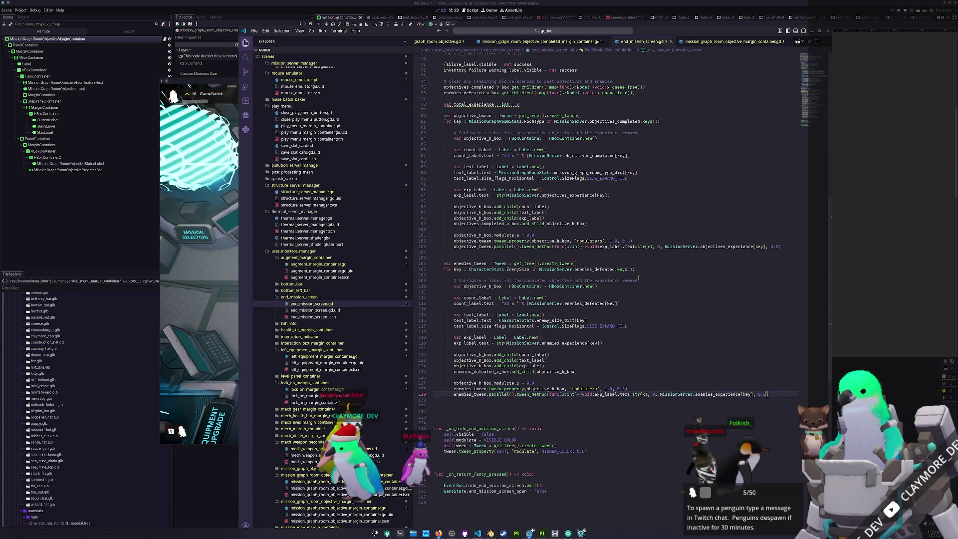
{"action": "key", "text": "BackSpace"}
{"action": "key", "text": "BackSpace"}
{"action": "key", "text": "BackSpace"}
{"action": "type", "text": "1"}
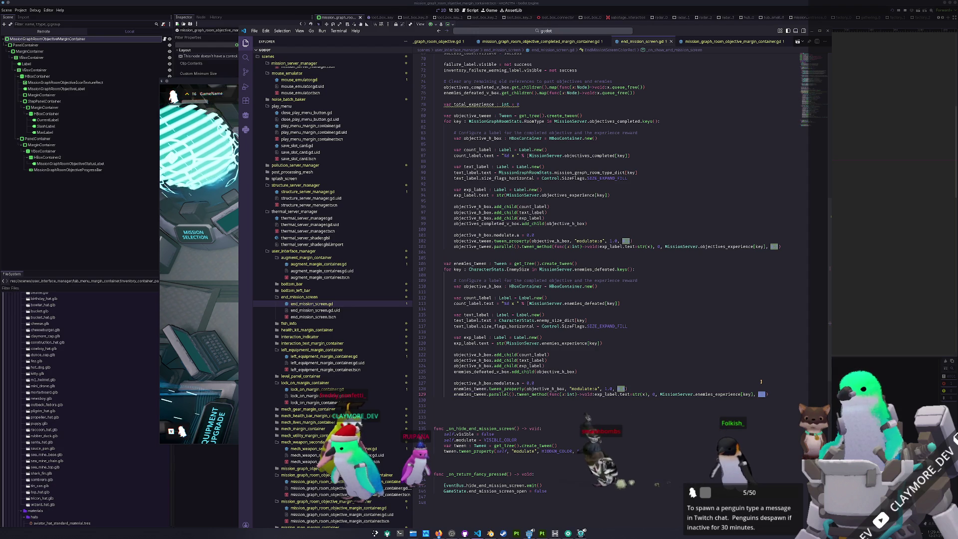
{"action": "type", "text": ".0"}
{"action": "key", "text": "Up"}
{"action": "key", "text": "Left"}
{"action": "key", "text": "shift+Left"}
{"action": "key", "text": "shift+Left"}
{"action": "key", "text": "shift+Left"}
{"action": "type", "text": "1.0"}
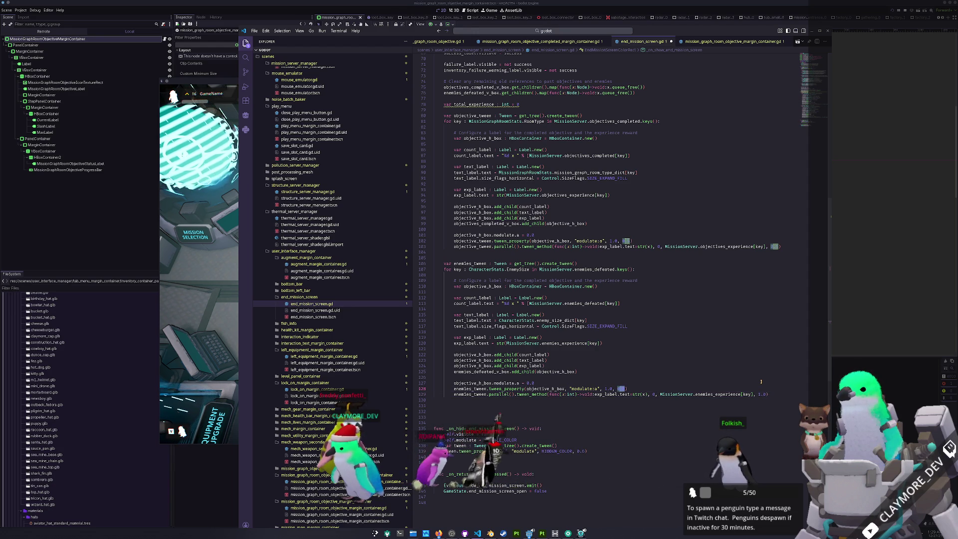
{"action": "key", "text": "ctrl+s"}
{"action": "key", "text": "Up"}
{"action": "key", "text": "shift+Left"}
{"action": "key", "text": "shift+Left"}
{"action": "key", "text": "shift+Left"}
Step: Change the objective fade-in tween durations on lines 102–103 from 0.5 to 1.0
{"action": "key", "text": "Up"}
{"action": "key", "text": "Up"}
{"action": "key", "text": "Up"}
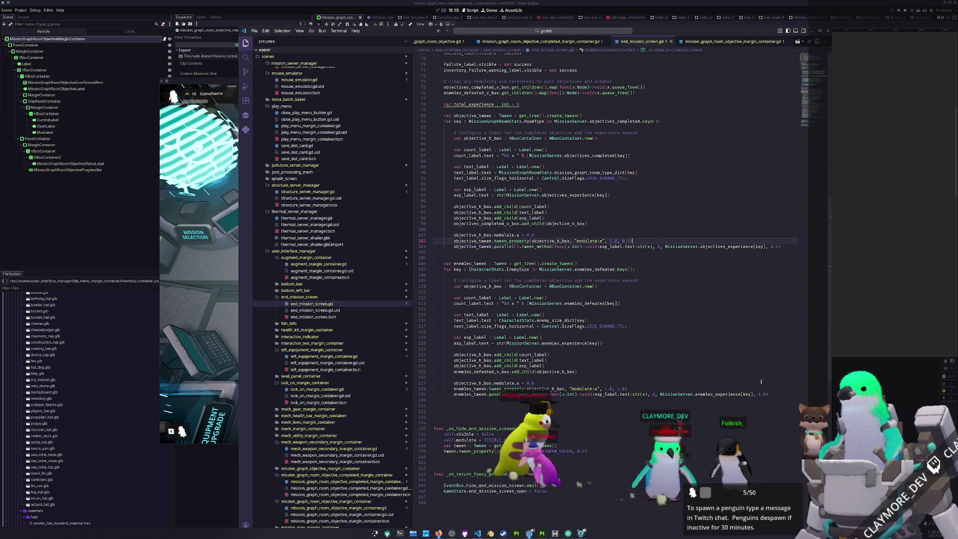
{"action": "key", "text": "End"}
{"action": "key", "text": "Left"}
{"action": "key", "text": "shift+Left"}
{"action": "key", "text": "shift+Left"}
{"action": "key", "text": "shift+Left"}
{"action": "type", "text": "1.0"}
{"action": "key", "text": "Down"}
{"action": "key", "text": "End"}
{"action": "key", "text": "Left"}
{"action": "key", "text": "shift+Left"}
{"action": "key", "text": "shift+Left"}
{"action": "key", "text": "shift+Left"}
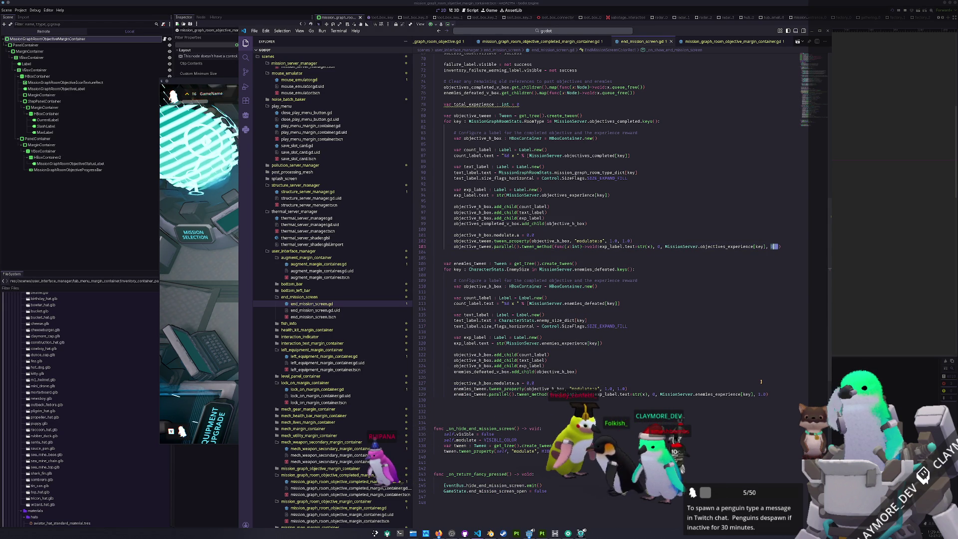
{"action": "key", "text": "Down"}
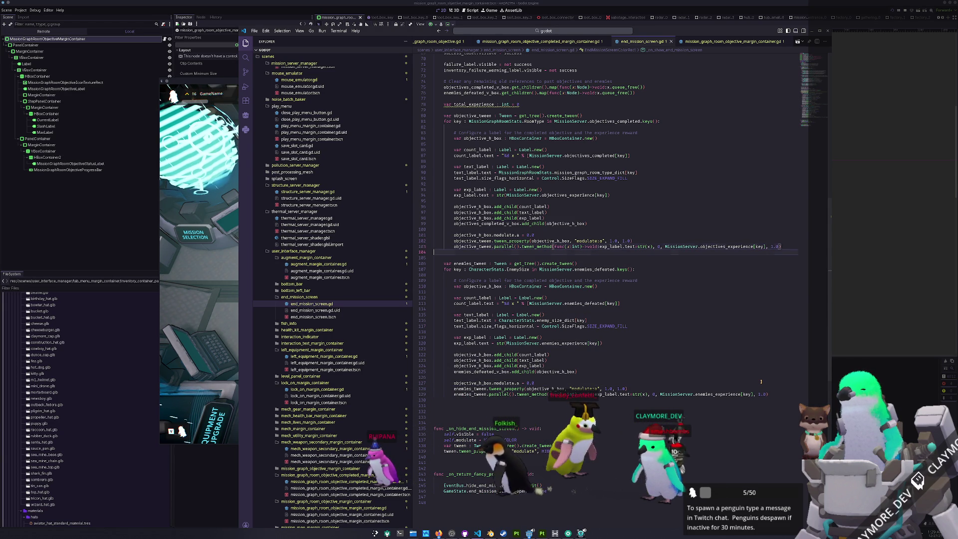
{"action": "scroll", "coordinate": [632, 232], "scroll_direction": "up", "scroll_amount": 2}
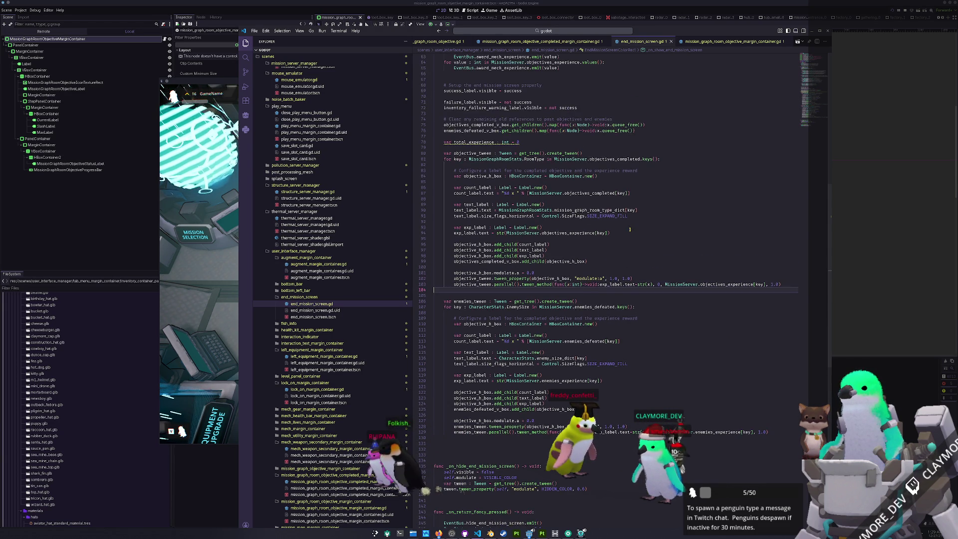
Step: Add 'total_experience += MissionServer.objectives_completed[key]' at the end of the objectives loop
{"action": "left_click", "coordinate": [473, 147]}
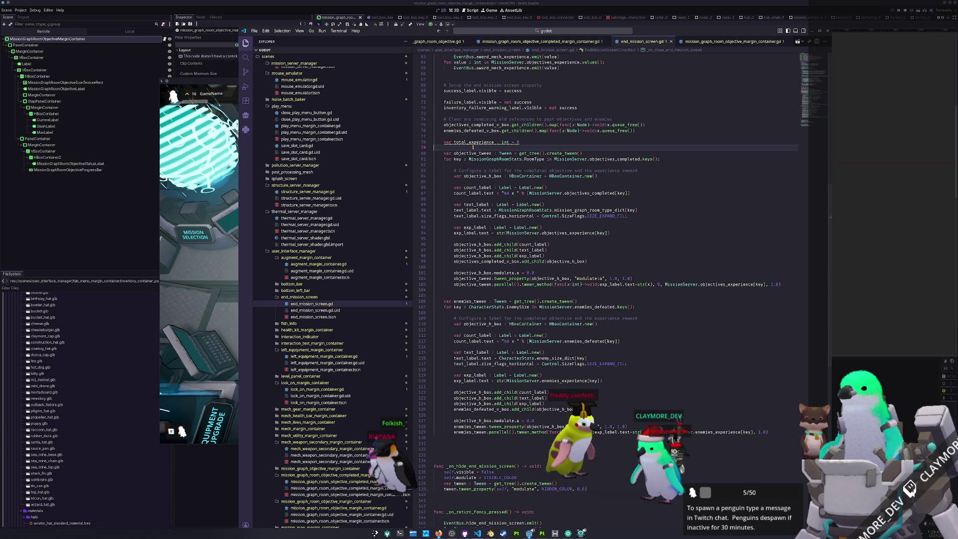
{"action": "left_click", "coordinate": [494, 291]}
{"action": "scroll", "coordinate": [494, 291], "scroll_direction": "down", "scroll_amount": 2}
{"action": "key", "text": "Return"}
{"action": "key", "text": "Return"}
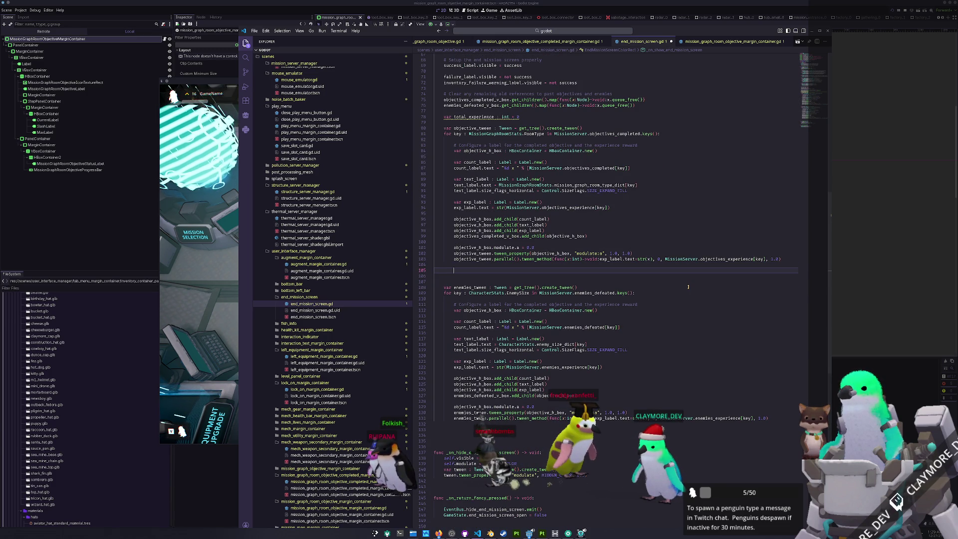
{"action": "type", "text": "total_experience +="}
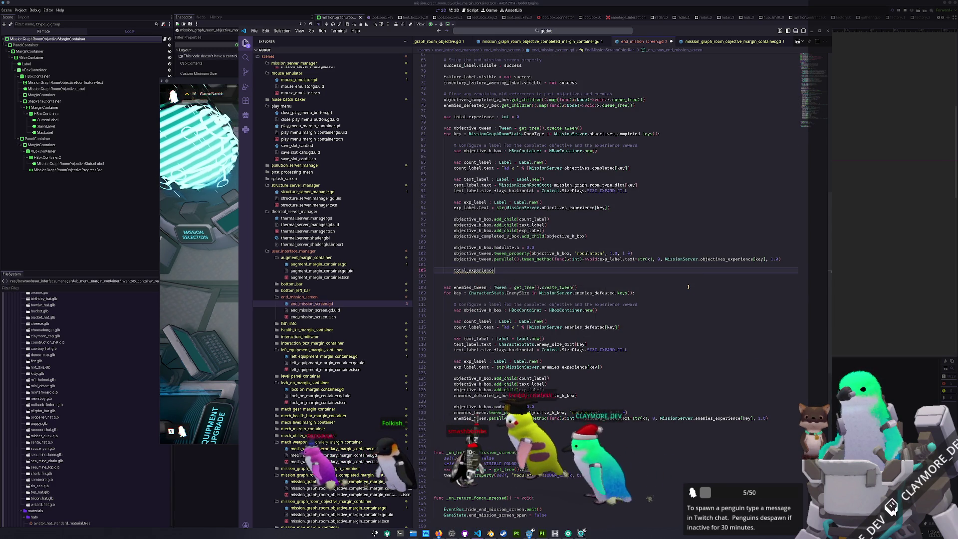
{"action": "type", "text": " MissionServer.obje"}
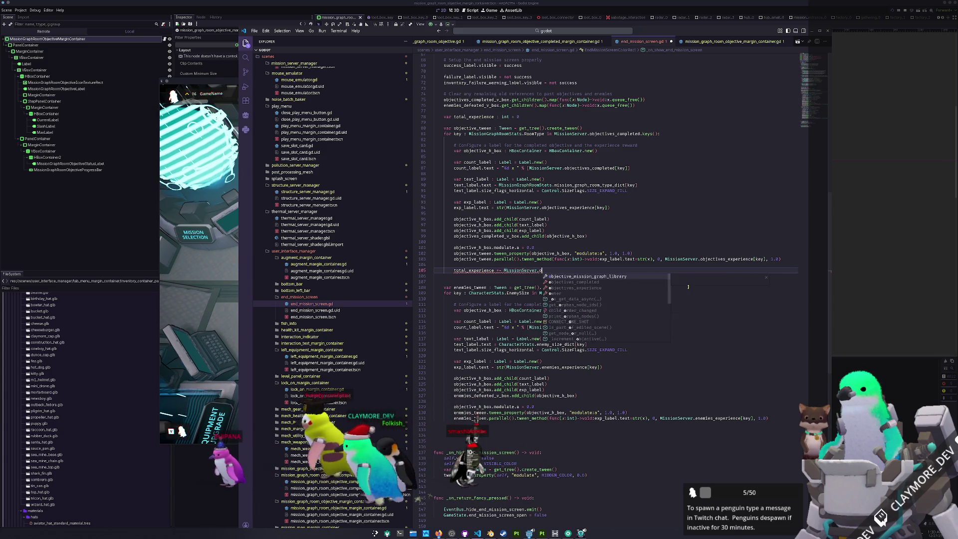
{"action": "type", "text": "ctives_completed["}
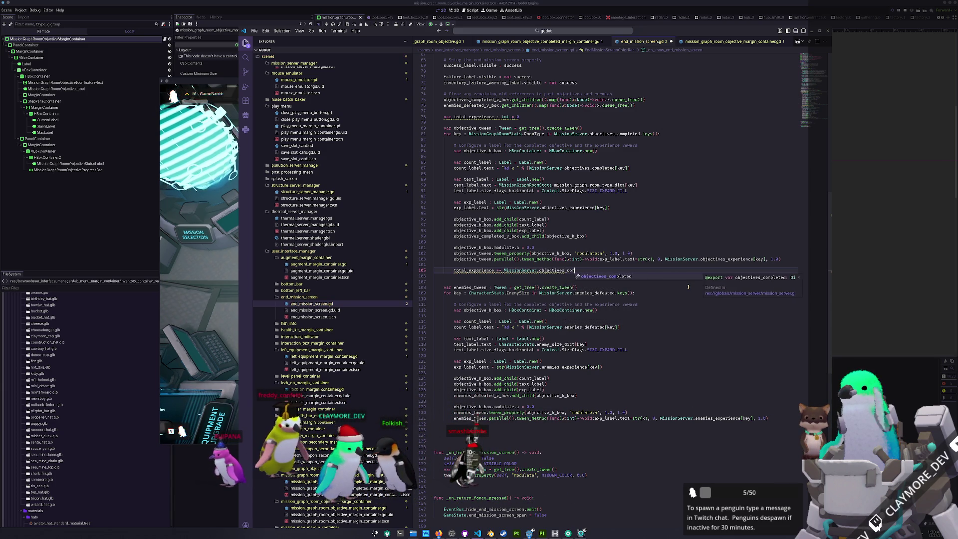
{"action": "type", "text": "key]"}
{"action": "key", "text": "Down"}
Step: Paste the accumulation line into the enemies loop and change it to use enemies_experience
{"action": "key", "text": "Down"}
{"action": "key", "text": "Down"}
{"action": "key", "text": "Down"}
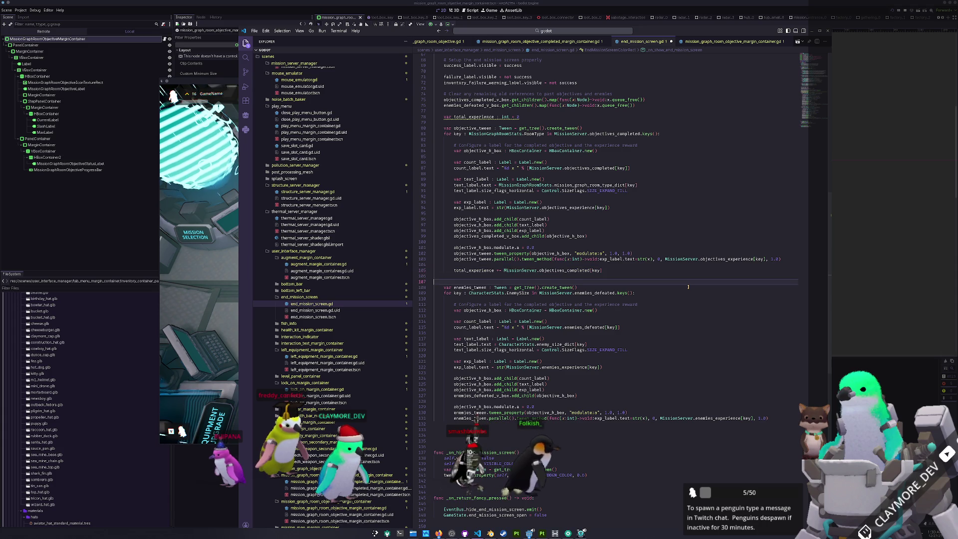
{"action": "key", "text": "Down"}
{"action": "key", "text": "Down"}
{"action": "key", "text": "Down"}
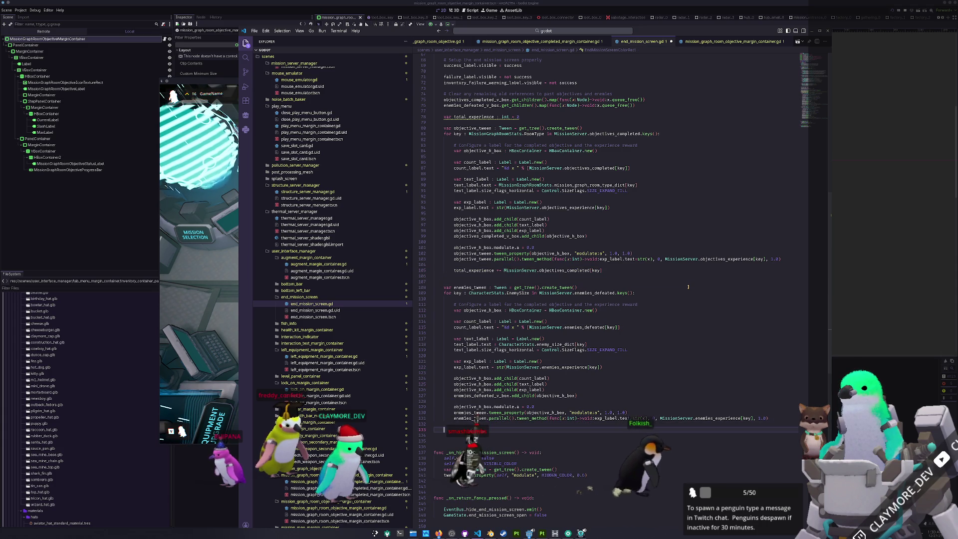
{"action": "type", "text": "total_experience += MissionServer.objectives_completed[key]"}
{"action": "key", "text": "BackSpace"}
{"action": "key", "text": "shift+Tab"}
{"action": "key", "text": "shift+Tab"}
{"action": "key", "text": "ctrl+Left"}
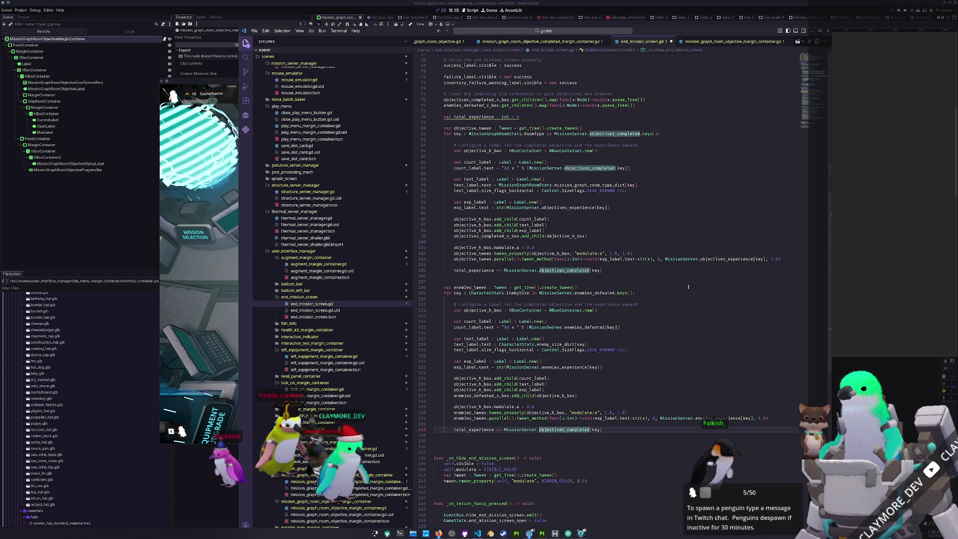
{"action": "type", "text": "enemies"}
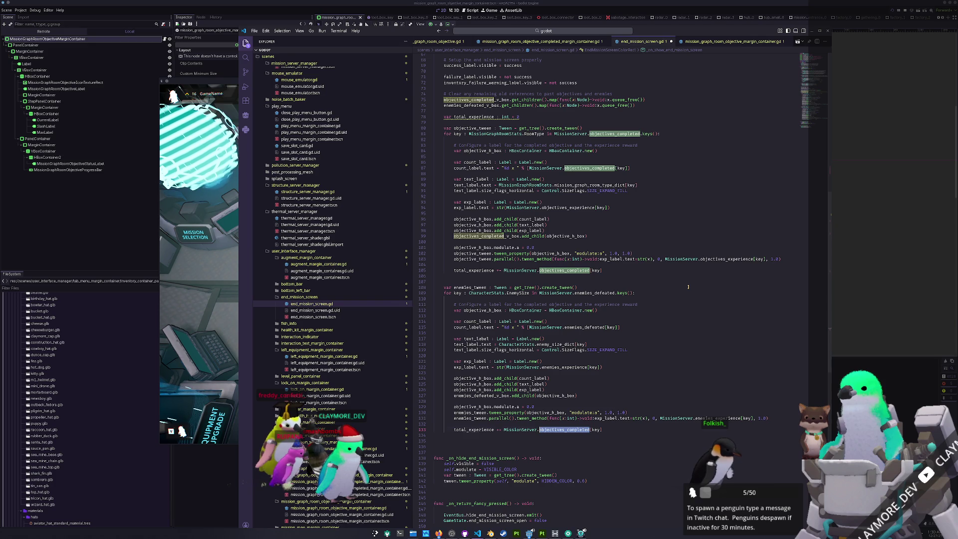
{"action": "key", "text": "Down"}
{"action": "key", "text": "Return"}
Step: Fix the objectives line to use objectives_experience and add a blank line after the enemies loop
{"action": "key", "text": "Up"}
{"action": "key", "text": "Up"}
{"action": "key", "text": "Up"}
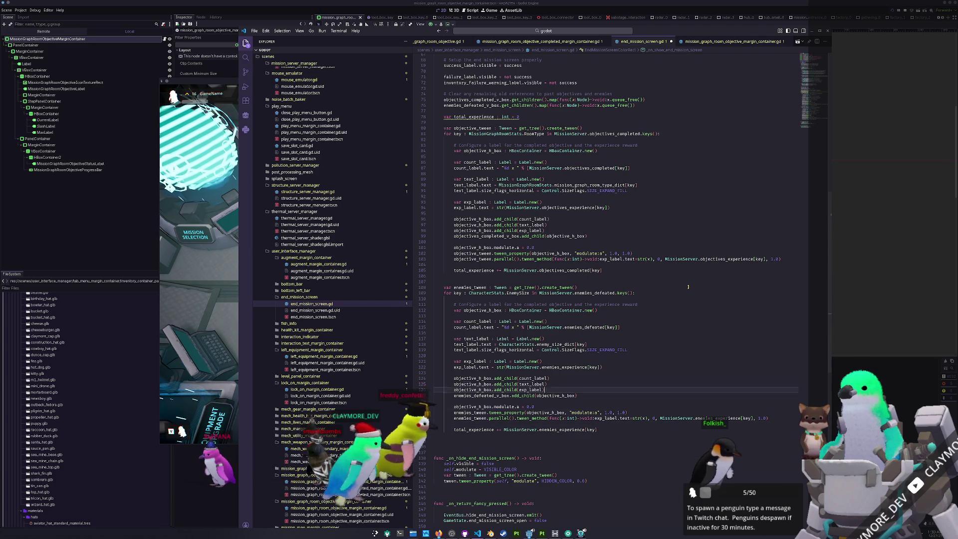
{"action": "key", "text": "Up"}
{"action": "key", "text": "Up"}
{"action": "key", "text": "Up"}
{"action": "key", "text": "Up"}
{"action": "key", "text": "ctrl+shift+Left"}
{"action": "key", "text": "Down"}
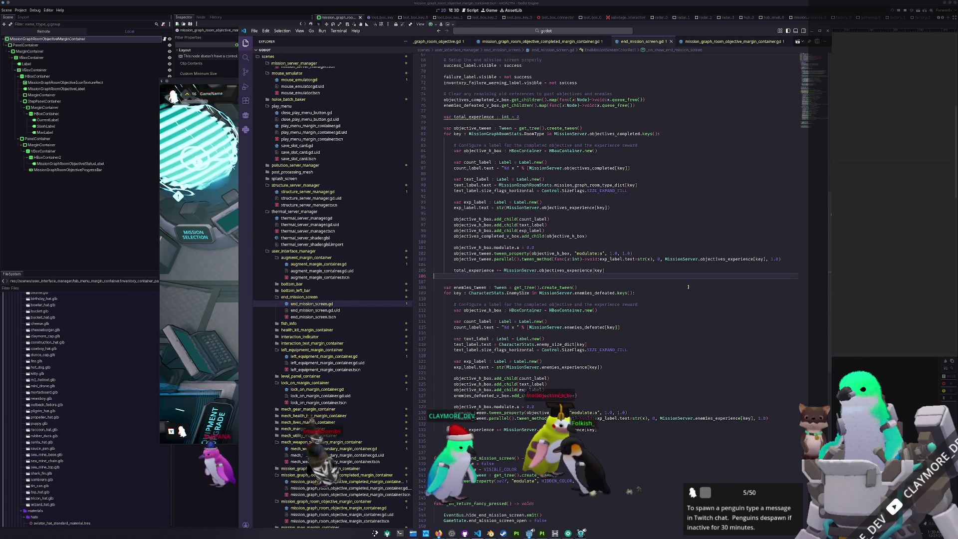
{"action": "key", "text": "Down"}
{"action": "key", "text": "Down"}
{"action": "key", "text": "Down"}
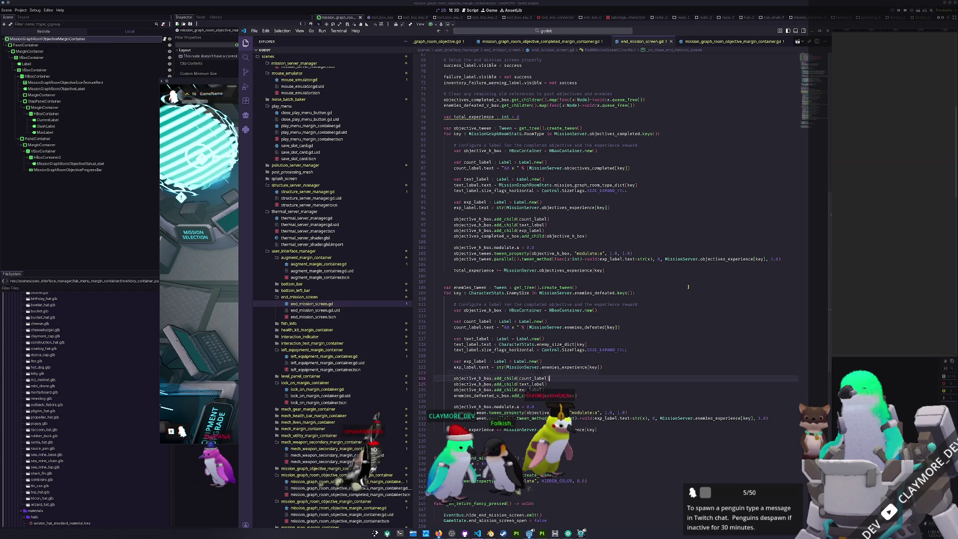
{"action": "key", "text": "Down"}
{"action": "key", "text": "Down"}
{"action": "key", "text": "Return"}
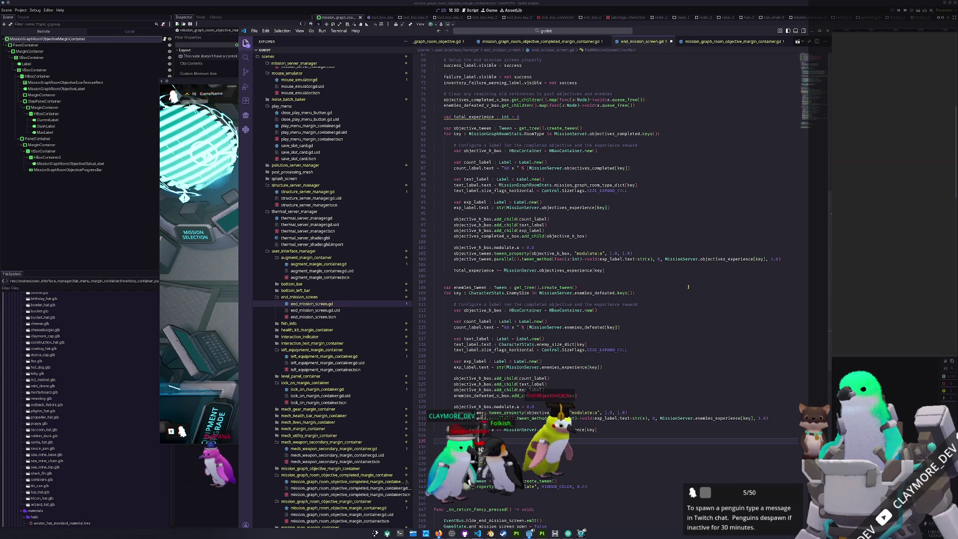
{"action": "scroll", "coordinate": [678, 375], "scroll_direction": "down", "scroll_amount": 2}
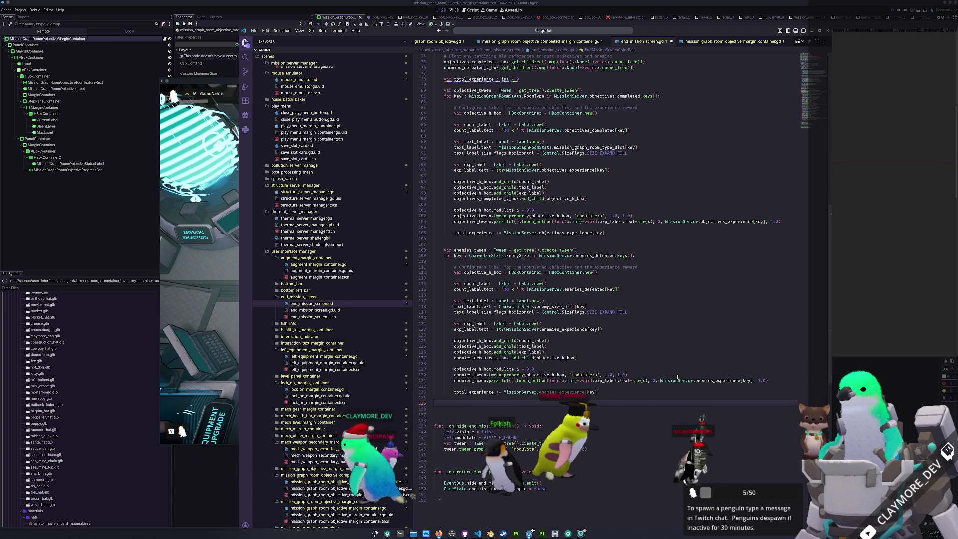
Step: Create total_experience_tween, tweening total_experience_label's text from 0 to total_experience over 5.0 seconds
{"action": "type", "text": "var total_experience_tween "}
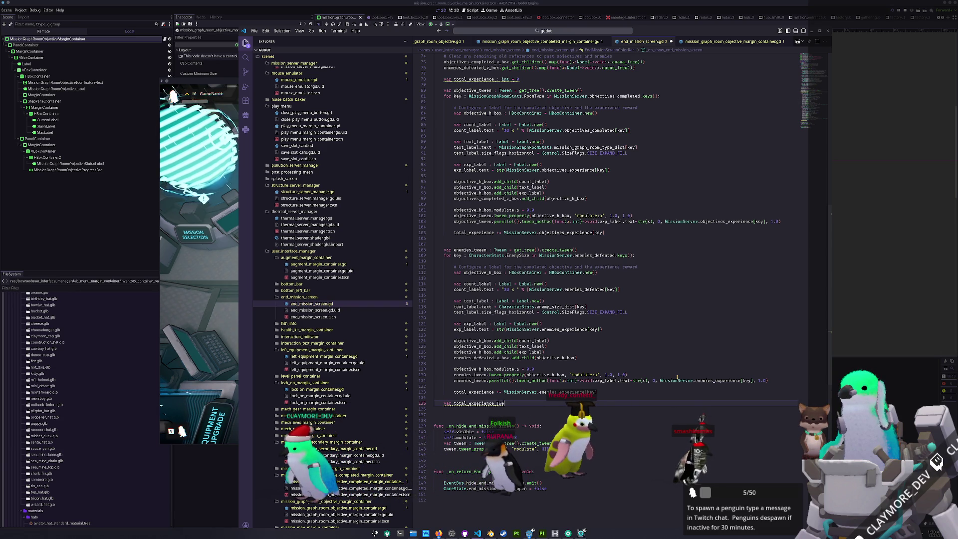
{"action": "type", "text": ": Tween = get_tree().c"}
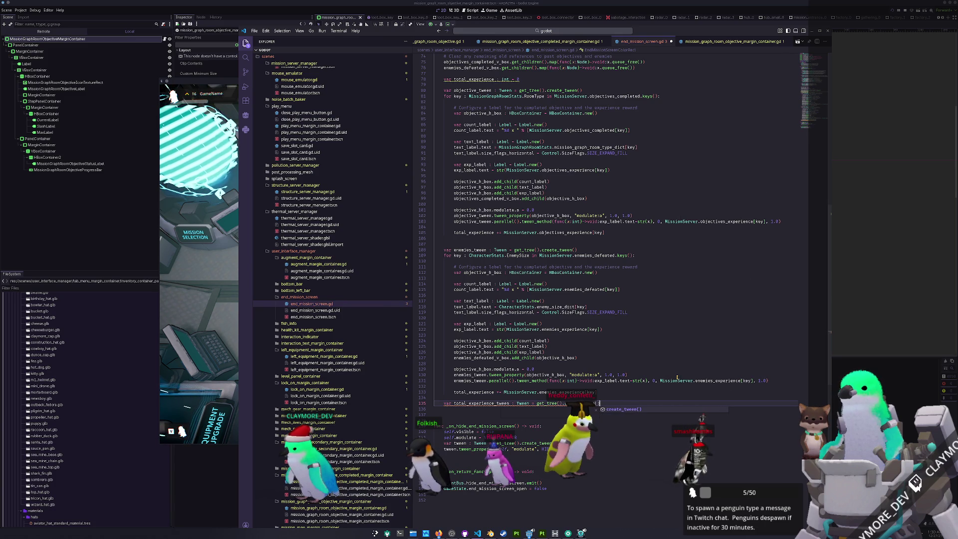
{"action": "key", "text": "Return"}
{"action": "type", "text": "total_experience"}
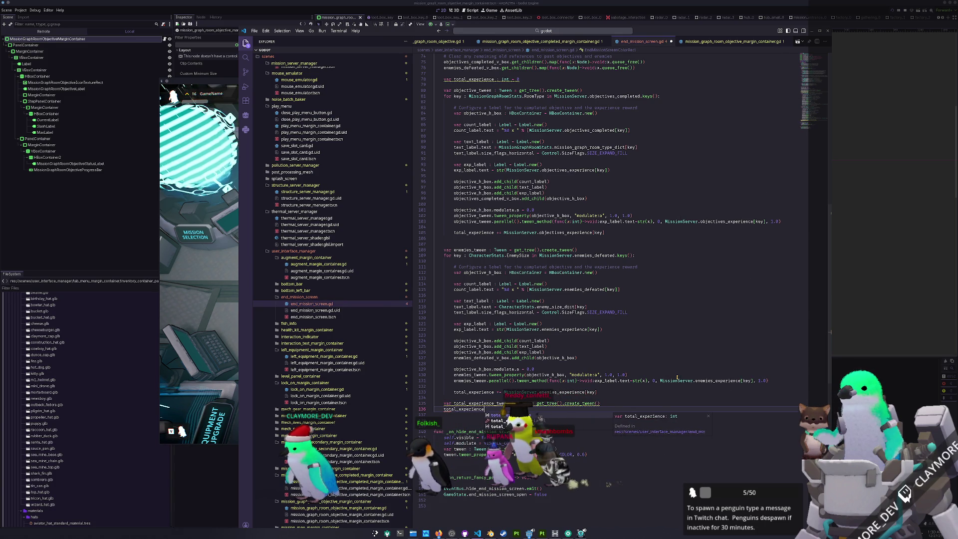
{"action": "type", "text": ".twe"}
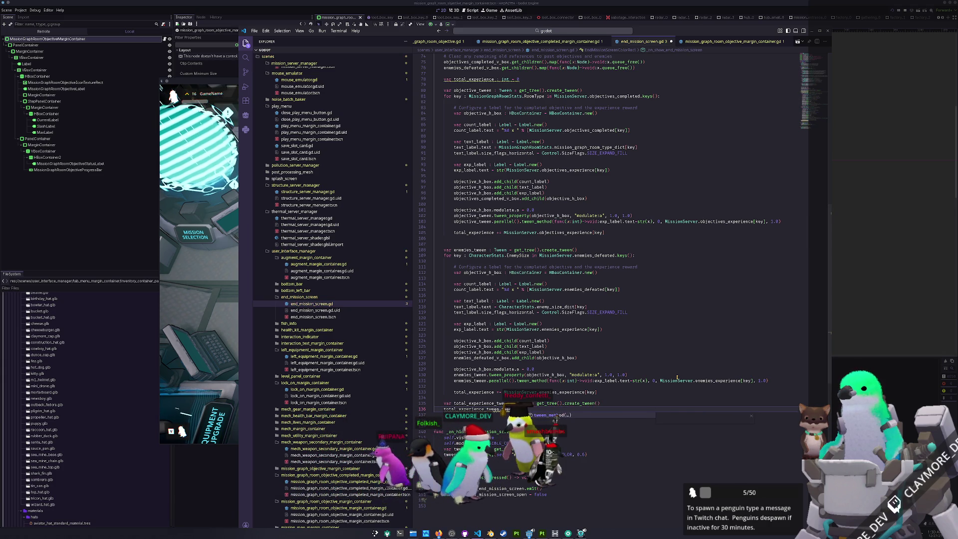
{"action": "type", "text": "n_method(fun"}
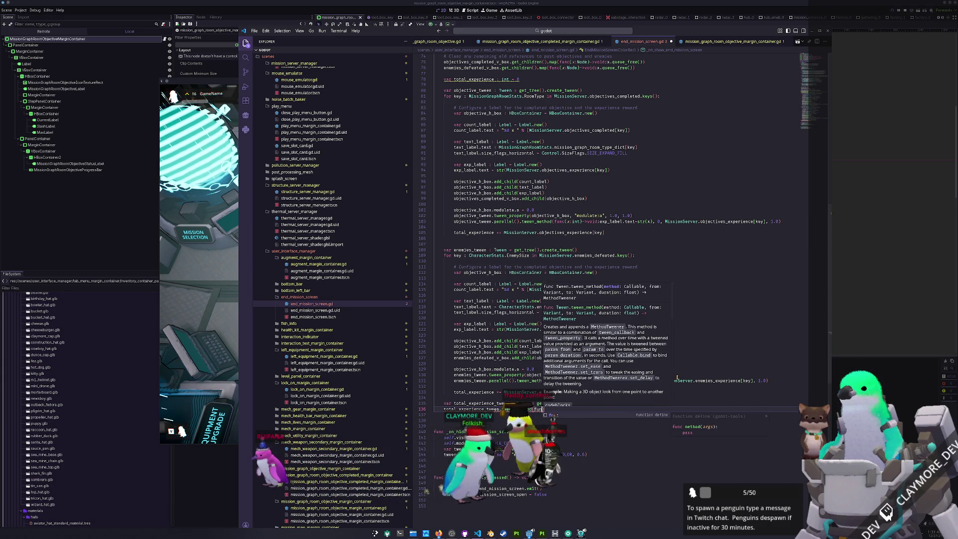
{"action": "key", "text": "Return"}
{"action": "type", "text": "func(x:"}
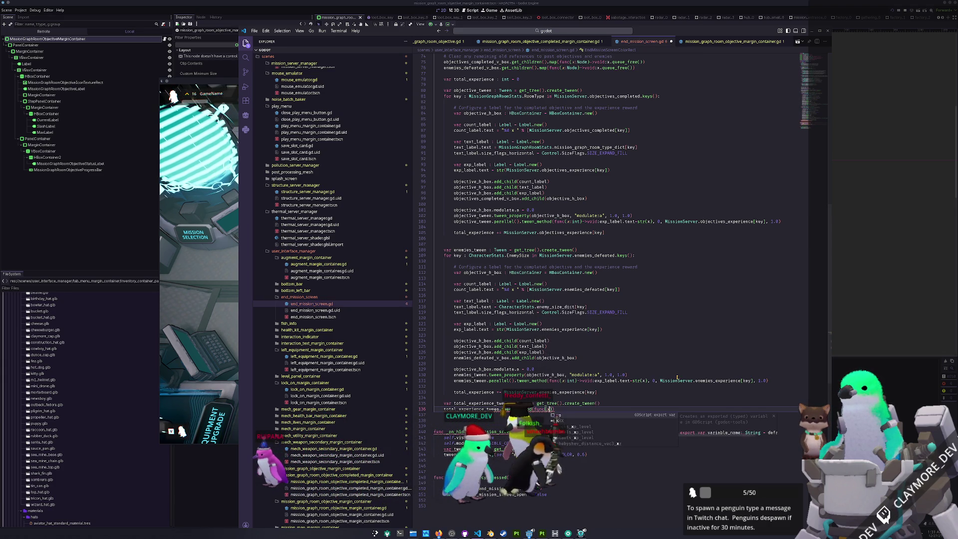
{"action": "type", "text": "int)"}
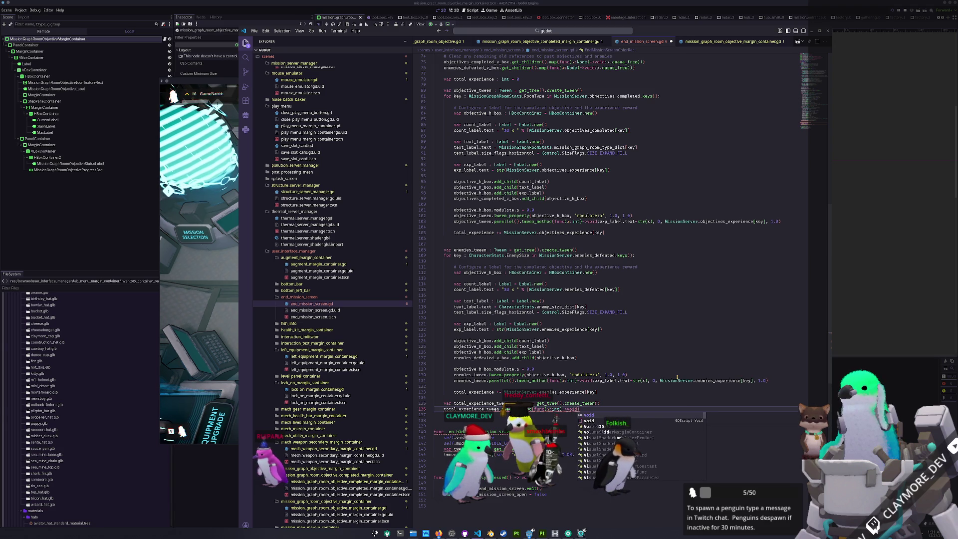
{"action": "key", "text": "Up"}
{"action": "key", "text": "Up"}
{"action": "key", "text": "Up"}
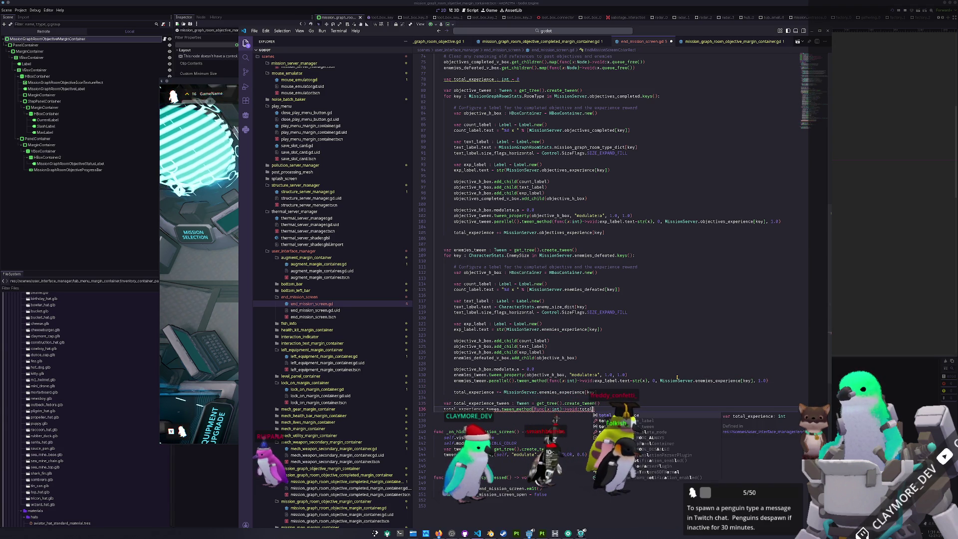
{"action": "key", "text": "Tab"}
{"action": "type", "text": ".text=str"}
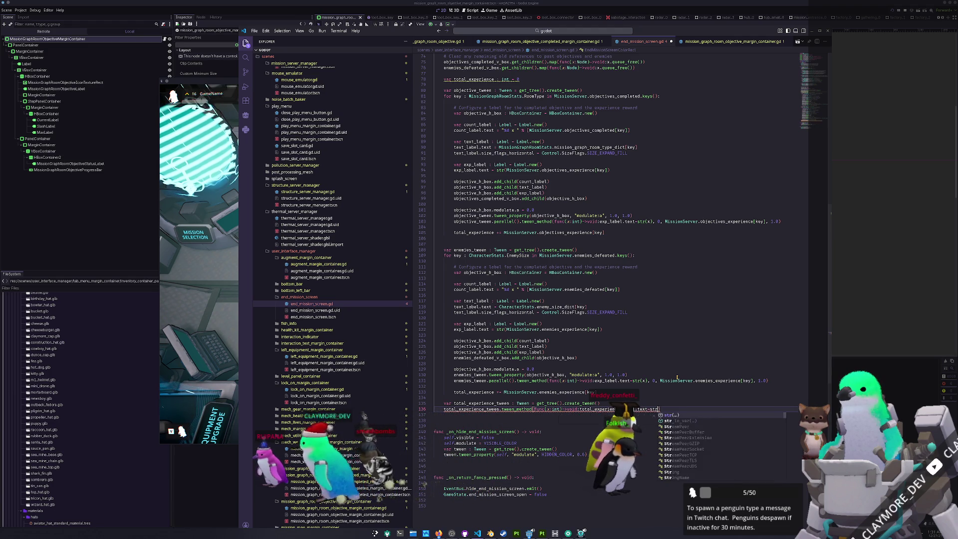
{"action": "type", "text": "r(x), 0, t"}
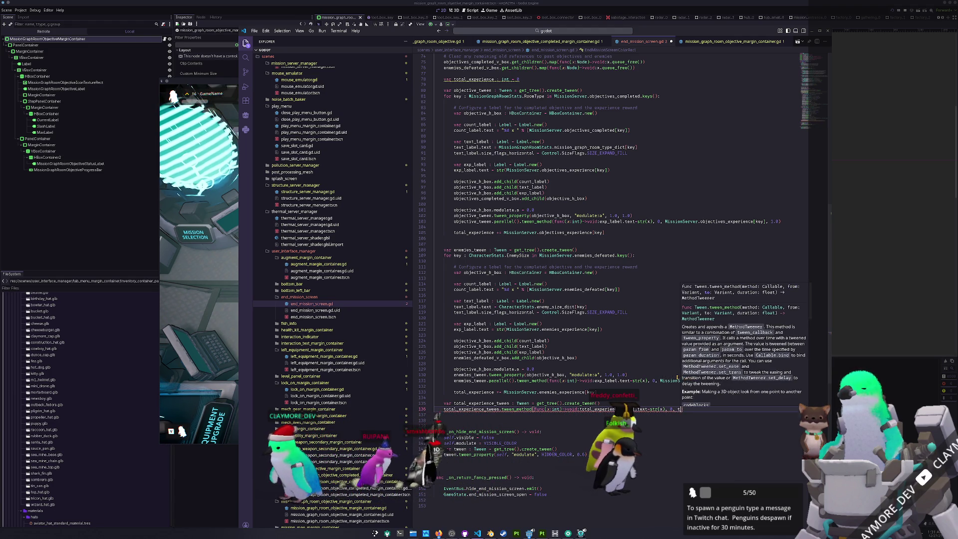
{"action": "type", "text": "otal_experience,"}
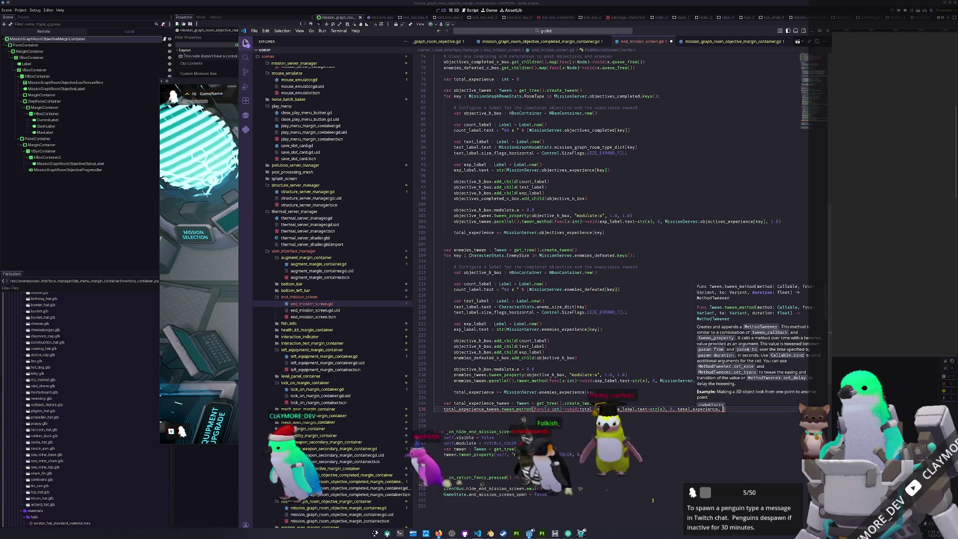
{"action": "type", "text": "5.0"}
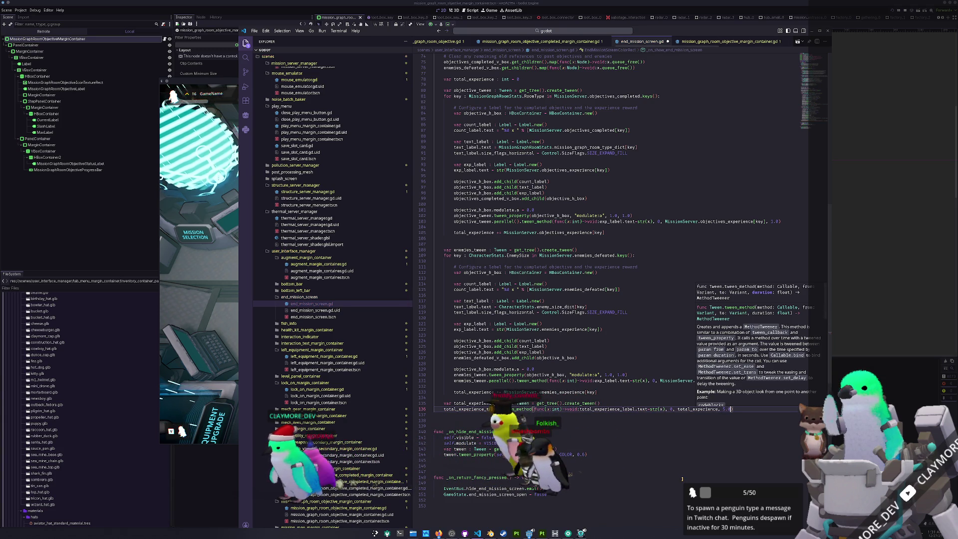
{"action": "key", "text": "Escape"}
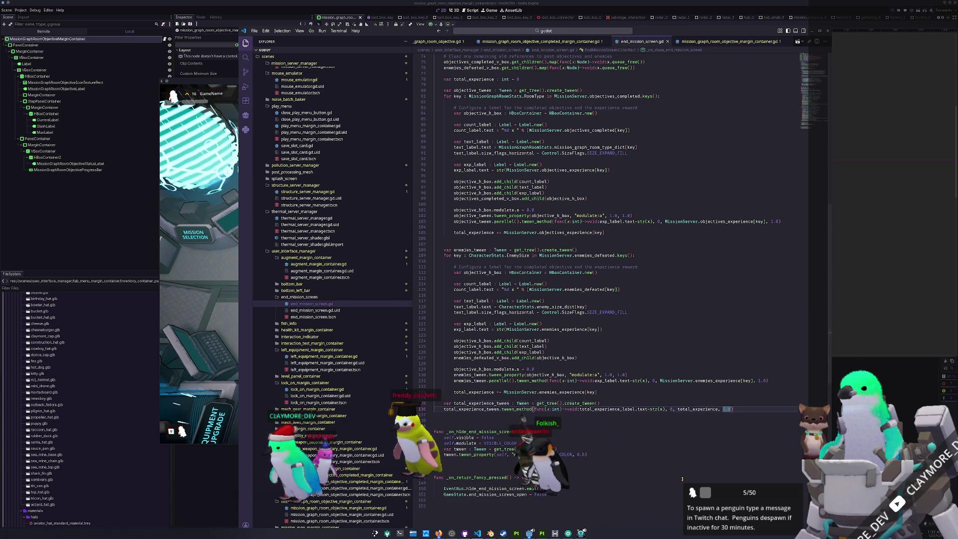
Step: Add a blank line after the enemies experience code and start a 'var tim' line below the tween
{"action": "key", "text": "Up"}
{"action": "key", "text": "Up"}
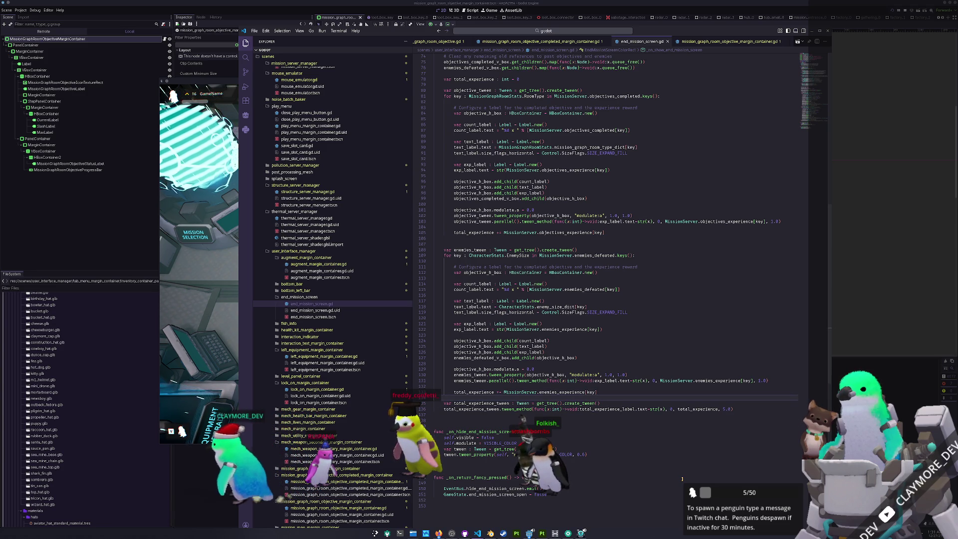
{"action": "key", "text": "Return"}
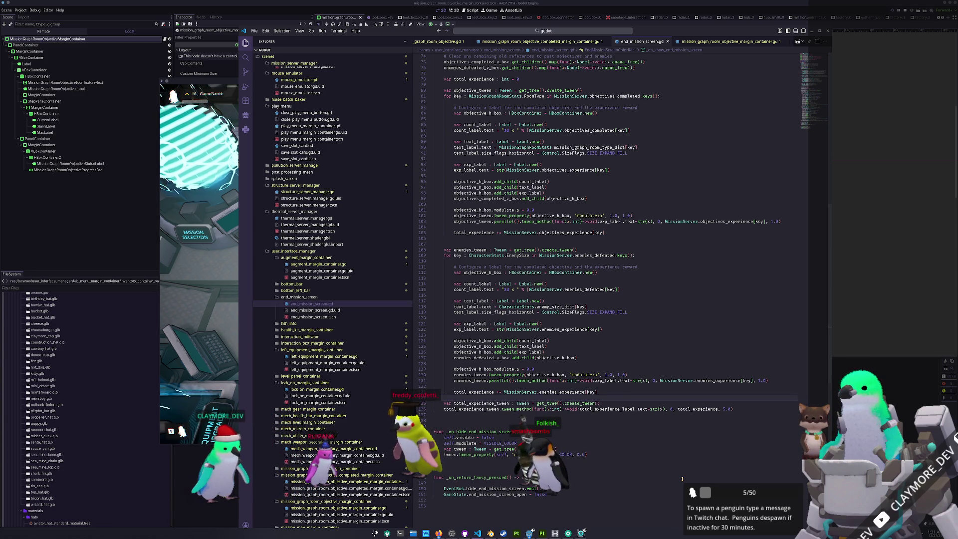
{"action": "key", "text": "Down"}
{"action": "key", "text": "Down"}
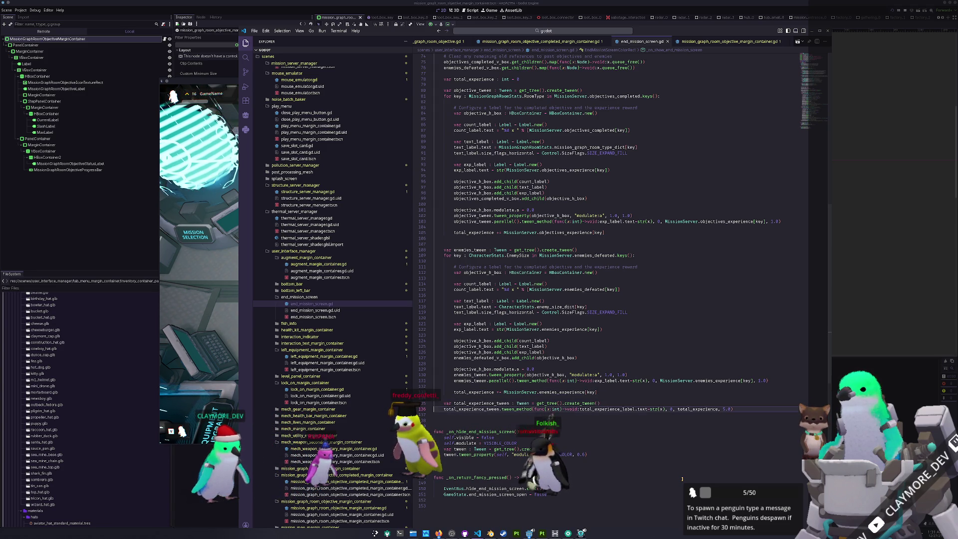
{"action": "key", "text": "Down"}
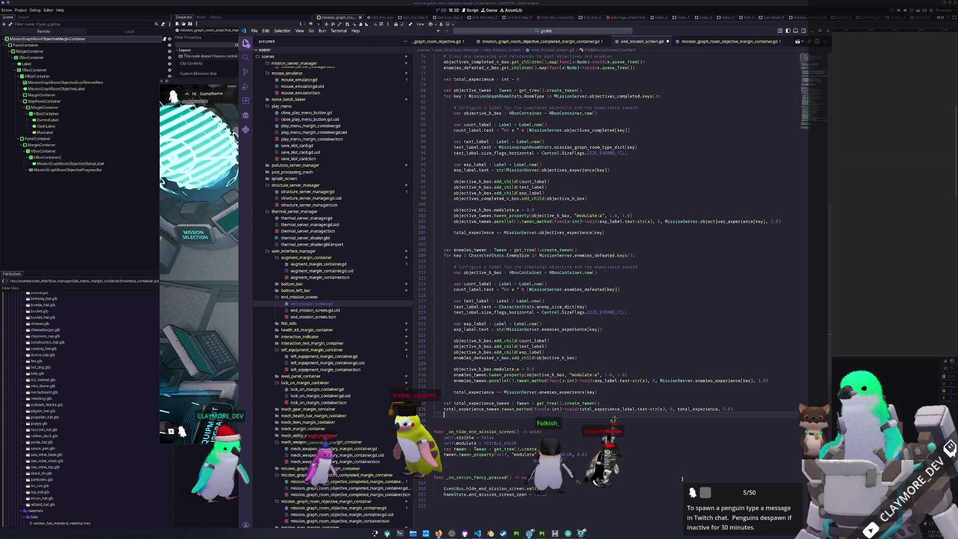
{"action": "key", "text": "Return"}
{"action": "type", "text": "var tim"}
{"action": "key", "text": "Escape"}
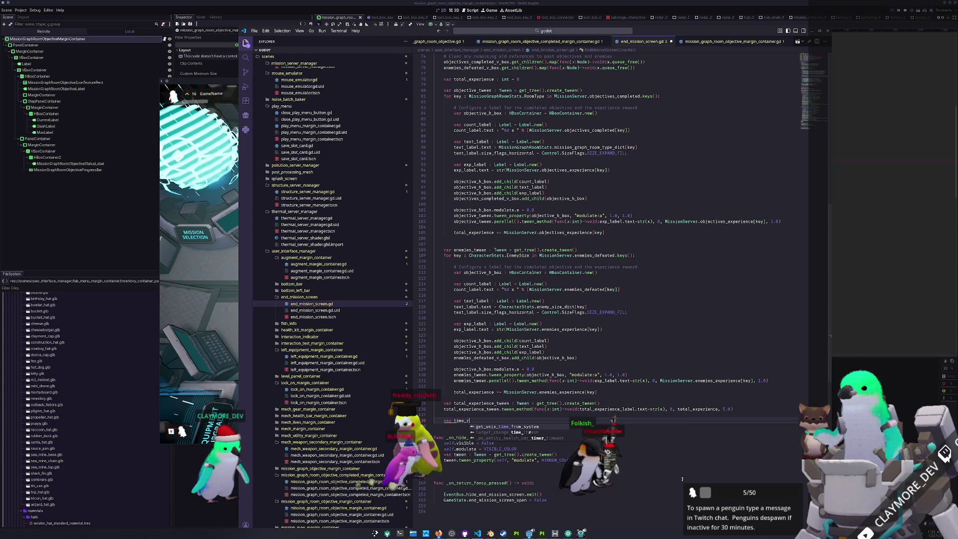
Step: Declare mission_time_tween with get_tree().create_tween() and begin its tween_method with a func(x:float) lambda
{"action": "type", "text": "emaining_tween"}
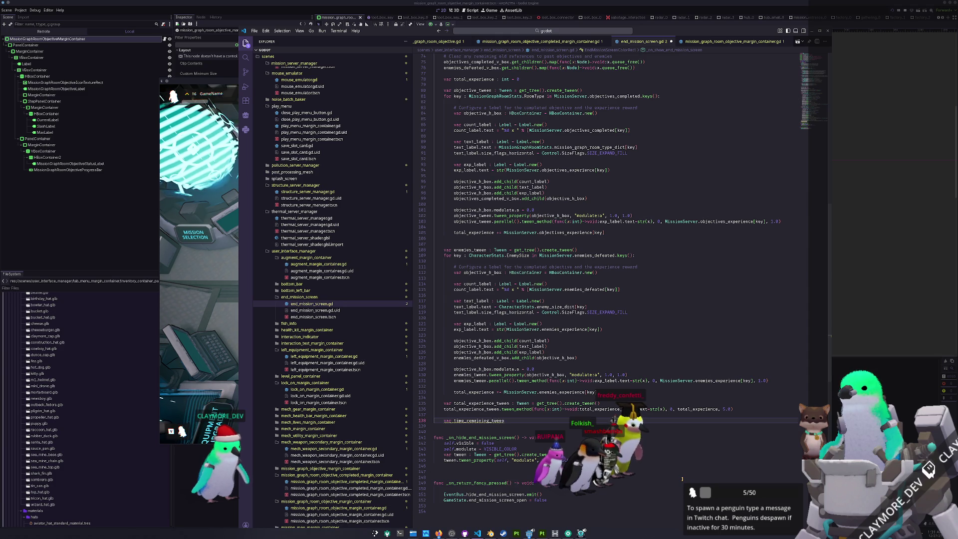
{"action": "type", "text": "ission_time_tween"}
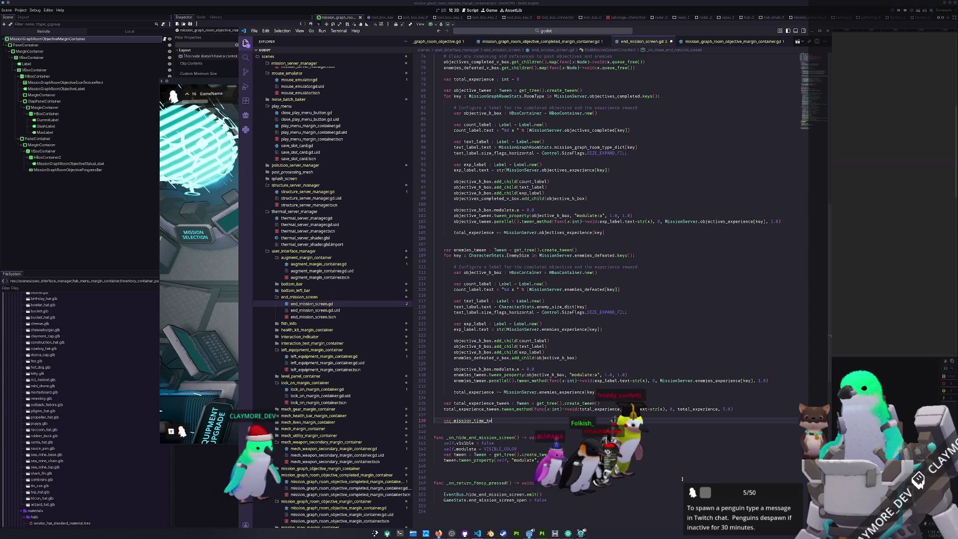
{"action": "type", "text": " : Tween = get_"}
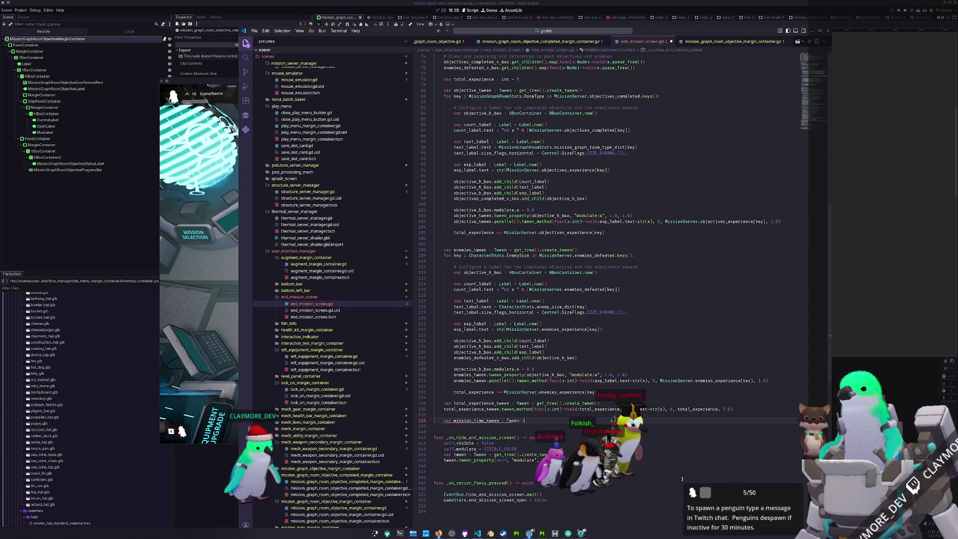
{"action": "type", "text": "tree().create"}
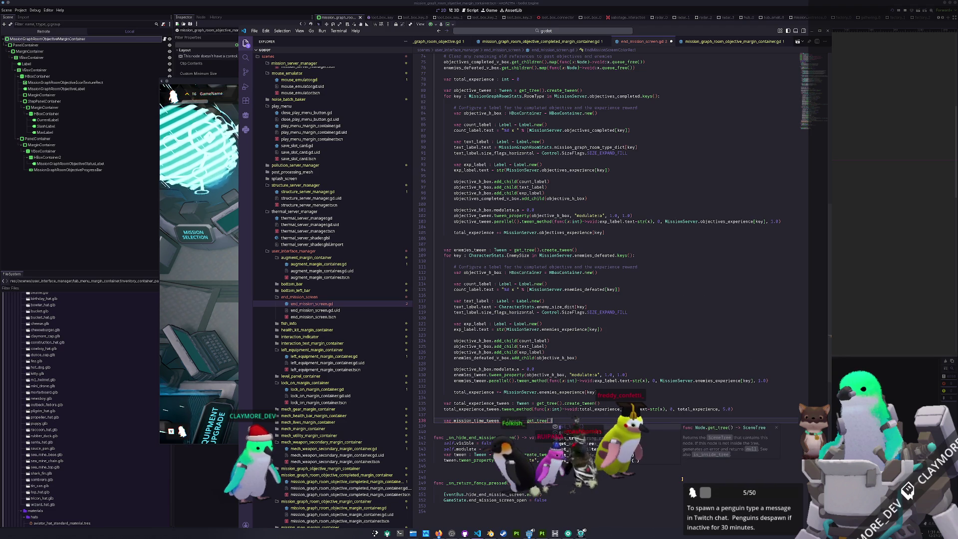
{"action": "type", "text": "_tween()"}
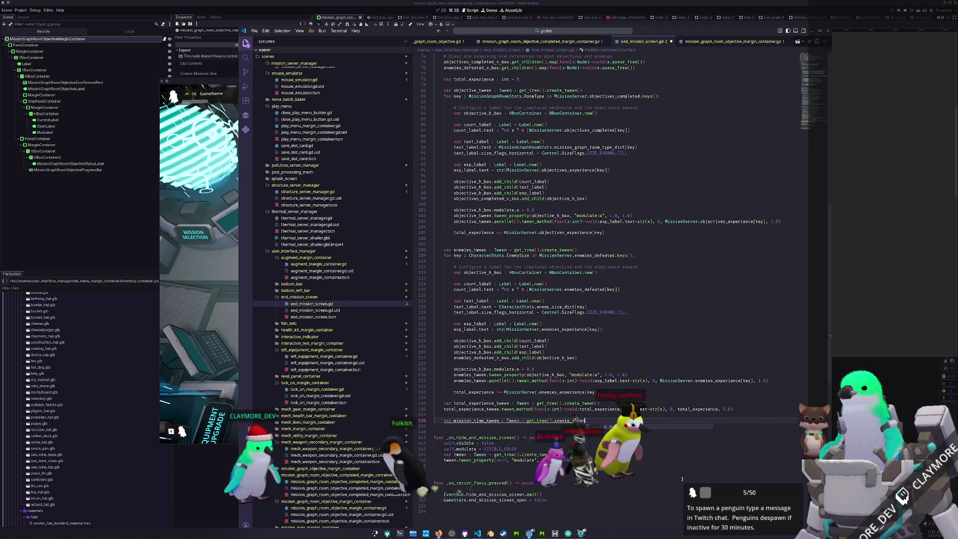
{"action": "key", "text": "End"}
{"action": "key", "text": "Return"}
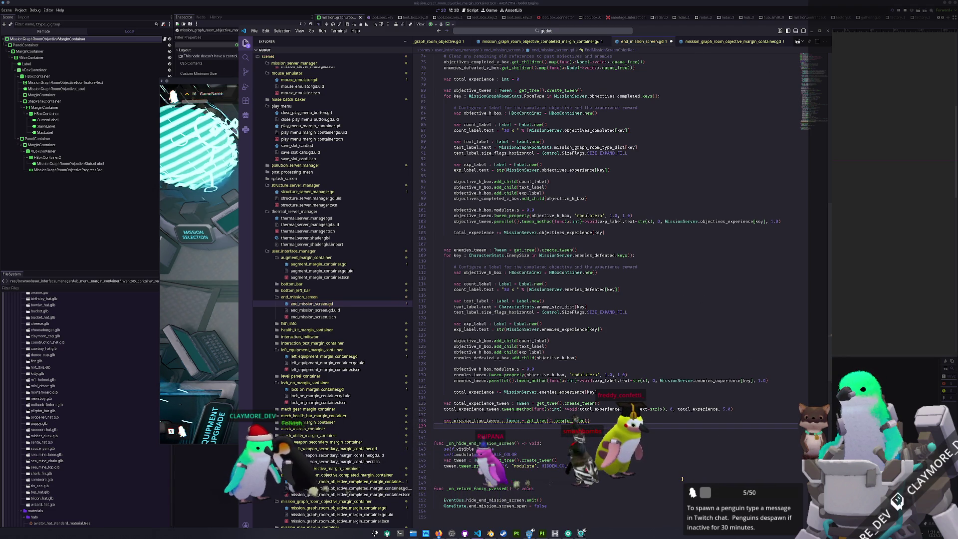
{"action": "type", "text": "ission_"}
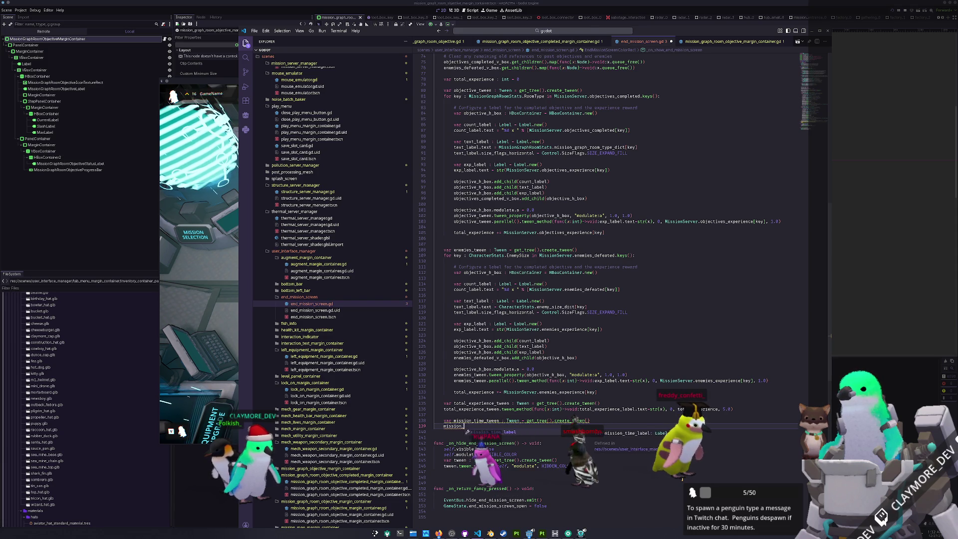
{"action": "type", "text": "mission_time_tween"}
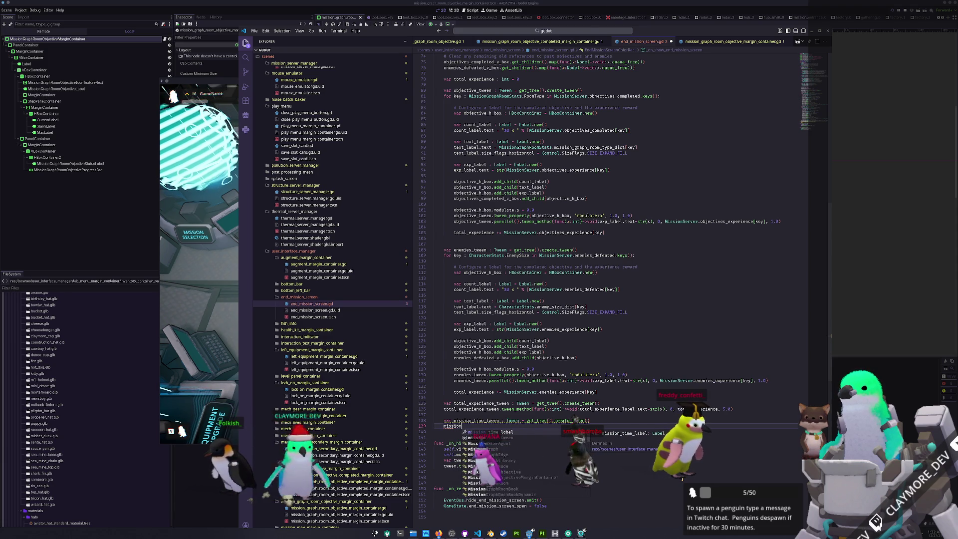
{"action": "type", "text": ".tween_me"}
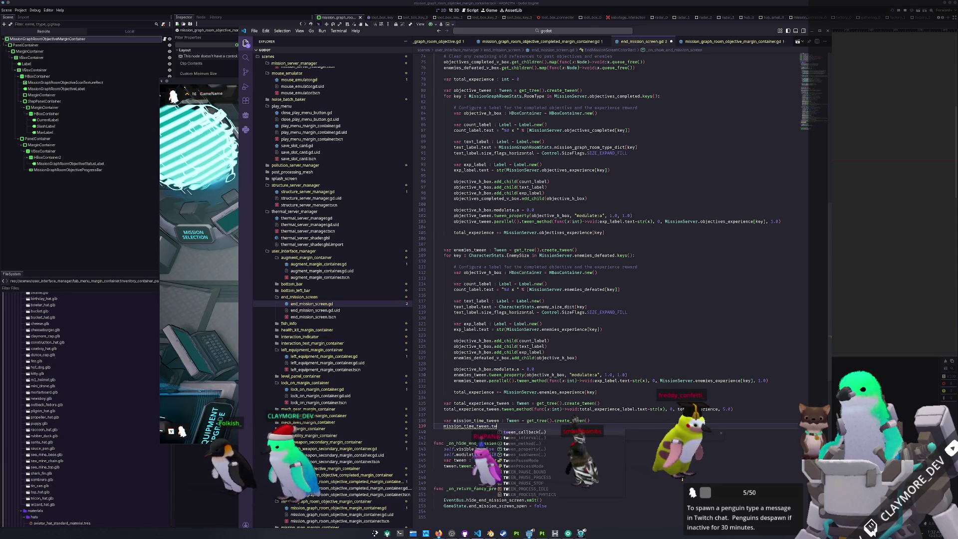
{"action": "key", "text": "Return"}
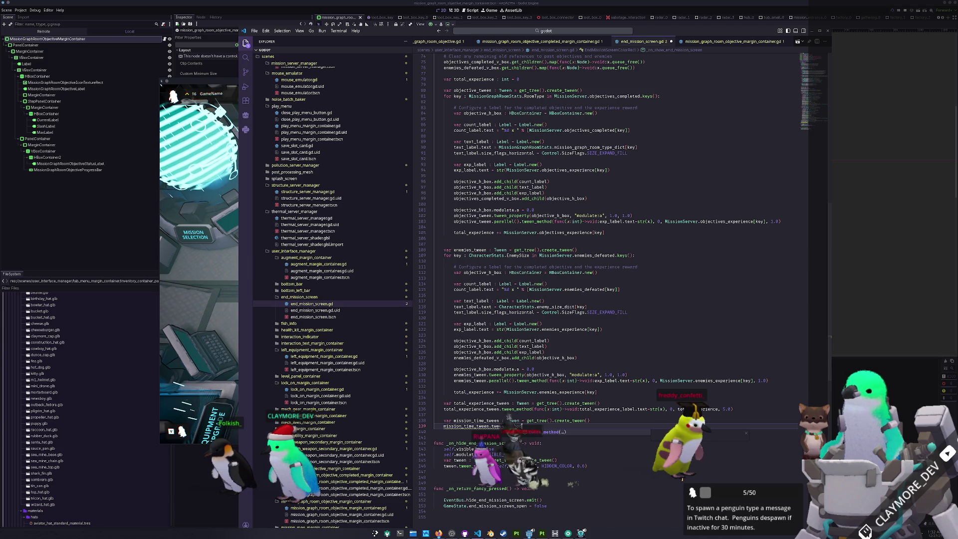
{"action": "type", "text": "(func(x:float)"}
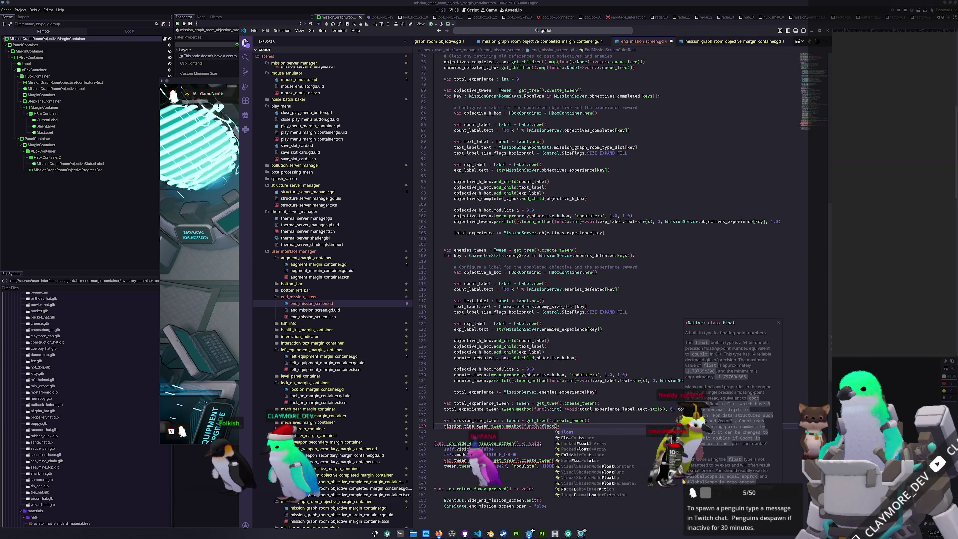
{"action": "type", "text": "->void"}
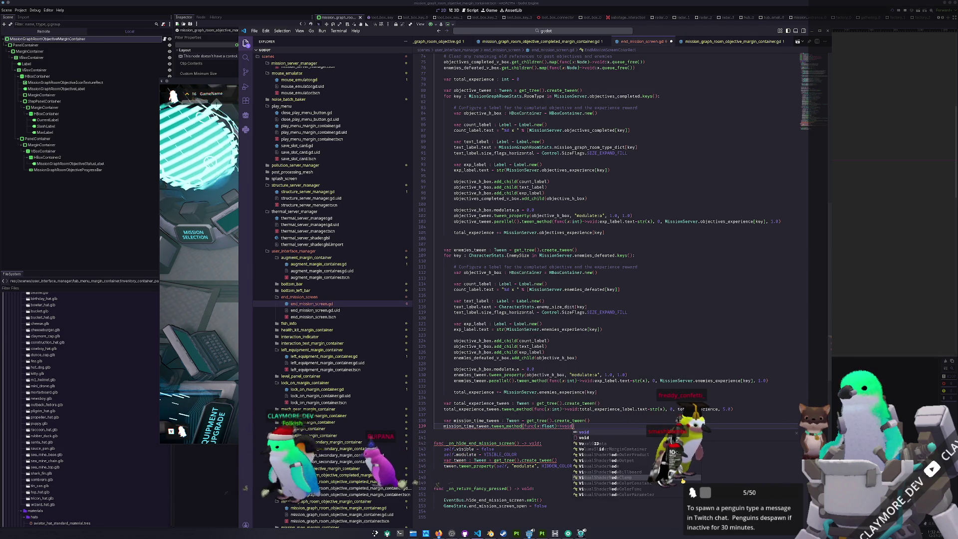
{"action": "type", "text": ":"}
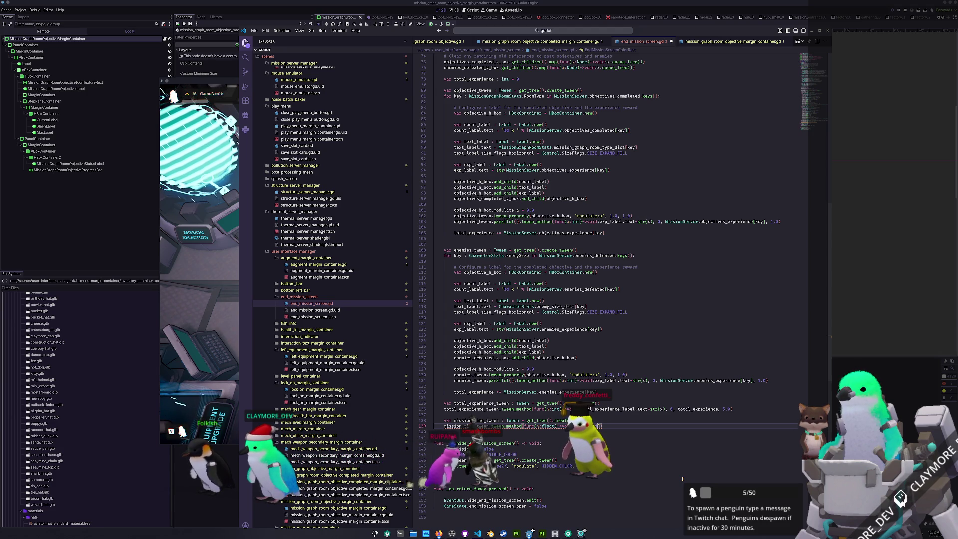
{"action": "type", "text": "["}
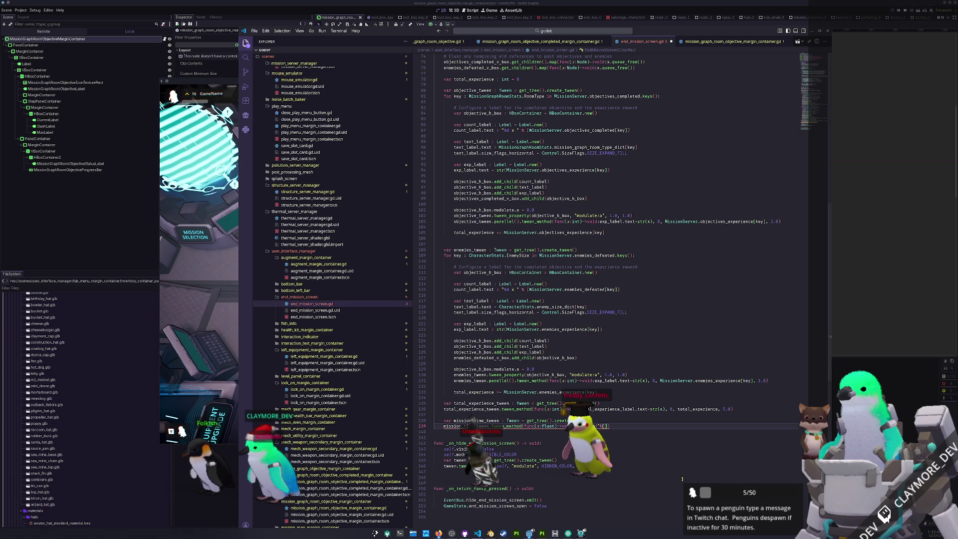
Step: Use floori(x/60.0) for minutes and begin the seconds term as x - floori(x/60.0) *
{"action": "type", "text": "oori("}
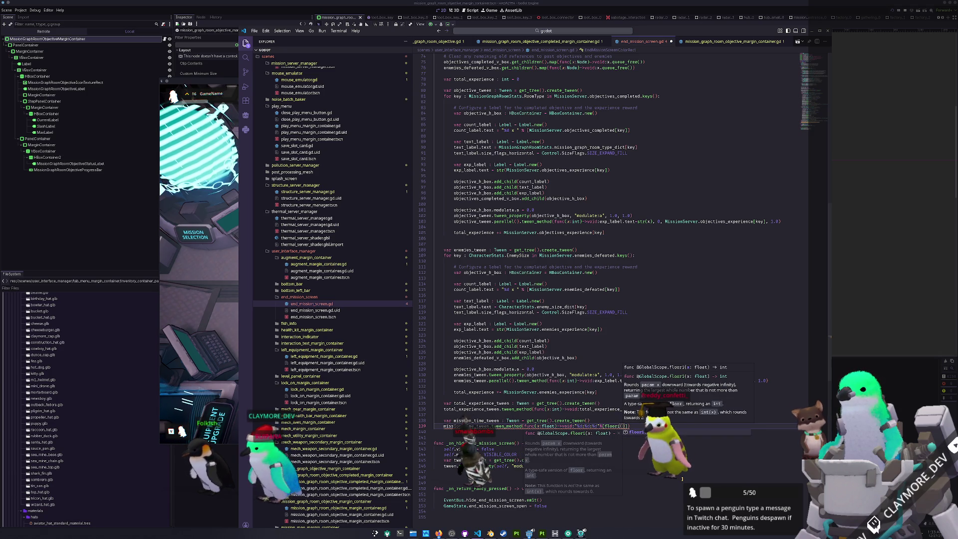
{"action": "type", "text": "x"}
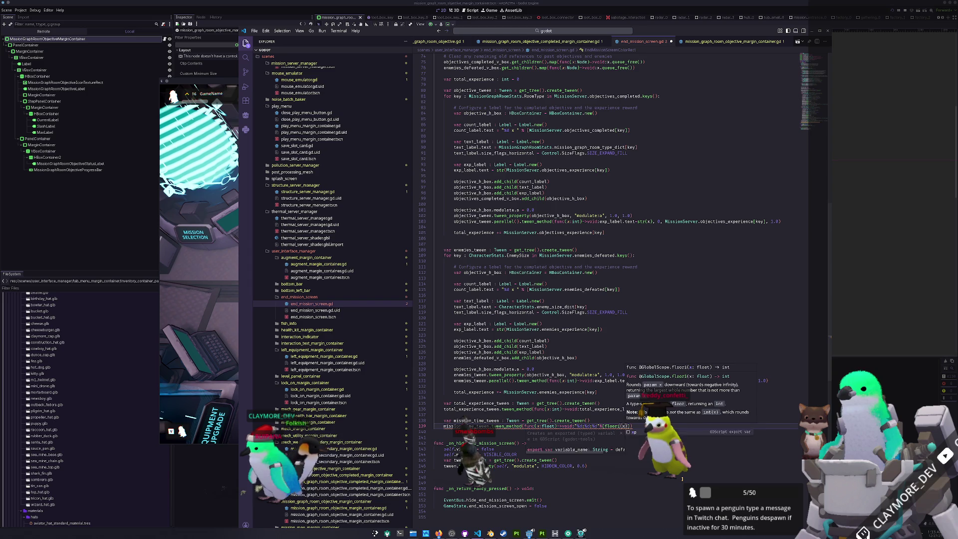
{"action": "type", "text": "/60.0"}
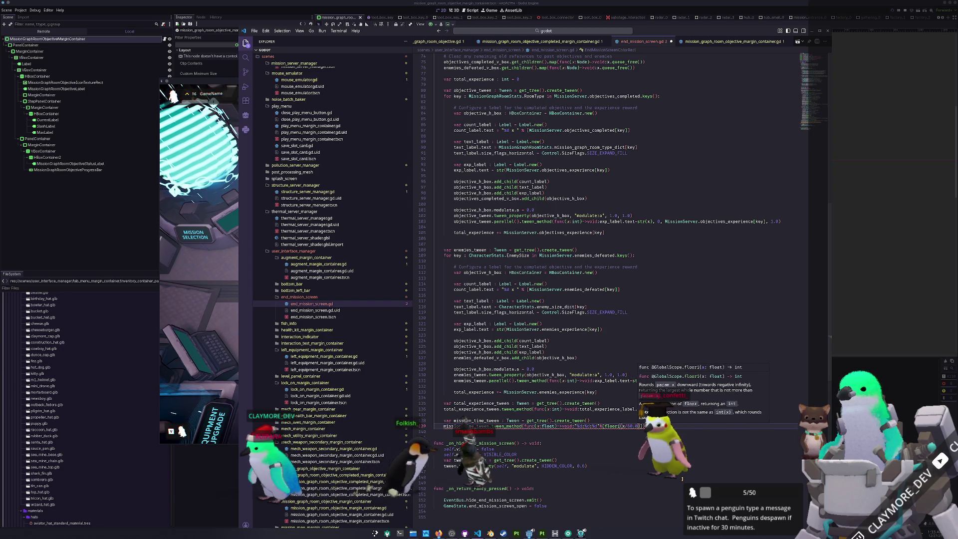
{"action": "key", "text": "shift+Left"}
{"action": "key", "text": "shift+Left"}
{"action": "key", "text": "shift+Left"}
{"action": "key", "text": "Right"}
{"action": "key", "text": "Right"}
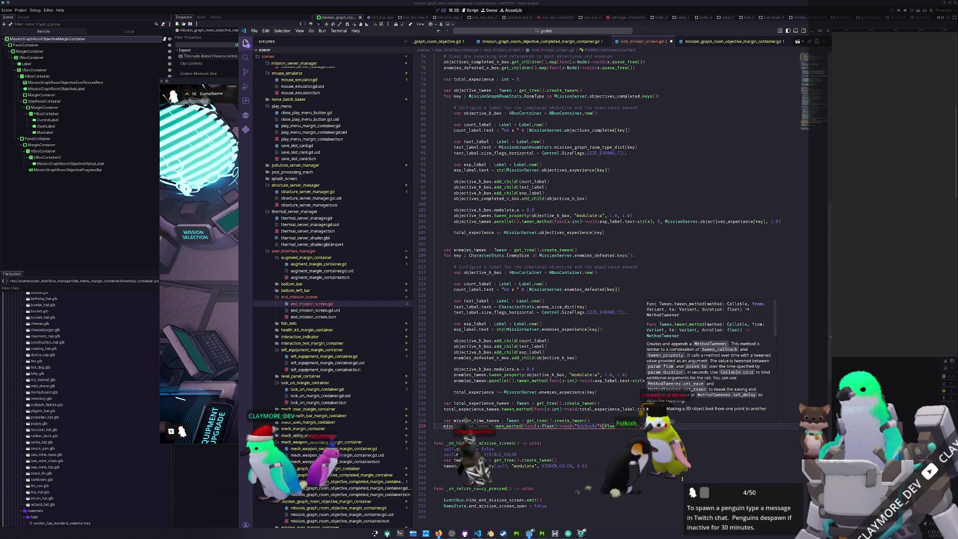
{"action": "type", "text": ", floori(x/60.0)"}
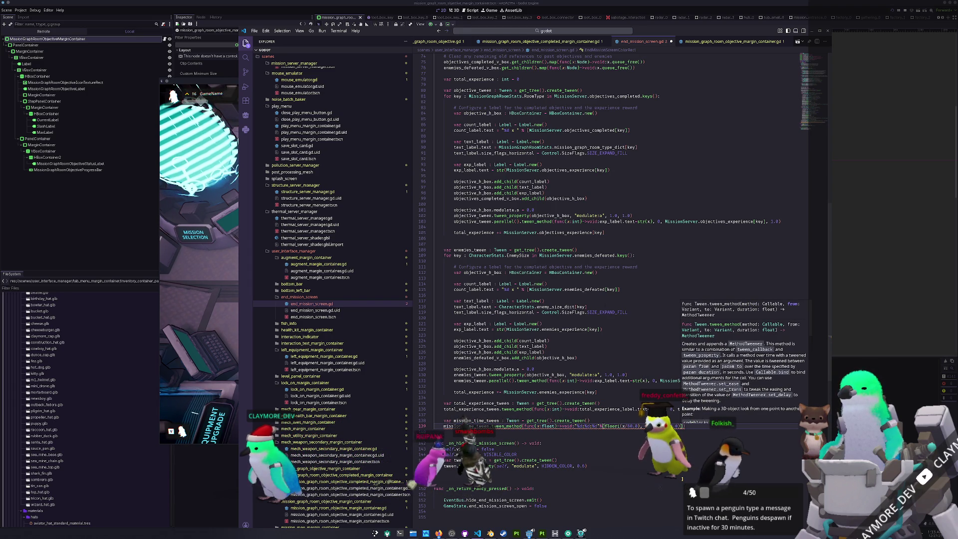
{"action": "key", "text": "ctrl+Left"}
{"action": "key", "text": "ctrl+Left"}
{"action": "key", "text": "ctrl+Left"}
{"action": "type", "text": "x -"}
{"action": "key", "text": "ctrl+Right"}
{"action": "key", "text": "ctrl+Right"}
{"action": "key", "text": "ctrl+Right"}
{"action": "key", "text": "Right"}
{"action": "key", "text": "Right"}
{"action": "type", "text": "*"}
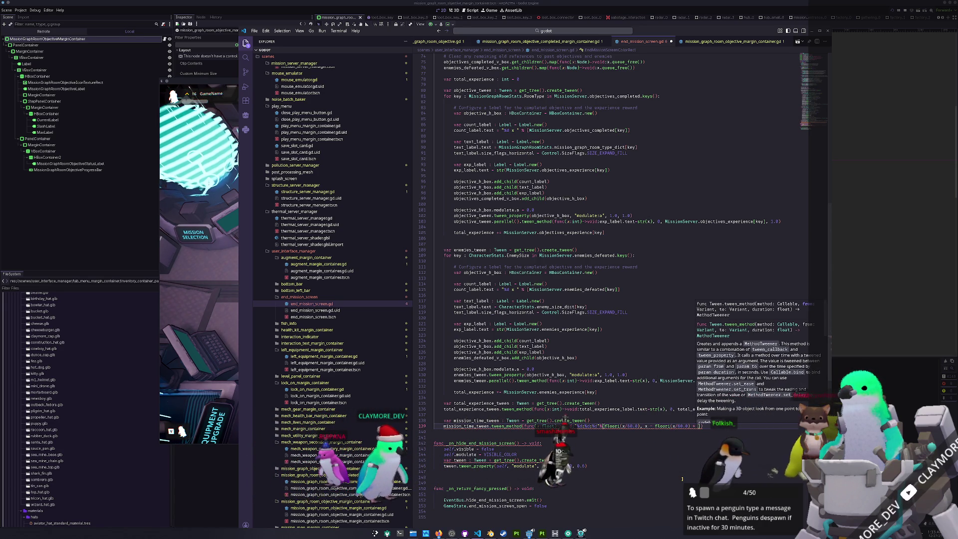
Step: Wrap the seconds x in floori, then paste a copy of the seconds expression and select its trailing 60
{"action": "key", "text": "ctrl+Left"}
{"action": "key", "text": "ctrl+Left"}
{"action": "key", "text": "ctrl+Left"}
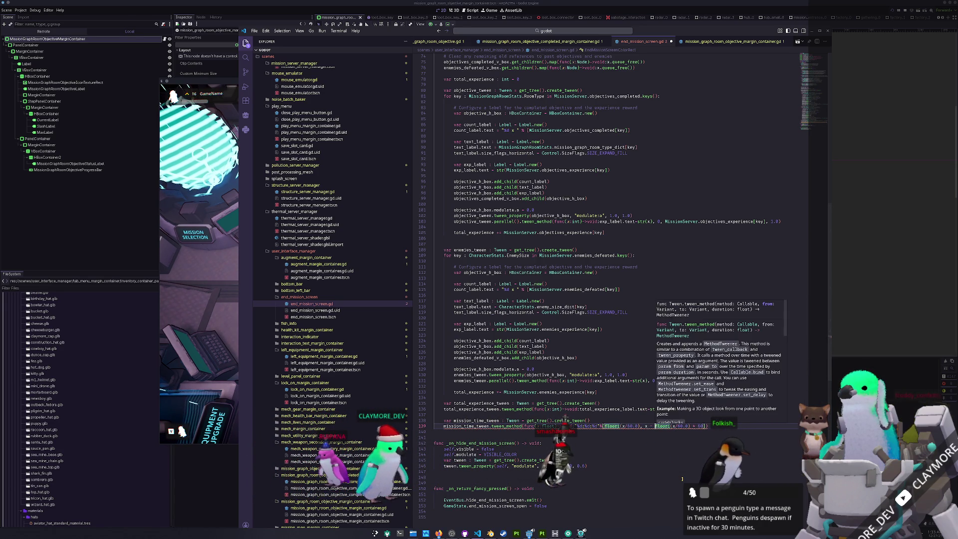
{"action": "type", "text": "floori"}
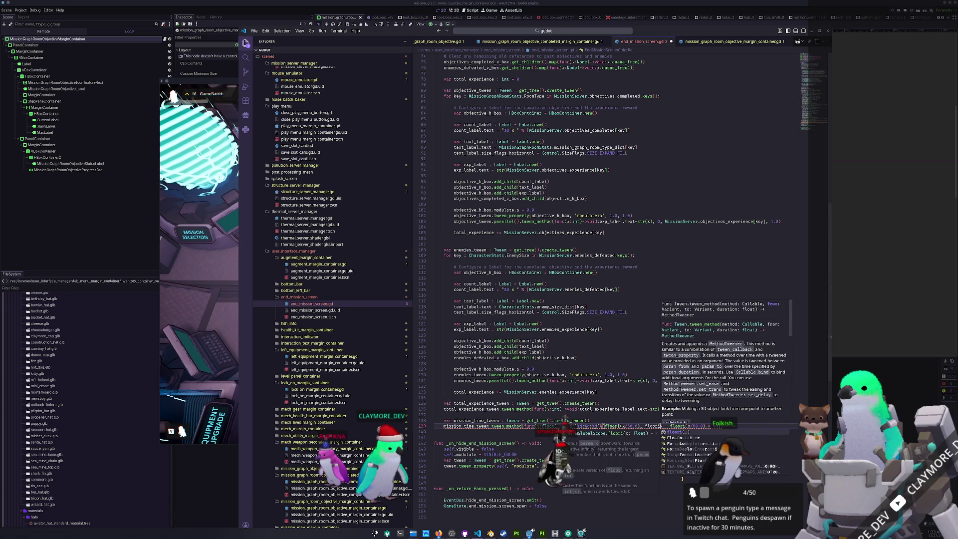
{"action": "key", "text": "Return"}
{"action": "key", "text": "ctrl+Right"}
{"action": "key", "text": "ctrl+Right"}
{"action": "key", "text": "ctrl+Right"}
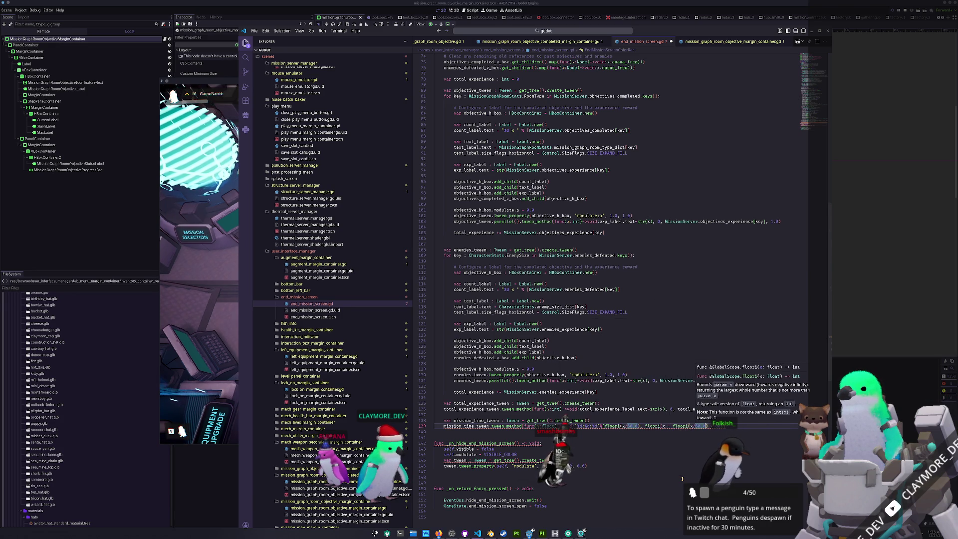
{"action": "key", "text": "ctrl+Right"}
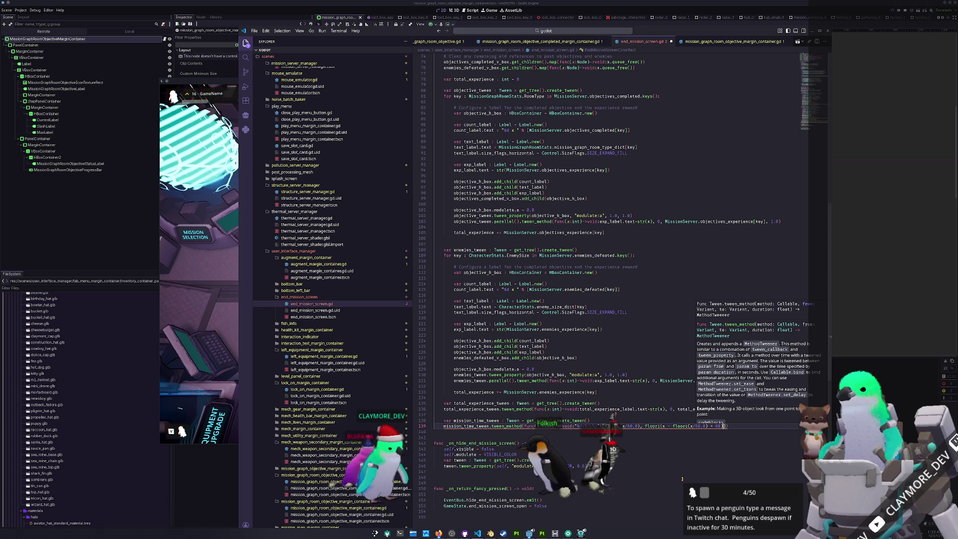
{"action": "type", "text": ","}
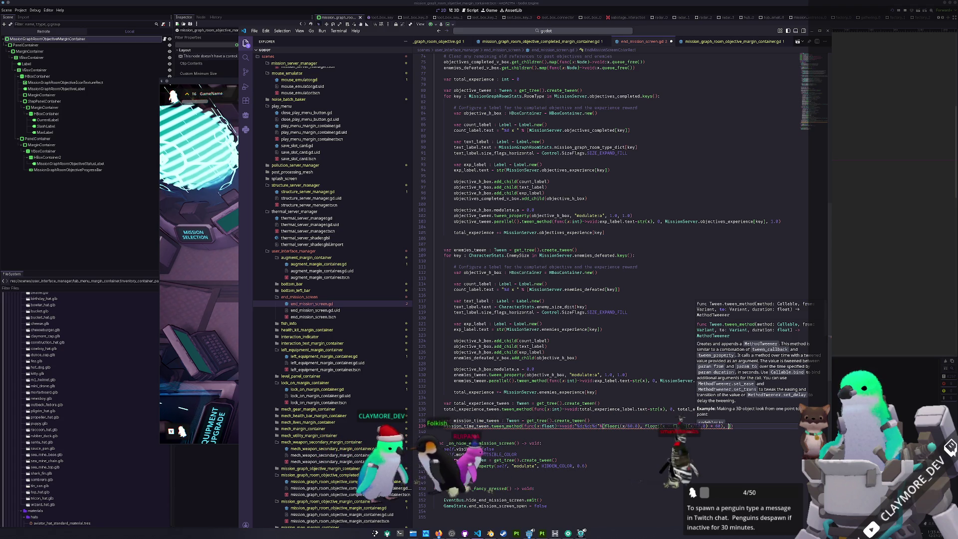
{"action": "key", "text": "Left"}
{"action": "key", "text": "Left"}
{"action": "key", "text": "ctrl+shift+Left"}
{"action": "key", "text": "ctrl+shift+Left"}
{"action": "key", "text": "ctrl+shift+Left"}
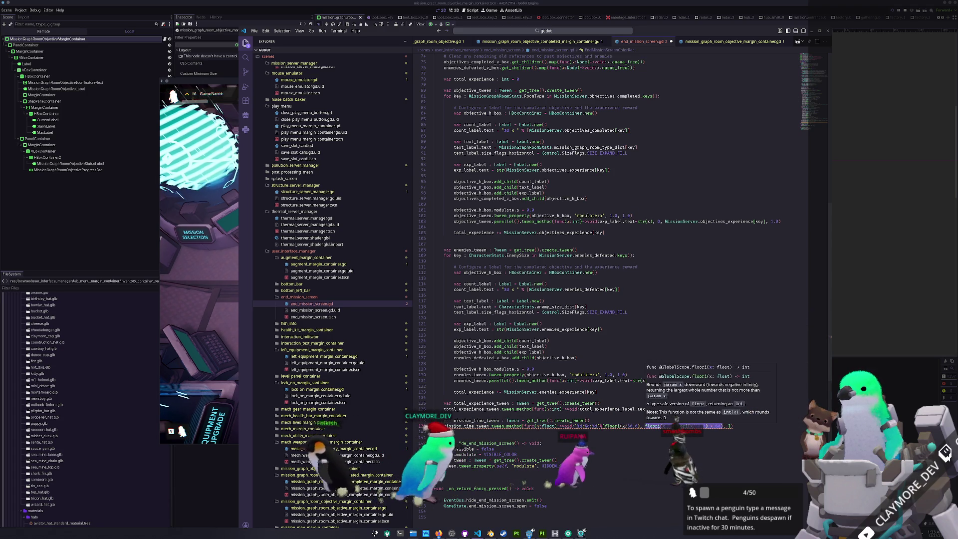
{"action": "key", "text": "Right"}
{"action": "key", "text": "Right"}
{"action": "key", "text": "Right"}
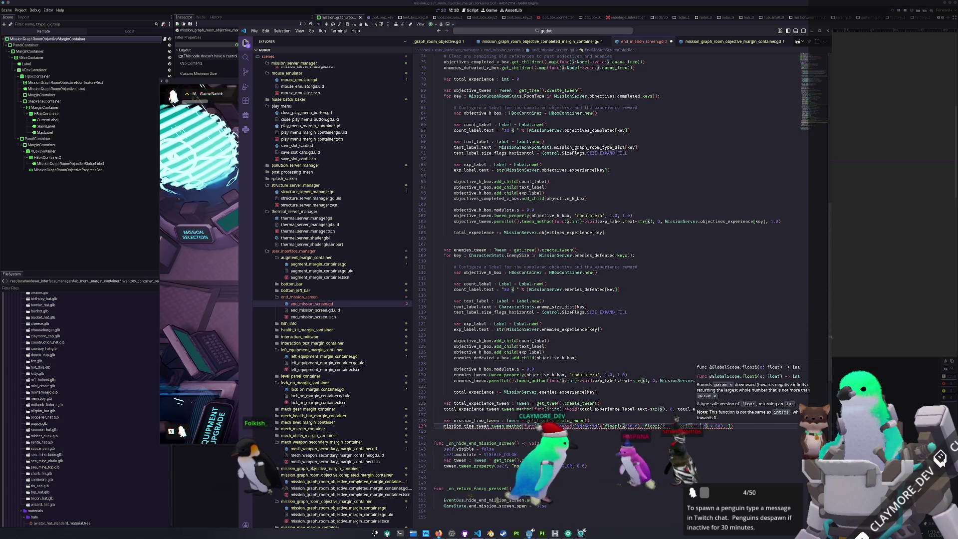
{"action": "key", "text": "ctrl+v"}
{"action": "key", "text": "Left"}
{"action": "key", "text": "ctrl+shift+Left"}
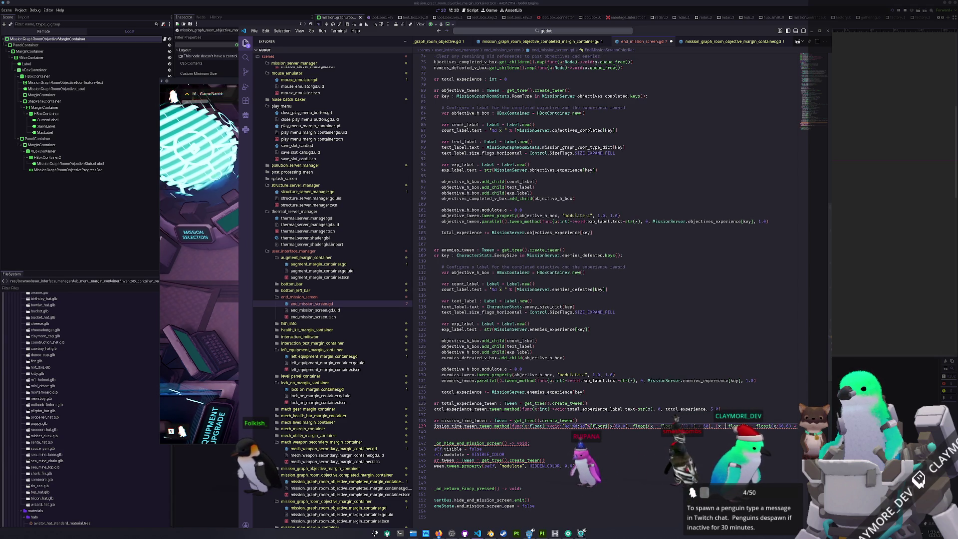
Step: Add the hundredths floori term and tween toward MissionServer.final_mission_time over 5.0 seconds
{"action": "type", "text": "60.0) * 60)"}
{"action": "key", "text": "ctrl+Left"}
{"action": "key", "text": "ctrl+Left"}
{"action": "key", "text": "ctrl+Left"}
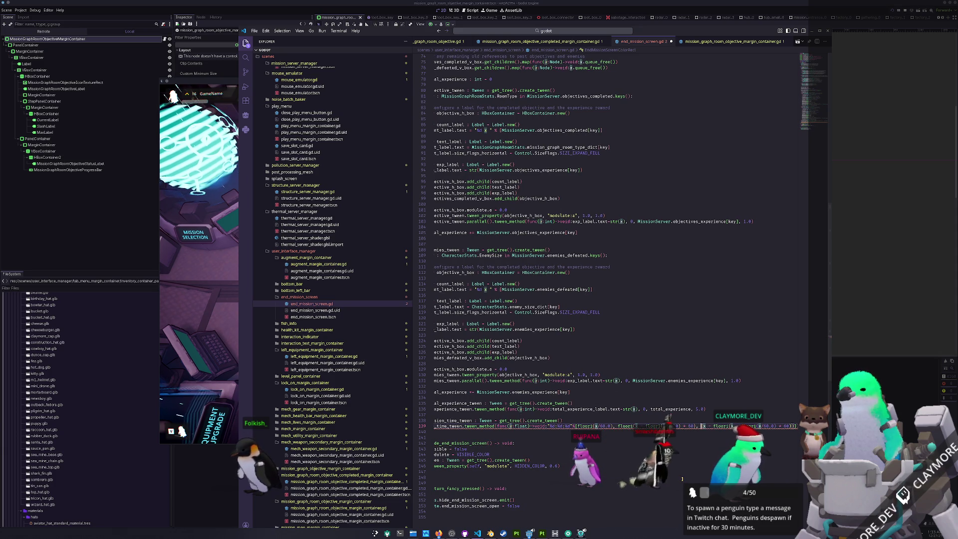
{"action": "key", "text": "ctrl+v"}
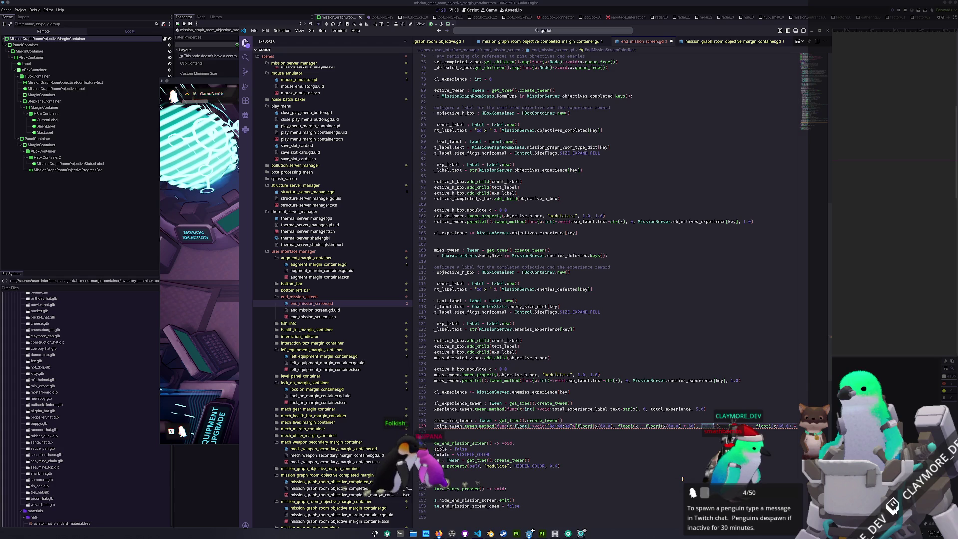
{"action": "type", "text": "floori("}
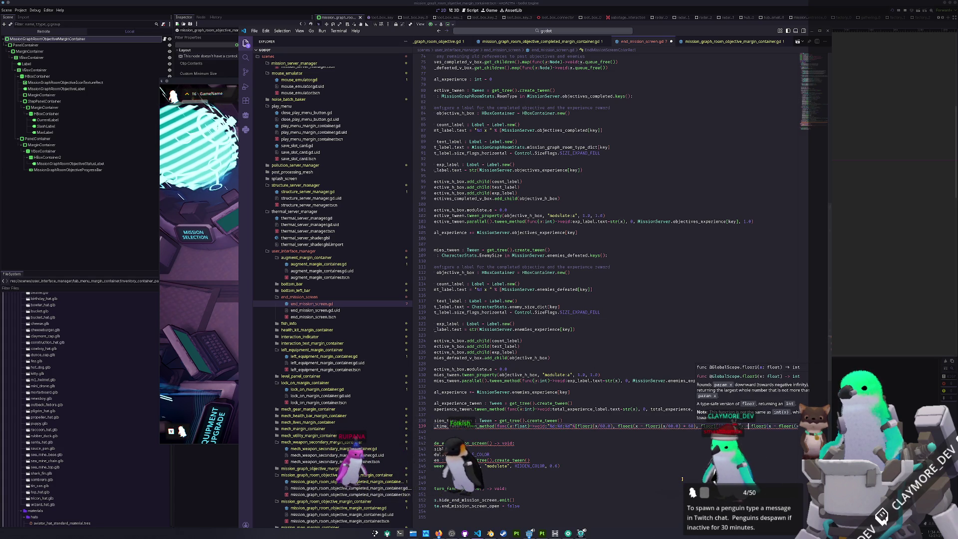
{"action": "type", "text": "x - floori(x/60.0) * 60)))]"}
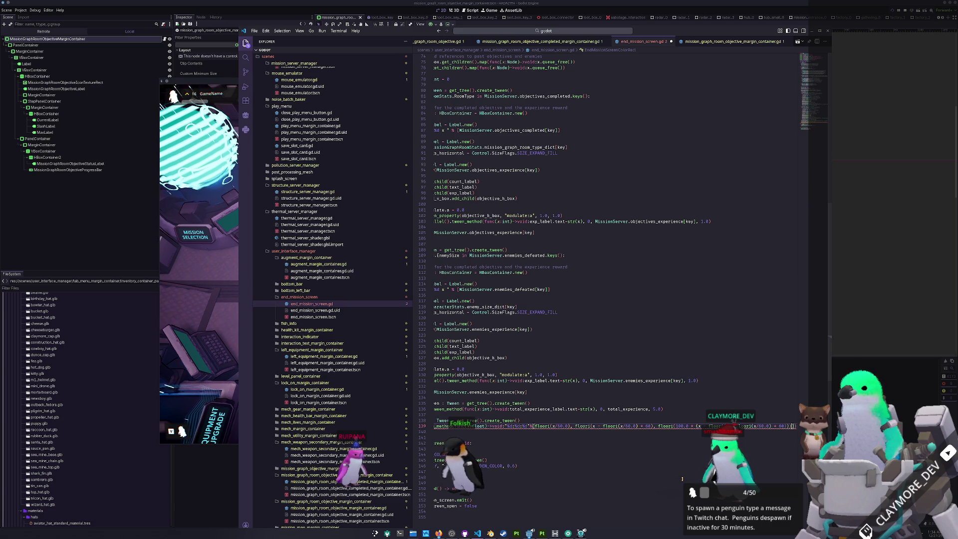
{"action": "type", "text": ", "}
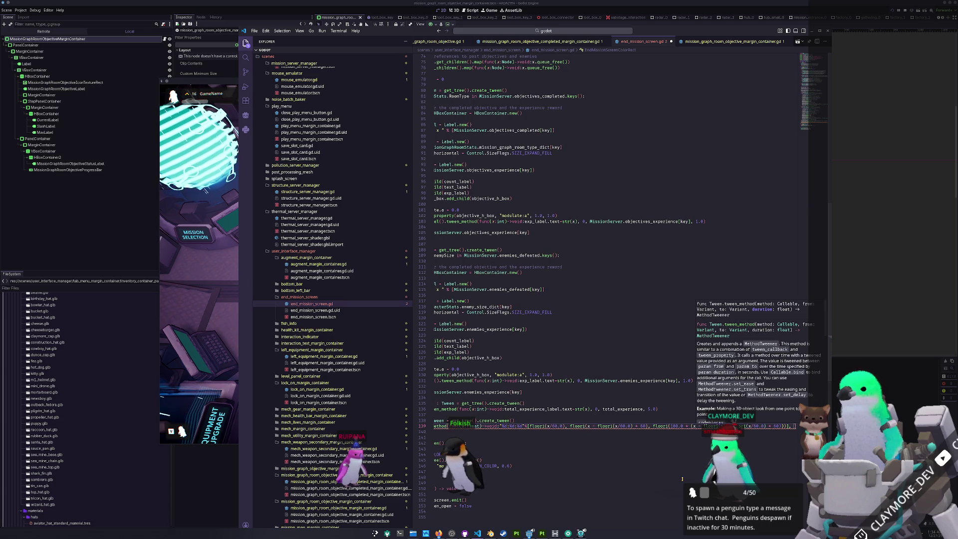
{"action": "type", "text": "0"}
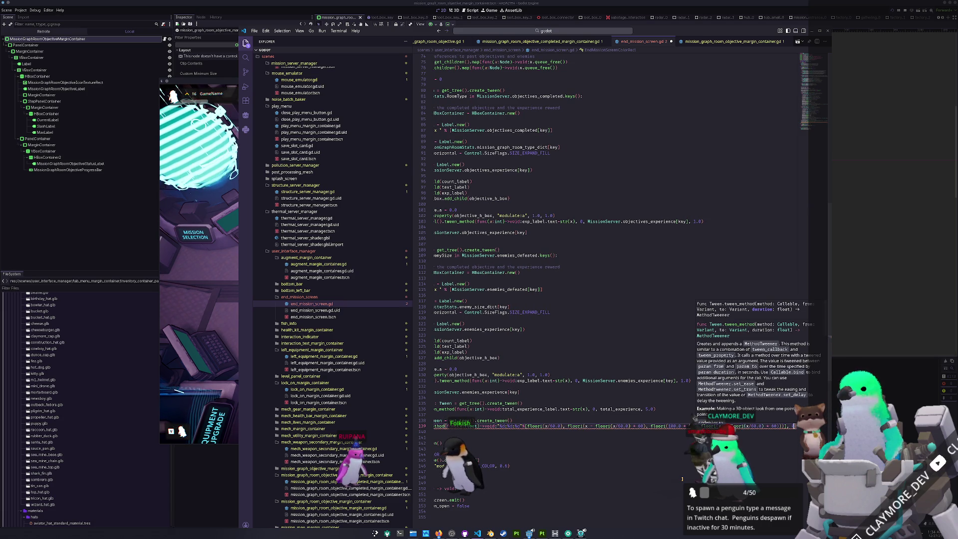
{"action": "type", "text": ", MissionServer.final"}
{"action": "key", "text": "Return"}
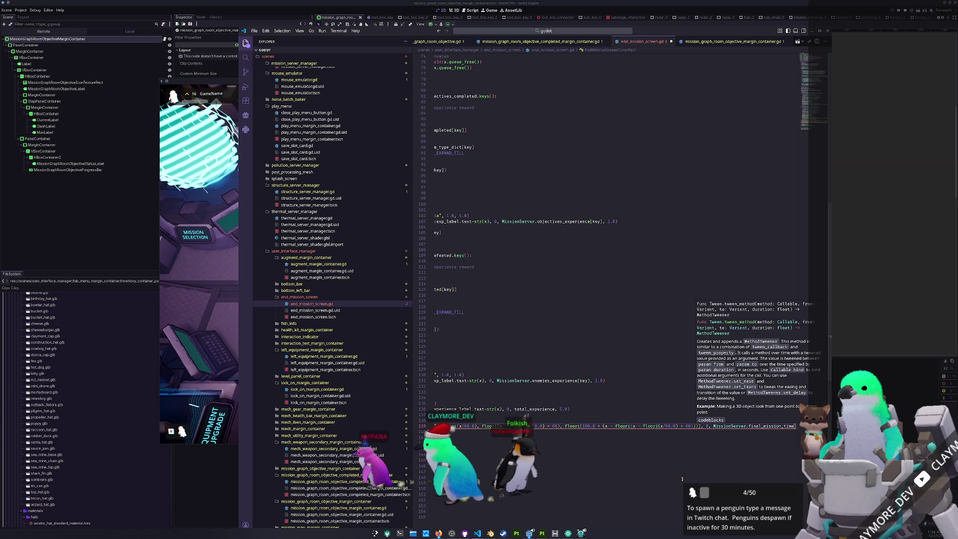
{"action": "type", "text": ", 5.0"}
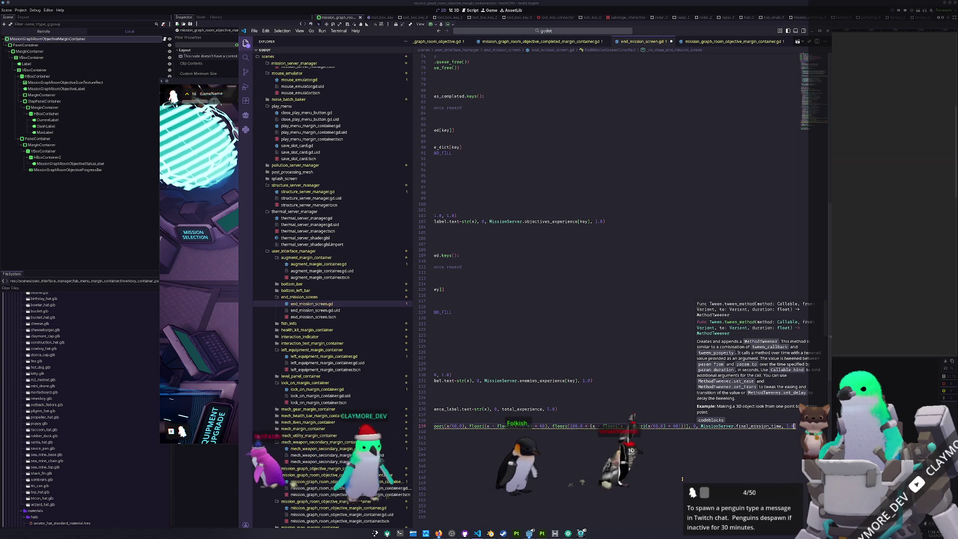
{"action": "type", "text": ")"}
{"action": "key", "text": "Right"}
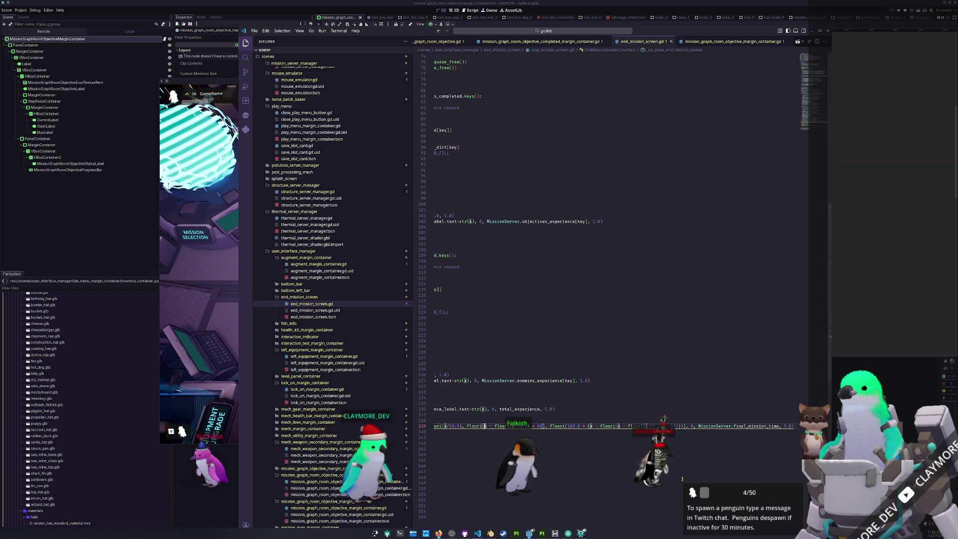
Step: Move the lambda and format string onto their own lines, assigning the result to mission_time_label.text
{"action": "key", "text": "ctrl+Left"}
{"action": "key", "text": "ctrl+Left"}
{"action": "key", "text": "ctrl+Left"}
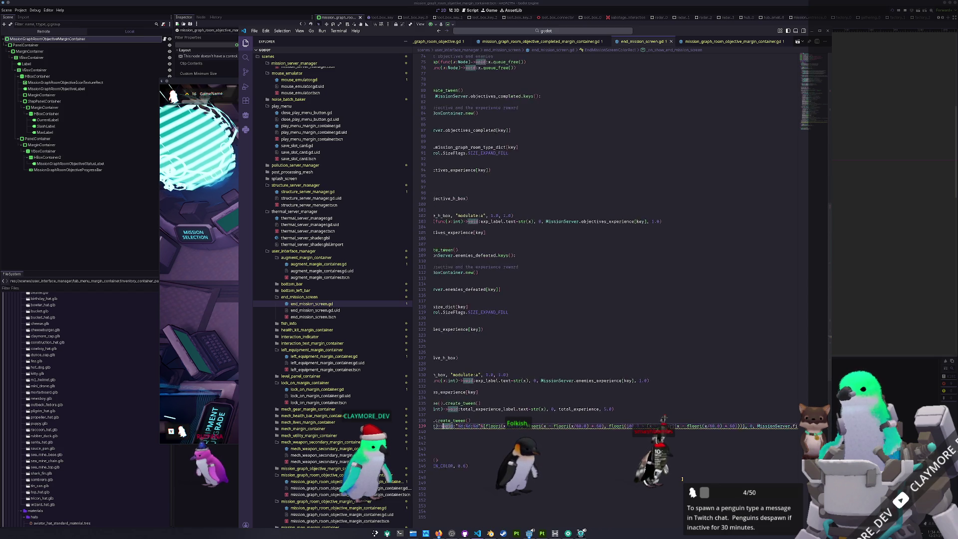
{"action": "mouse_move", "coordinate": [533, 427]}
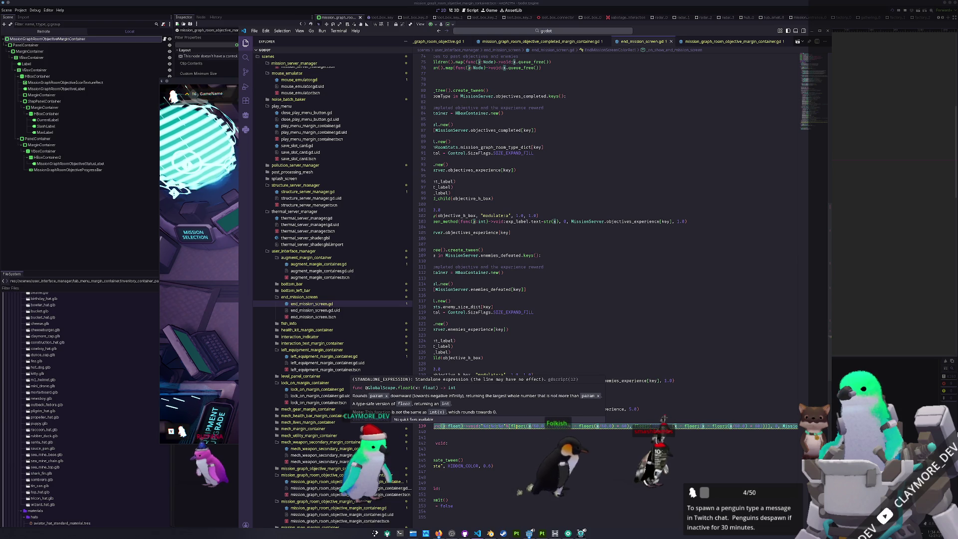
{"action": "left_click", "coordinate": [514, 426]}
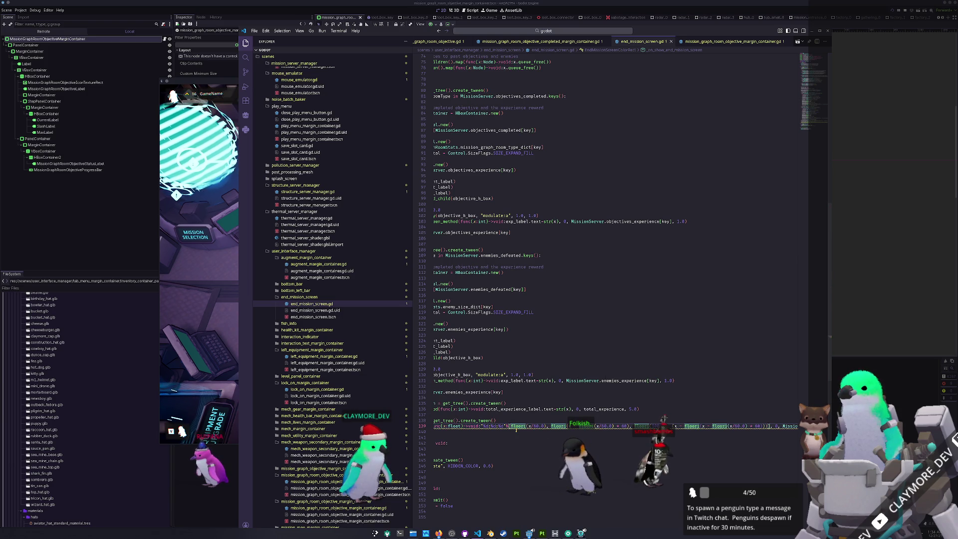
{"action": "left_click", "coordinate": [516, 431]}
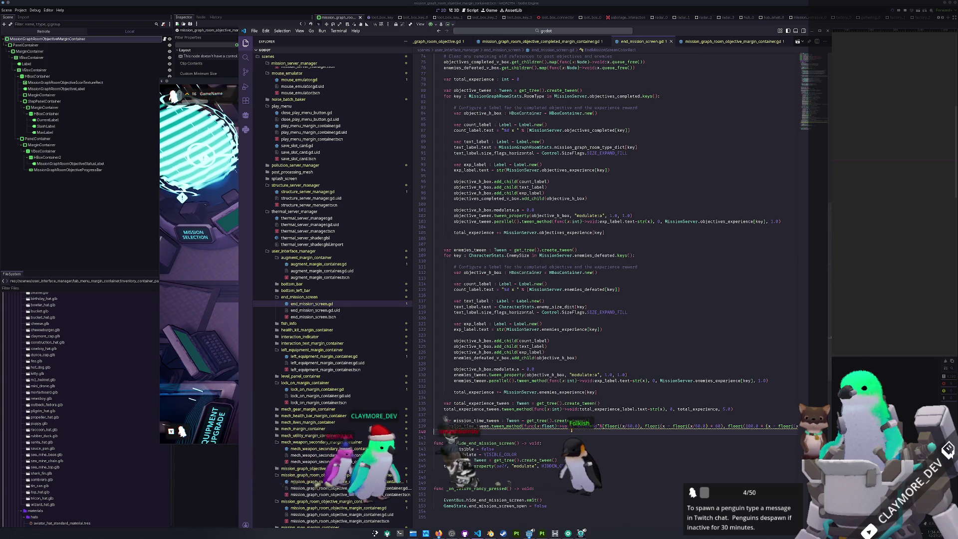
{"action": "key", "text": "End"}
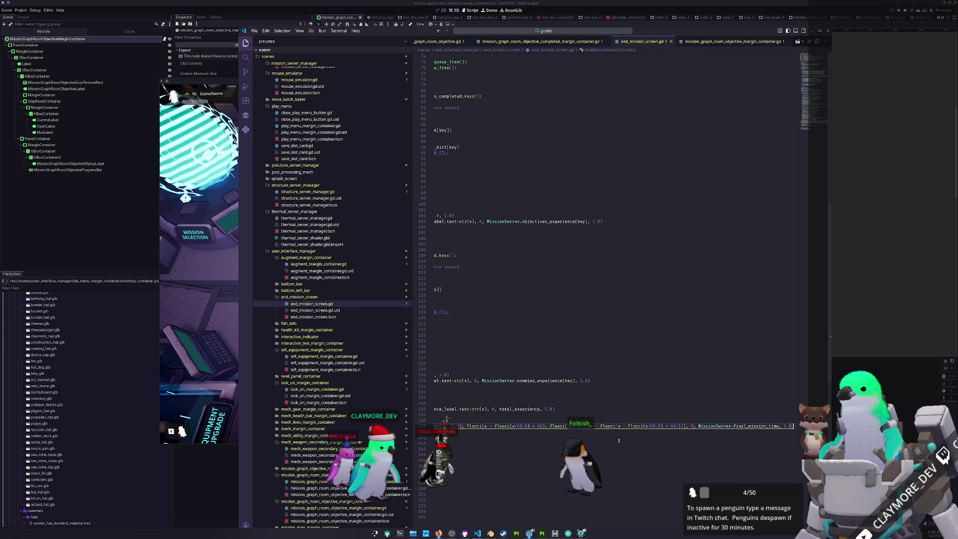
{"action": "key", "text": "ctrl+Left"}
{"action": "key", "text": "ctrl+Left"}
{"action": "key", "text": "ctrl+Left"}
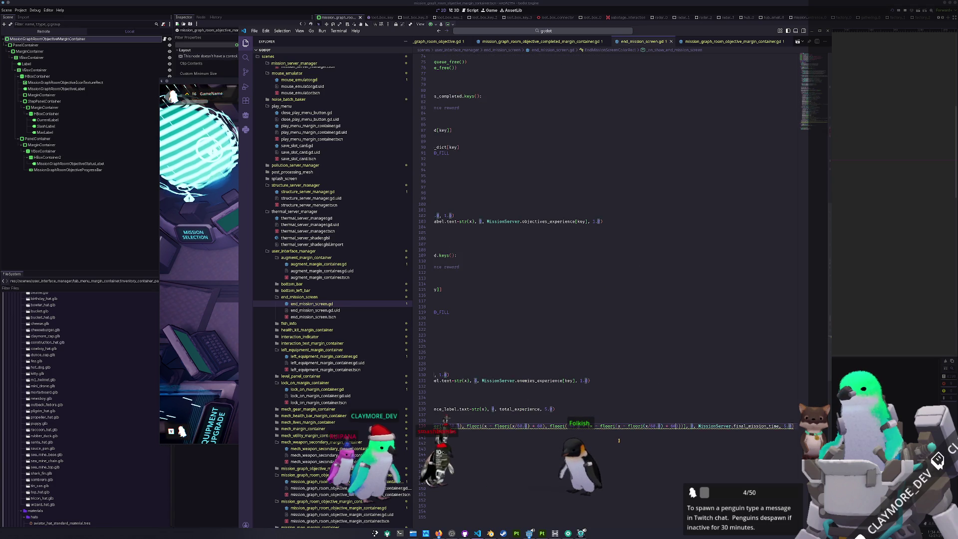
{"action": "key", "text": "Home"}
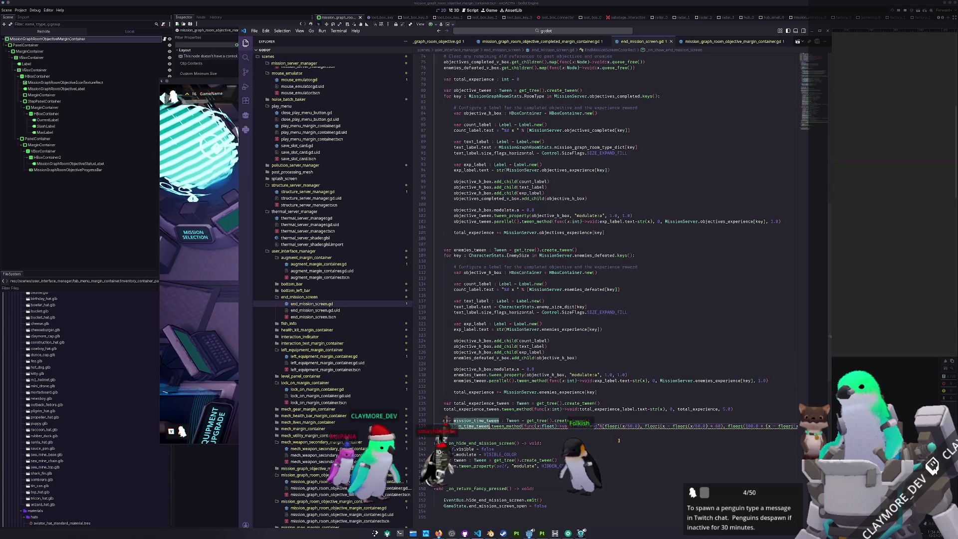
{"action": "key", "text": "ctrl+Right"}
{"action": "key", "text": "ctrl+Right"}
{"action": "key", "text": "ctrl+Right"}
{"action": "key", "text": "Return"}
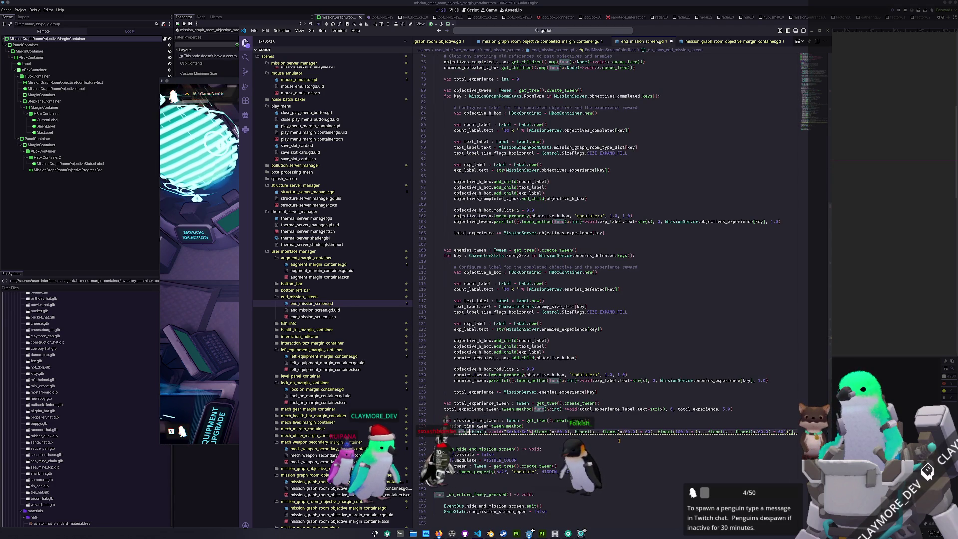
{"action": "key", "text": "ctrl+Right"}
{"action": "key", "text": "ctrl+Right"}
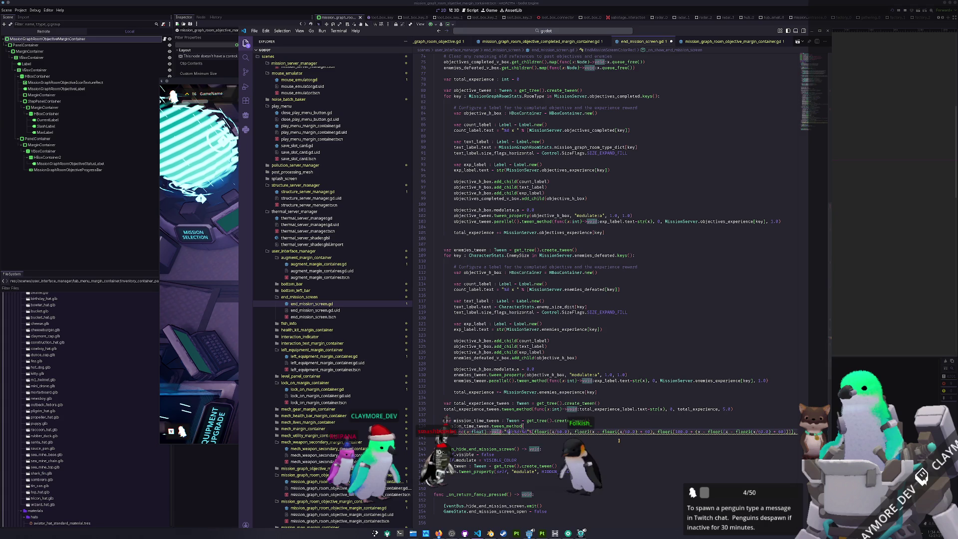
{"action": "key", "text": "Right"}
{"action": "key", "text": "Return"}
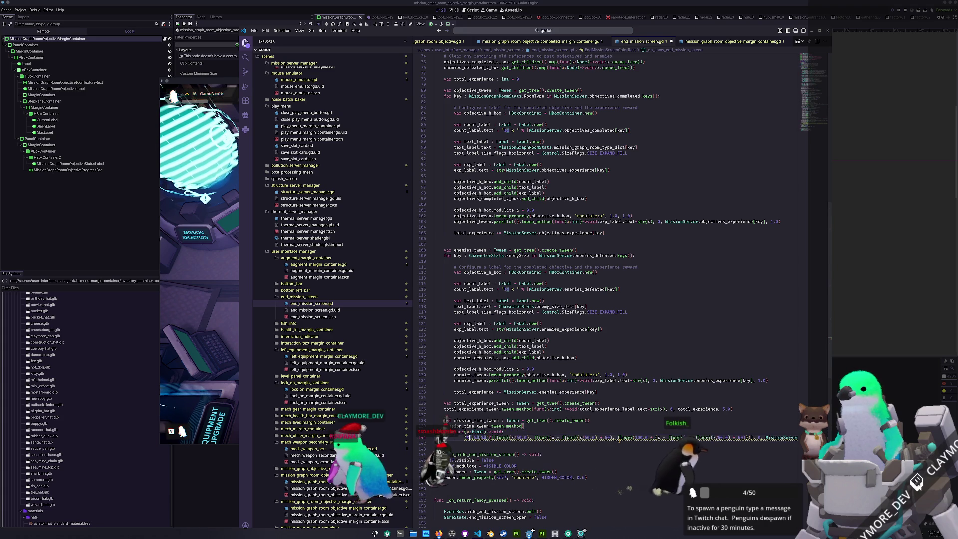
{"action": "key", "text": "ctrl+Right"}
{"action": "key", "text": "ctrl+Right"}
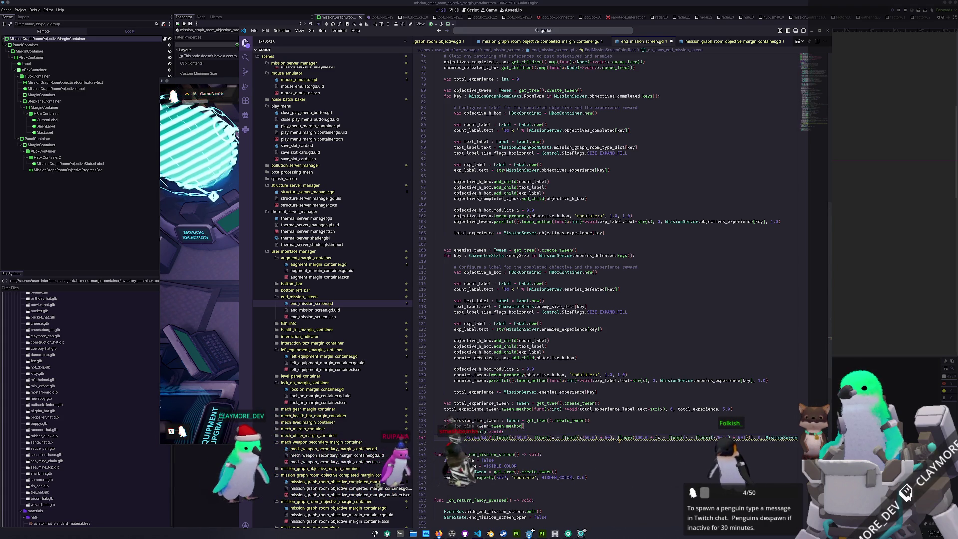
{"action": "type", "text": "mission_time_"}
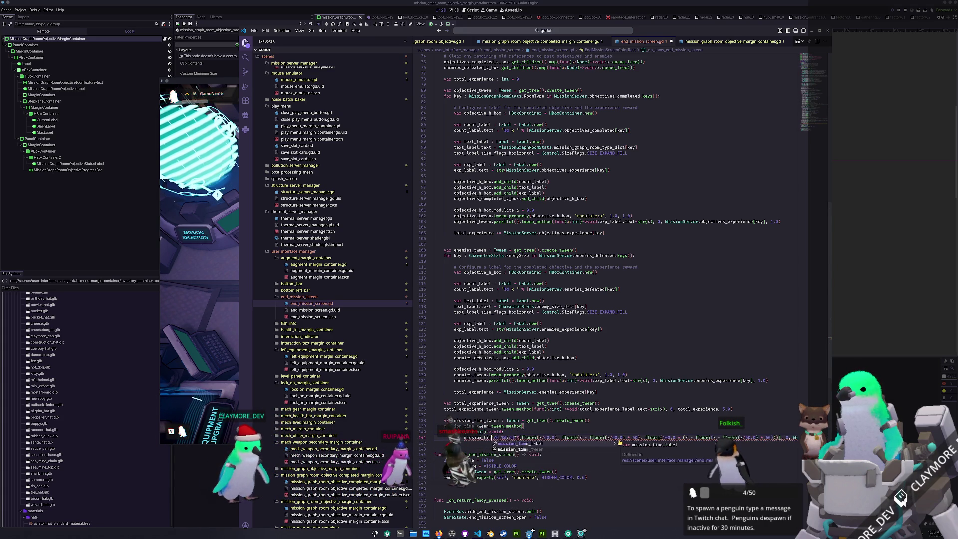
{"action": "type", "text": "label.text ="}
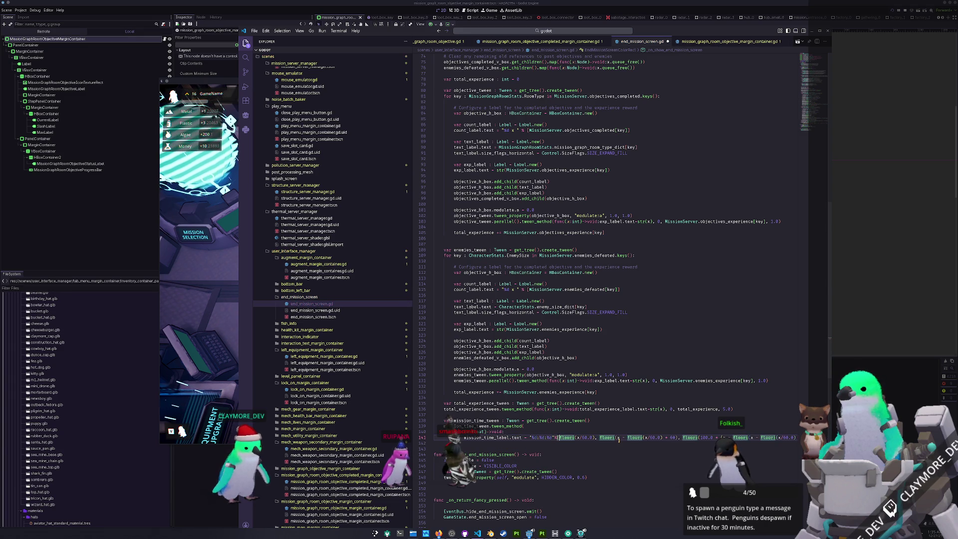
Step: Split the tween_method call so each floori term, argument and closing parenthesis sits on its own line
{"action": "key", "text": "Return"}
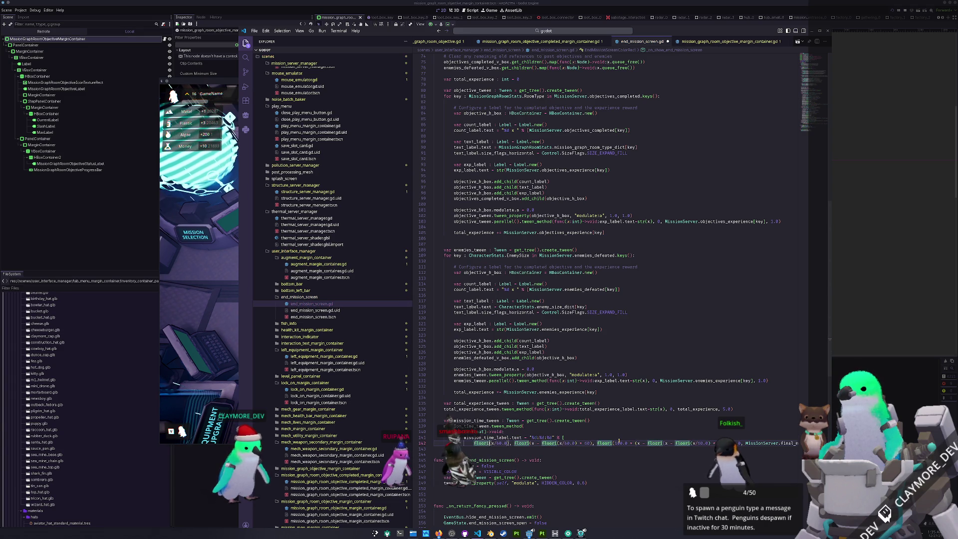
{"action": "key", "text": "ctrl+Right"}
{"action": "key", "text": "ctrl+Right"}
{"action": "key", "text": "ctrl+Right"}
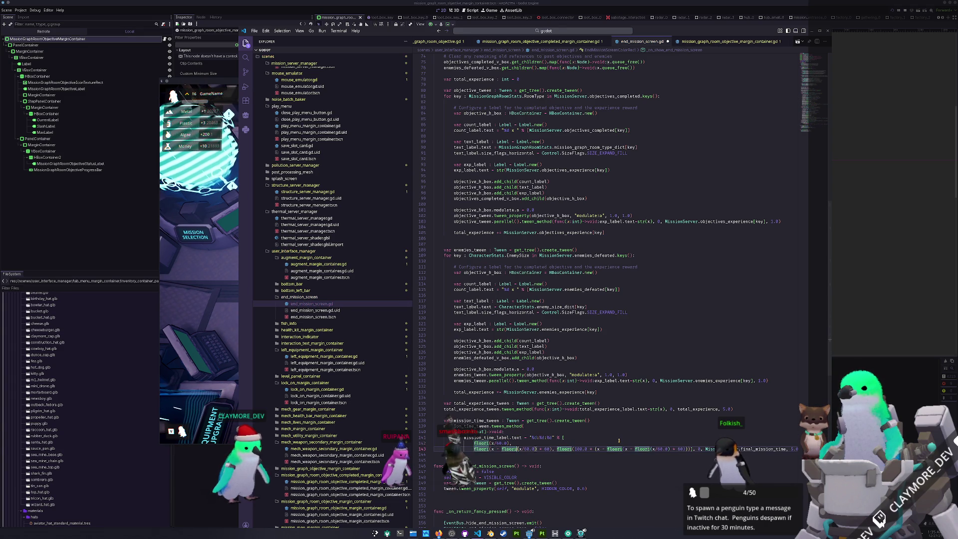
{"action": "key", "text": "Return"}
{"action": "key", "text": "ctrl+Right"}
{"action": "key", "text": "ctrl+Right"}
{"action": "key", "text": "ctrl+Right"}
{"action": "key", "text": "ctrl+Right"}
{"action": "key", "text": "ctrl+Right"}
{"action": "key", "text": "ctrl+Right"}
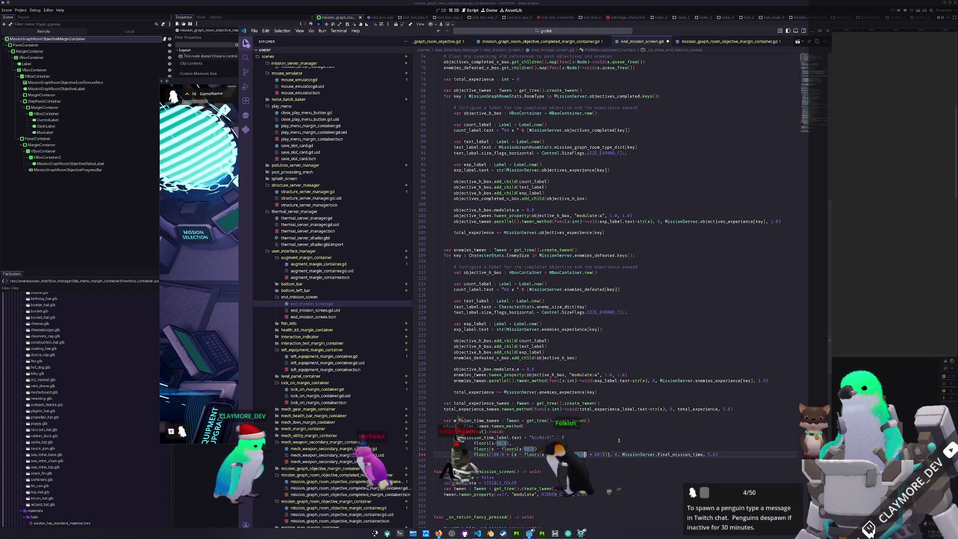
{"action": "key", "text": "Return"}
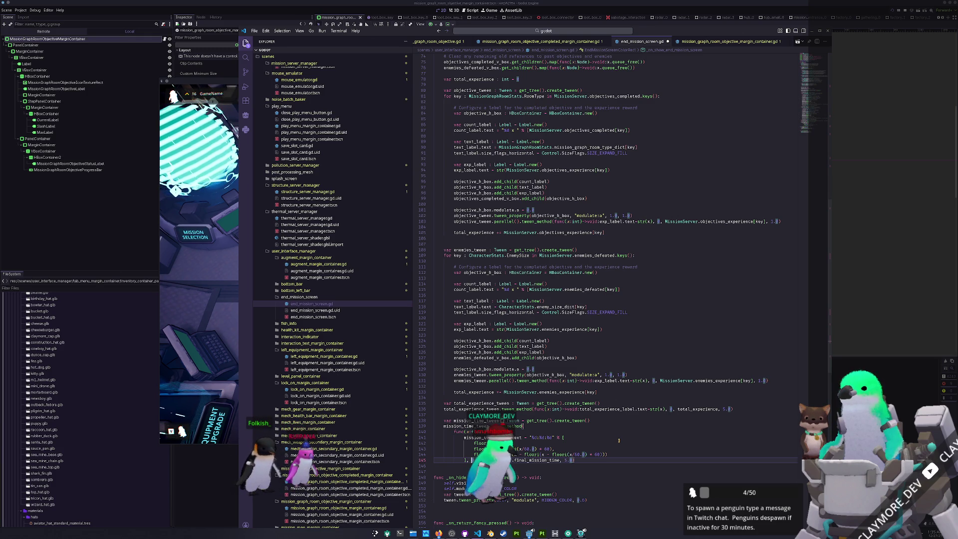
{"action": "key", "text": "Return"}
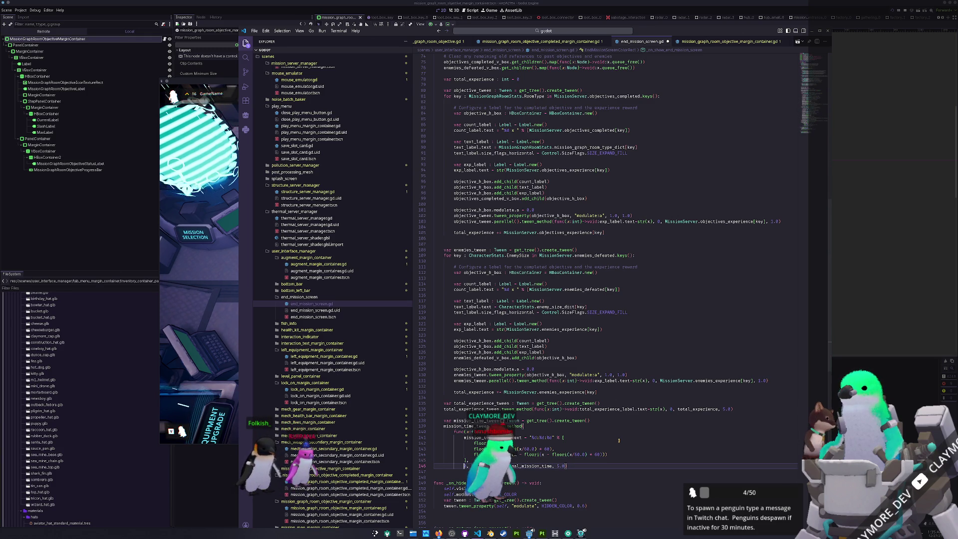
{"action": "key", "text": "Return"}
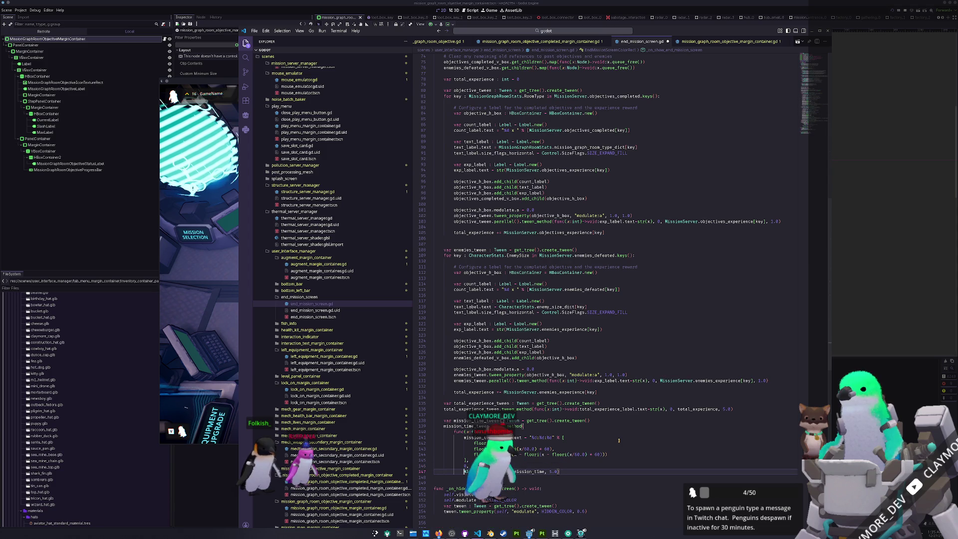
{"action": "key", "text": "Return"}
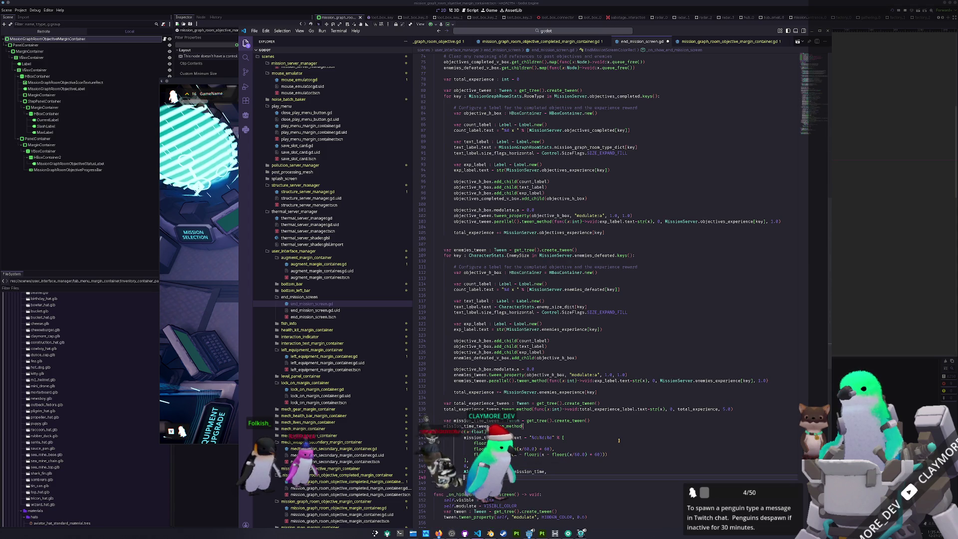
{"action": "key", "text": "Right"}
{"action": "key", "text": "Right"}
{"action": "key", "text": "Right"}
{"action": "key", "text": "Return"}
Step: Review the 0 start-value and final_mission_time argument lines, then switch to Godot
{"action": "key", "text": "Up"}
{"action": "key", "text": "Up"}
{"action": "key", "text": "Up"}
{"action": "key", "text": "Up"}
{"action": "key", "text": "Up"}
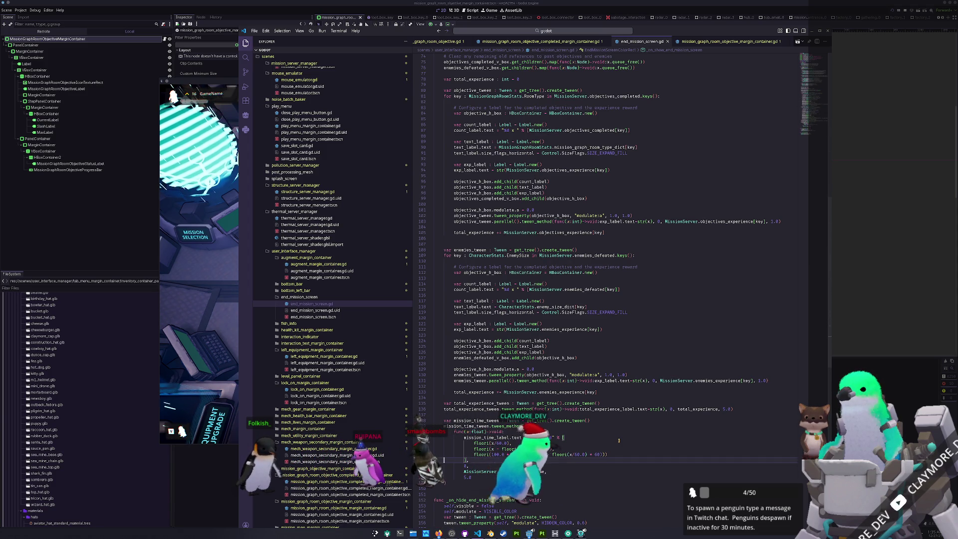
{"action": "key", "text": "Down"}
{"action": "key", "text": "Down"}
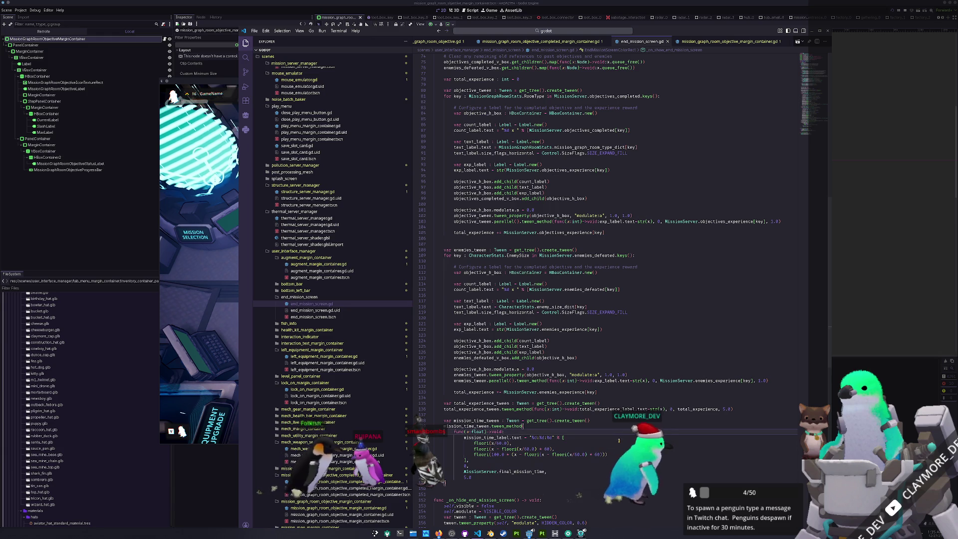
{"action": "key", "text": "shift+Down"}
{"action": "key", "text": "shift+End"}
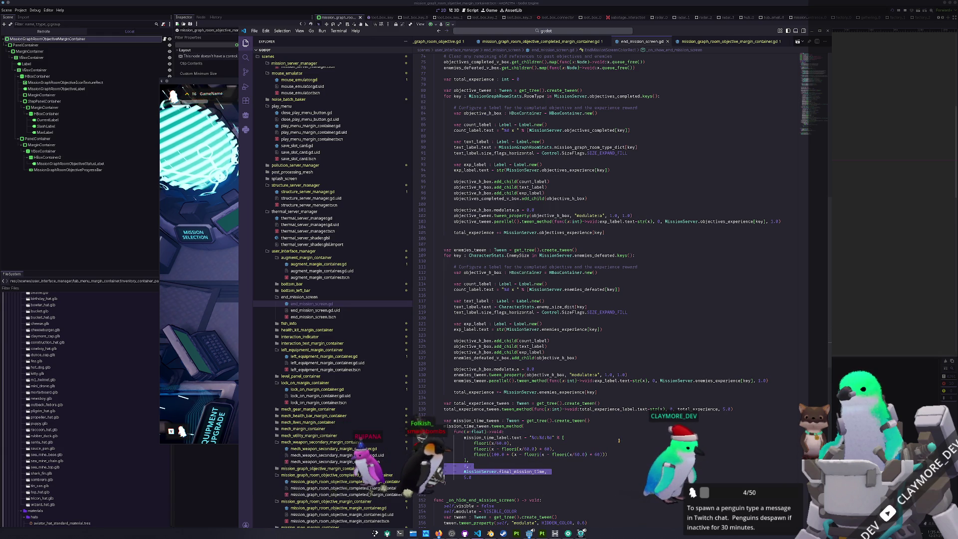
{"action": "key", "text": "Left"}
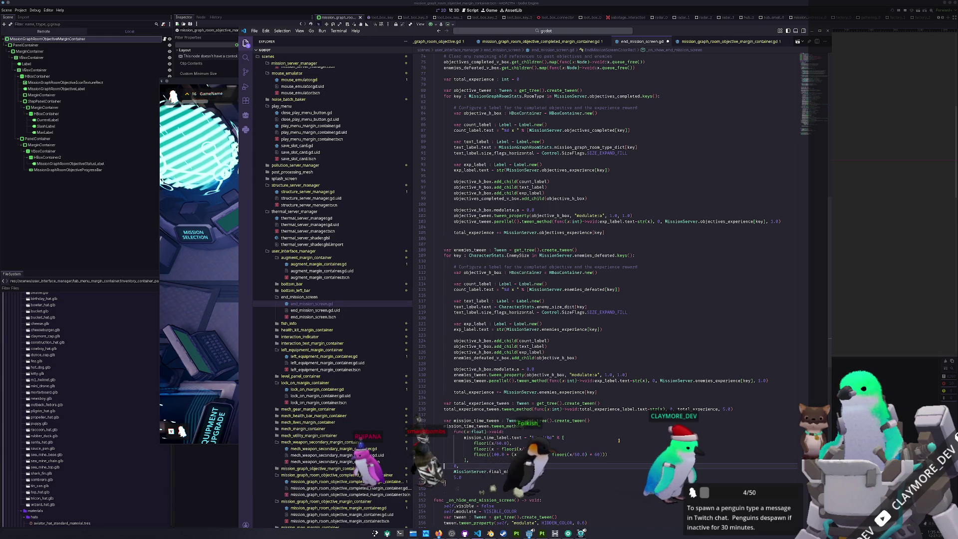
{"action": "key", "text": "Up"}
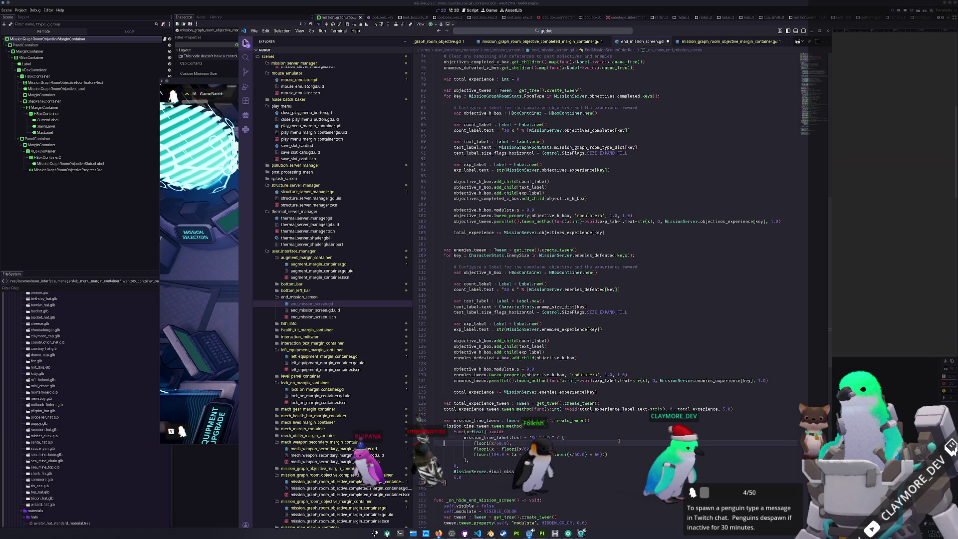
{"action": "key", "text": "Down"}
{"action": "key", "text": "Down"}
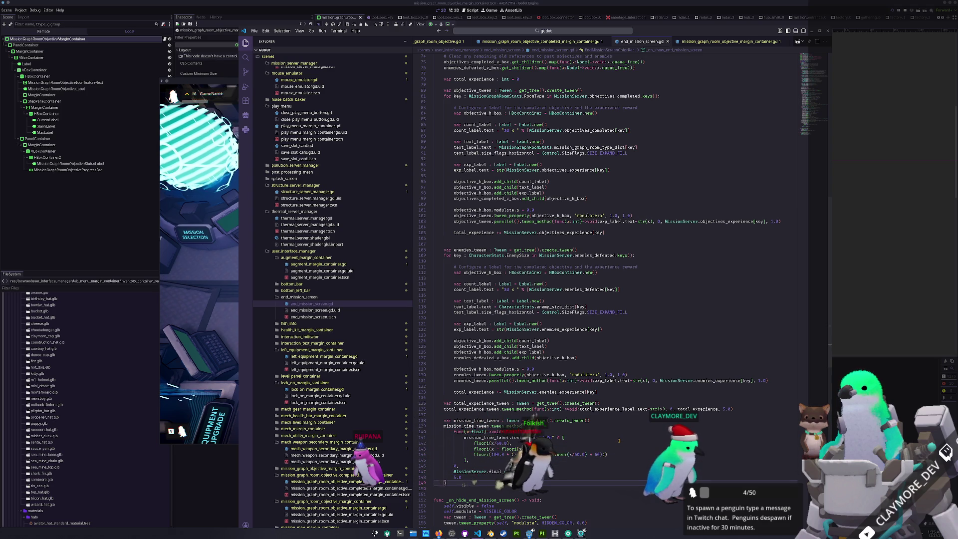
{"action": "key", "text": "alt+Tab"}
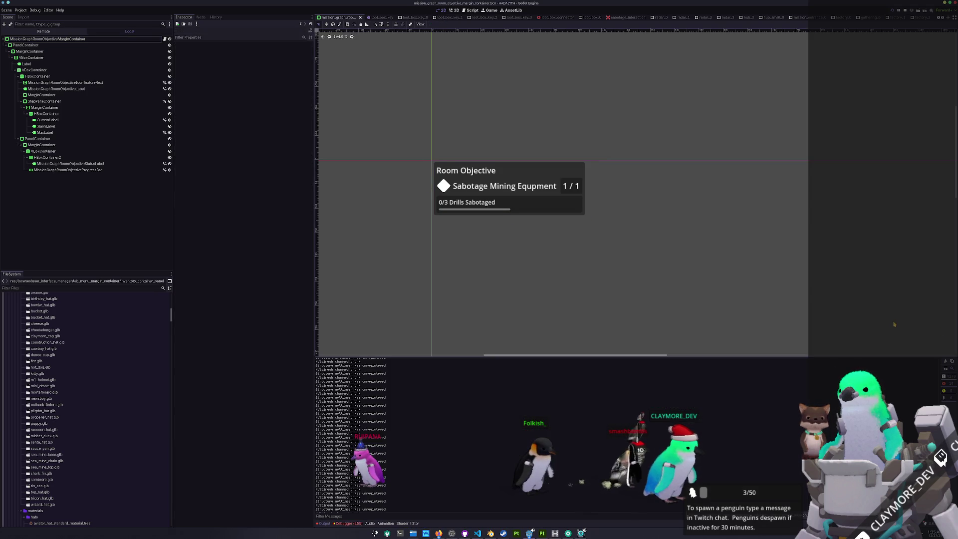
Step: Run the Hadalyth project with F5 and return to end_mission_screen.gd in VS Code
{"action": "key", "text": "F5"}
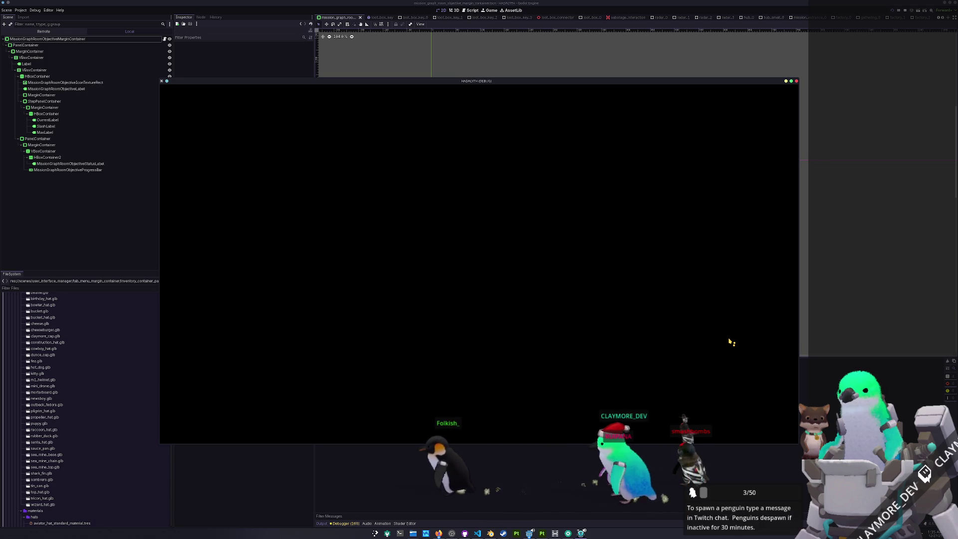
{"action": "key", "text": "alt+Tab"}
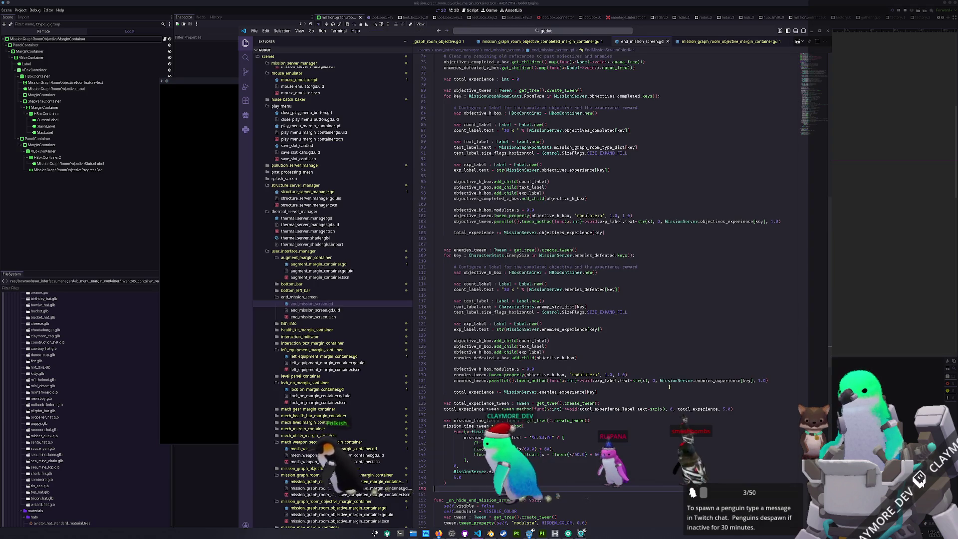
Step: Zero-pad the mission-time format string to %02d:%02d:%02d
{"action": "left_click", "coordinate": [514, 443]}
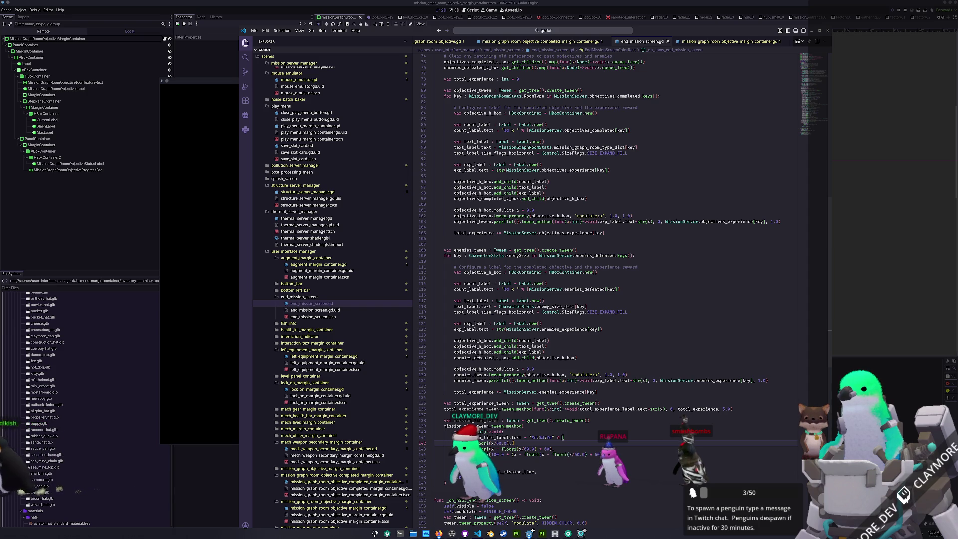
{"action": "left_click", "coordinate": [536, 438]}
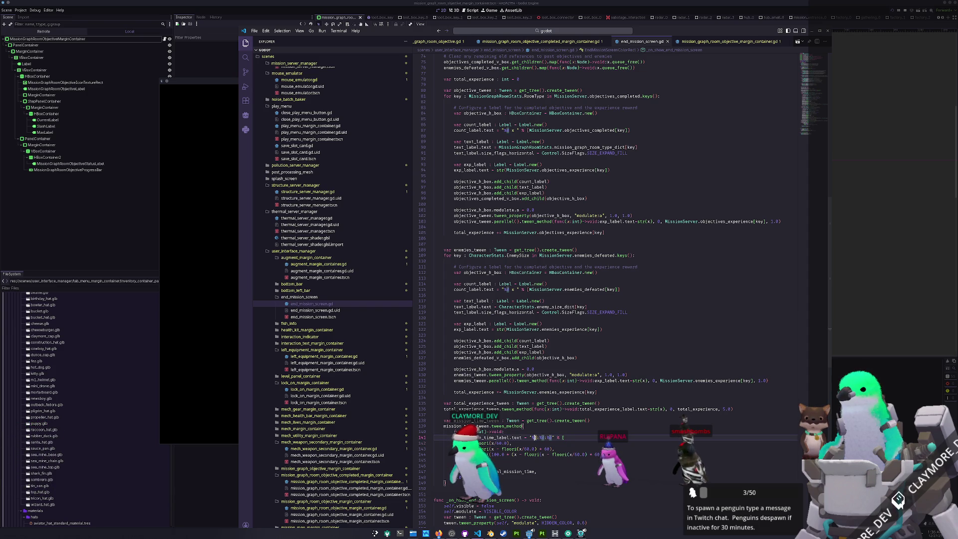
{"action": "type", "text": "02"}
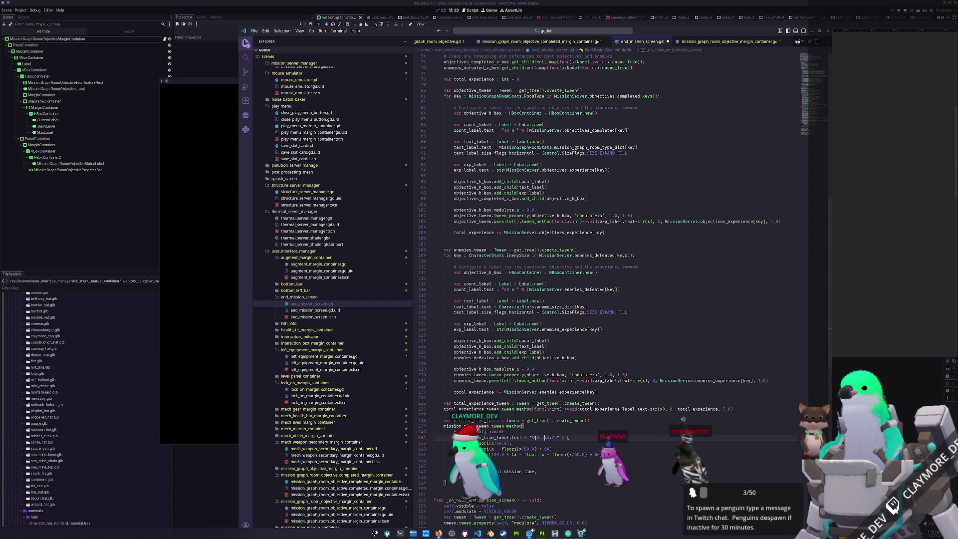
{"action": "left_click", "coordinate": [602, 455]}
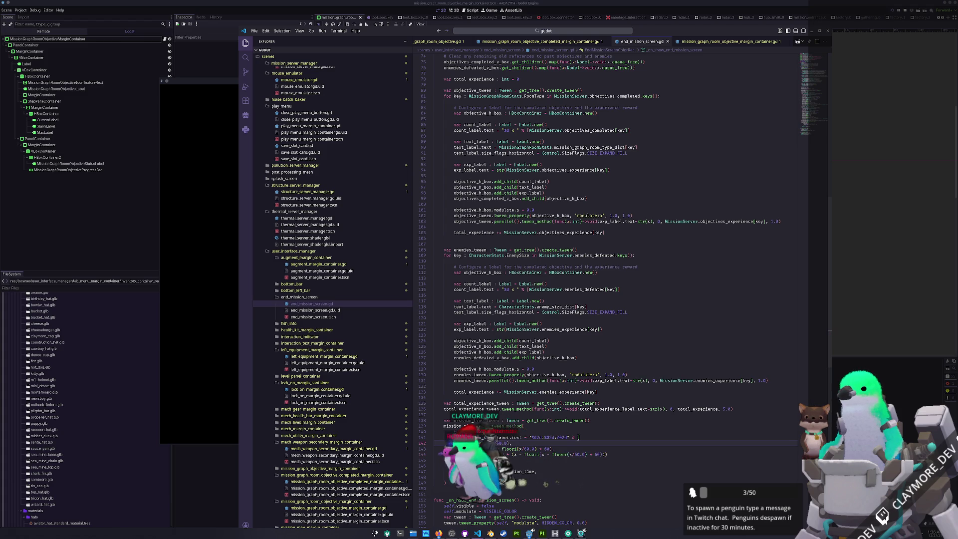
Step: Use 100.0 instead of 60.0 in the hundredths calculation on line 144
{"action": "mouse_move", "coordinate": [492, 448]}
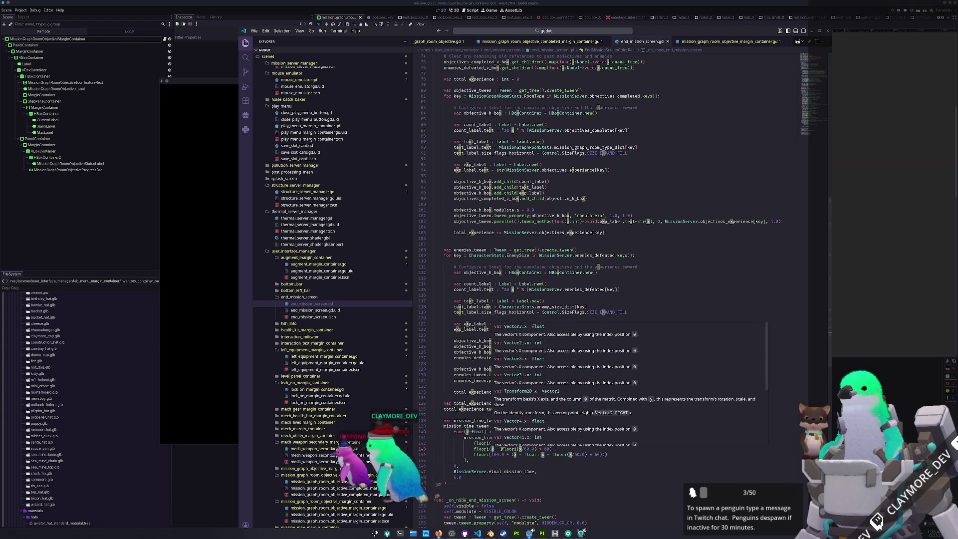
{"action": "left_click_drag", "start_coordinate": [502, 448], "coordinate": [535, 449]}
{"action": "key", "text": "shift+Right"}
{"action": "key", "text": "shift+Right"}
{"action": "key", "text": "shift+Right"}
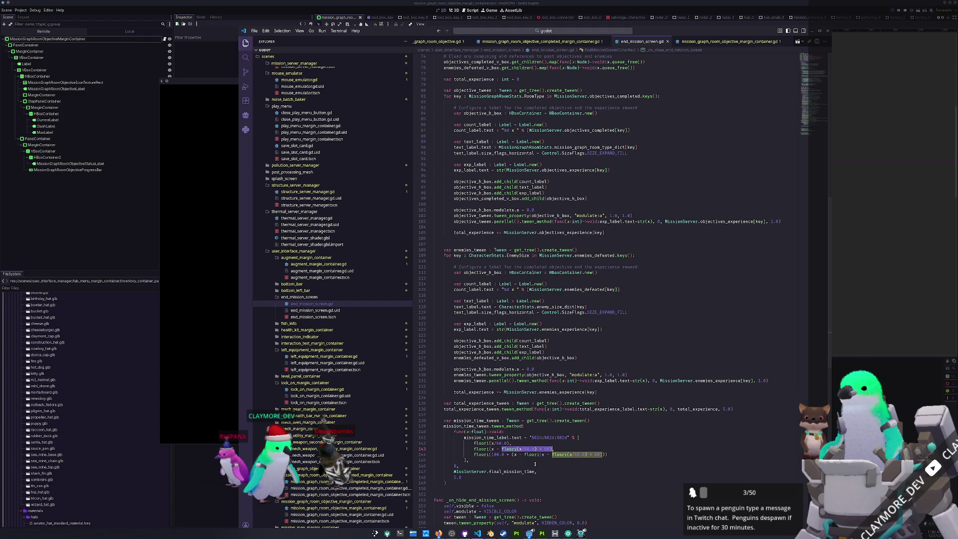
{"action": "left_click", "coordinate": [491, 455]}
{"action": "type", "text": "100.0"}
{"action": "left_click", "coordinate": [514, 455]}
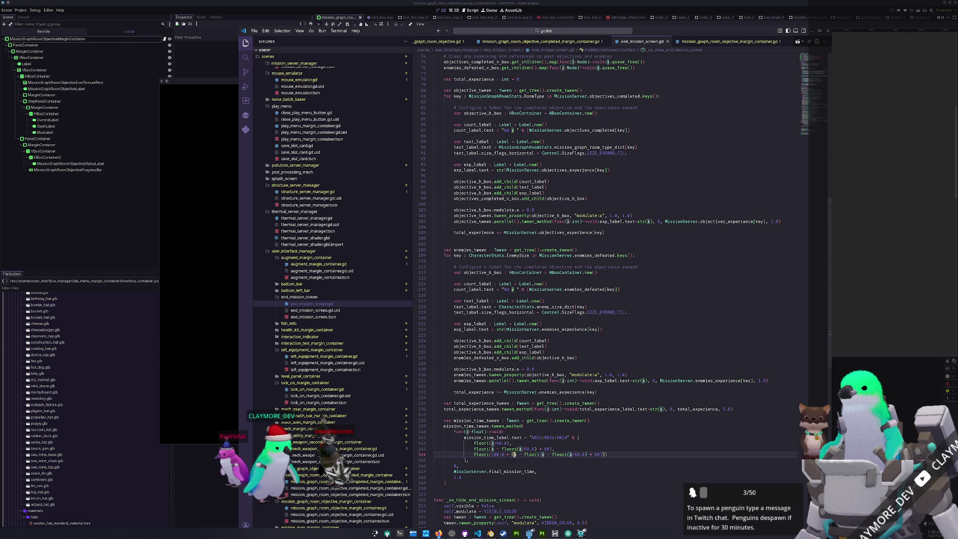
{"action": "double_click", "coordinate": [515, 454]}
{"action": "double_click", "coordinate": [532, 455]}
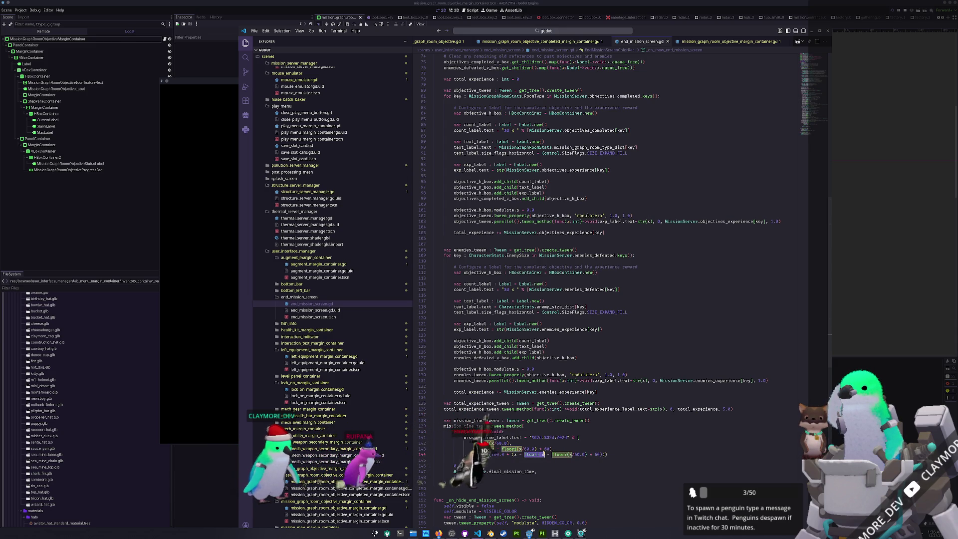
{"action": "left_click", "coordinate": [605, 455], "text": "shift"}
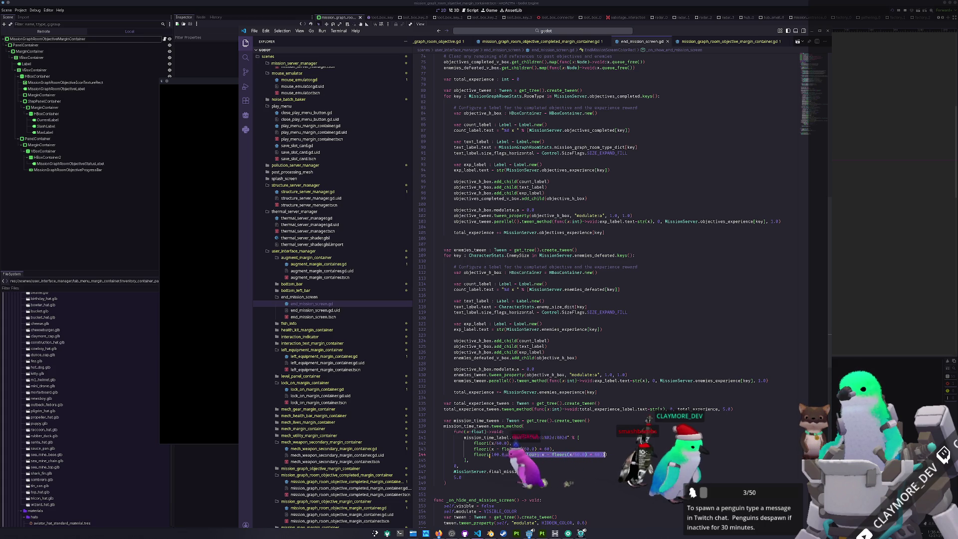
{"action": "left_click", "coordinate": [200, 317]}
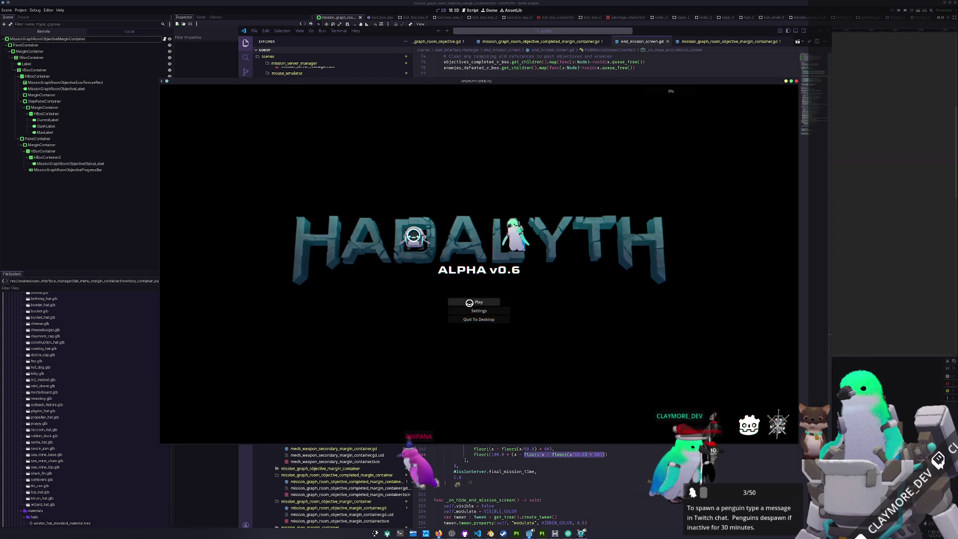
Step: Start Hadalyth from the title screen, load a save and walk to the mission terminal
{"action": "left_click", "coordinate": [466, 303]}
{"action": "left_click", "coordinate": [429, 301]}
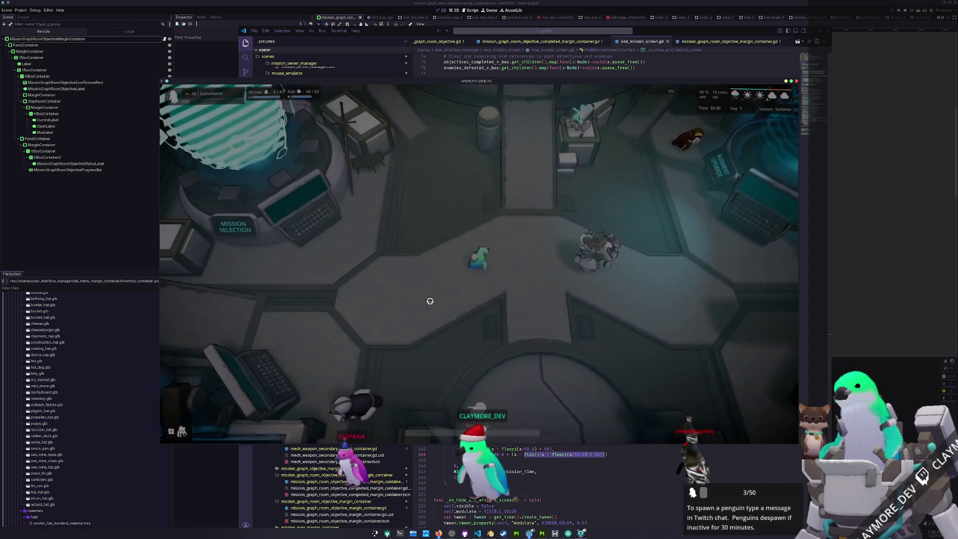
{"action": "key", "text": "w"}
{"action": "key", "text": "d"}
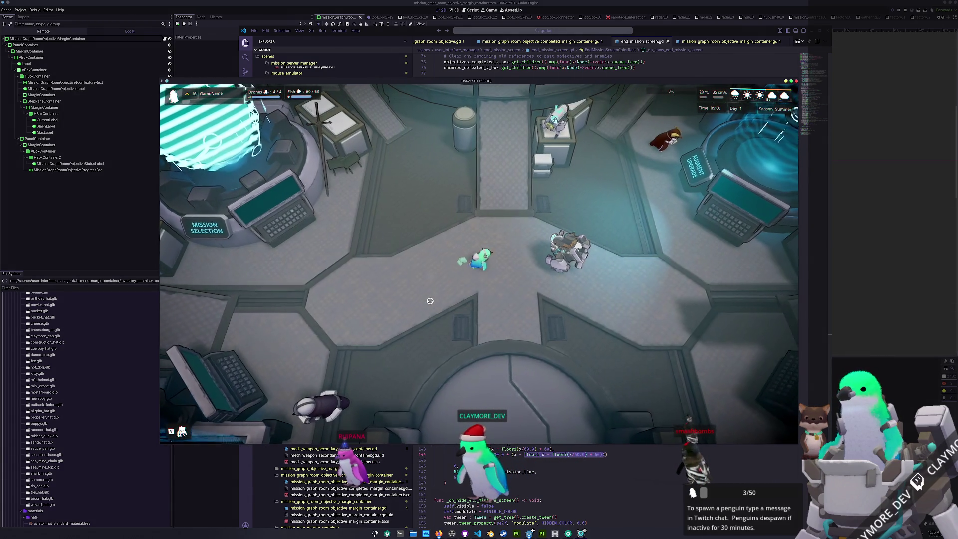
{"action": "key", "text": "s"}
Step: Deploy on the sabotage mission, check the objective info and toggle the pause menu
{"action": "key", "text": "Tab"}
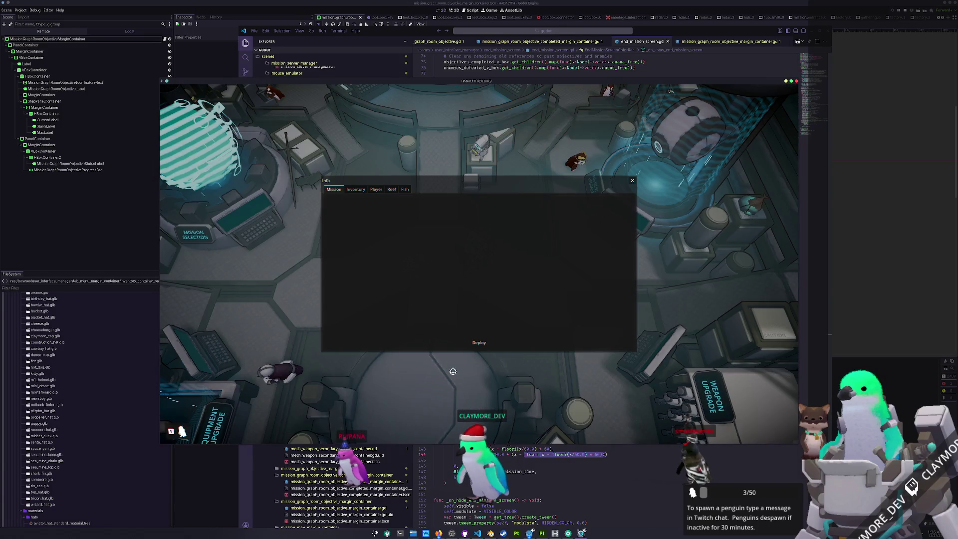
{"action": "left_click", "coordinate": [476, 342]}
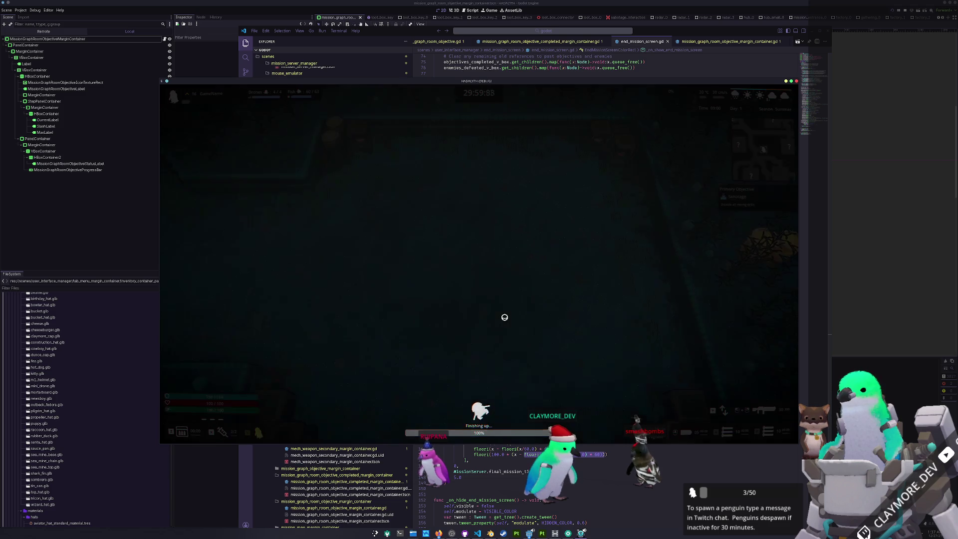
{"action": "key", "text": "Tab"}
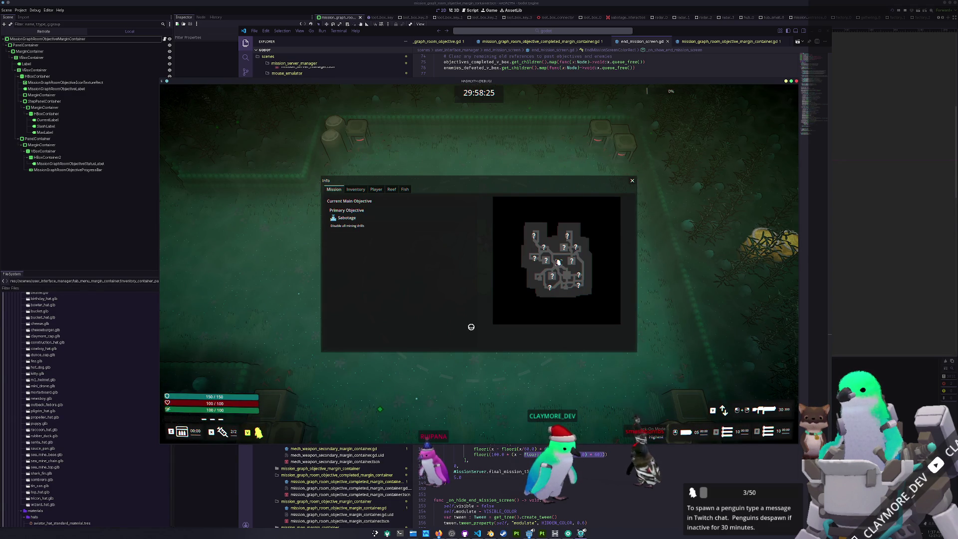
{"action": "key", "text": "Escape"}
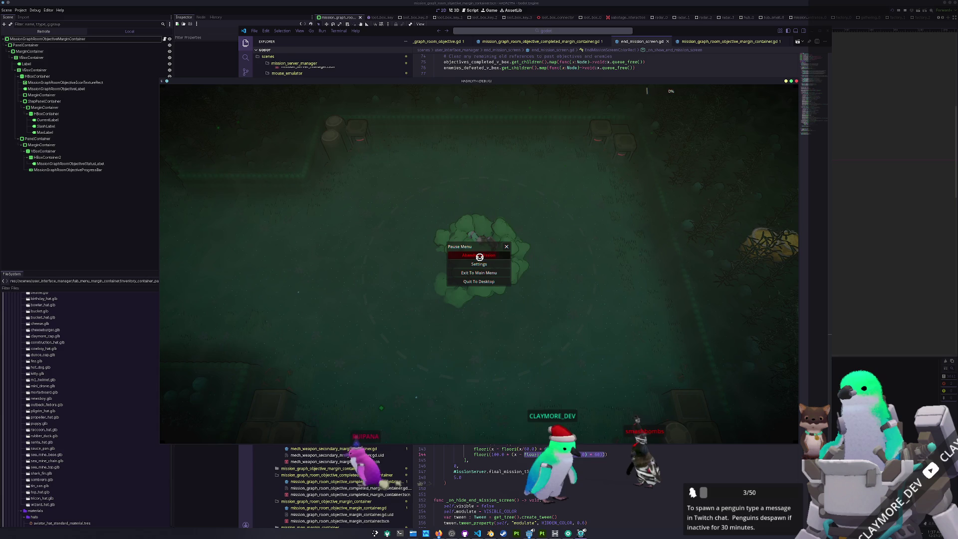
{"action": "key", "text": "Escape"}
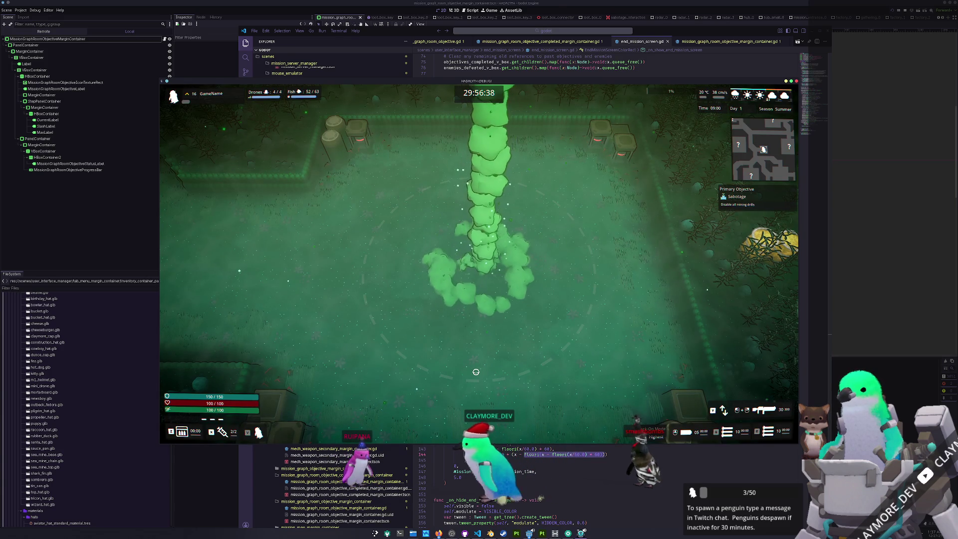
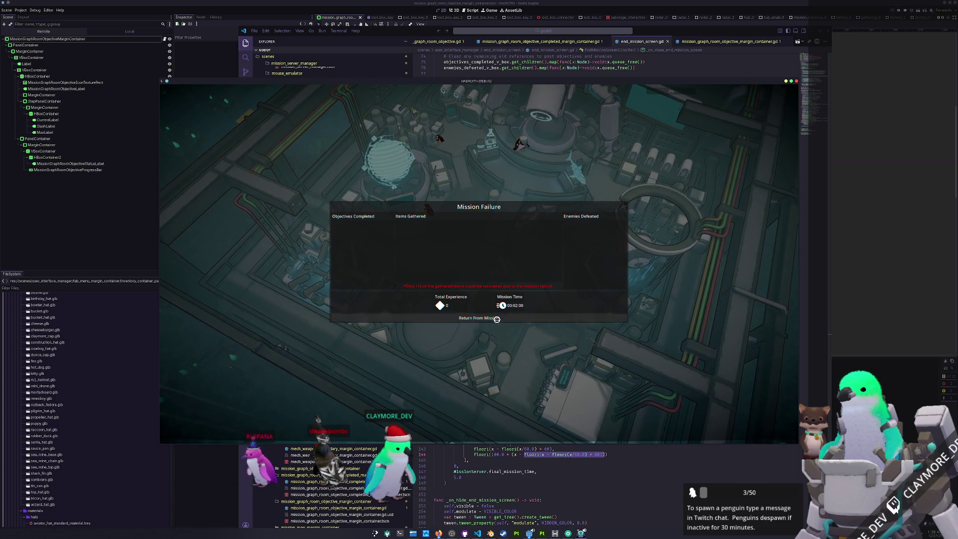
Step: Return from the failed mission to the hub, check the Inventory and Mission pages, then deploy
{"action": "left_click", "coordinate": [479, 318]}
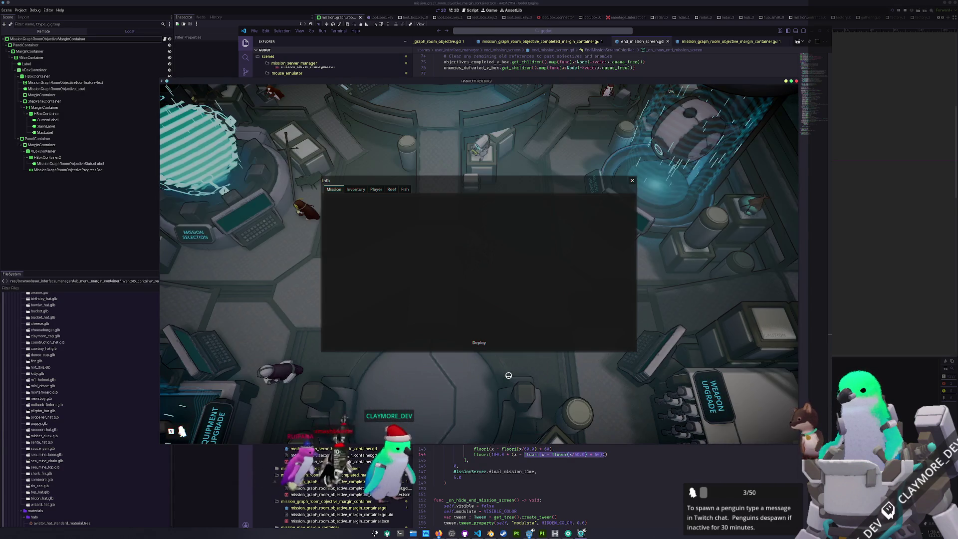
{"action": "left_click", "coordinate": [351, 190]}
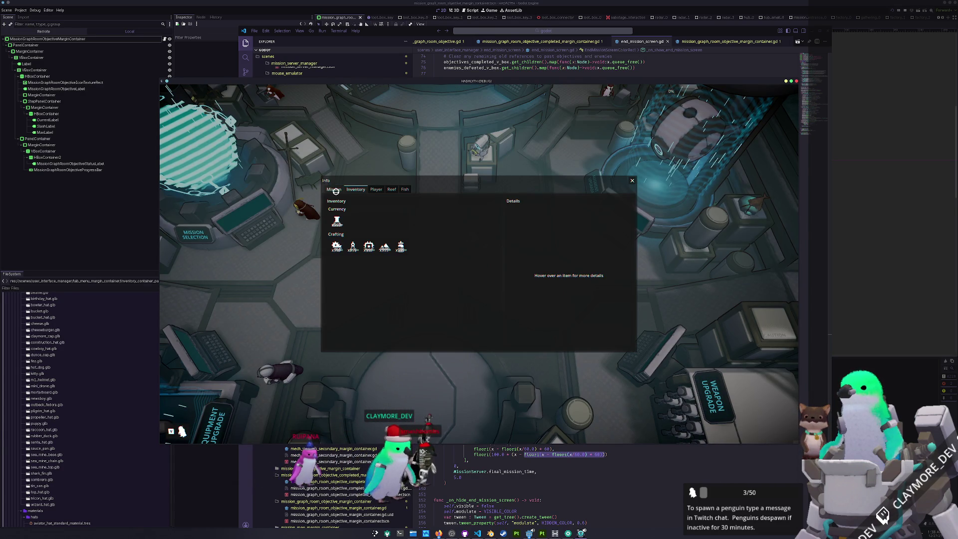
{"action": "left_click", "coordinate": [335, 190]}
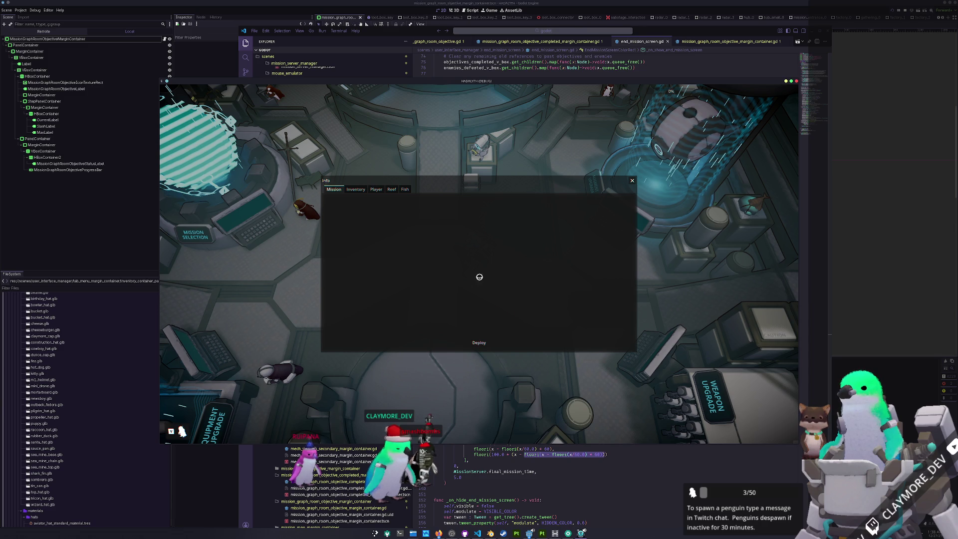
{"action": "left_click", "coordinate": [497, 343]}
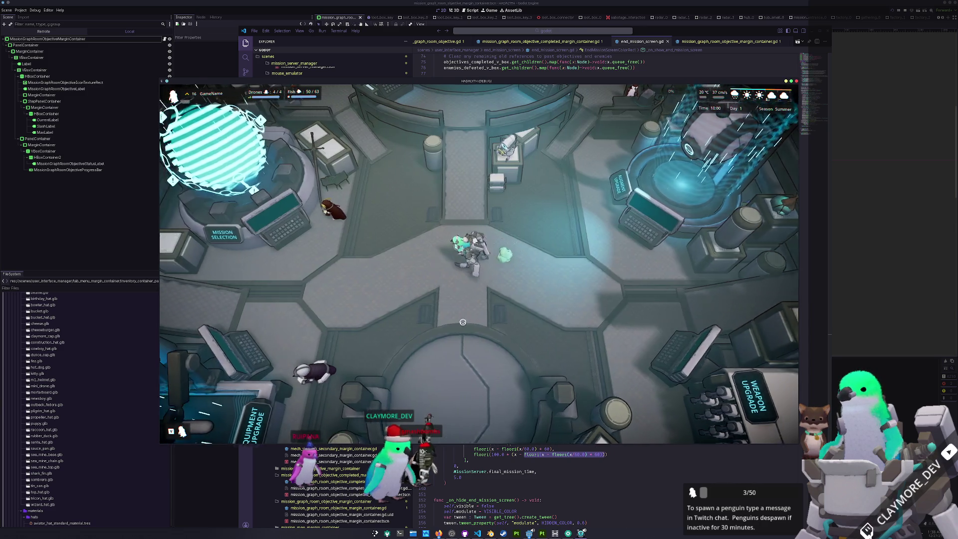
Step: Walk the character around the hub and bring up the Tween documentation
{"action": "key", "text": "w"}
{"action": "key", "text": "a"}
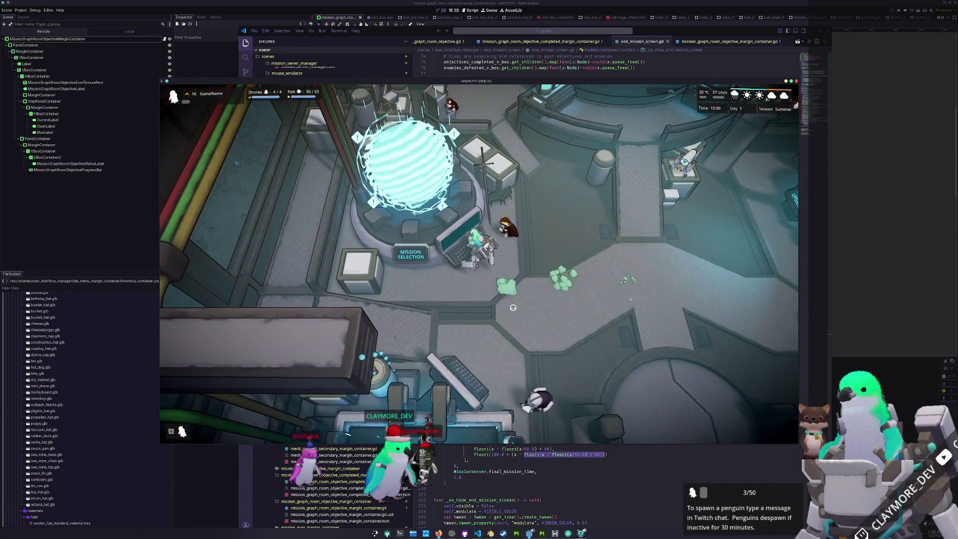
{"action": "key", "text": "s"}
{"action": "key", "text": "d"}
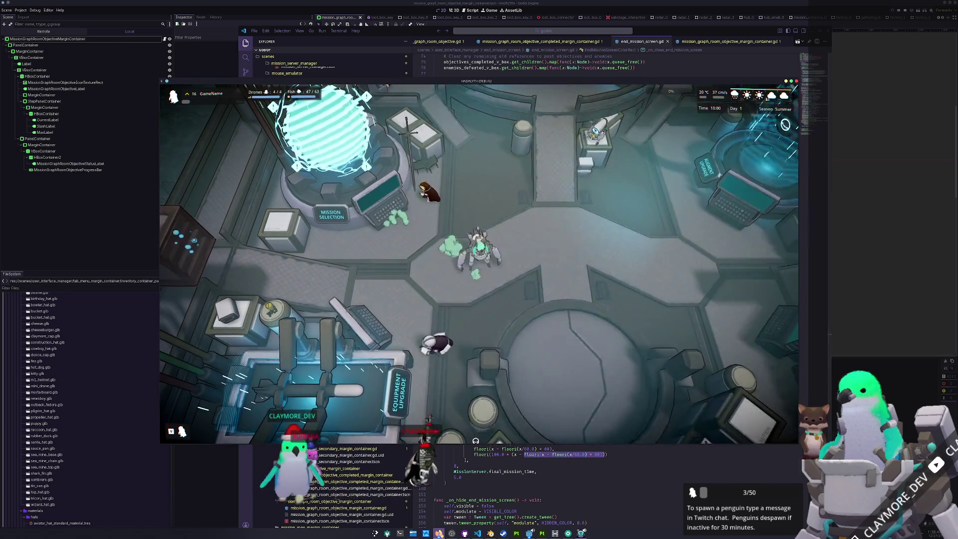
{"action": "left_click", "coordinate": [439, 533]}
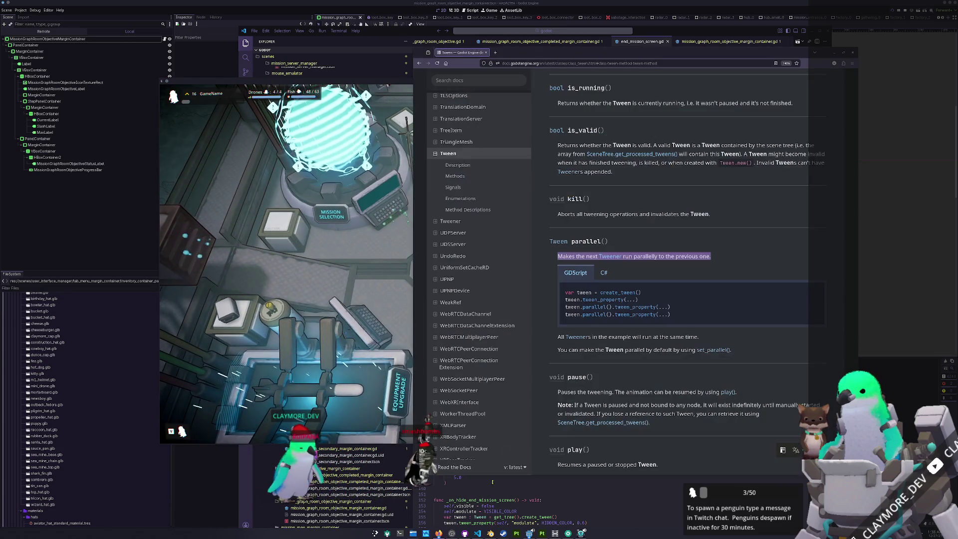
Step: Move the mission-time card into Devlog 6 and add a card 'Added total experience to the end mission screen'
{"action": "left_click", "coordinate": [438, 533]}
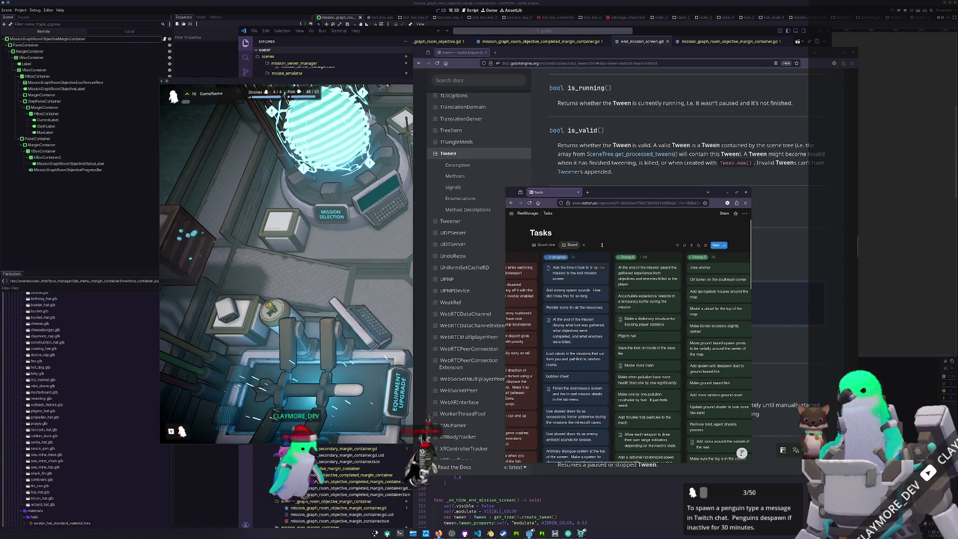
{"action": "mouse_move", "coordinate": [572, 272]}
{"action": "left_mouse_down"}
{"action": "mouse_move", "coordinate": [619, 262]}
{"action": "mouse_move", "coordinate": [644, 270]}
{"action": "left_mouse_up"}
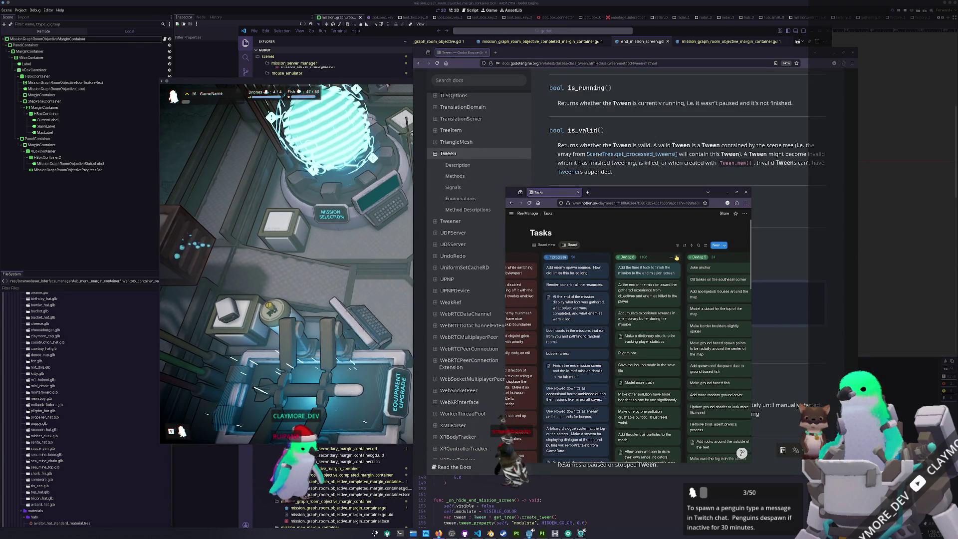
{"action": "left_click", "coordinate": [676, 258]}
{"action": "type", "text": "Added total e"}
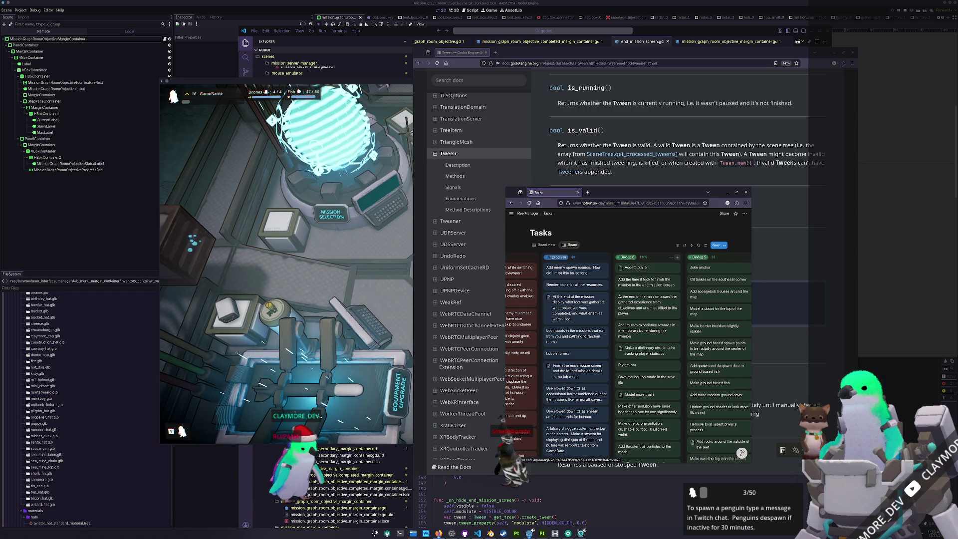
{"action": "type", "text": "xperience to the end mis"}
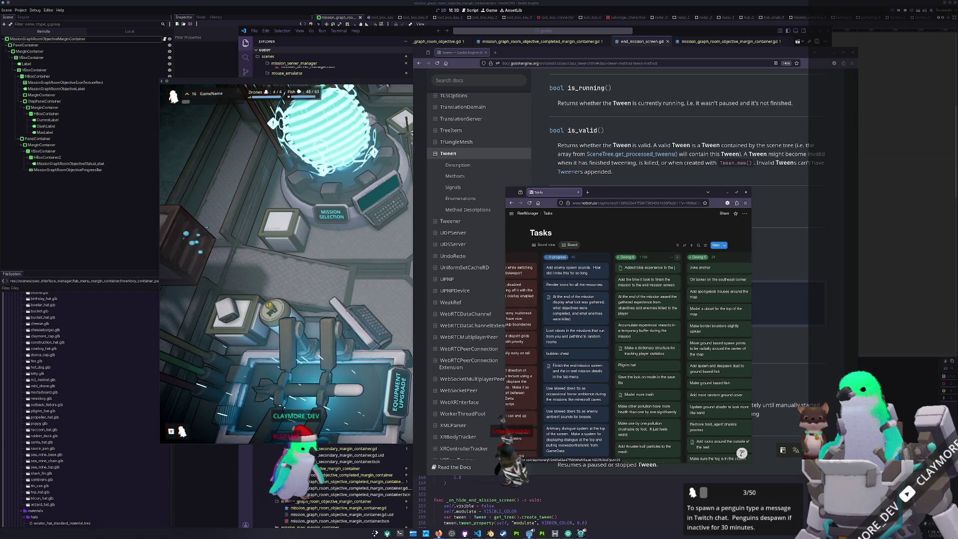
{"action": "type", "text": "sion screen"}
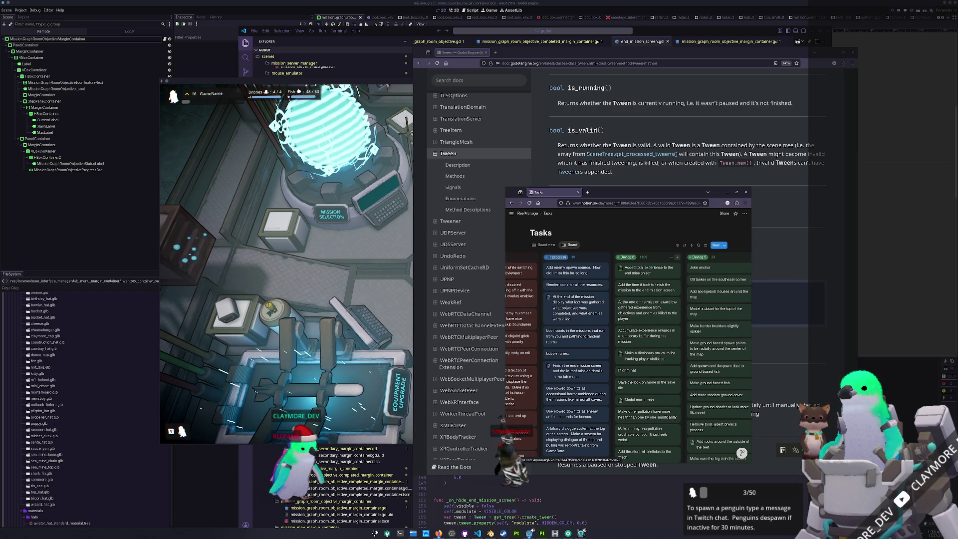
{"action": "key", "text": "alt+Tab"}
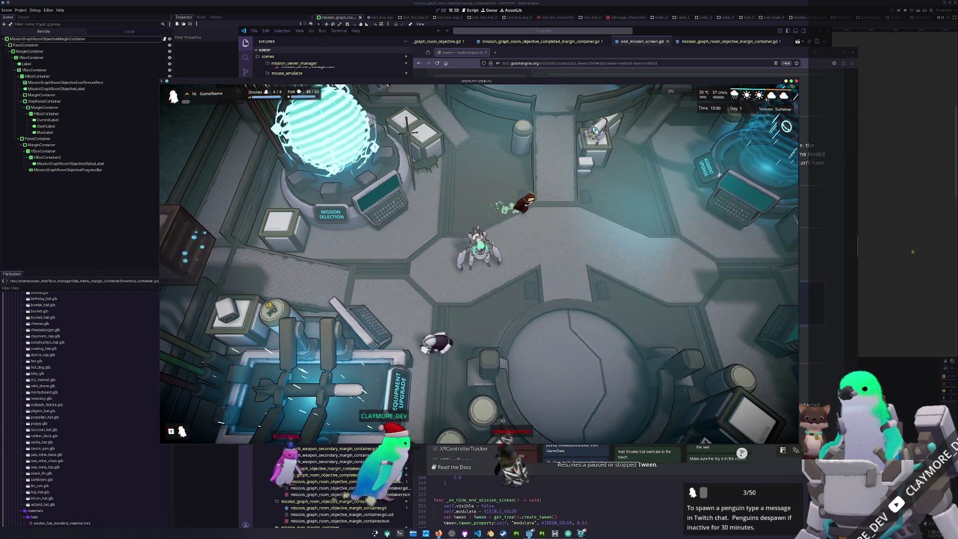
Step: Stop the running game, open end_mission_screen.tscn via quick open, and bring up the reference video
{"action": "key", "text": "F8"}
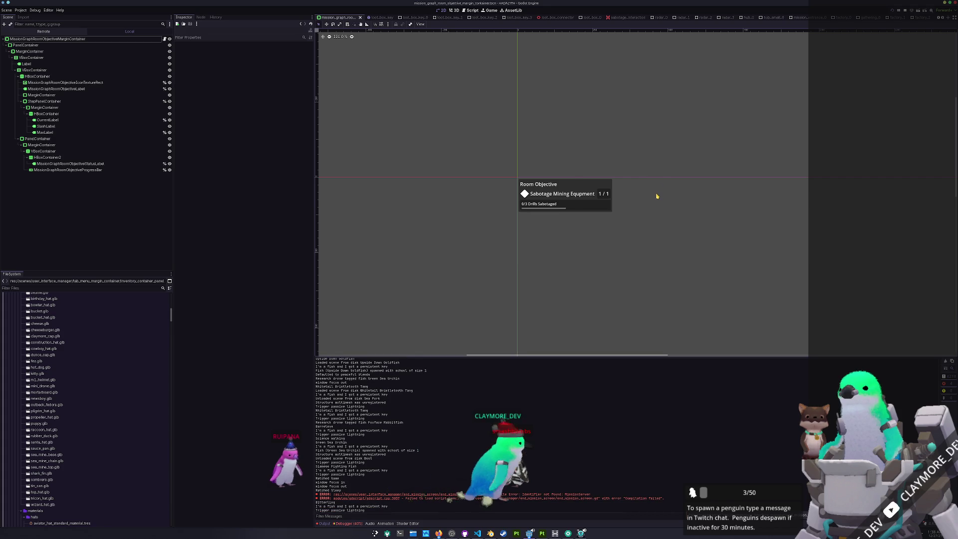
{"action": "key", "text": "shift+alt+o"}
{"action": "type", "text": "m"}
{"action": "key", "text": "BackSpace"}
{"action": "type", "text": "end_"}
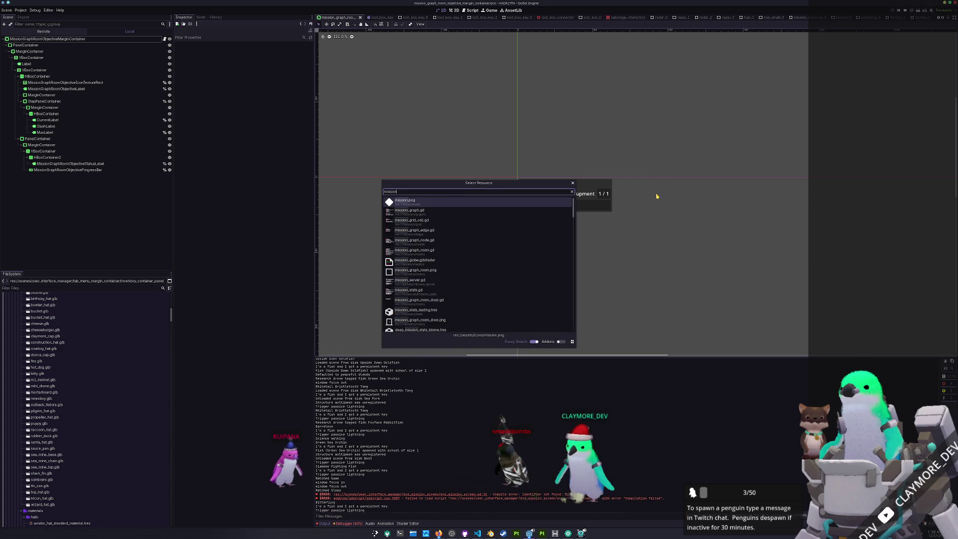
{"action": "type", "text": "mission_screen"}
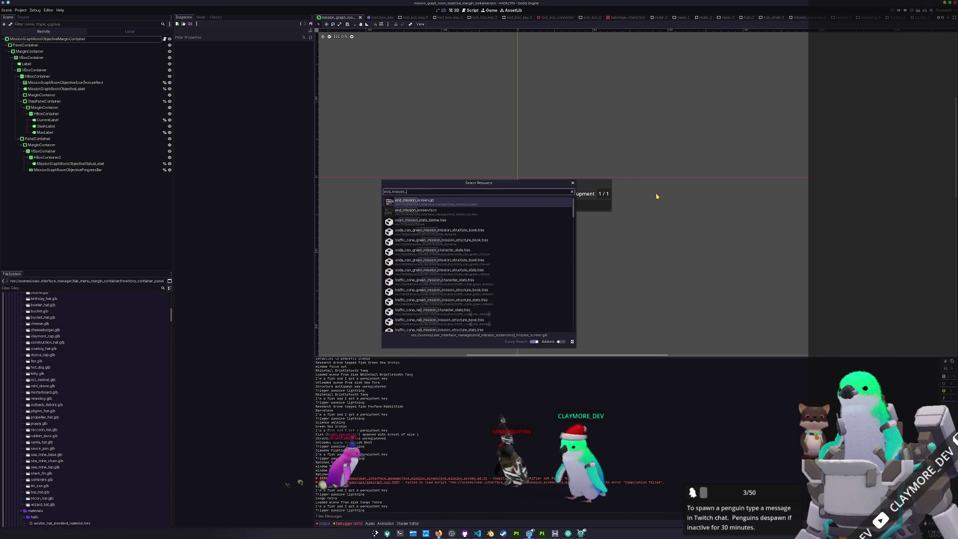
{"action": "key", "text": "Down"}
{"action": "key", "text": "Return"}
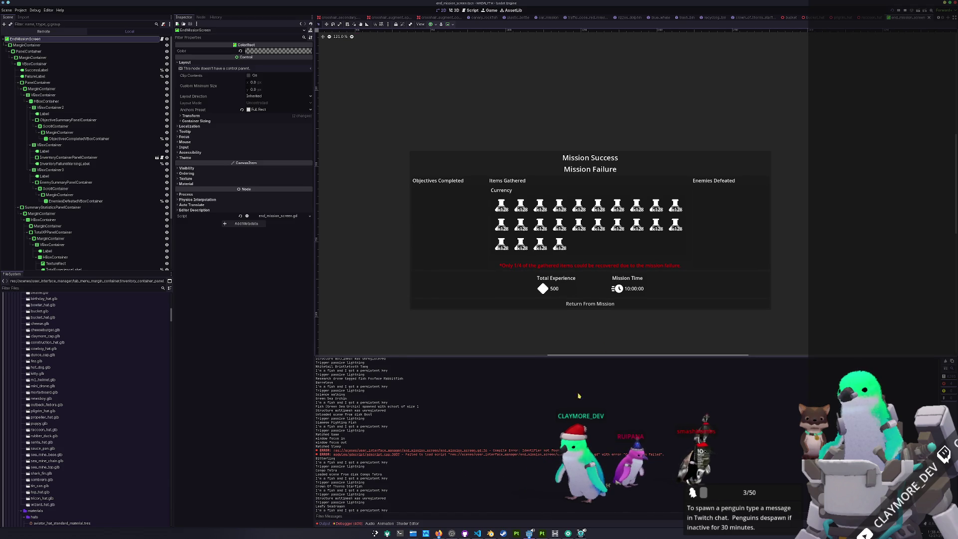
{"action": "key", "text": "alt+Tab"}
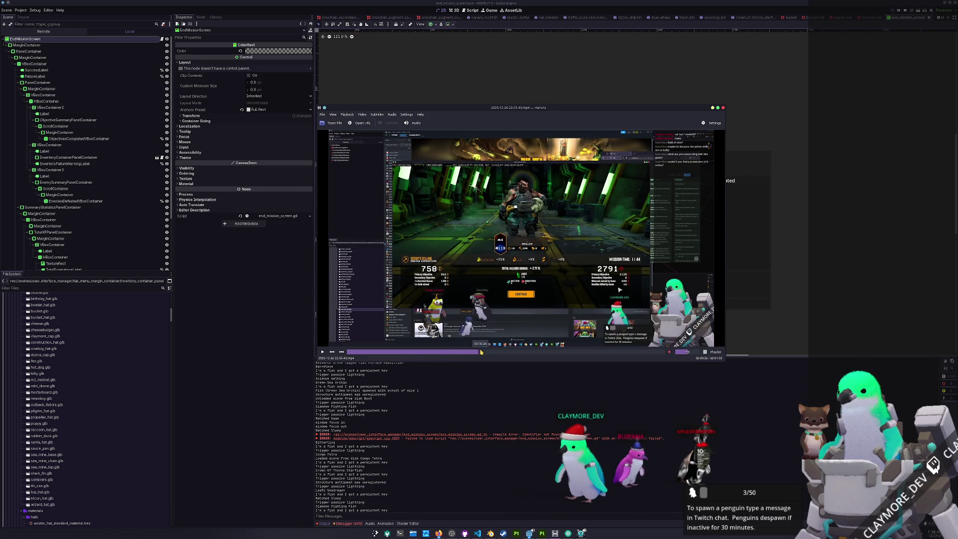
Step: Rewind the gameplay clip about two seconds, then close the Haruna player
{"action": "left_click", "coordinate": [455, 353]}
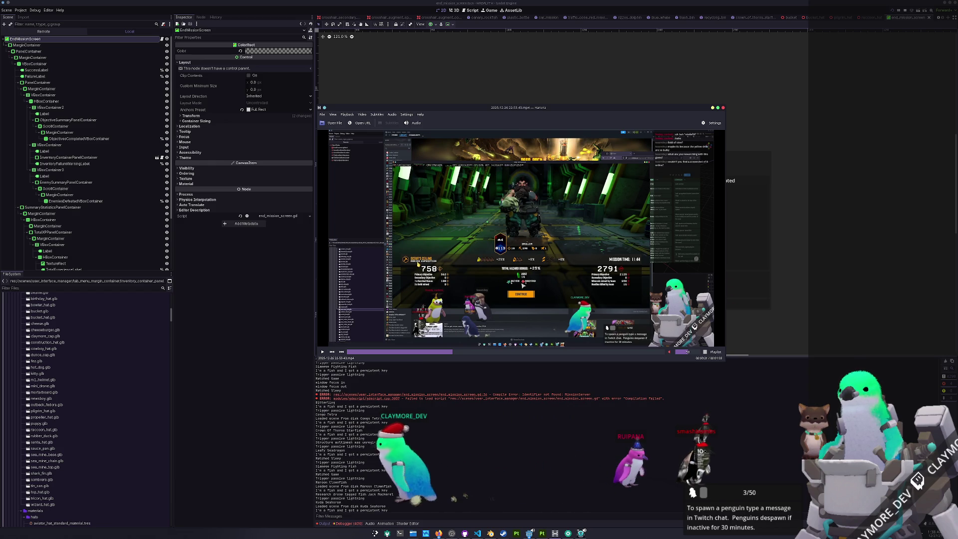
{"action": "left_click", "coordinate": [770, 288]}
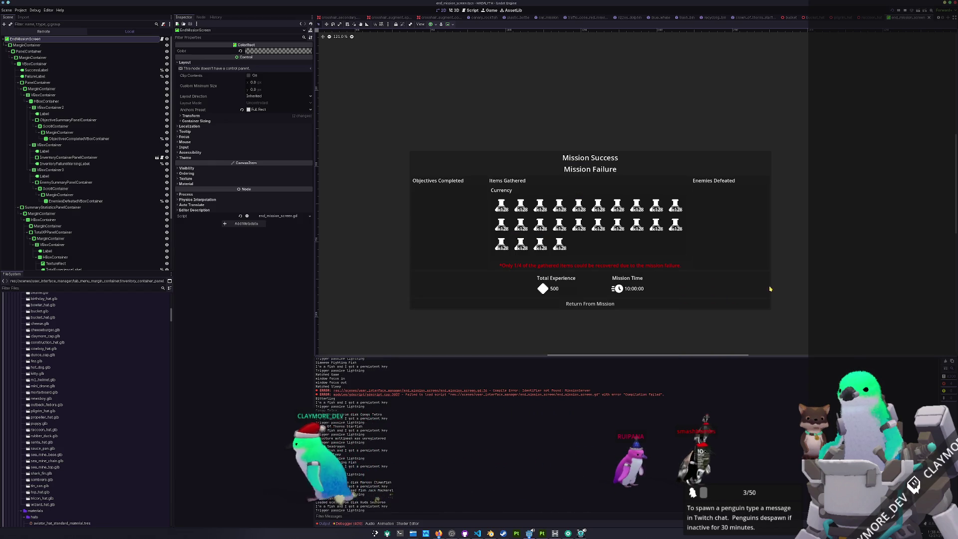
Step: Try adding an HBoxContainer under the panel's VBoxContainer, then undo it
{"action": "left_click", "coordinate": [574, 170]}
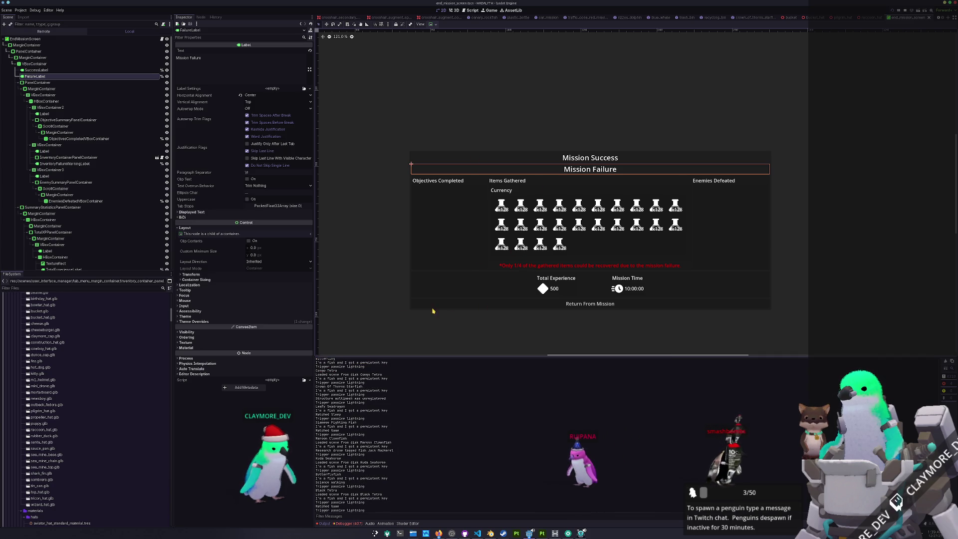
{"action": "left_click", "coordinate": [60, 82]}
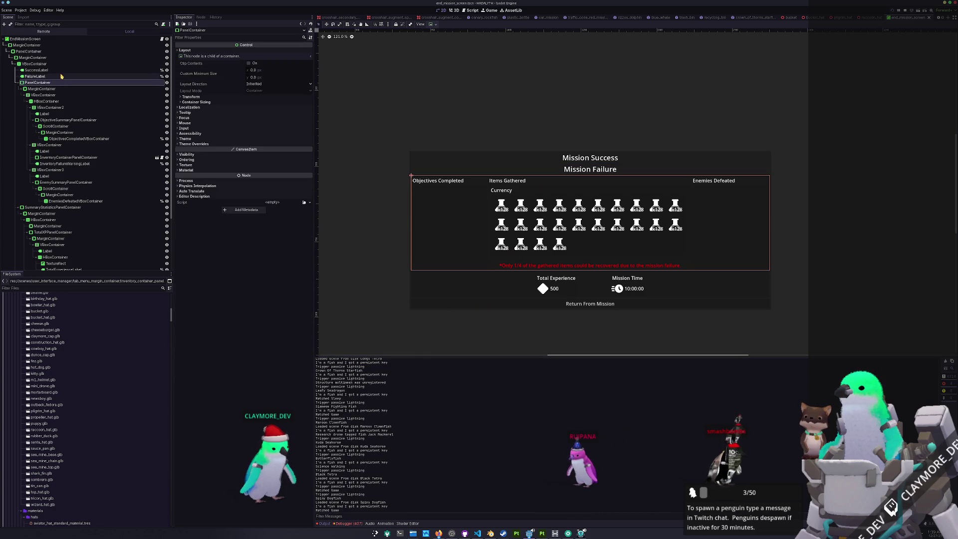
{"action": "left_click", "coordinate": [69, 64]}
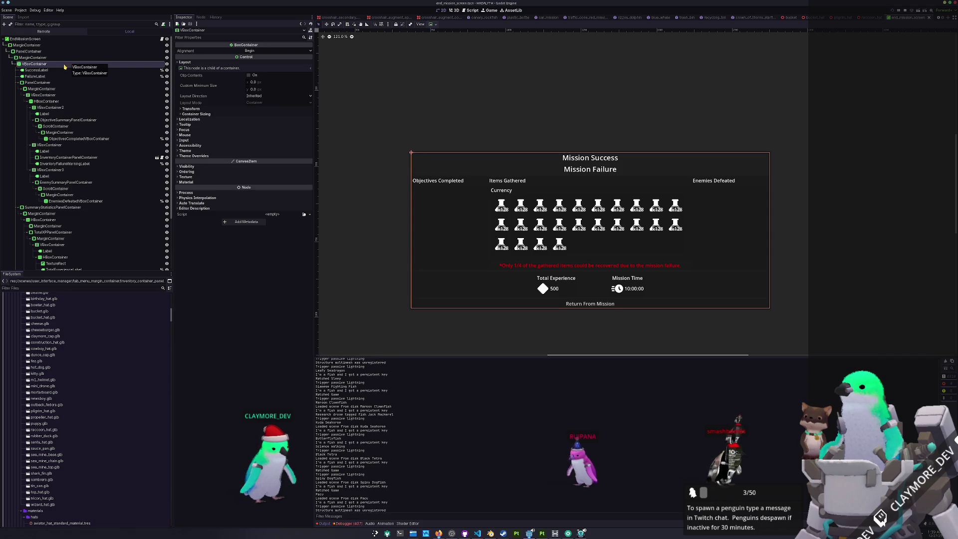
{"action": "key", "text": "ctrl+a"}
{"action": "type", "text": "margin"}
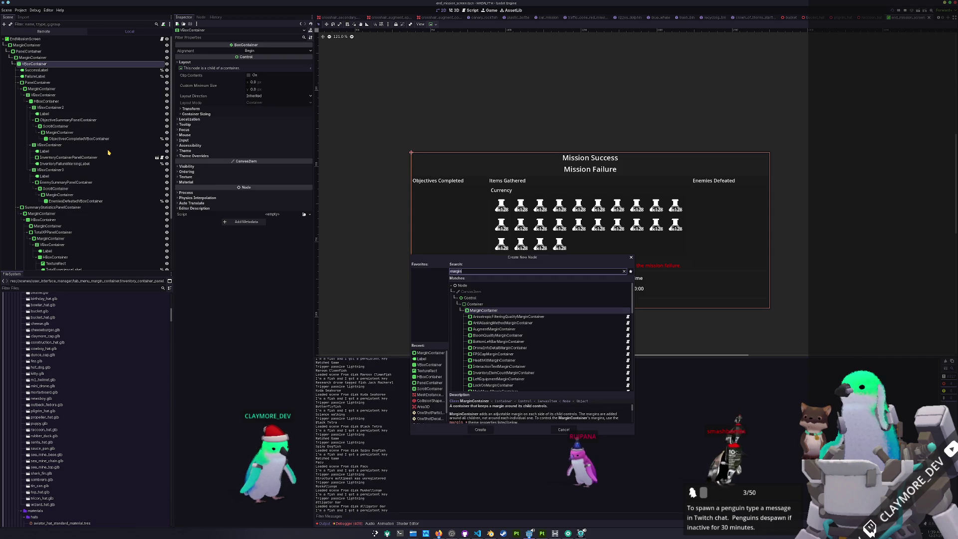
{"action": "key", "text": "ctrl+a"}
{"action": "type", "text": "hbox"}
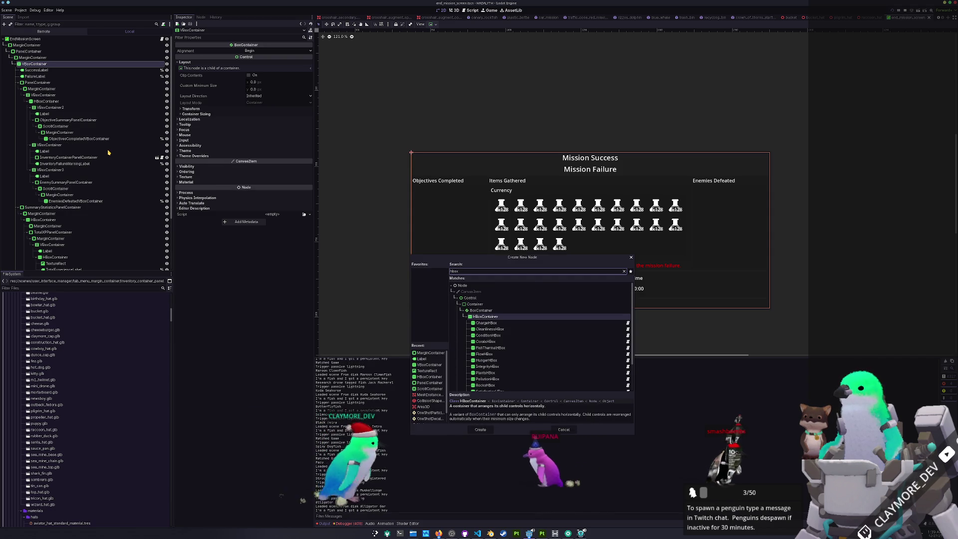
{"action": "key", "text": "Return"}
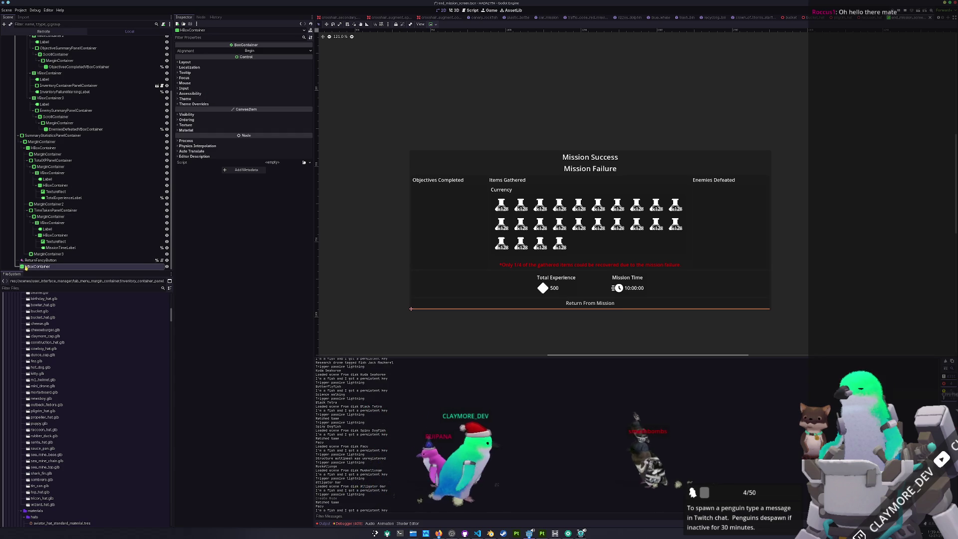
{"action": "key", "text": "ctrl+z"}
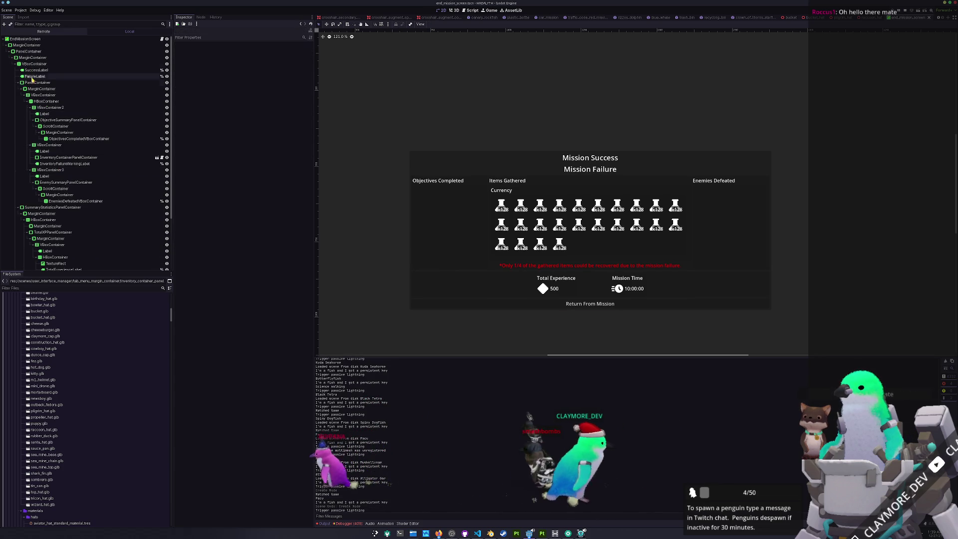
Step: Add a PanelContainer under the VBoxContainer, move it below FailureLabel, and name it InfoPanelContainer
{"action": "left_click", "coordinate": [33, 64]}
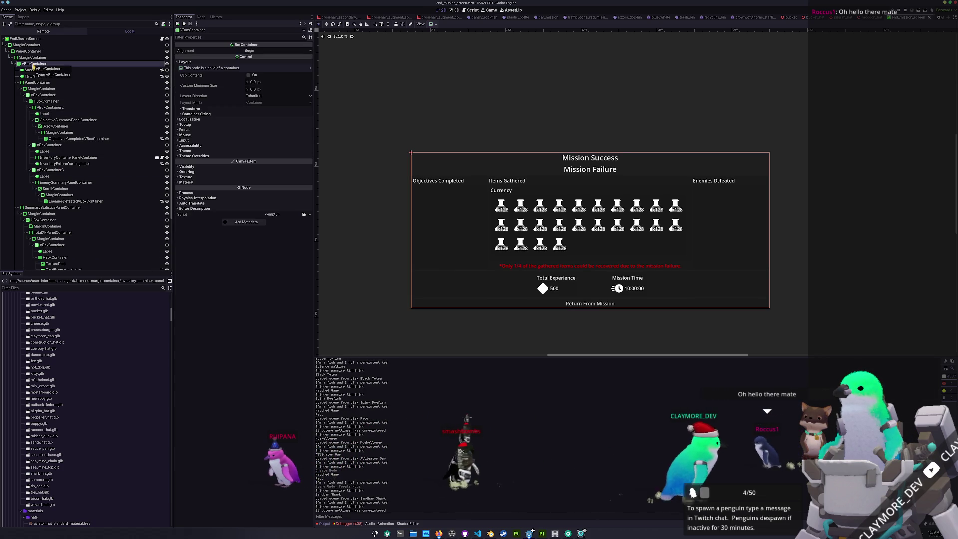
{"action": "key", "text": "ctrl+a"}
{"action": "type", "text": "panelcontainer"}
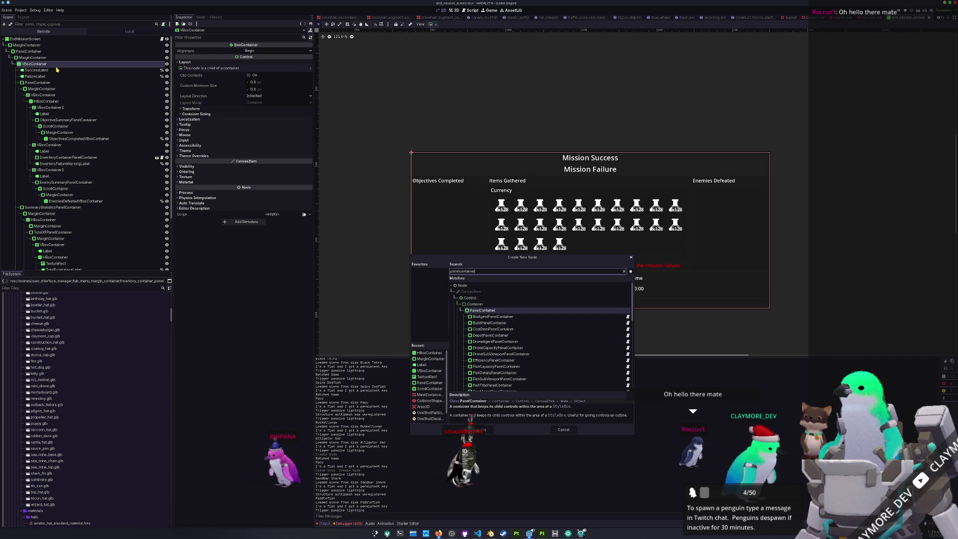
{"action": "key", "text": "Return"}
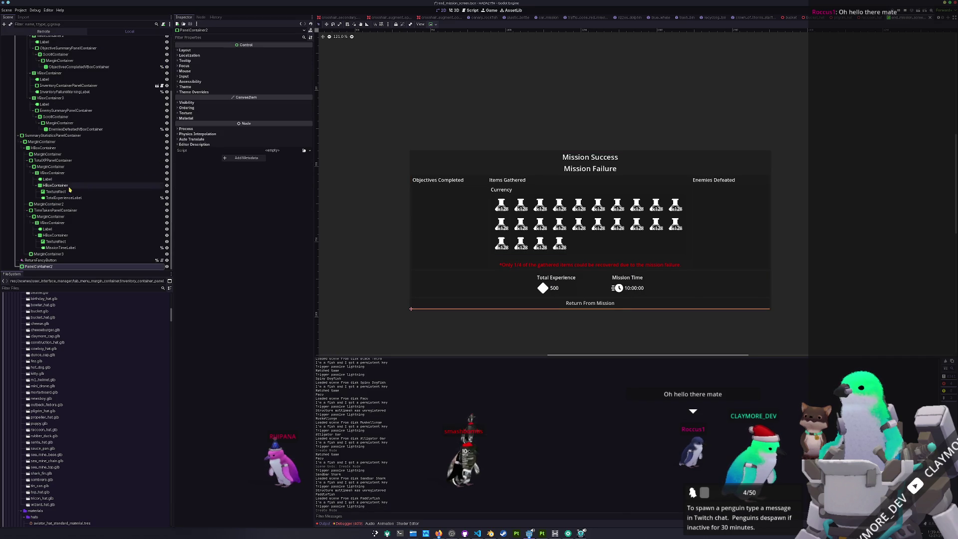
{"action": "left_click_drag", "start_coordinate": [46, 266], "coordinate": [62, 179]}
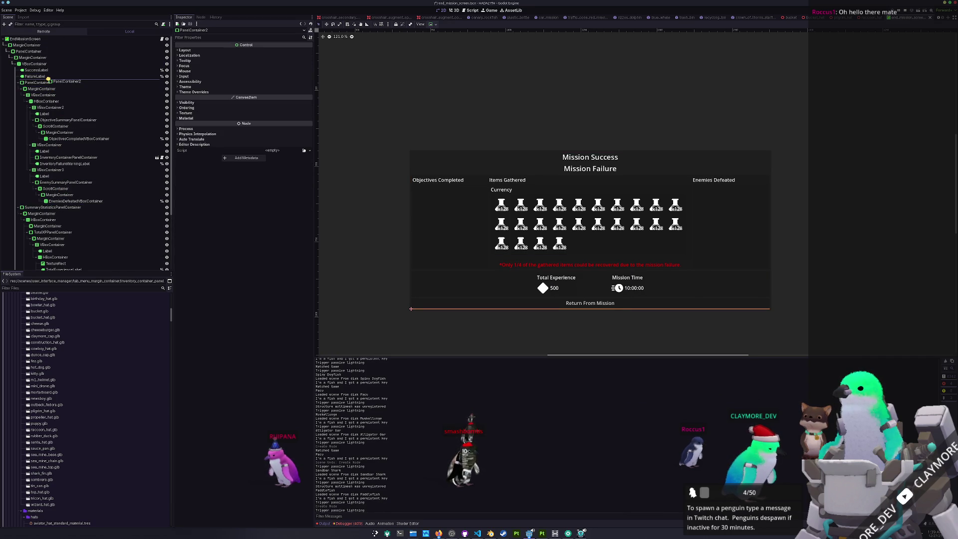
{"action": "left_click_drag", "start_coordinate": [49, 79], "coordinate": [49, 81]}
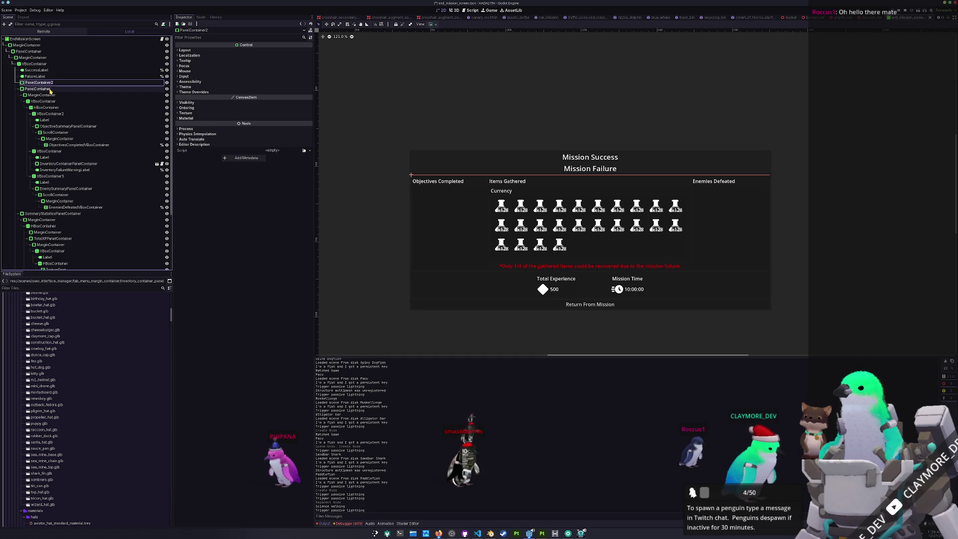
{"action": "type", "text": "Info"}
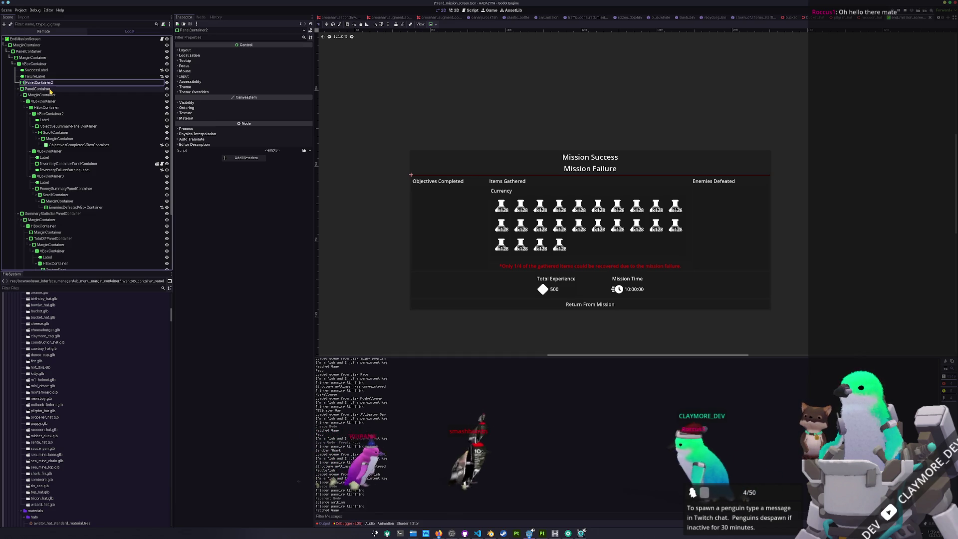
{"action": "type", "text": "PanelContainer"}
{"action": "key", "text": "Return"}
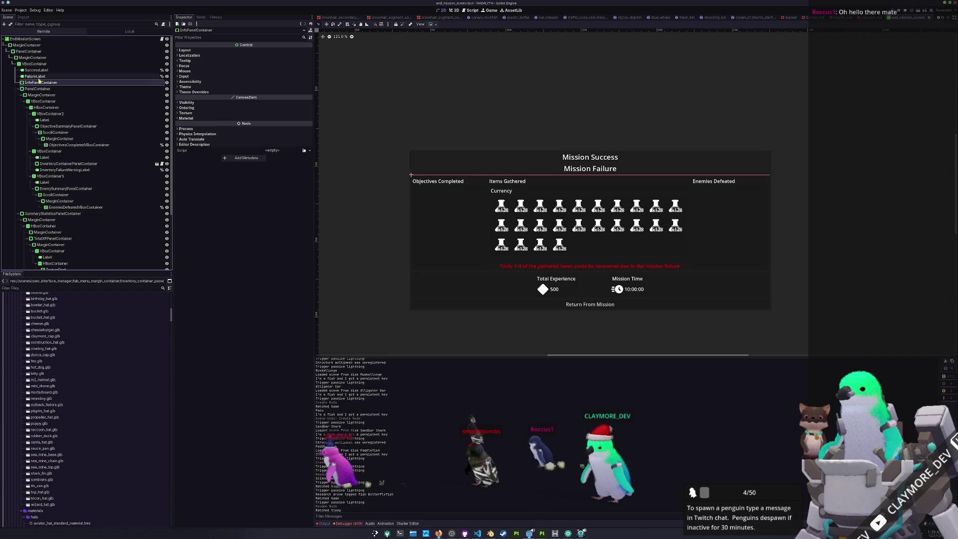
Step: Add a MarginContainer under InfoPanelContainer with left, top, right and bottom margins all set to 5
{"action": "right_click", "coordinate": [46, 83]}
{"action": "left_click", "coordinate": [61, 86]}
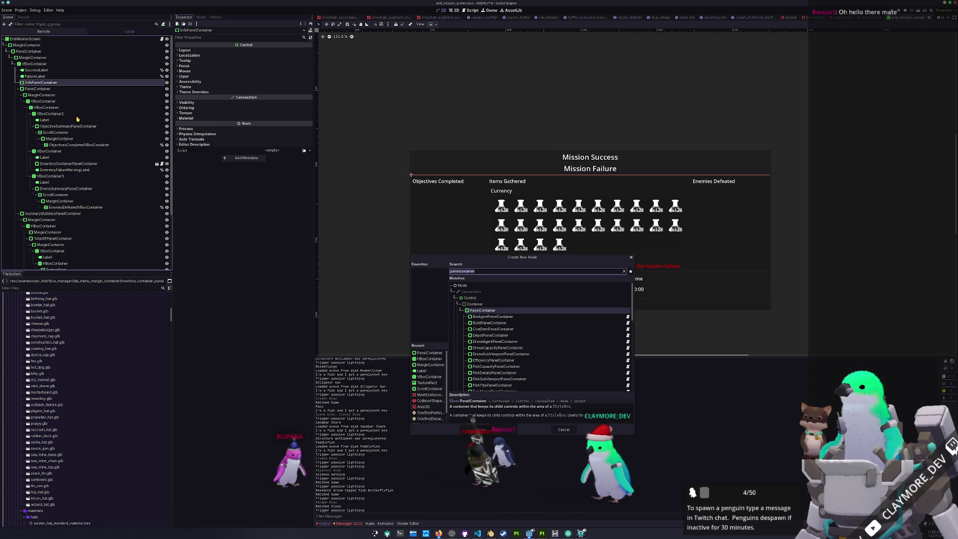
{"action": "type", "text": "margin"}
{"action": "key", "text": "Return"}
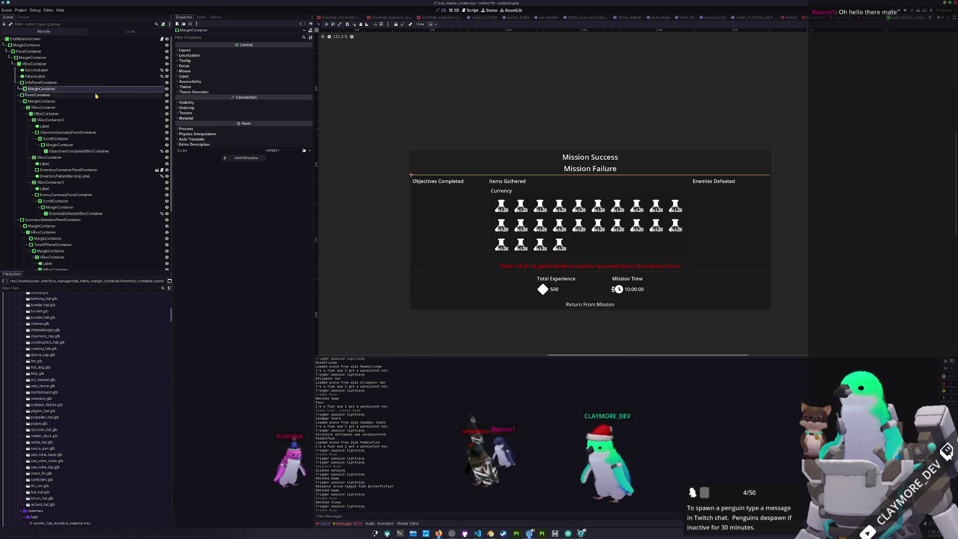
{"action": "left_click", "coordinate": [194, 92]}
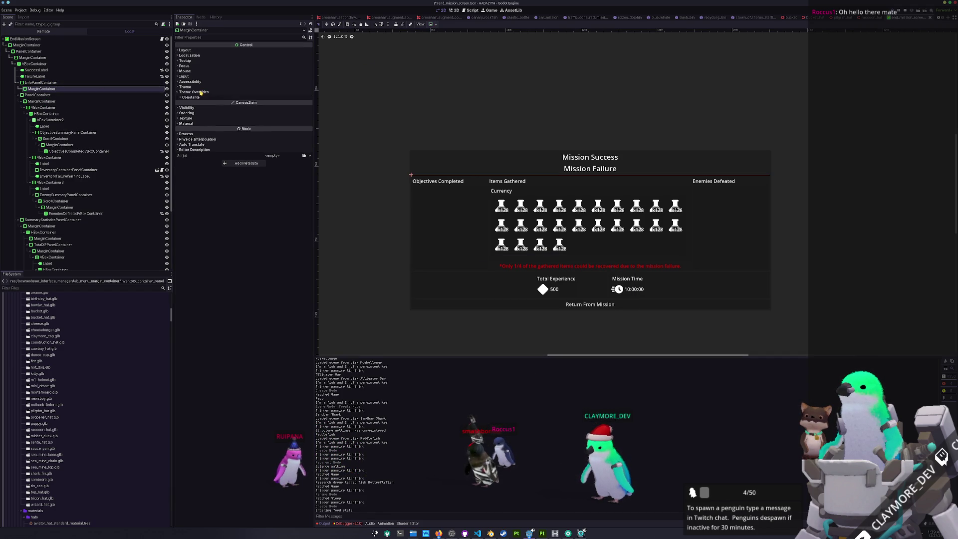
{"action": "left_click", "coordinate": [195, 97]}
{"action": "left_click", "coordinate": [260, 103]}
{"action": "type", "text": "5"}
{"action": "left_click", "coordinate": [260, 110]}
{"action": "type", "text": "5"}
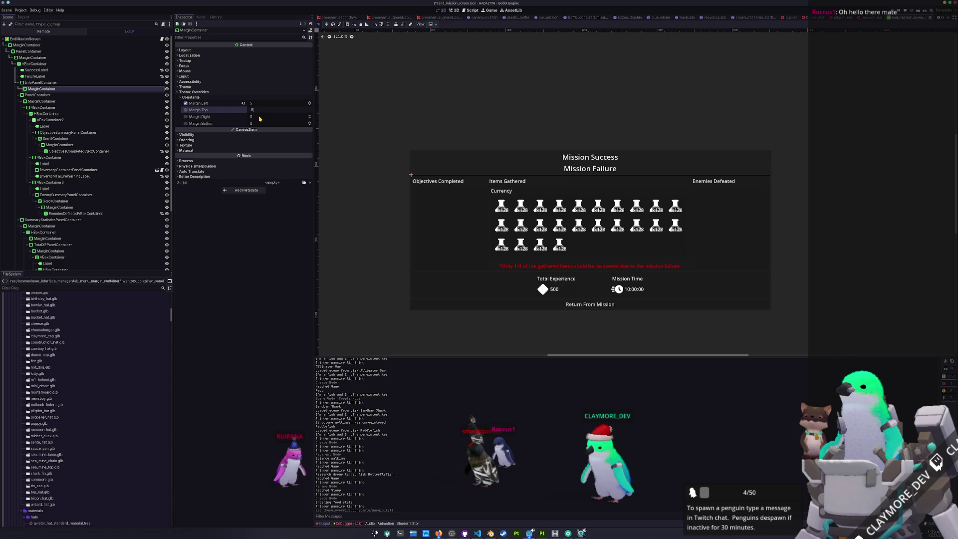
{"action": "left_click", "coordinate": [260, 116]}
{"action": "type", "text": "5"}
{"action": "left_click", "coordinate": [257, 123]}
{"action": "type", "text": "5"}
{"action": "key", "text": "Return"}
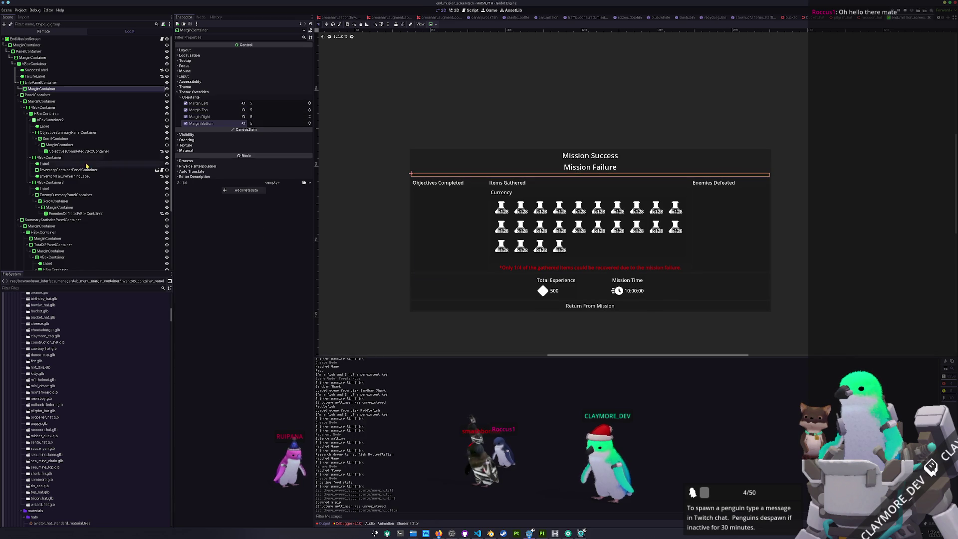
Step: Nest an HBoxContainer holding a Label in the MarginContainer, with the HBox alignment centred
{"action": "right_click", "coordinate": [61, 89]}
{"action": "left_click", "coordinate": [79, 94]}
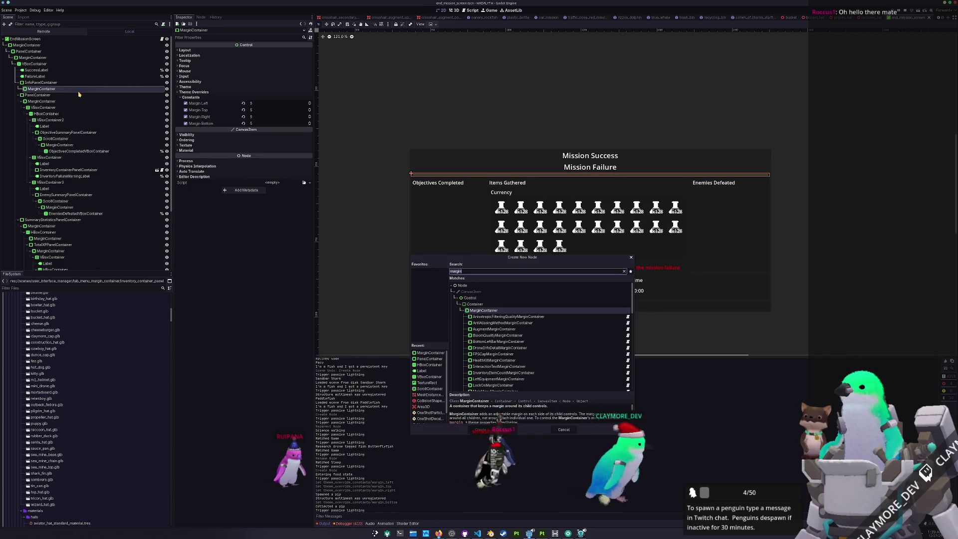
{"action": "key", "text": "ctrl+a"}
{"action": "type", "text": "hbox"}
{"action": "key", "text": "Return"}
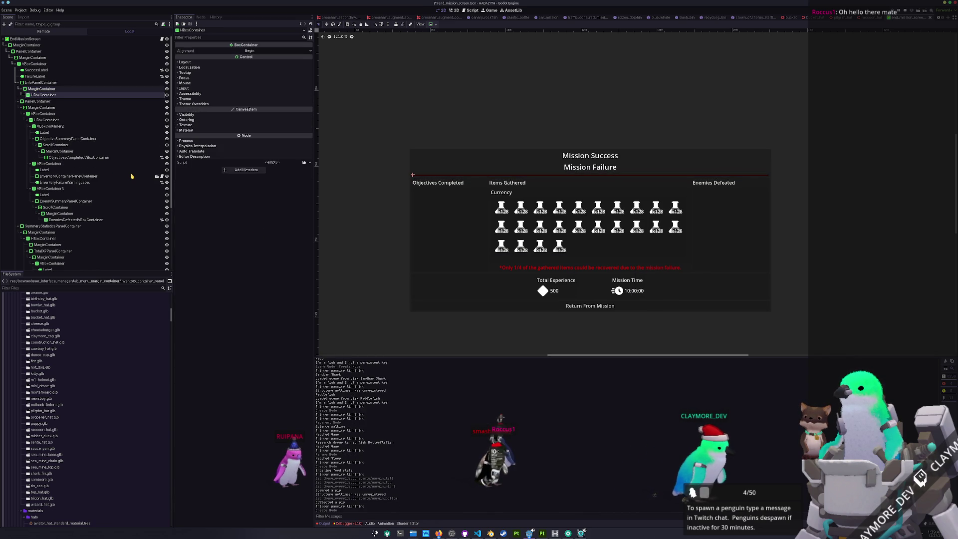
{"action": "right_click", "coordinate": [63, 98]}
{"action": "left_click", "coordinate": [81, 101]}
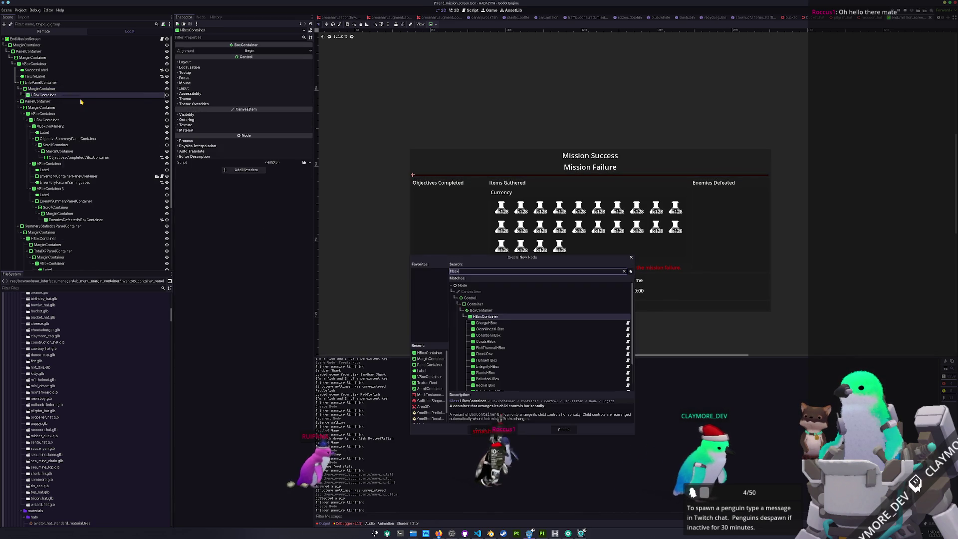
{"action": "type", "text": "label"}
{"action": "key", "text": "Return"}
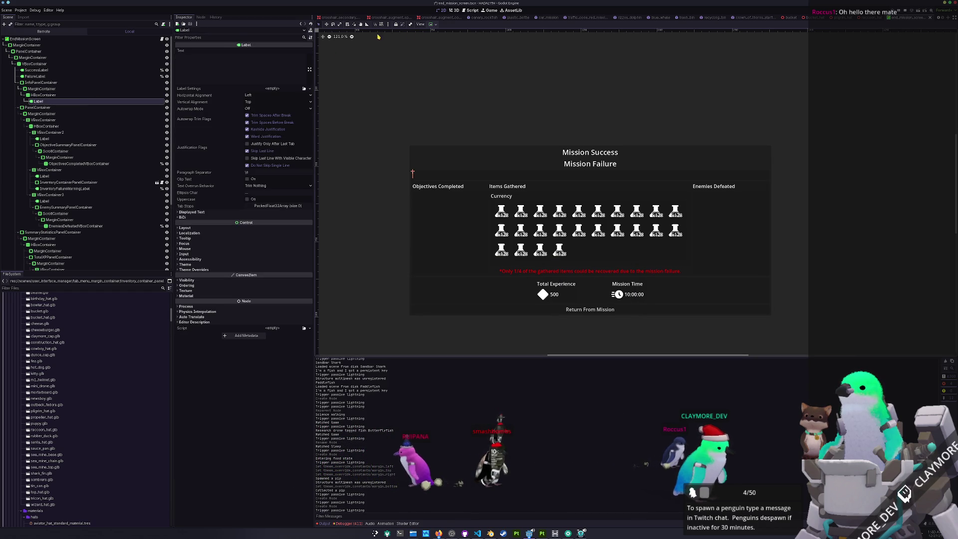
{"action": "left_click", "coordinate": [43, 95]}
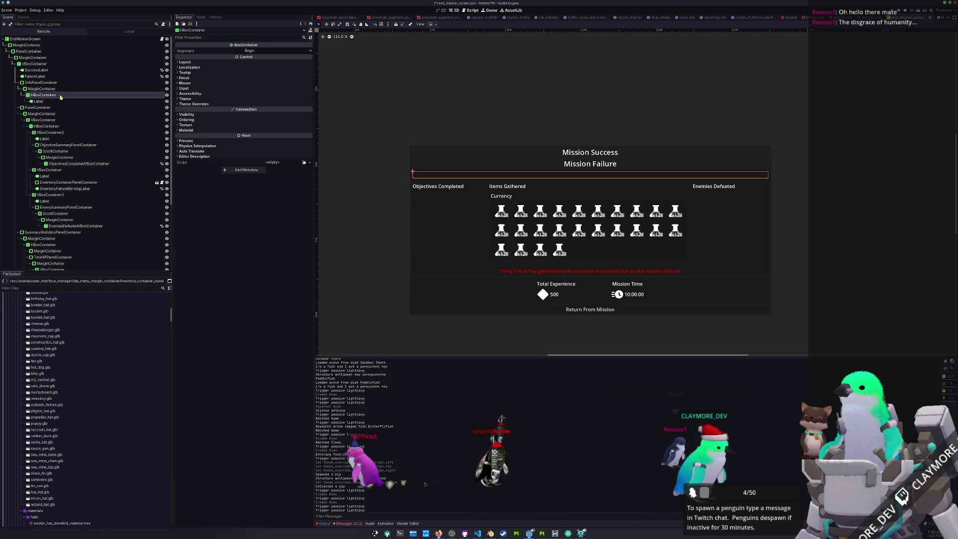
{"action": "left_click", "coordinate": [263, 51]}
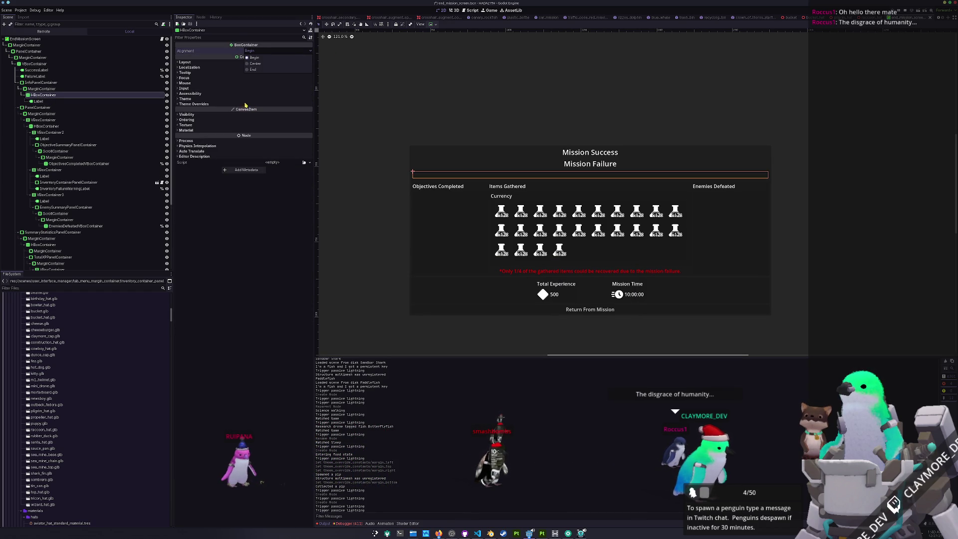
{"action": "left_click", "coordinate": [255, 64]}
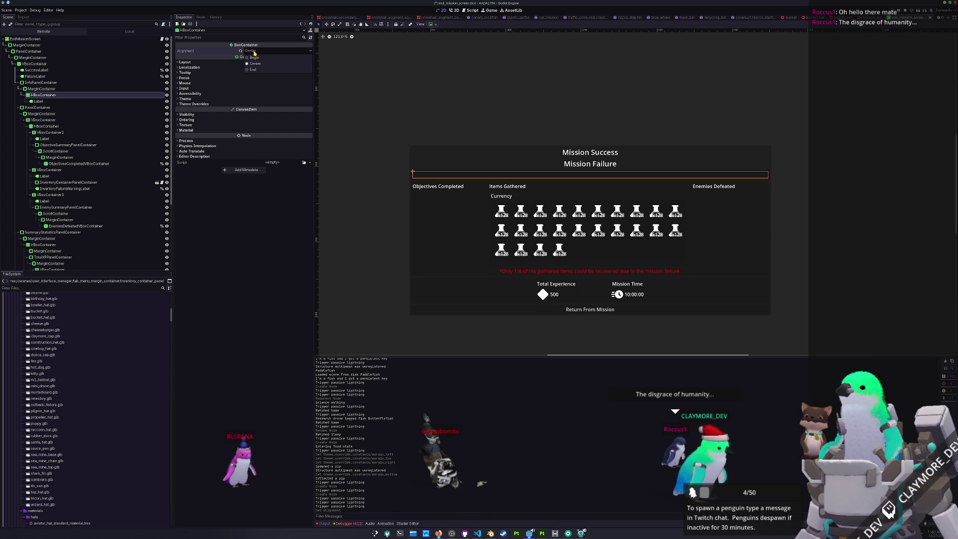
Step: Set the label text to 'Mission Type', rename it MissionTypeLabel, and give it a scene-unique name
{"action": "left_click", "coordinate": [55, 101]}
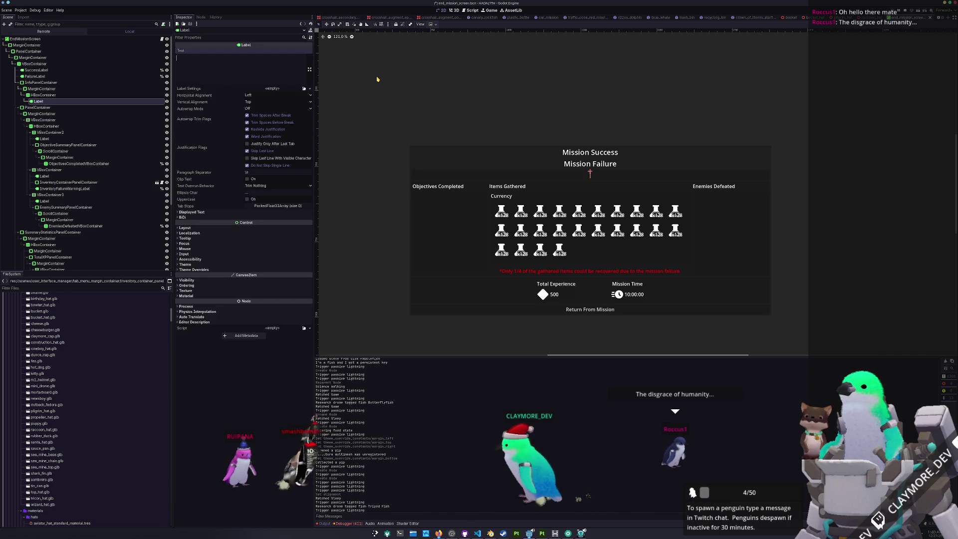
{"action": "type", "text": "Mission Type"}
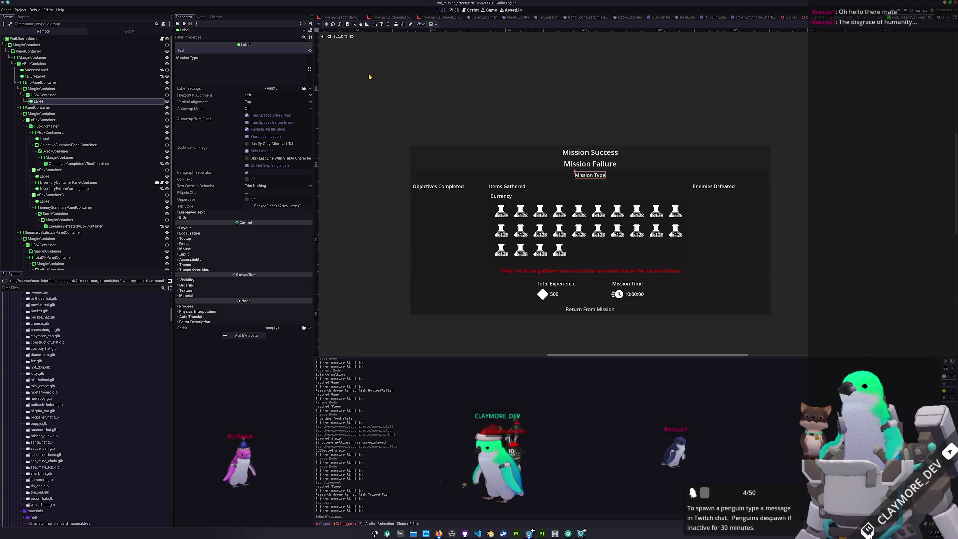
{"action": "left_click", "coordinate": [370, 110]}
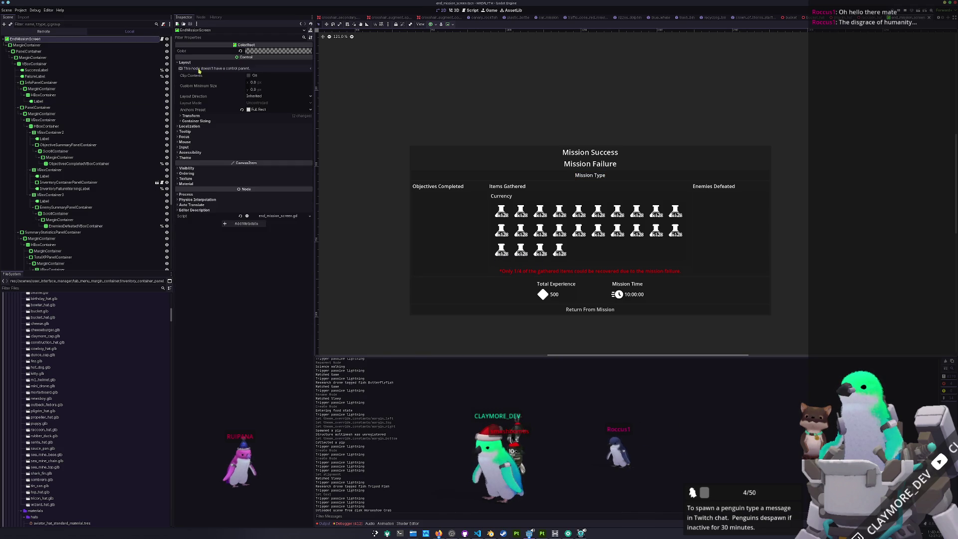
{"action": "left_click", "coordinate": [123, 102]}
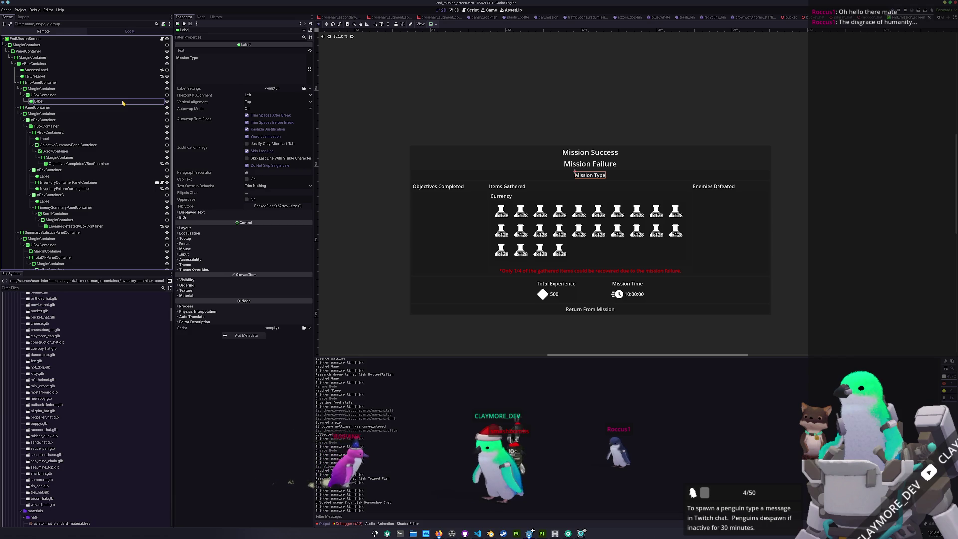
{"action": "type", "text": "ission Typ"}
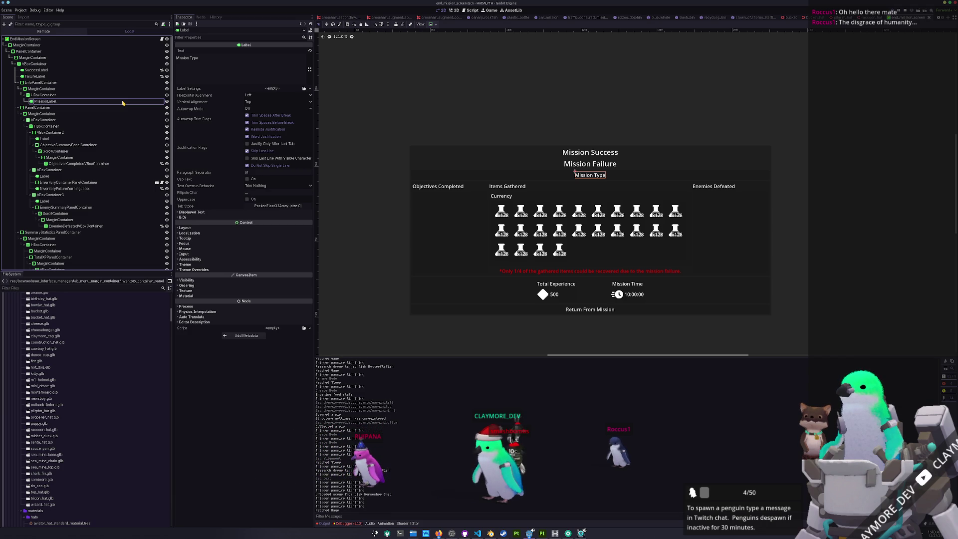
{"action": "type", "text": "e"}
{"action": "key", "text": "Return"}
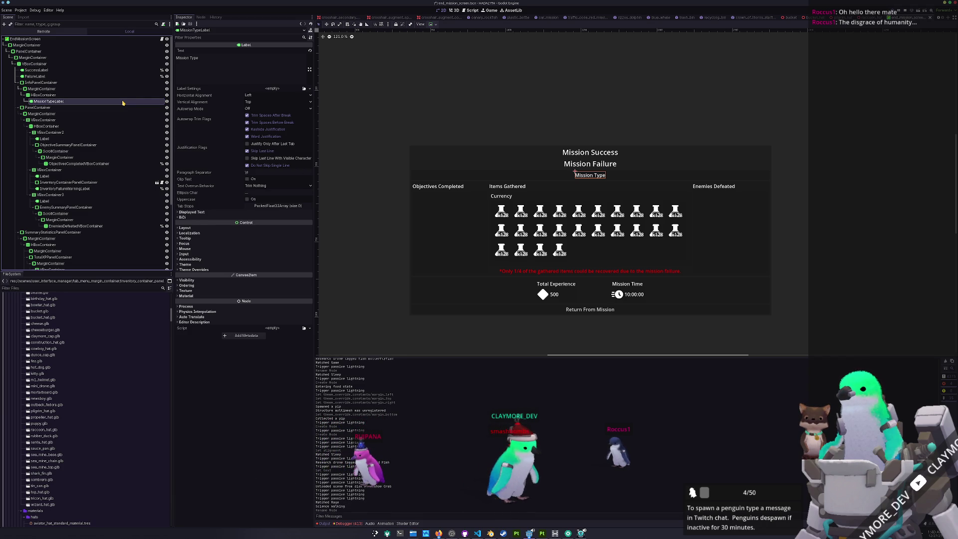
{"action": "right_click", "coordinate": [122, 102]}
{"action": "left_click", "coordinate": [148, 225]}
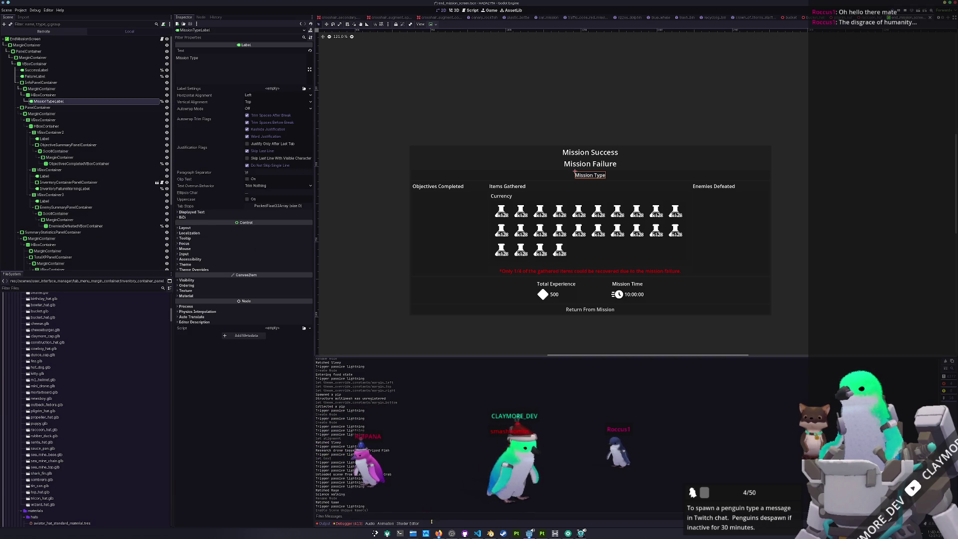
{"action": "key", "text": "alt+Tab"}
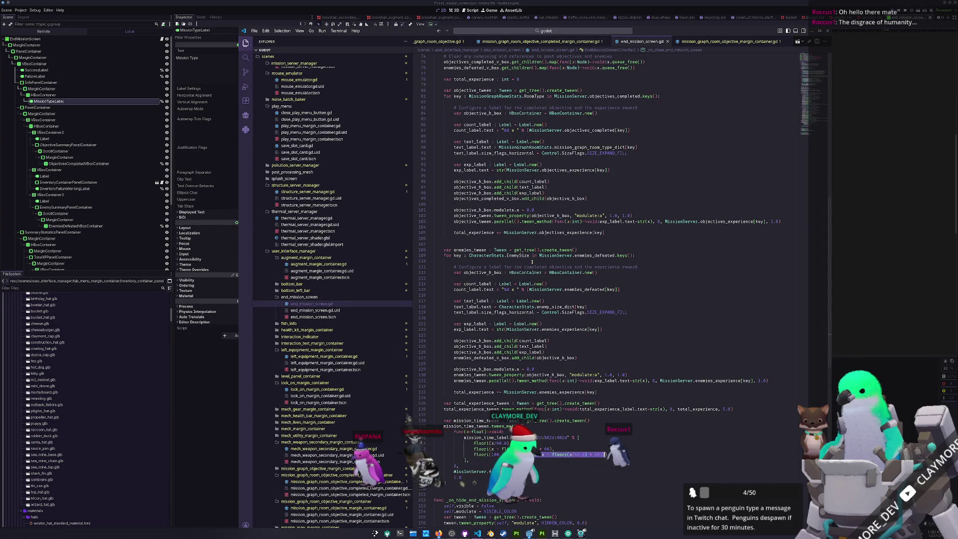
{"action": "scroll", "coordinate": [531, 273], "scroll_direction": "up", "scroll_amount": 20}
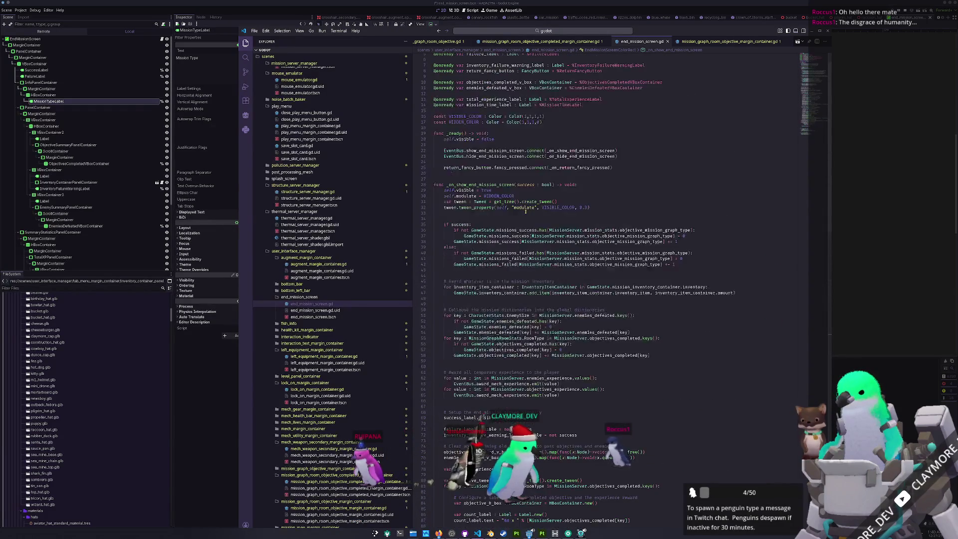
{"action": "scroll", "coordinate": [526, 211], "scroll_direction": "up", "scroll_amount": 2}
{"action": "left_click", "coordinate": [462, 245]}
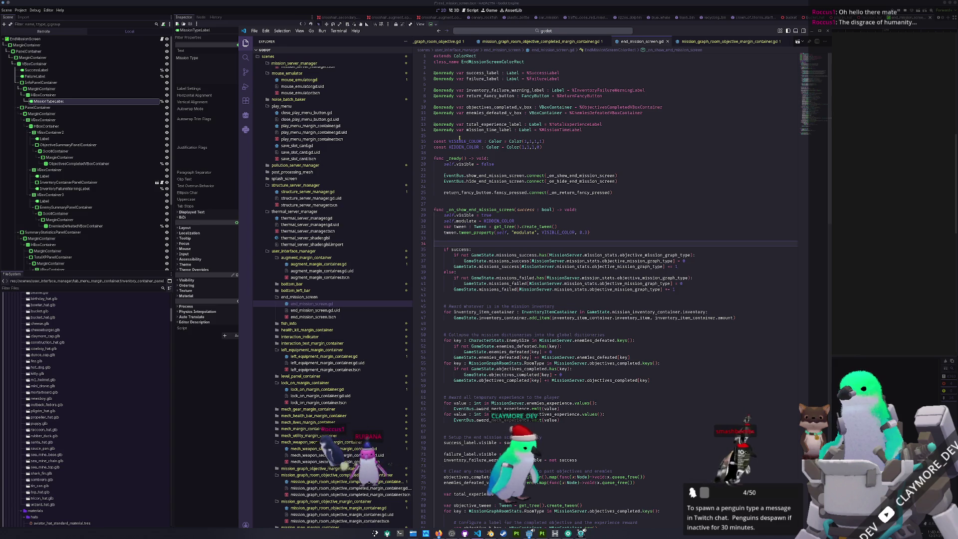
{"action": "left_click", "coordinate": [504, 84]}
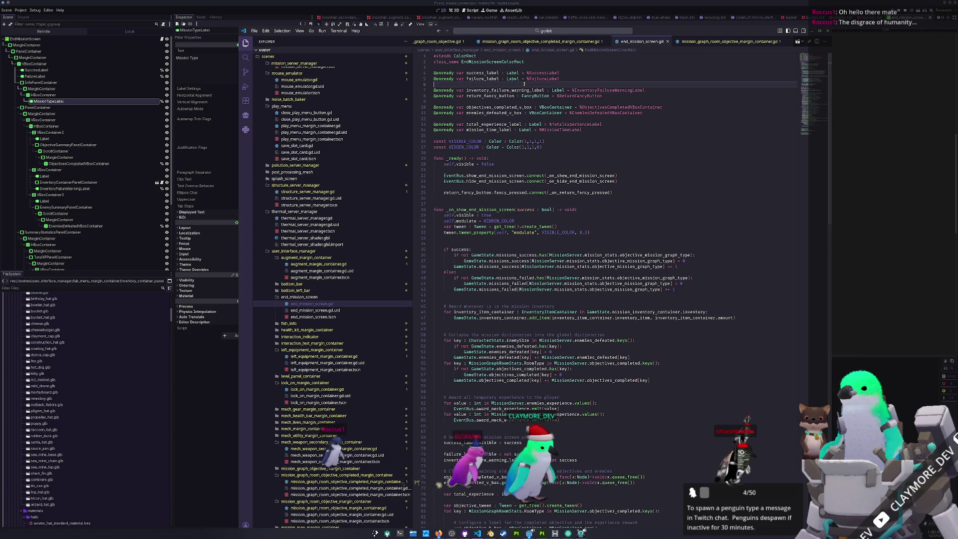
{"action": "key", "text": "Return"}
{"action": "key", "text": "Return"}
{"action": "key", "text": "Up"}
{"action": "type", "text": "@onready "}
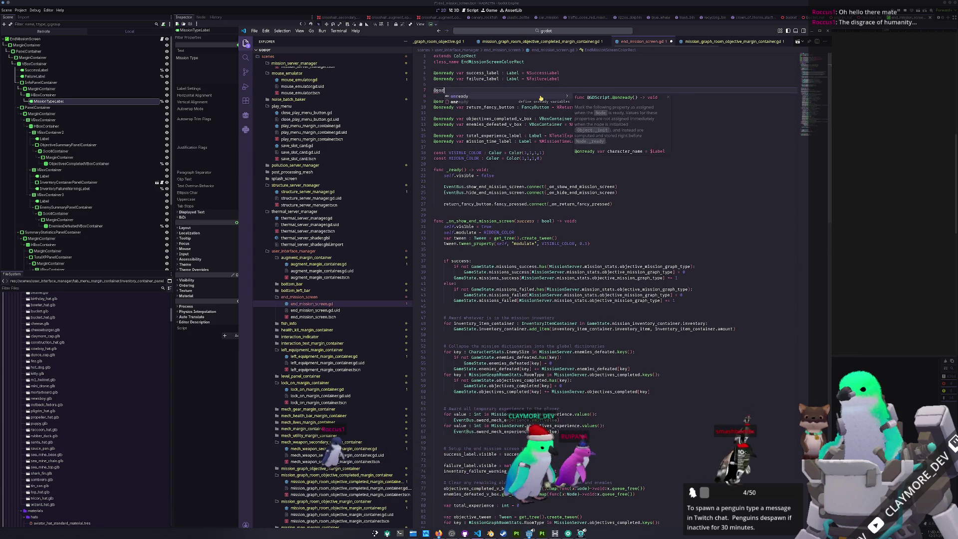
{"action": "type", "text": "var mission_type_Label"}
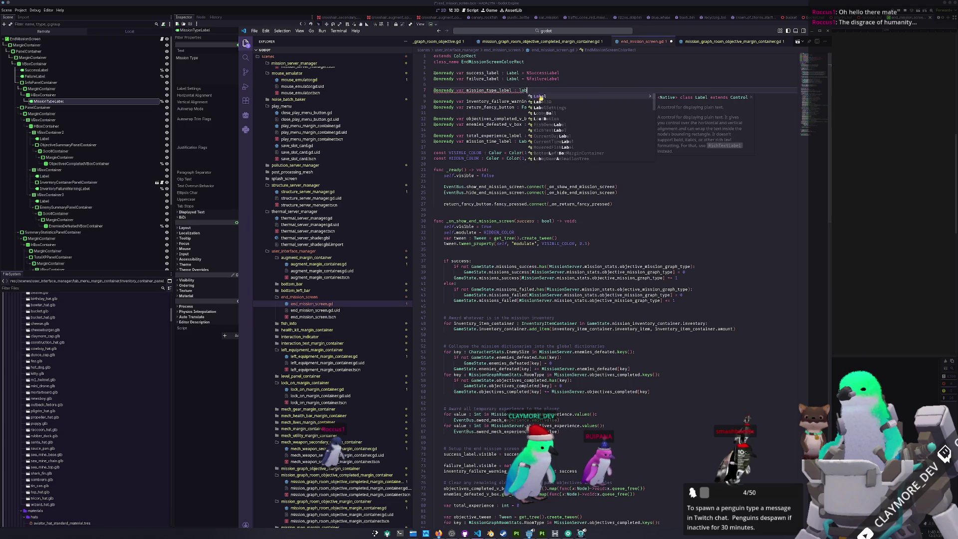
{"action": "key", "text": "Return"}
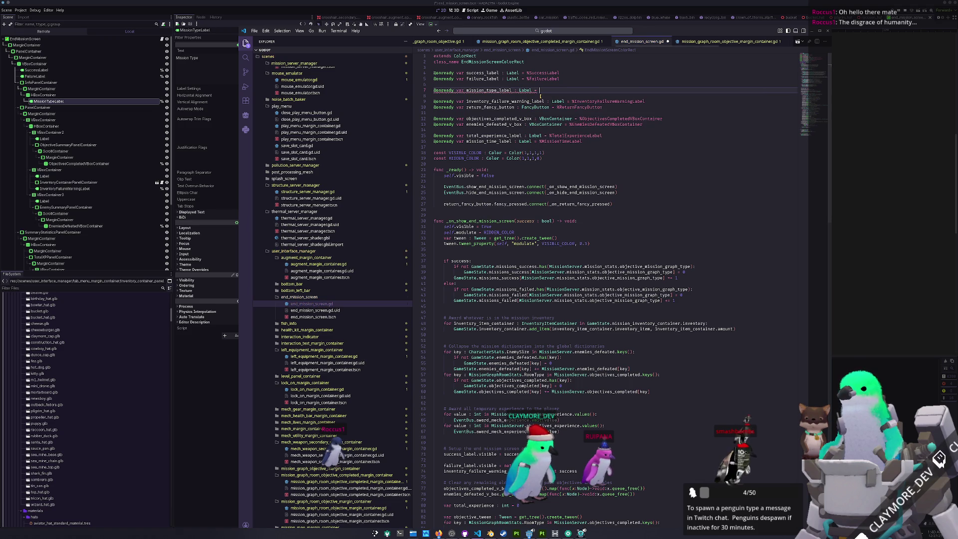
{"action": "type", "text": "MissionTypeLabel"}
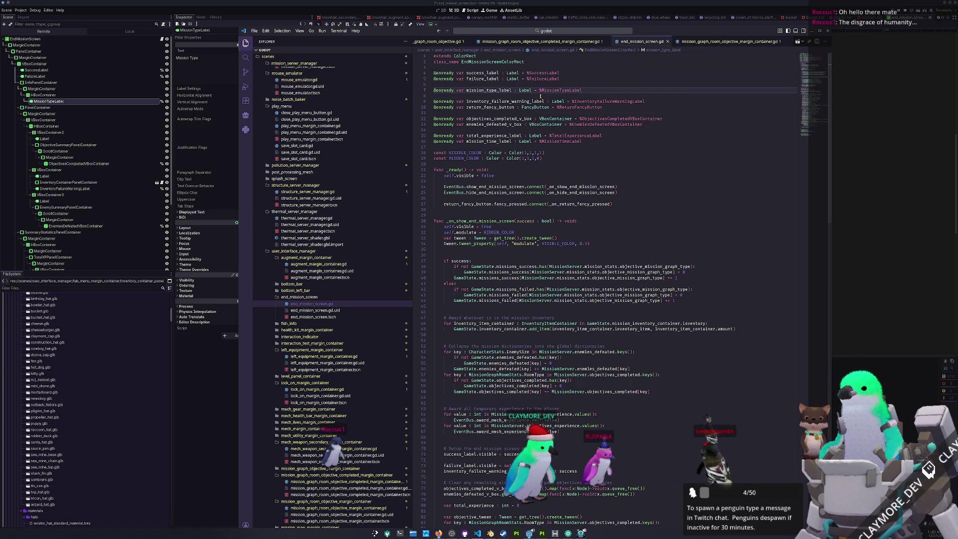
{"action": "scroll", "coordinate": [458, 197], "scroll_direction": "down", "scroll_amount": 3}
{"action": "left_click", "coordinate": [459, 198]}
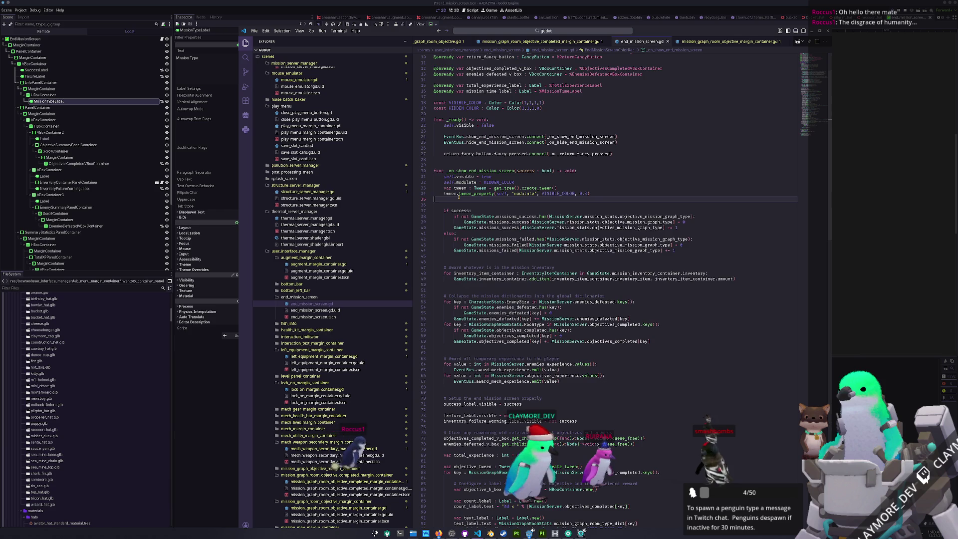
Step: Add a blank line in the show-screen function, then cycle through open scripts to mission_server.gd
{"action": "key", "text": "Return"}
{"action": "left_click", "coordinate": [542, 42]}
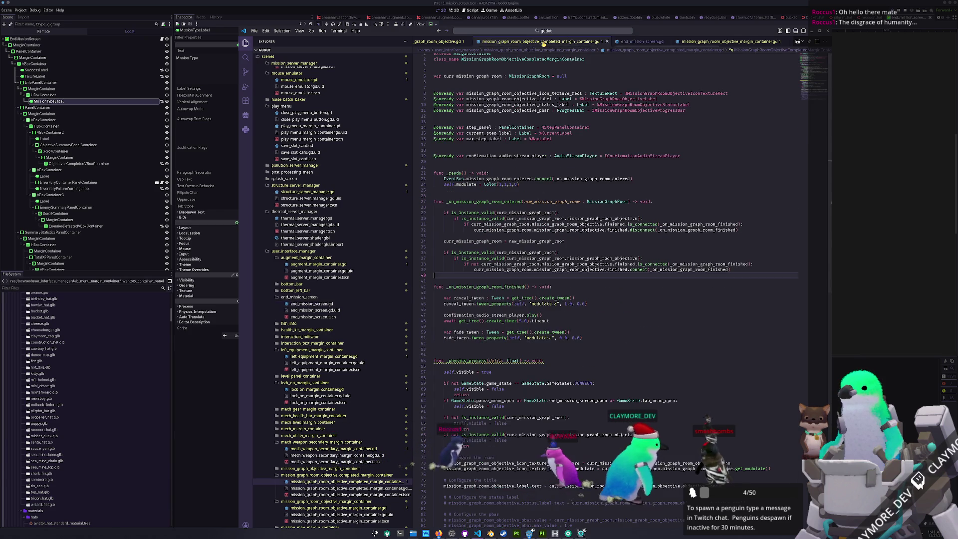
{"action": "left_click", "coordinate": [543, 42]}
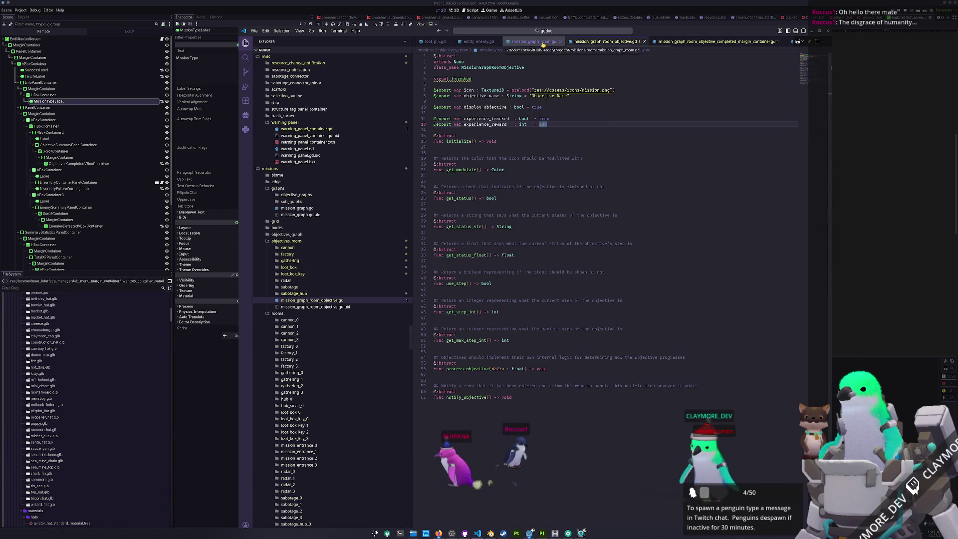
{"action": "left_click", "coordinate": [543, 43]}
{"action": "left_click", "coordinate": [543, 43]}
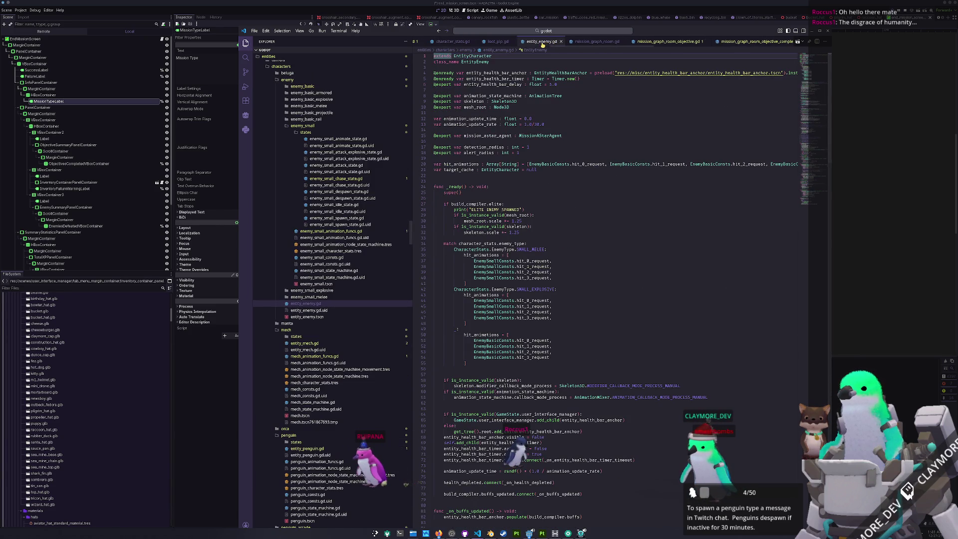
{"action": "scroll", "coordinate": [542, 44], "scroll_direction": "up", "scroll_amount": 1}
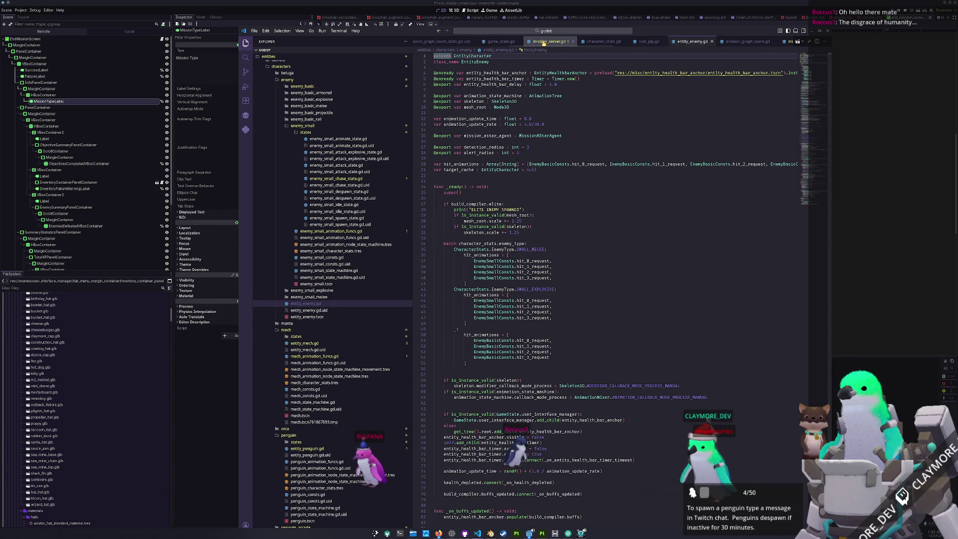
{"action": "left_click", "coordinate": [544, 42]}
{"action": "scroll", "coordinate": [696, 122], "scroll_direction": "up", "scroll_amount": 20}
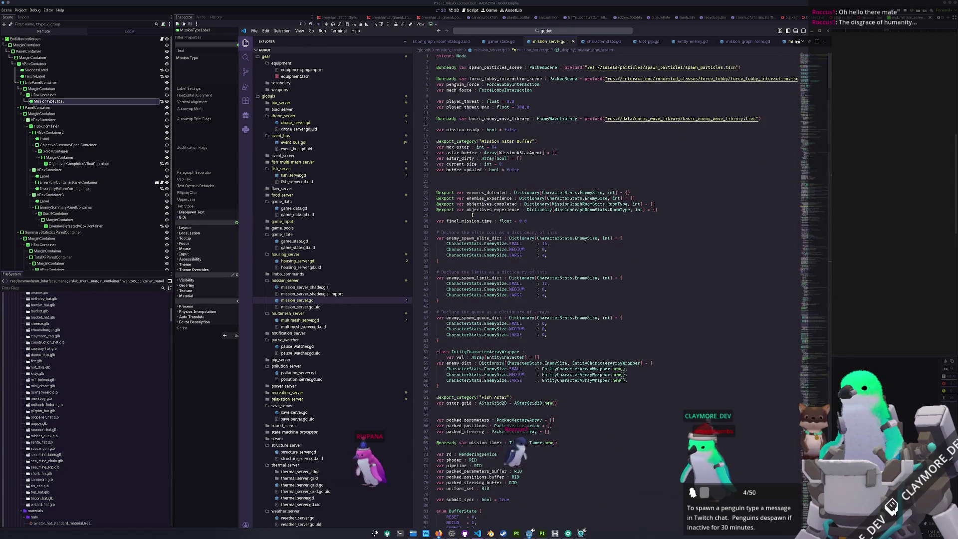
Step: Declare 'var final_mission_type : MissionGraph.MissionGraphType', save, and jump to the enum's definition
{"action": "key", "text": "Return"}
{"action": "type", "text": "var final_mission_type : "}
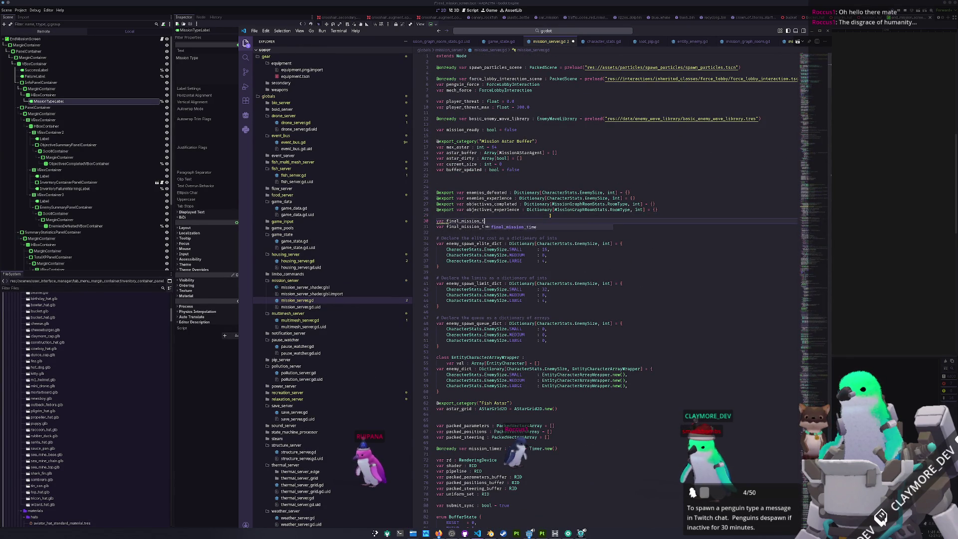
{"action": "type", "text": "MissionS"}
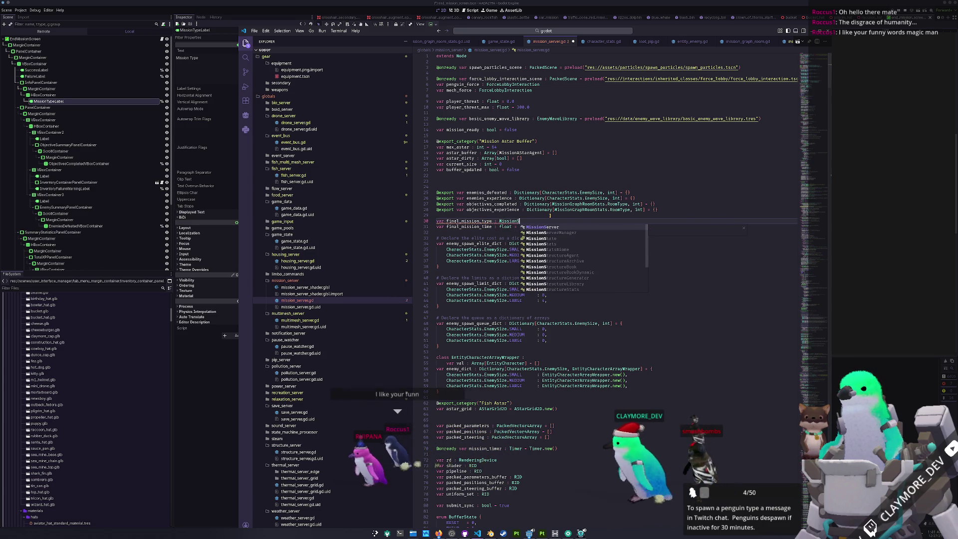
{"action": "key", "text": "BackSpace"}
{"action": "key", "text": "BackSpace"}
{"action": "key", "text": "BackSpace"}
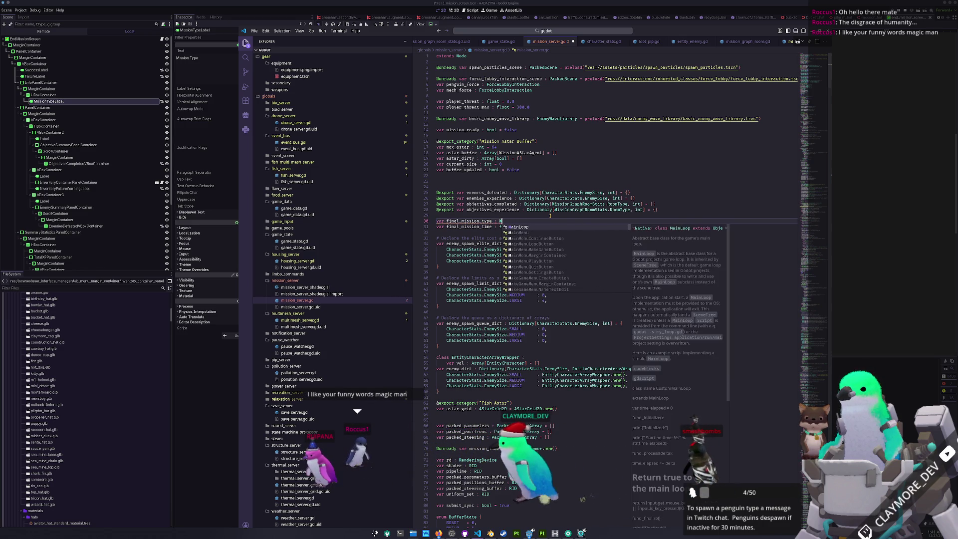
{"action": "type", "text": "ionStats."}
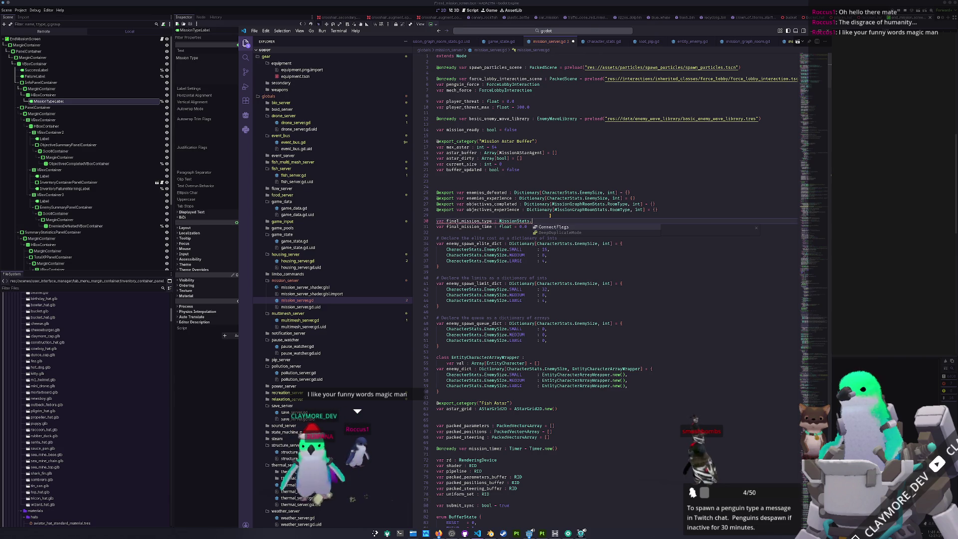
{"action": "key", "text": "BackSpace"}
{"action": "key", "text": "BackSpace"}
{"action": "key", "text": "BackSpace"}
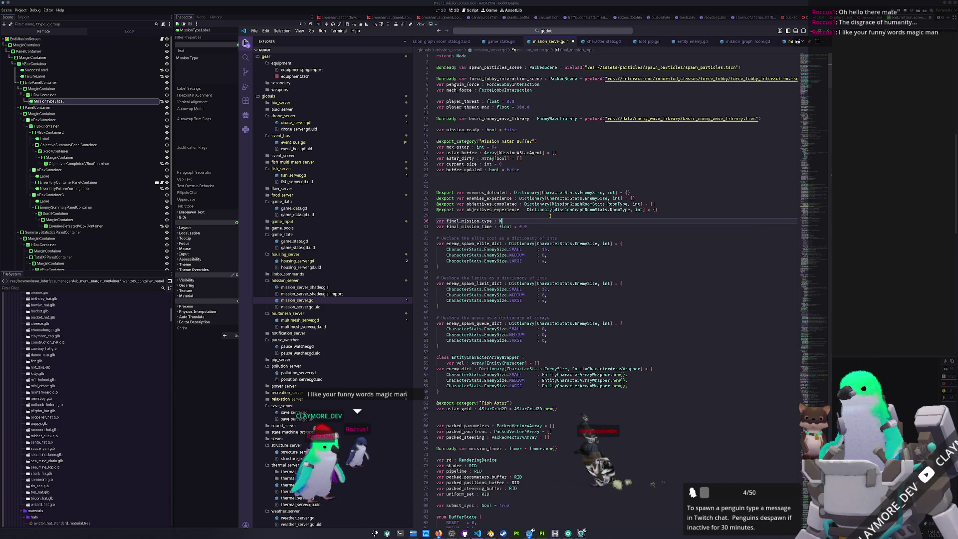
{"action": "type", "text": "MissionGraphS"}
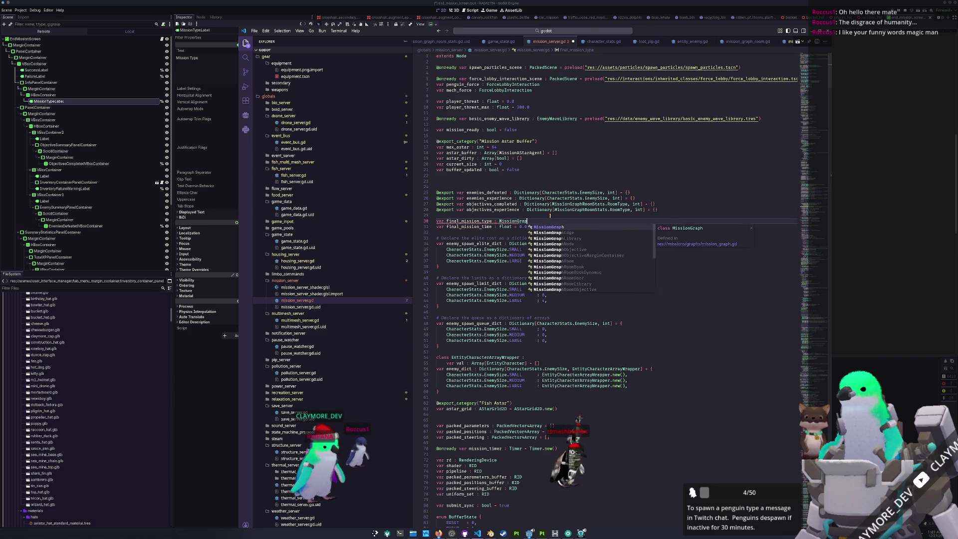
{"action": "key", "text": "BackSpace"}
{"action": "type", "text": ".MissionGraphType"}
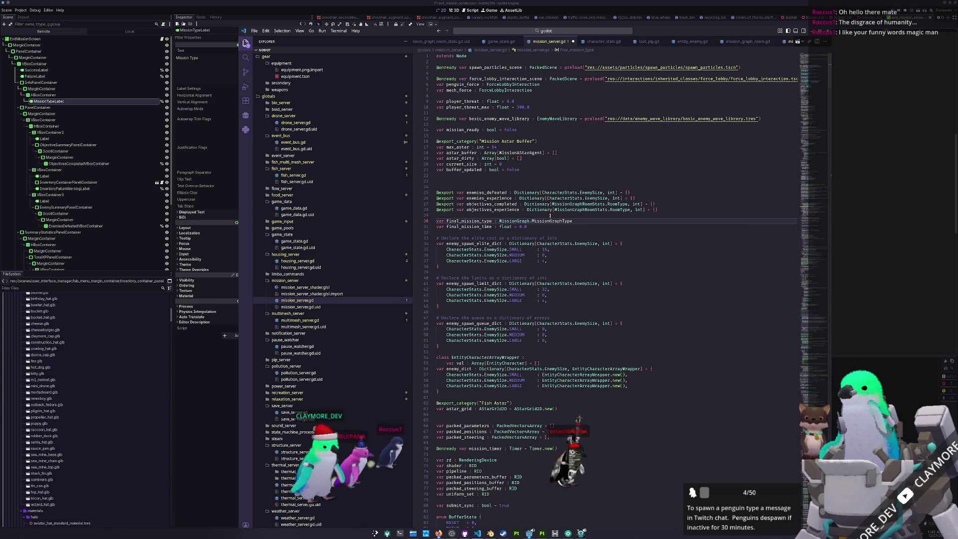
{"action": "key", "text": "ctrl+s"}
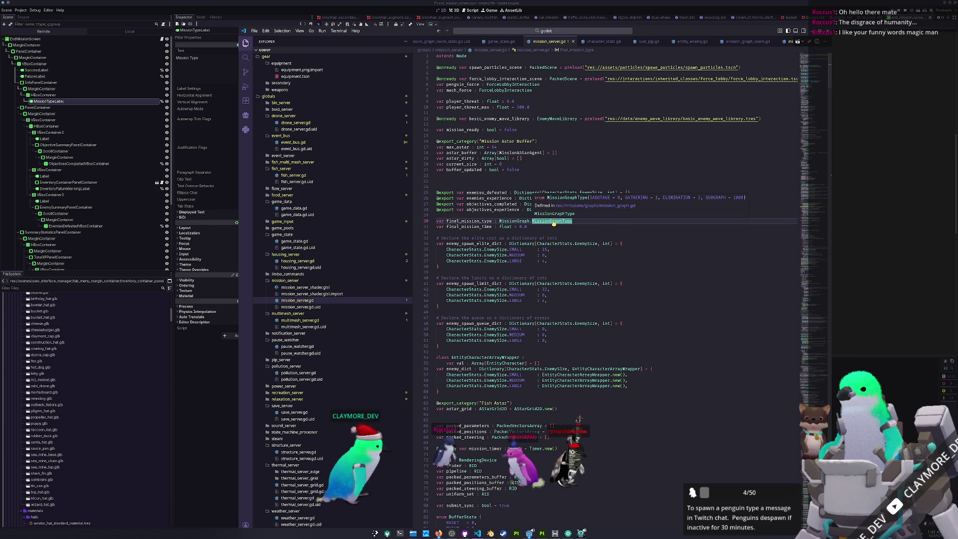
{"action": "left_click", "coordinate": [553, 221], "text": "ctrl"}
{"action": "left_click", "coordinate": [549, 147]}
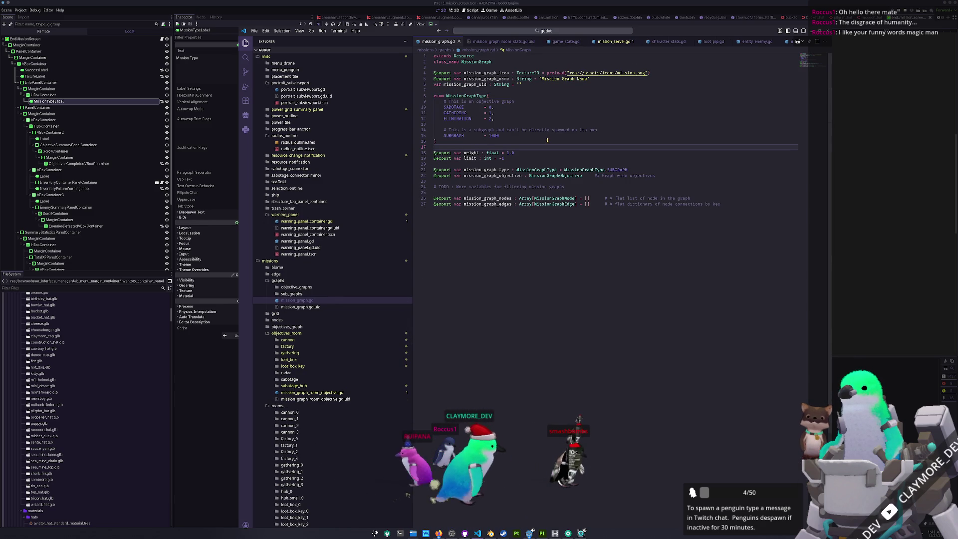
Step: Begin 'var mission_graph_type_dict : Dictionary[MissionGraphType, String]' below the enum with a "Sabotage" entry
{"action": "key", "text": "Return"}
{"action": "key", "text": "Up"}
{"action": "type", "text": "var "}
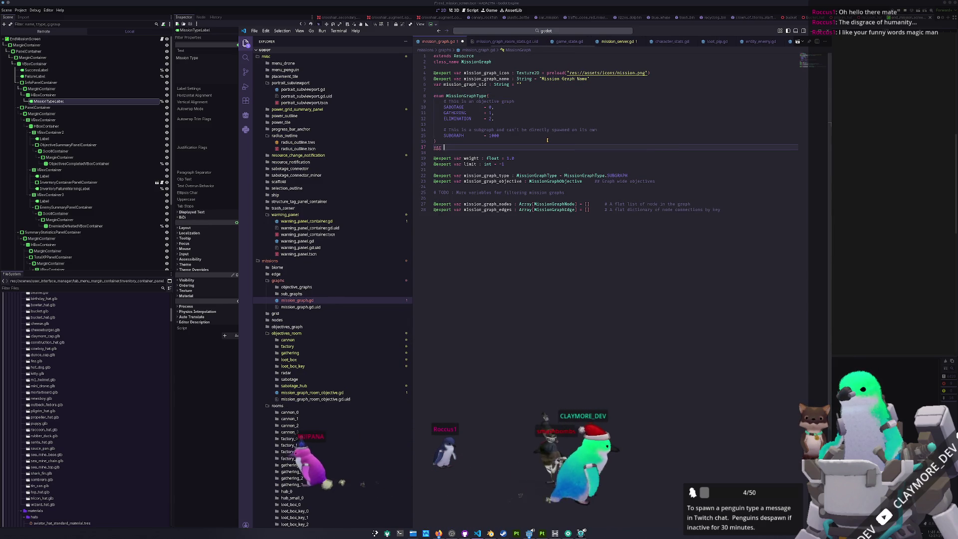
{"action": "type", "text": "mission_g"}
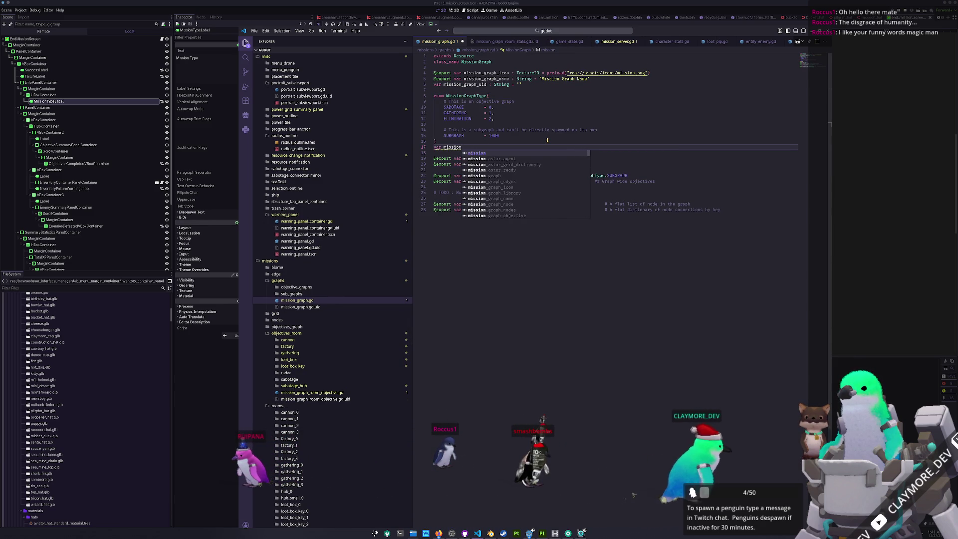
{"action": "type", "text": "raph"}
{"action": "type", "text": "type_dict "}
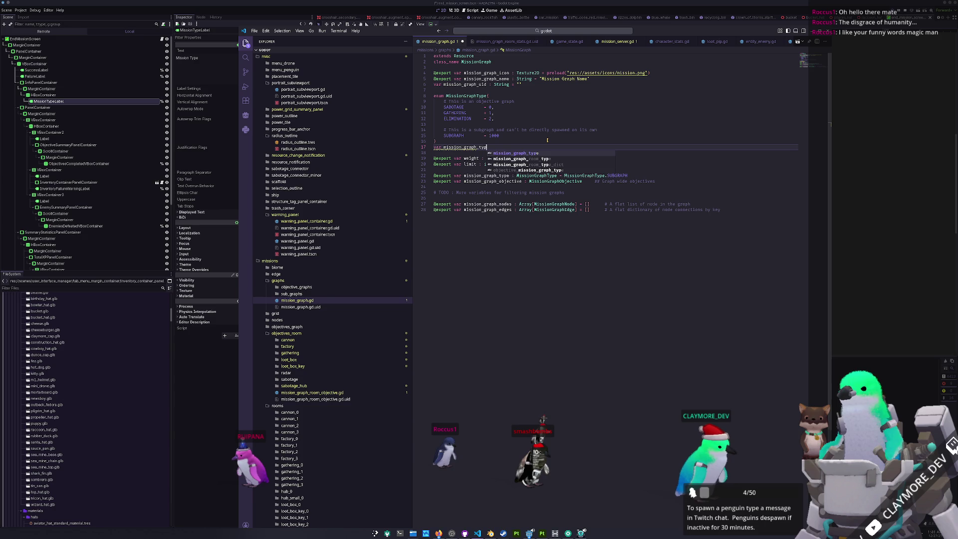
{"action": "type", "text": ": Dictionary["}
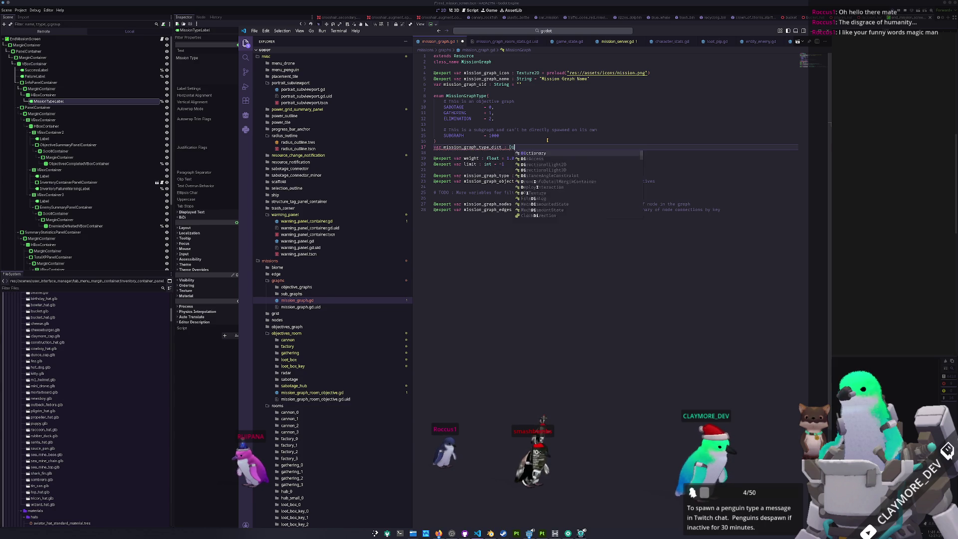
{"action": "type", "text": "MissionGrap"}
{"action": "type", "text": "hType, "}
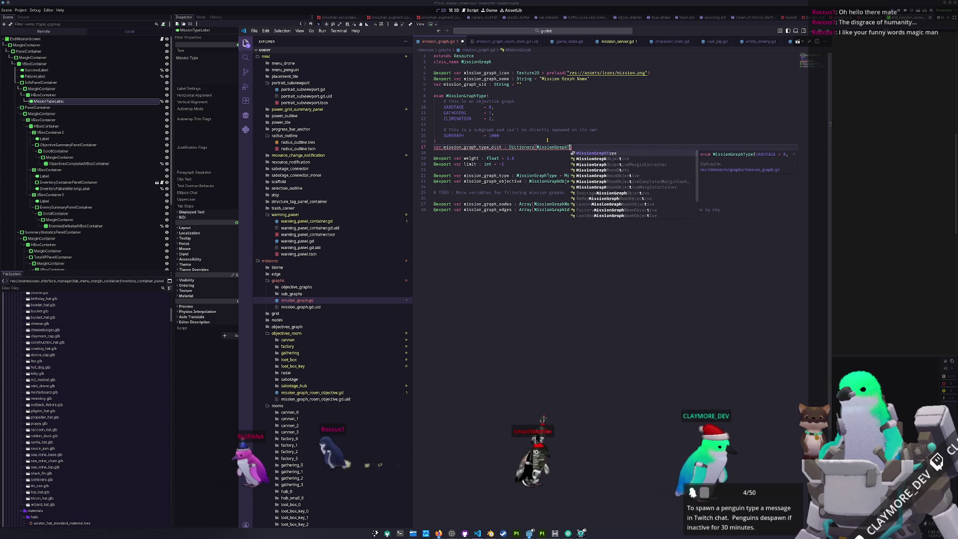
{"action": "type", "text": "String]"}
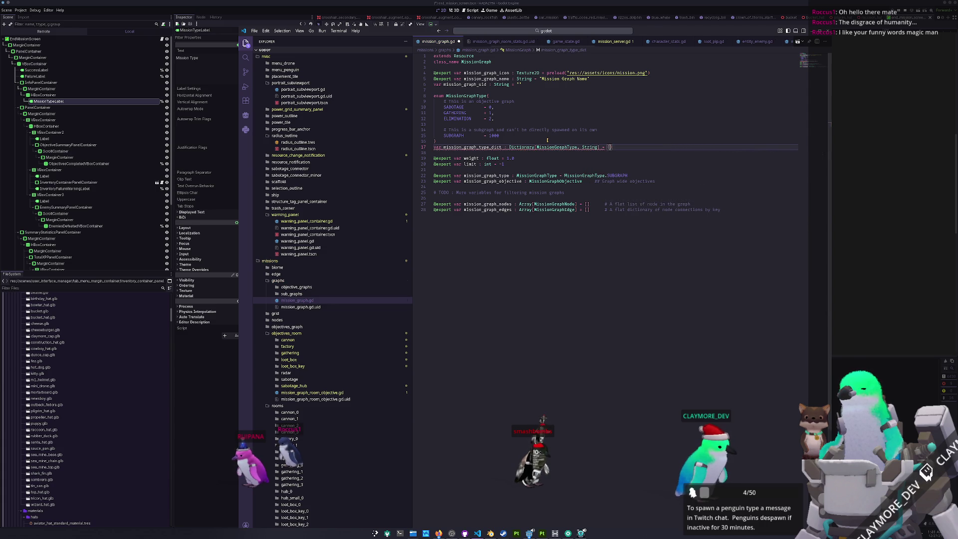
{"action": "key", "text": "Return"}
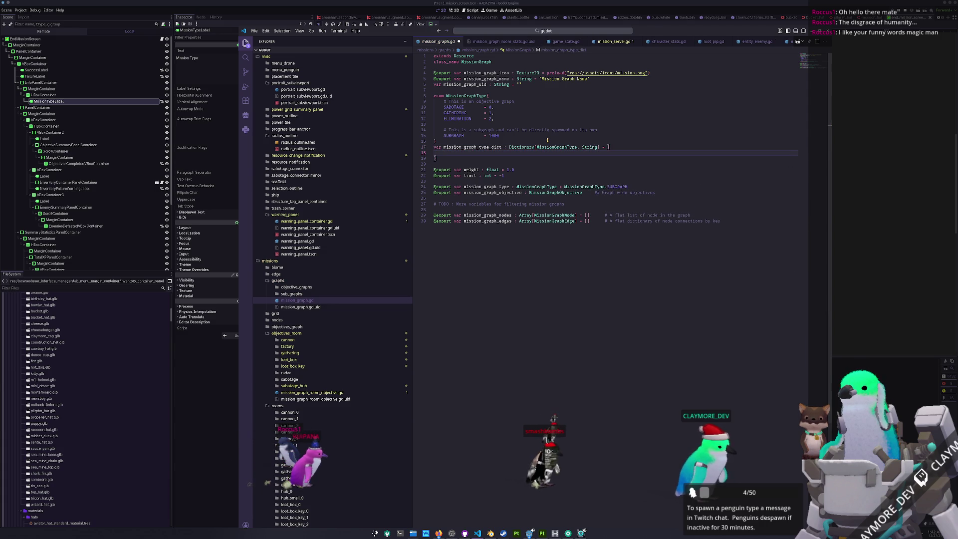
{"action": "type", "text": "MissionGraphTy"}
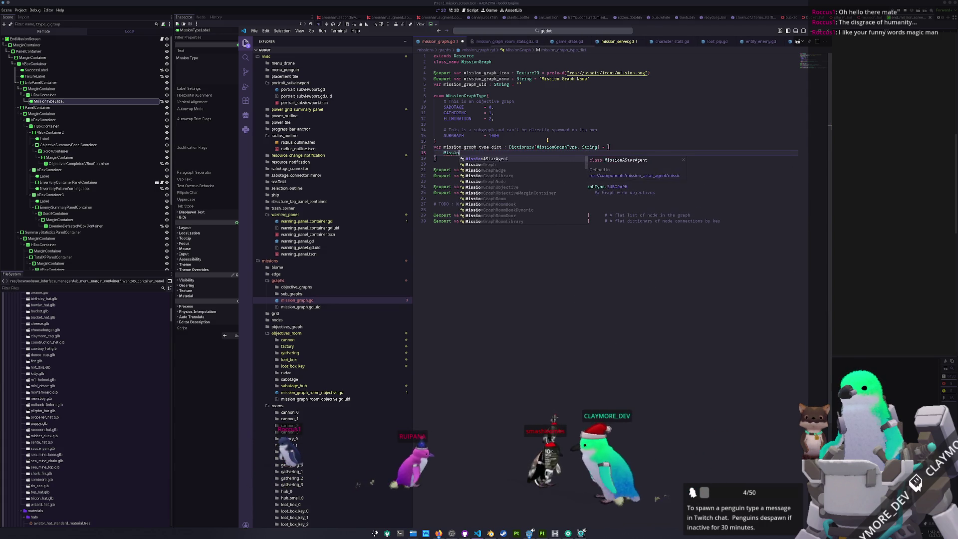
{"action": "key", "text": "Tab"}
{"action": "type", "text": ": \"Sabotage\""}
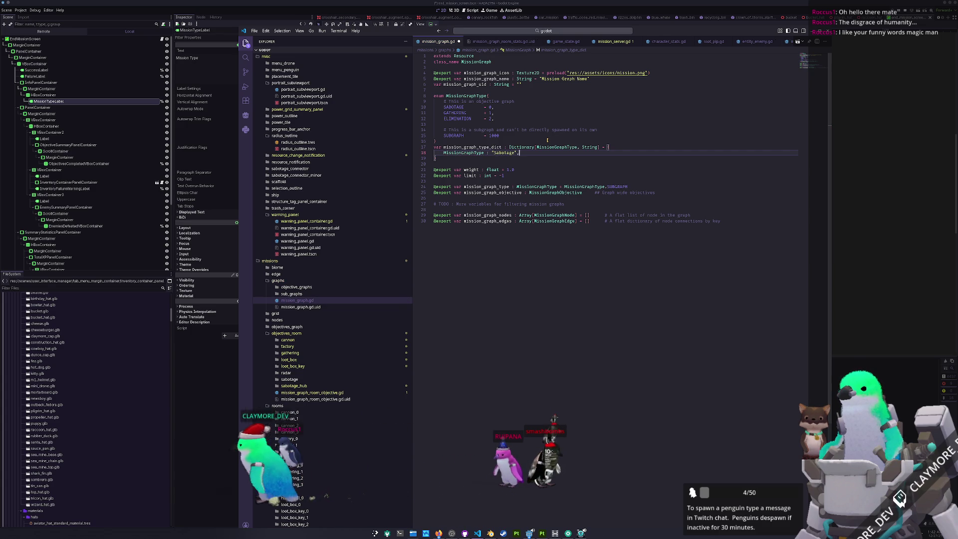
{"action": "type", "text": ","}
Step: Fill in the dictionary keys SABOTAGE, GATHERING and ELIMINATION with their display names
{"action": "key", "text": "Return"}
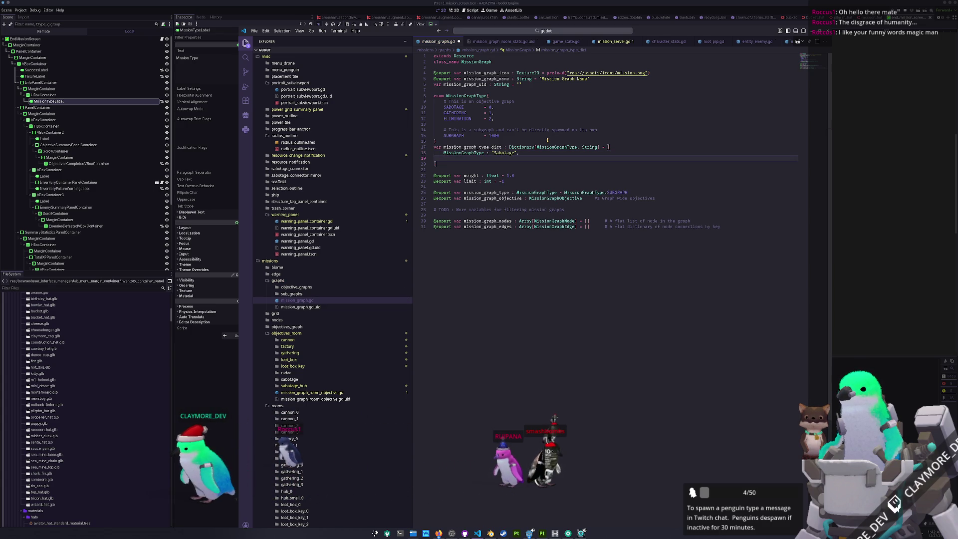
{"action": "key", "text": "Up"}
{"action": "key", "text": "ctrl+Right"}
{"action": "type", "text": ".sa"}
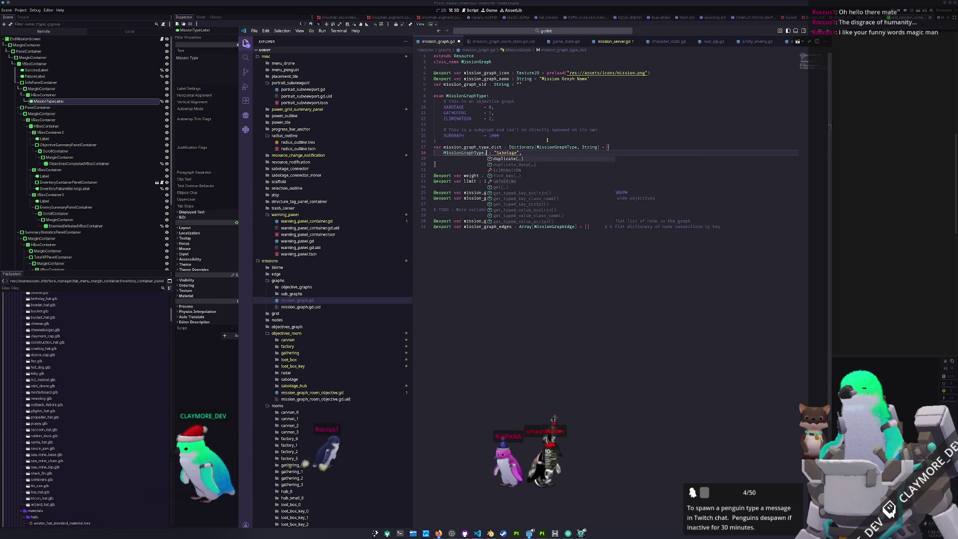
{"action": "key", "text": "Tab"}
{"action": "key", "text": "Down"}
{"action": "key", "text": "ctrl+shift+Left"}
{"action": "type", "text": "ga"}
{"action": "key", "text": "Tab"}
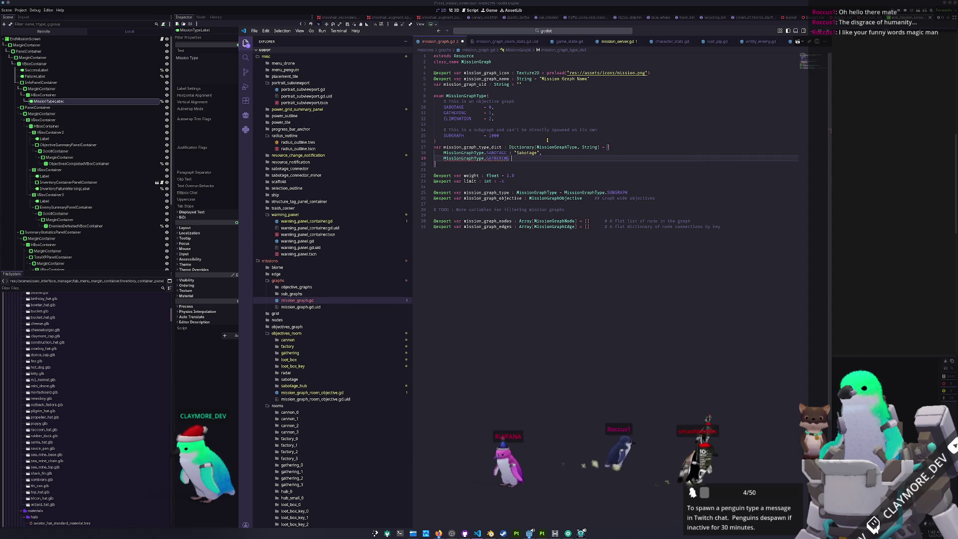
{"action": "type", "text": "Gat"}
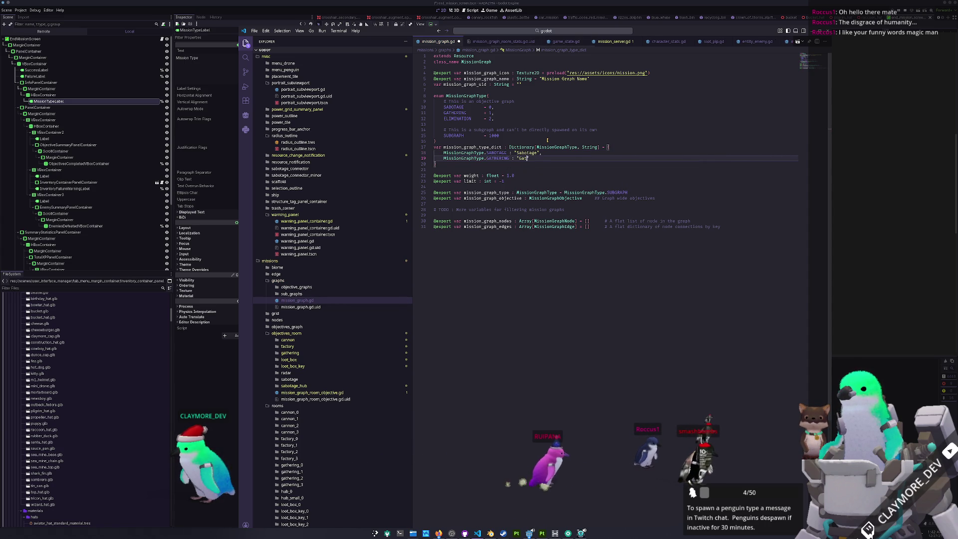
{"action": "type", "text": ","}
{"action": "key", "text": "Return"}
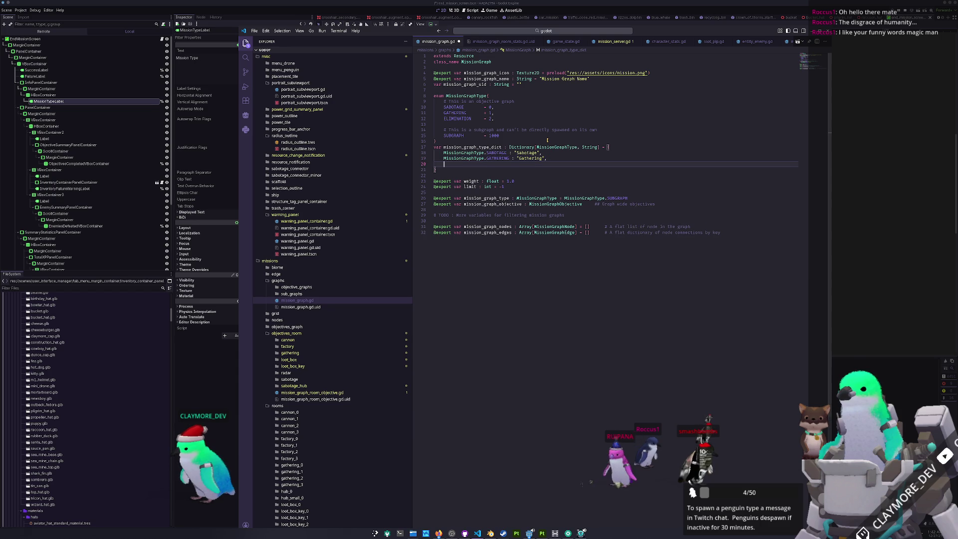
{"action": "key", "text": "BackSpace"}
{"action": "key", "text": "BackSpace"}
{"action": "key", "text": "BackSpace"}
{"action": "type", "text": "EL"}
{"action": "key", "text": "Return"}
{"action": "type", "text": ": \"Elimination"}
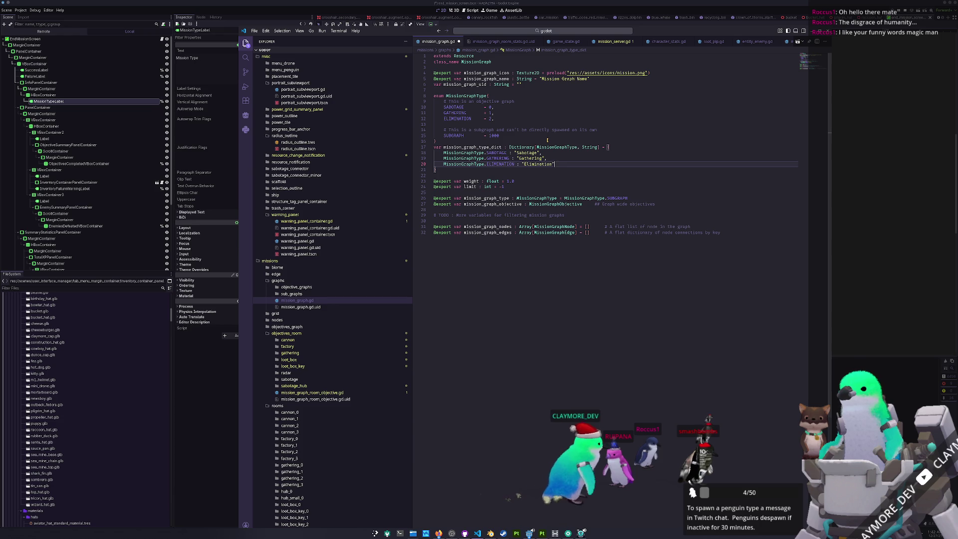
Step: Change the declaration from var to const, save mission_graph.gd, and return to line 30 of mission_server.gd
{"action": "key", "text": "Down"}
{"action": "key", "text": "Down"}
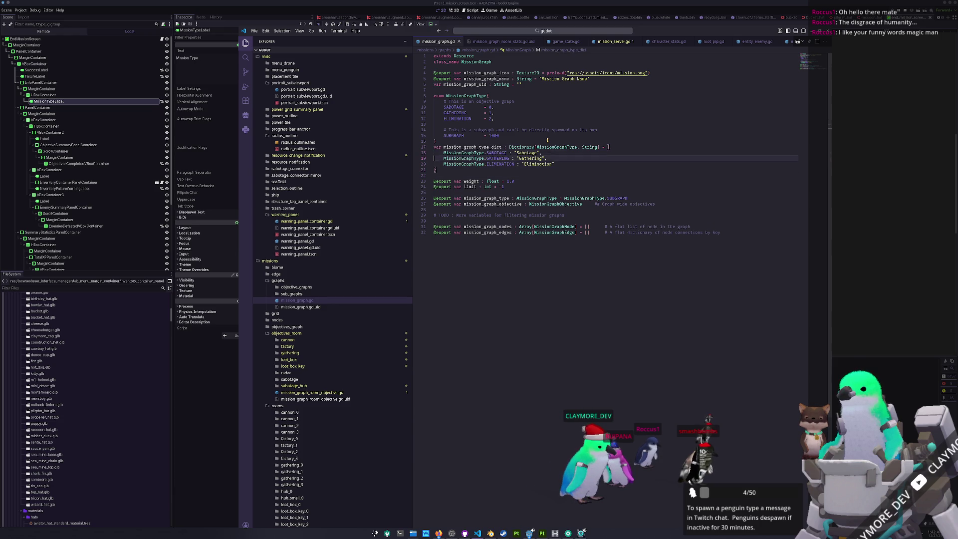
{"action": "left_click", "coordinate": [443, 136]}
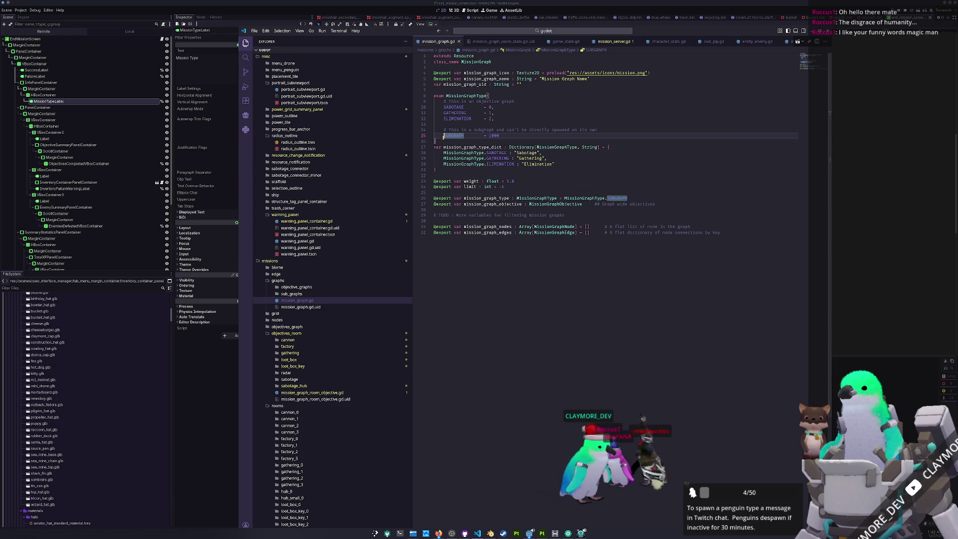
{"action": "key", "text": "Down"}
{"action": "key", "text": "Down"}
{"action": "key", "text": "Home"}
{"action": "key", "text": "ctrl+shift+Right"}
{"action": "type", "text": "const"}
{"action": "key", "text": "ctrl+s"}
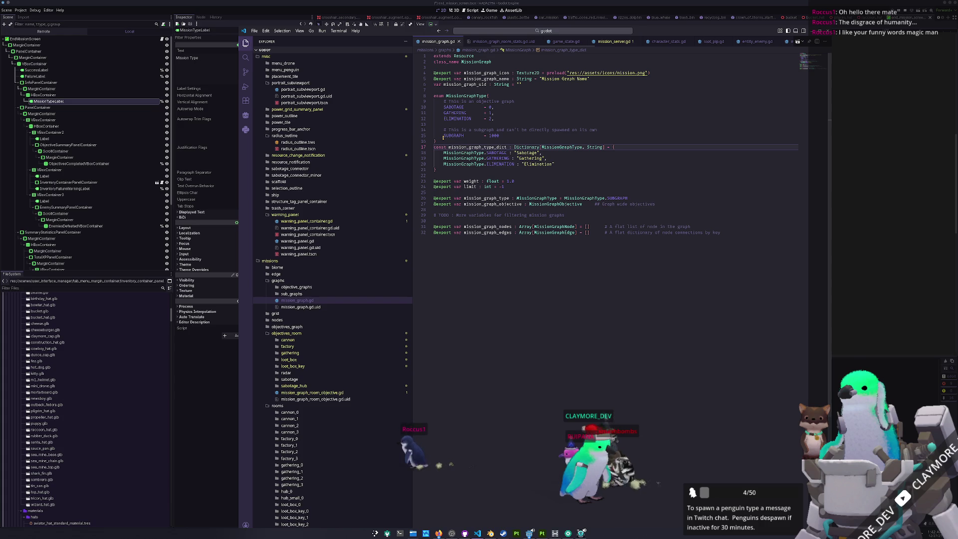
{"action": "left_click", "coordinate": [617, 43]}
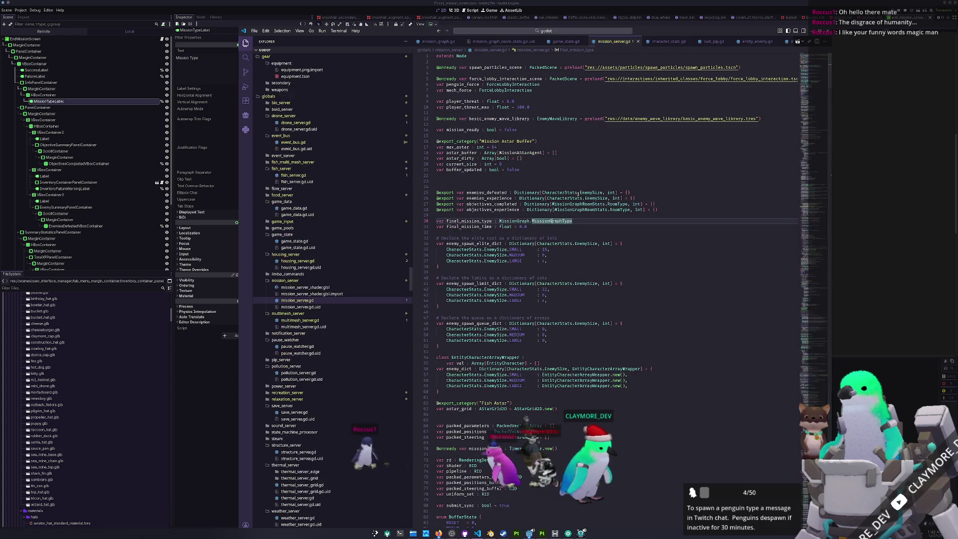
{"action": "left_click", "coordinate": [585, 220]}
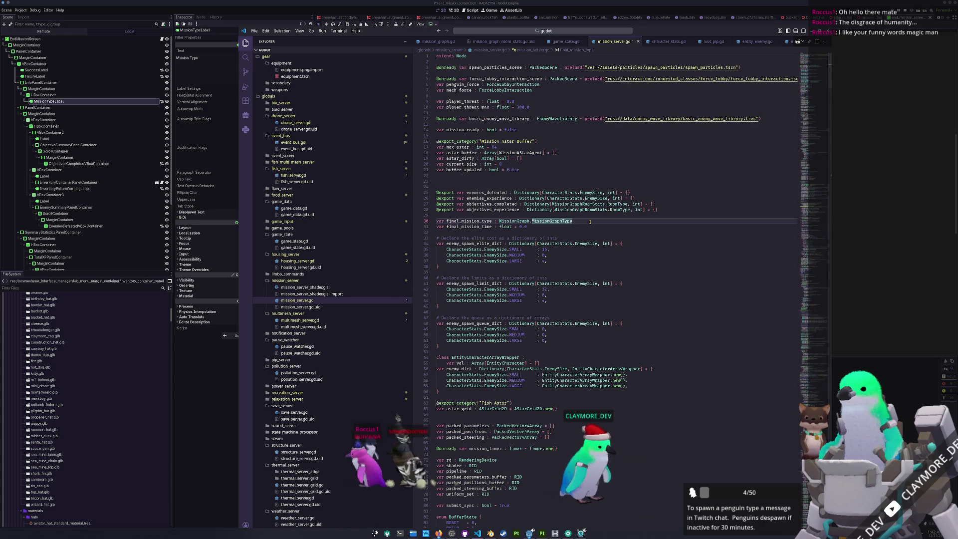
Step: Give final_mission_type the default value MissionGraph.MissionGraphType.SABOTAGE on line 30
{"action": "type", "text": "= "}
{"action": "type", "text": "MissionGr"}
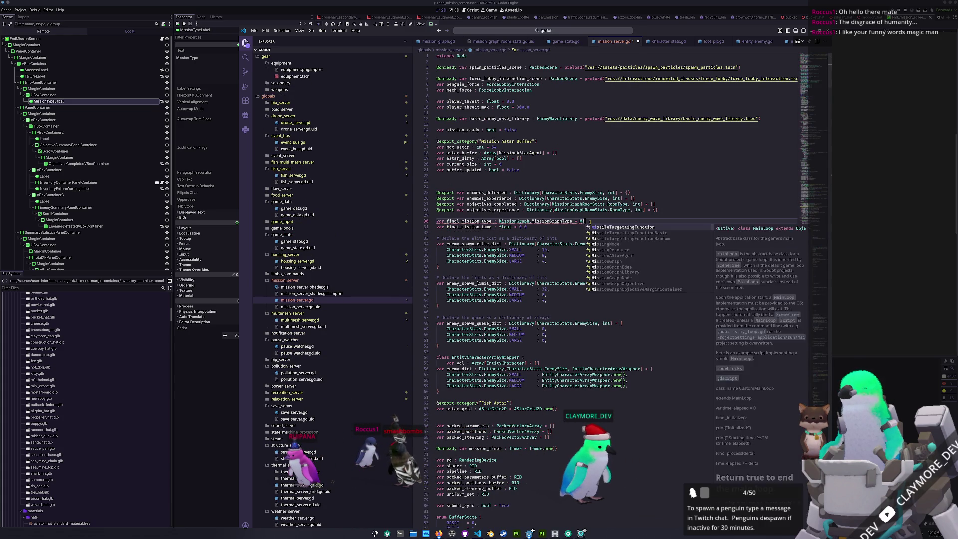
{"action": "type", "text": "aph.Missi"}
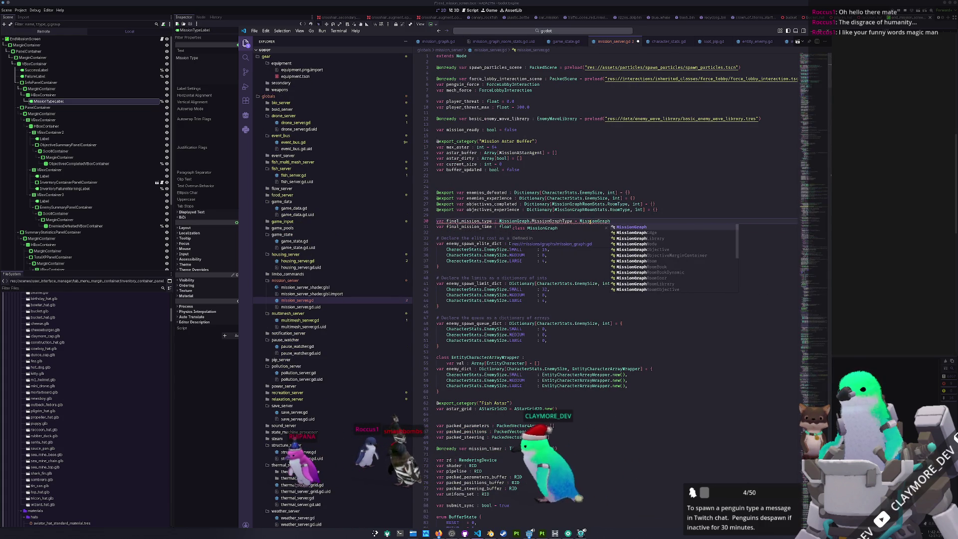
{"action": "key", "text": "Return"}
{"action": "type", "text": ".MissionGraphType.Sa"}
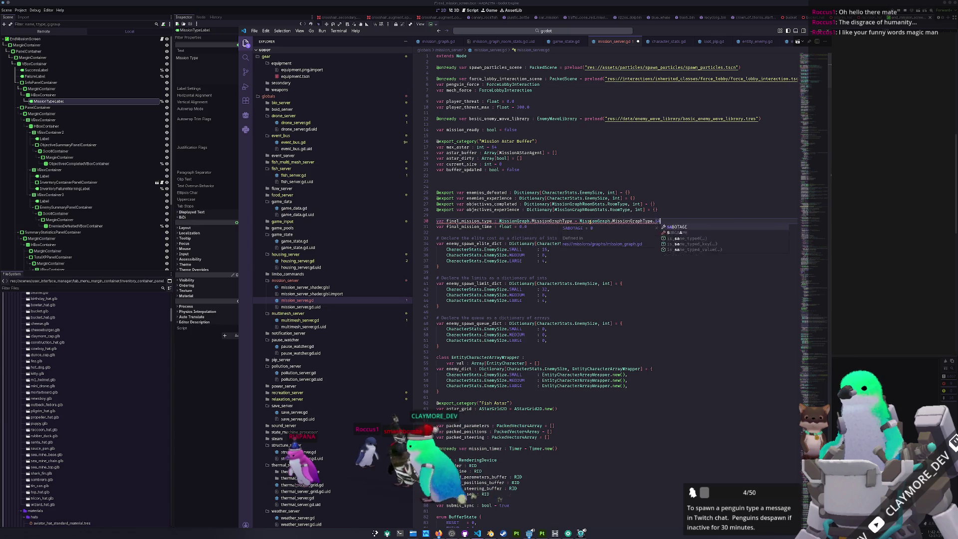
{"action": "key", "text": "Return"}
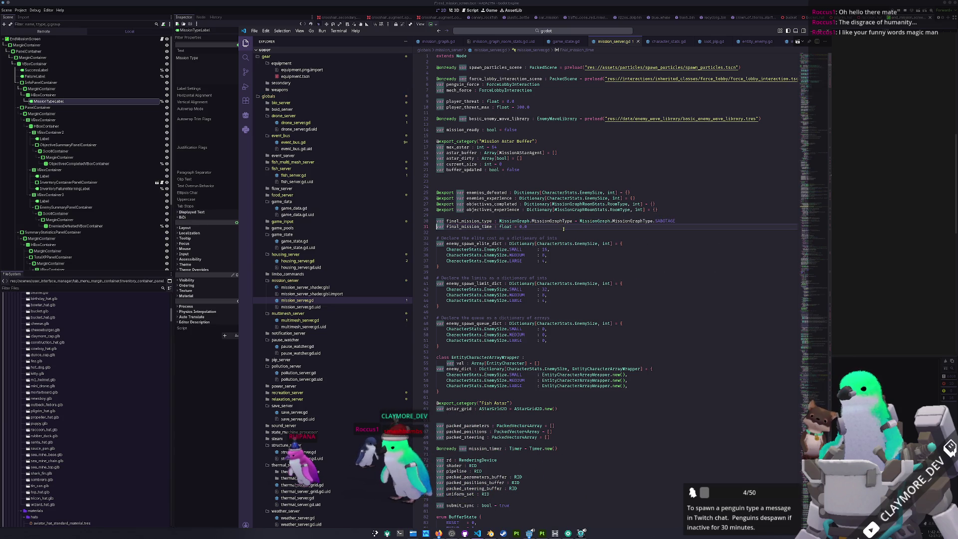
Step: Search mission_server.gd for final_mission_time and jump to its other use
{"action": "double_click", "coordinate": [644, 221]}
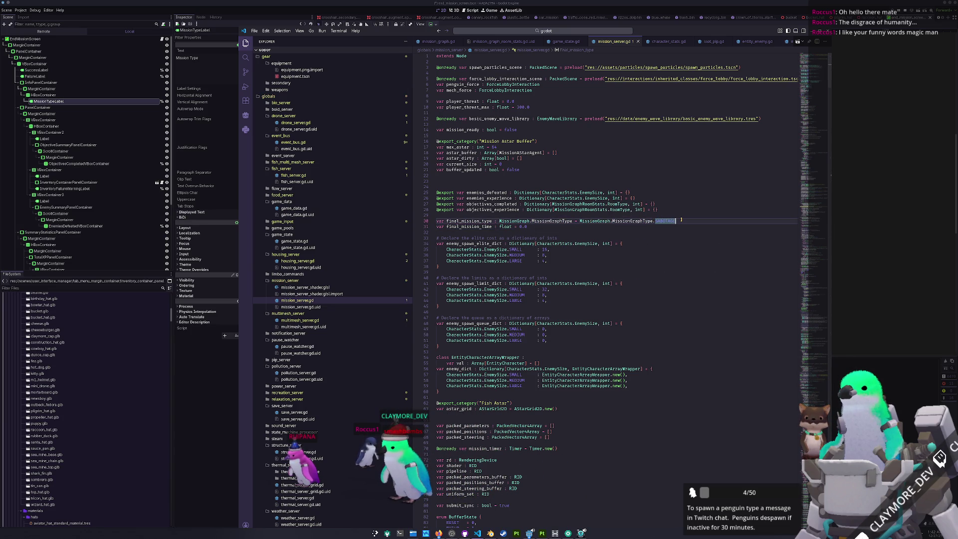
{"action": "scroll", "coordinate": [682, 220], "scroll_direction": "down", "scroll_amount": 4}
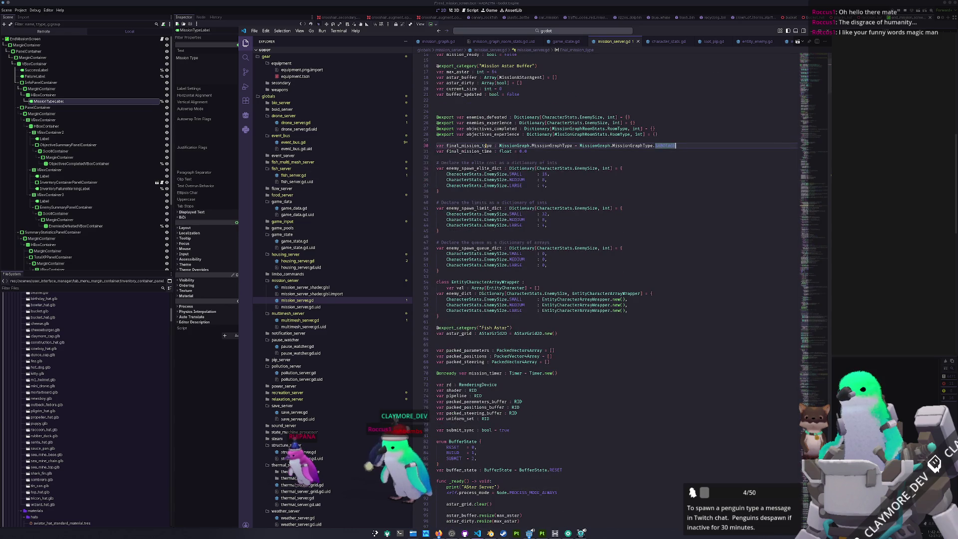
{"action": "double_click", "coordinate": [484, 151]}
{"action": "key", "text": "ctrl+f"}
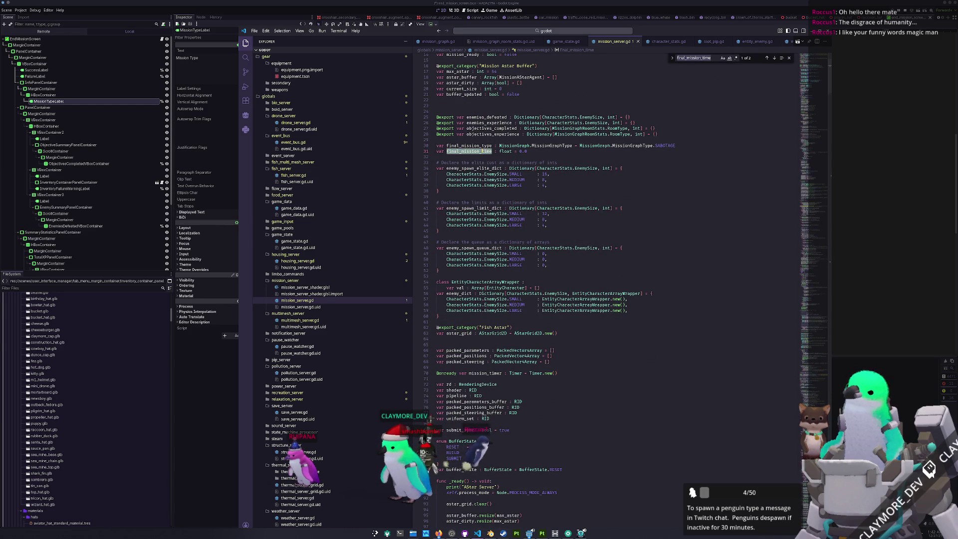
{"action": "left_click", "coordinate": [767, 59]}
Step: Add 'final_mission_type = mission_stats.objective_mission_graph_type' on a new line 525
{"action": "left_click", "coordinate": [633, 297]}
{"action": "key", "text": "Return"}
{"action": "type", "text": "final_mi"}
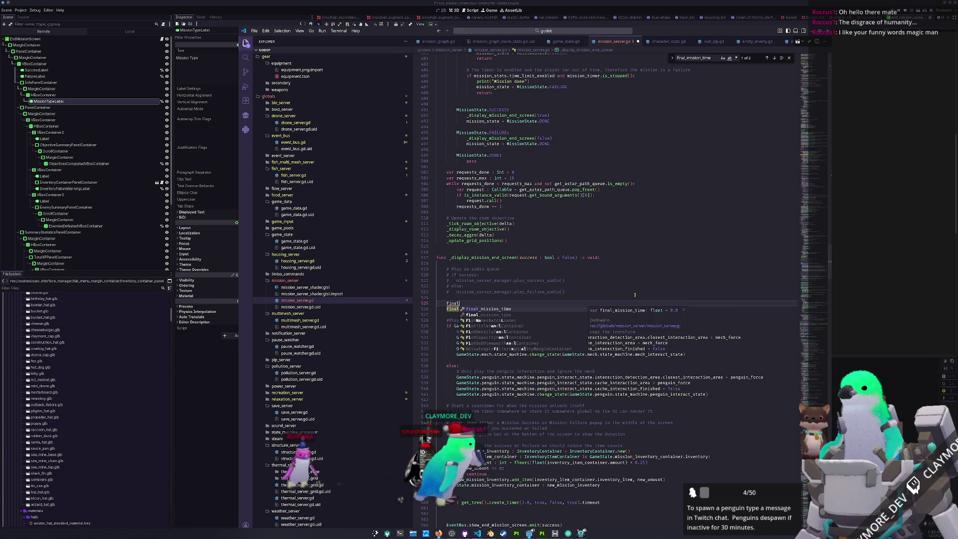
{"action": "type", "text": "ssion_type"}
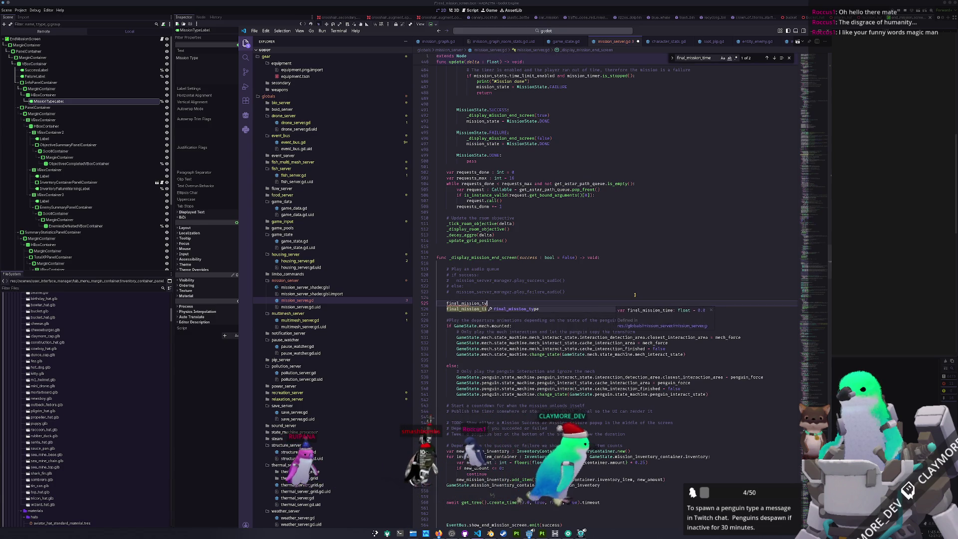
{"action": "type", "text": " = missi"}
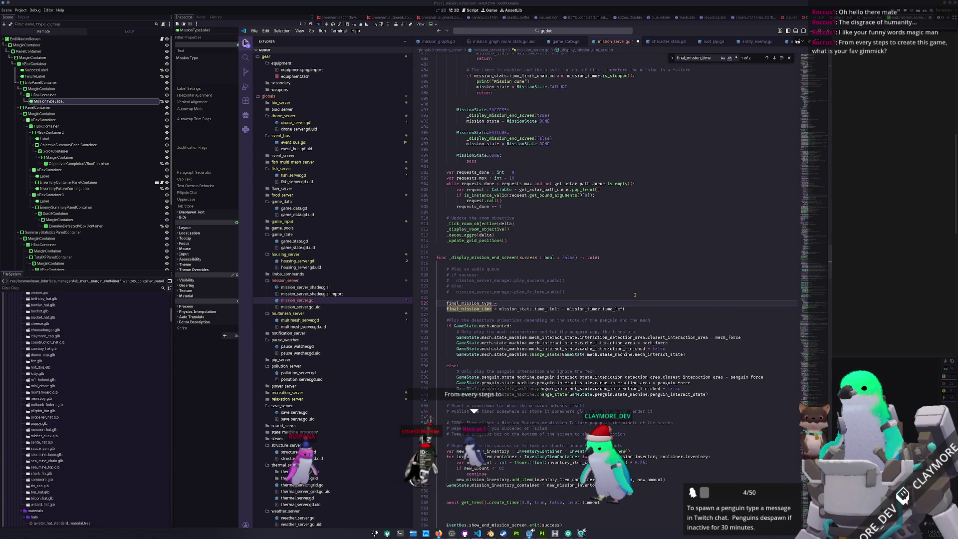
{"action": "type", "text": "on_stats"}
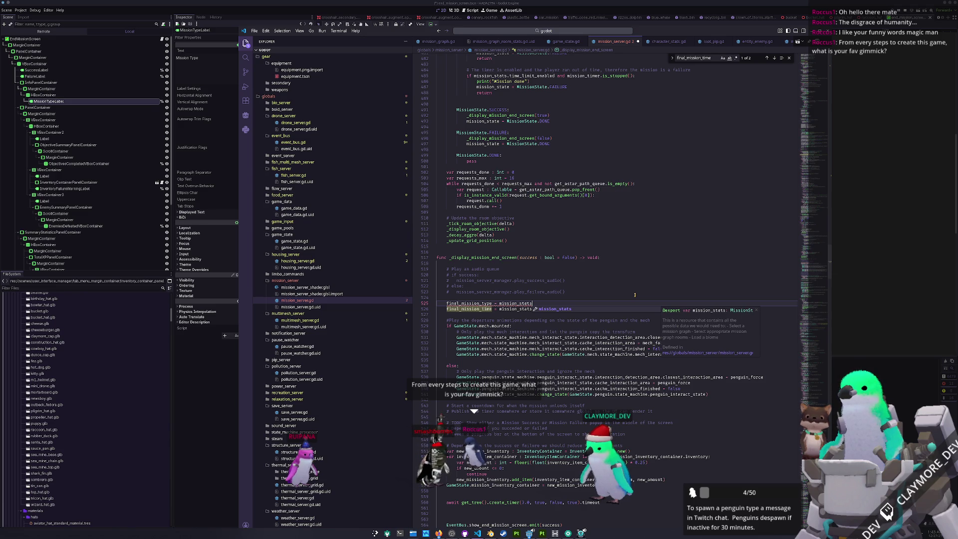
{"action": "key", "text": "Escape"}
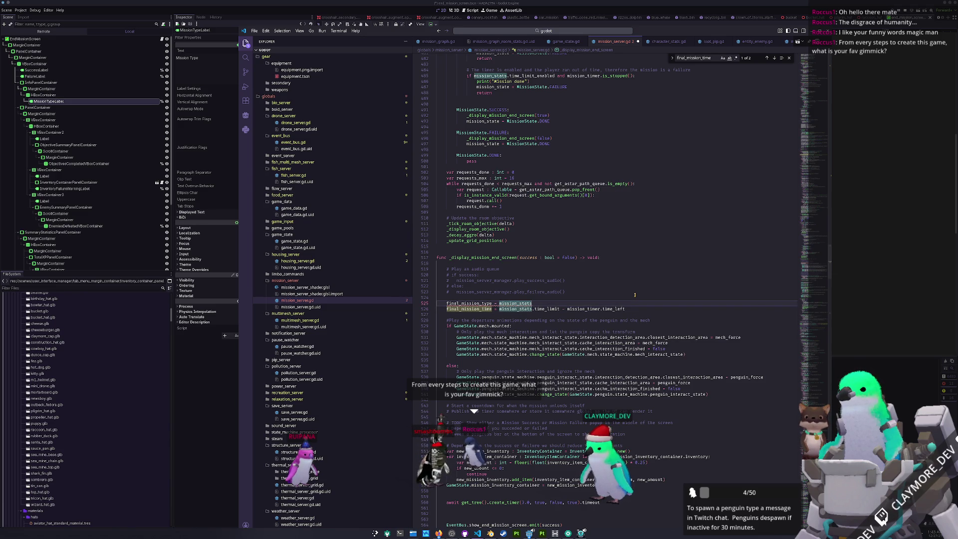
{"action": "type", "text": "."}
{"action": "key", "text": "Escape"}
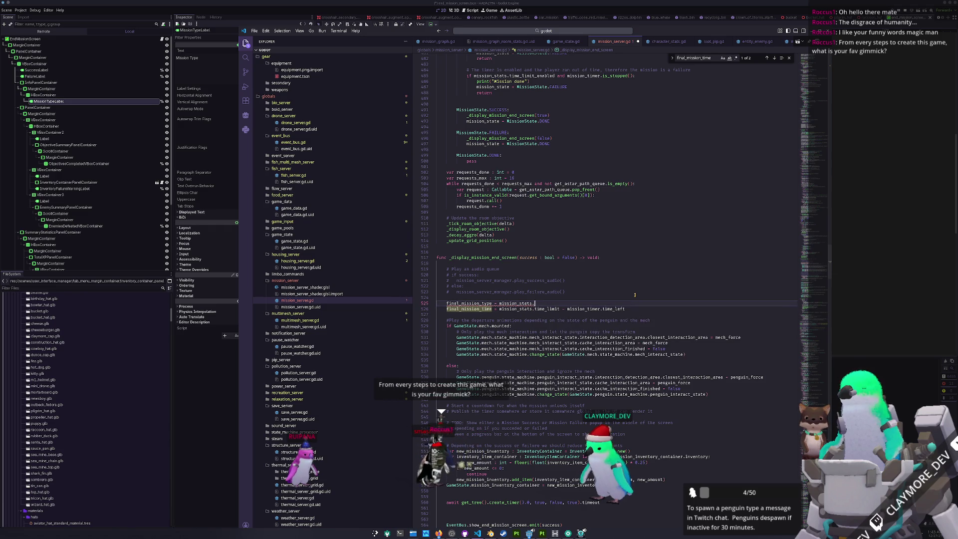
{"action": "type", "text": "graph"}
{"action": "key", "text": "Return"}
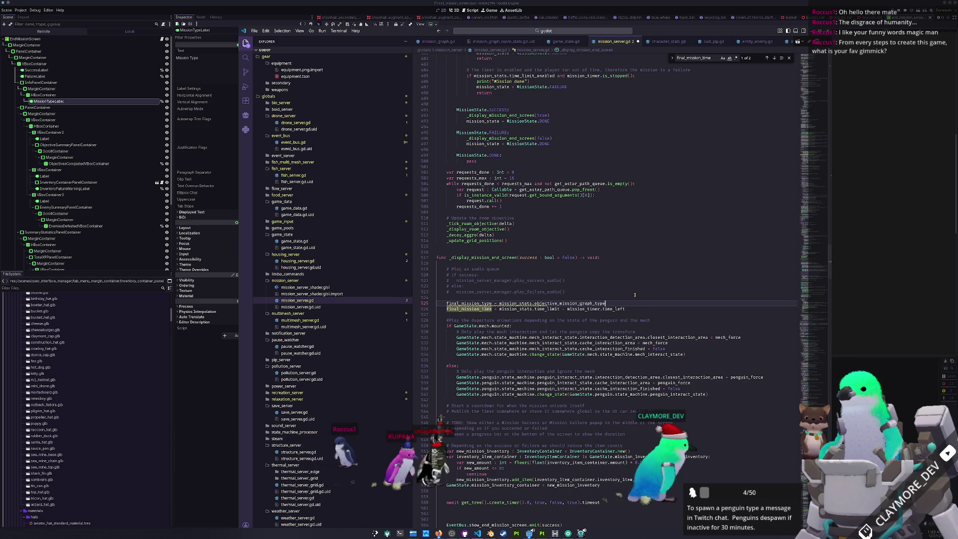
Step: Go to the definition of objective_mission_graph_type in mission_stats.gd
{"action": "mouse_move", "coordinate": [582, 304]}
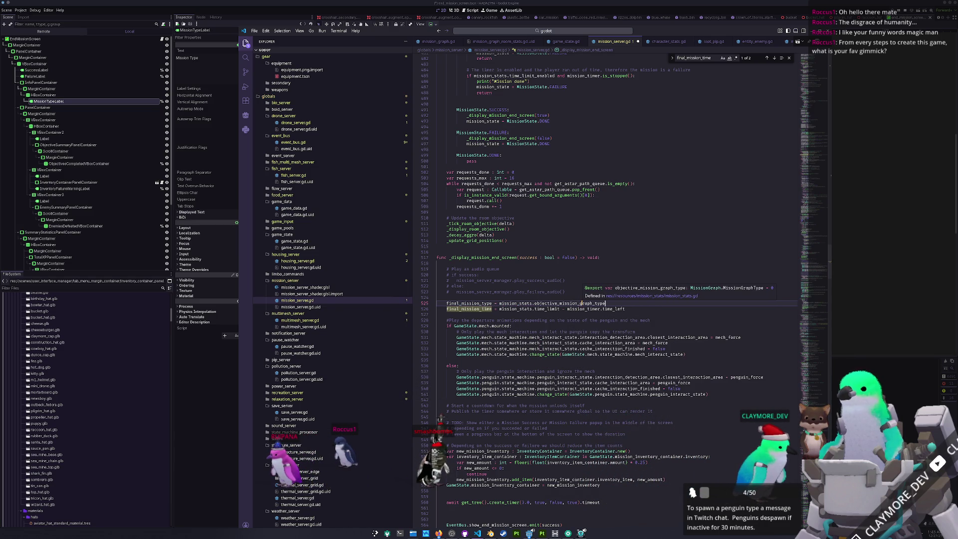
{"action": "double_click", "coordinate": [582, 303]}
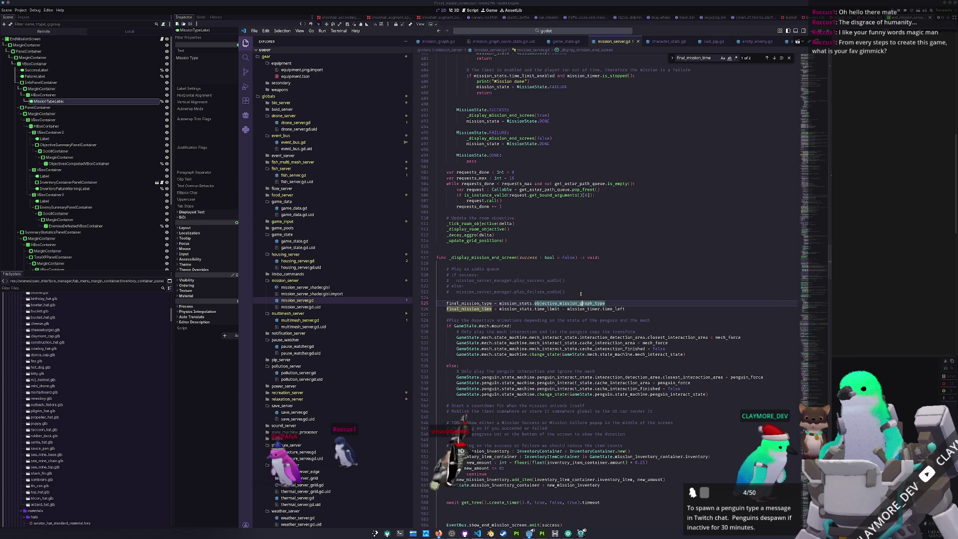
{"action": "mouse_move", "coordinate": [581, 302]}
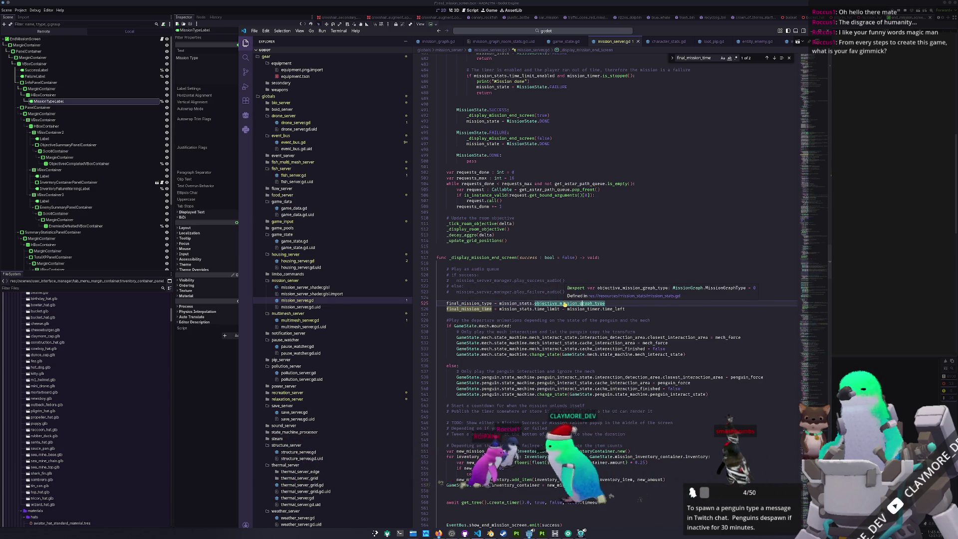
{"action": "left_click", "coordinate": [580, 304], "text": "ctrl"}
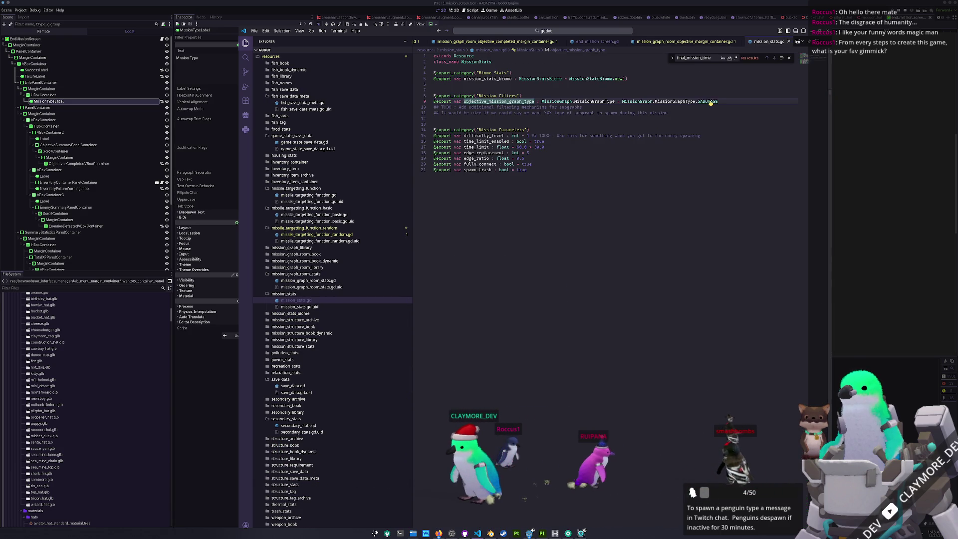
Step: Look up the MissionGraphType enum, then move through mission_server.gd to end_mission_screen.gd
{"action": "left_click", "coordinate": [684, 101], "text": "ctrl"}
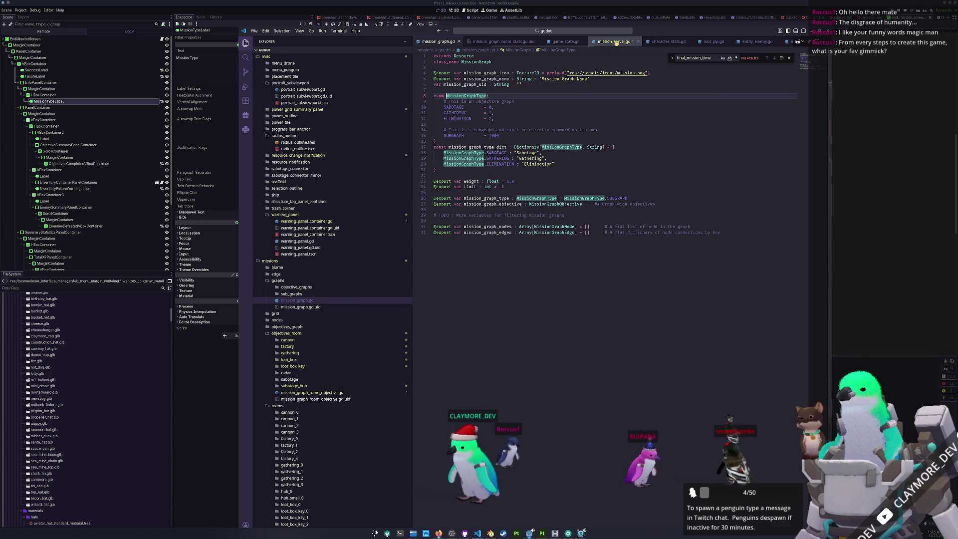
{"action": "left_click", "coordinate": [615, 43]}
{"action": "scroll", "coordinate": [616, 44], "scroll_direction": "down", "scroll_amount": 3}
{"action": "scroll", "coordinate": [633, 44], "scroll_direction": "down", "scroll_amount": 5}
{"action": "scroll", "coordinate": [652, 44], "scroll_direction": "down", "scroll_amount": 1}
{"action": "left_click", "coordinate": [628, 44]}
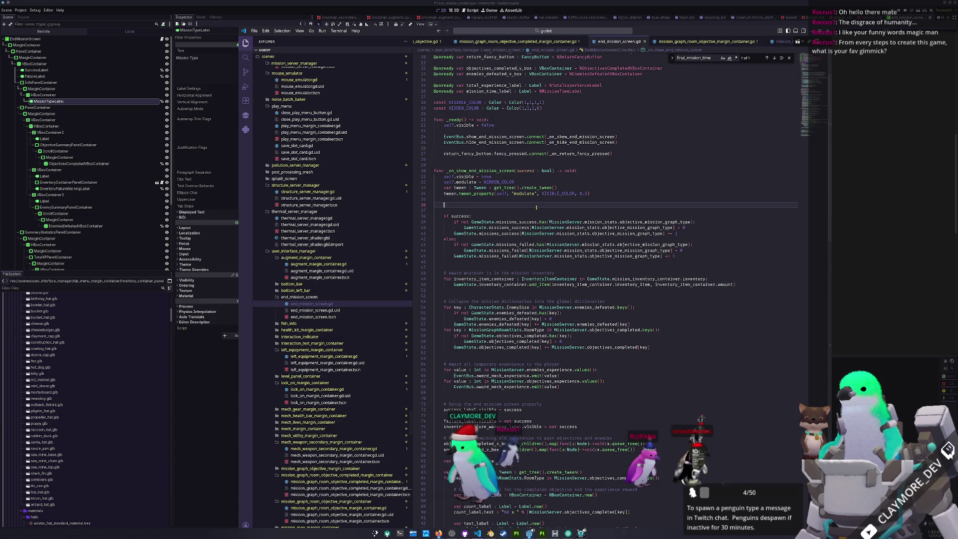
Step: Set mission_type_label.text from mission_graph_type_dict[MissionServer.final_mission_type], then bring Notion's Tasks board forward
{"action": "scroll", "coordinate": [529, 202], "scroll_direction": "down", "scroll_amount": 1}
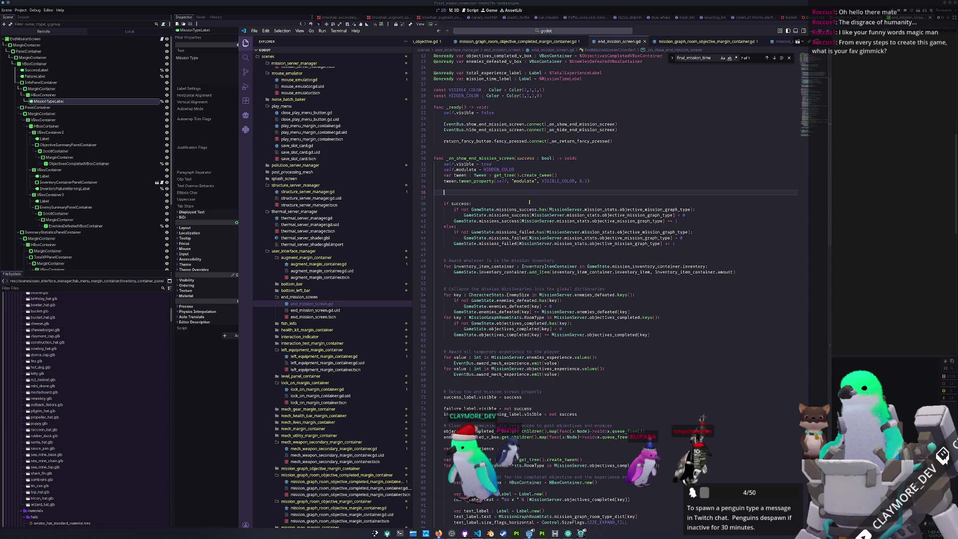
{"action": "type", "text": "ission"}
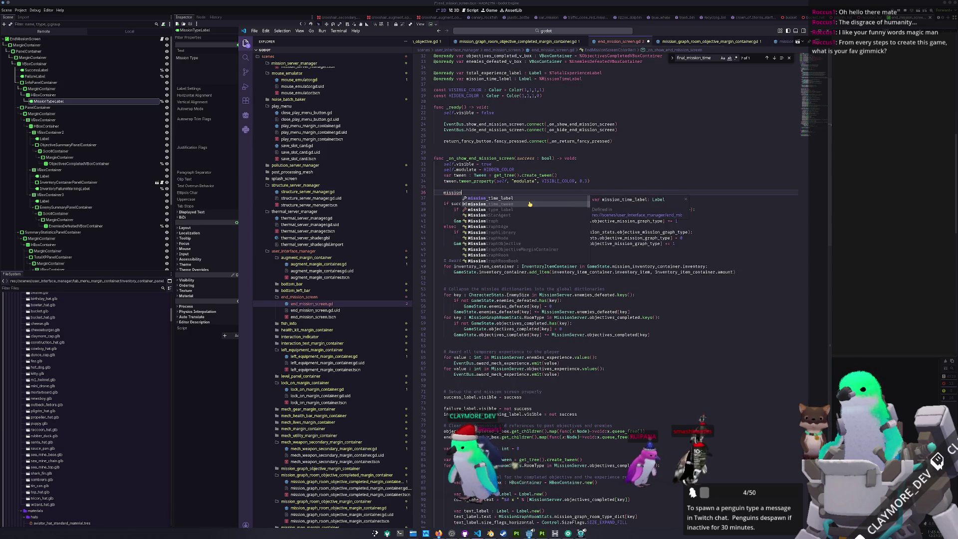
{"action": "type", "text": "_type_label."}
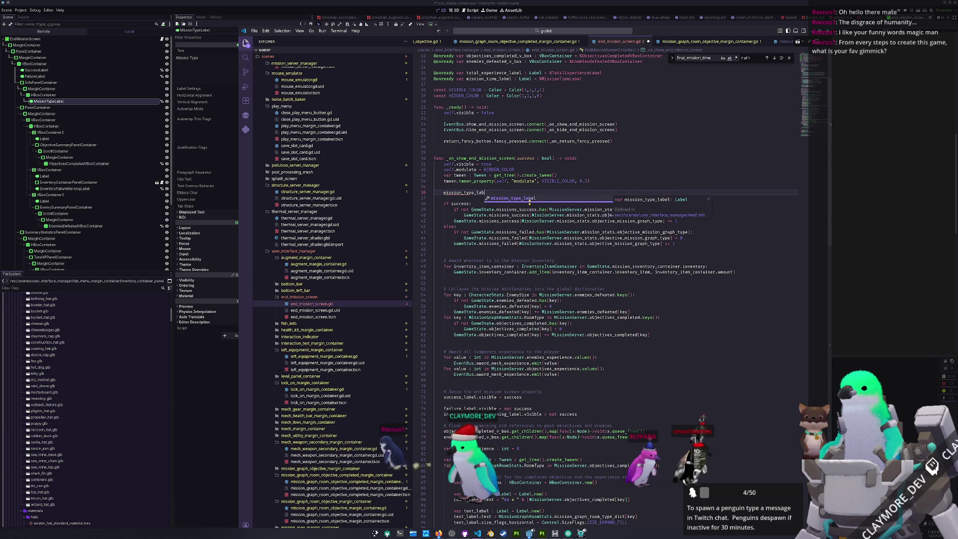
{"action": "type", "text": "text = "}
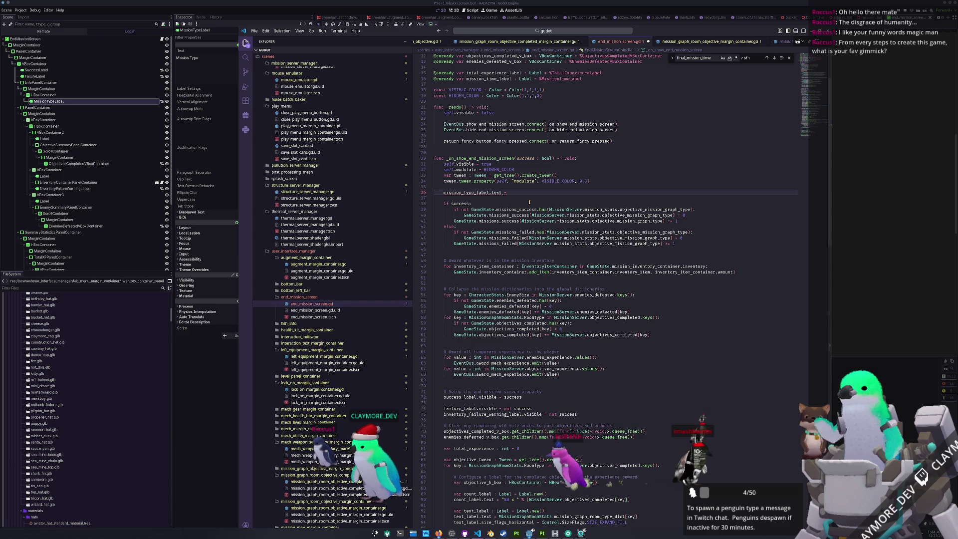
{"action": "type", "text": "MissionStats"}
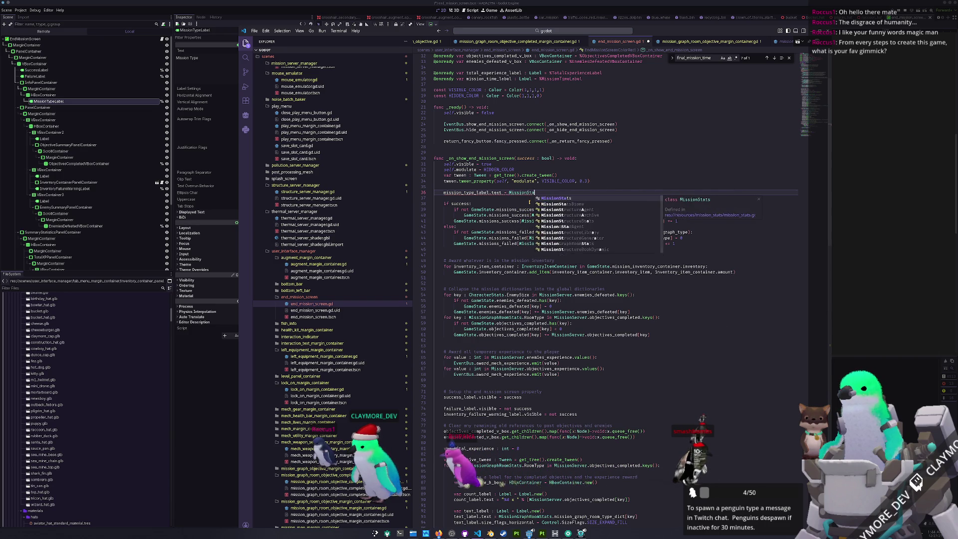
{"action": "type", "text": ".Mis"}
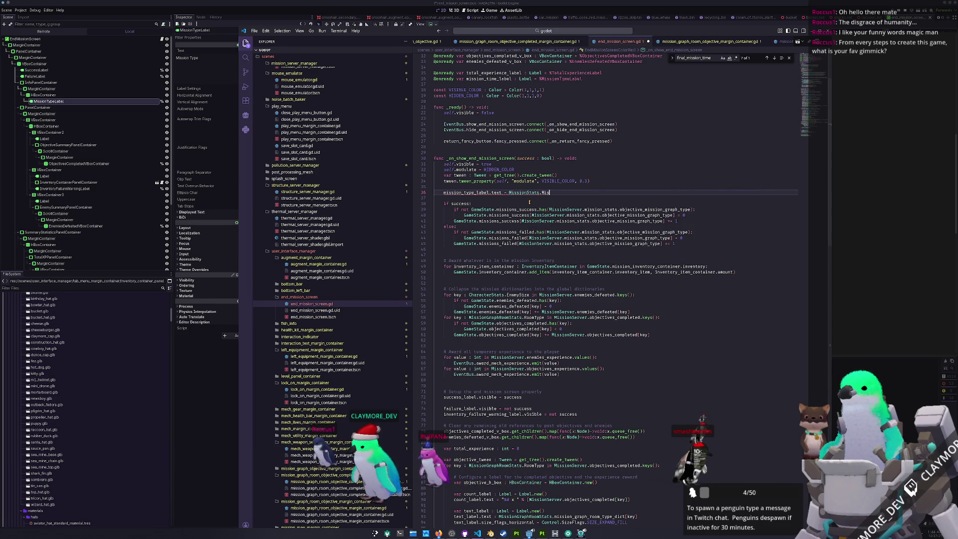
{"action": "type", "text": "Graph."}
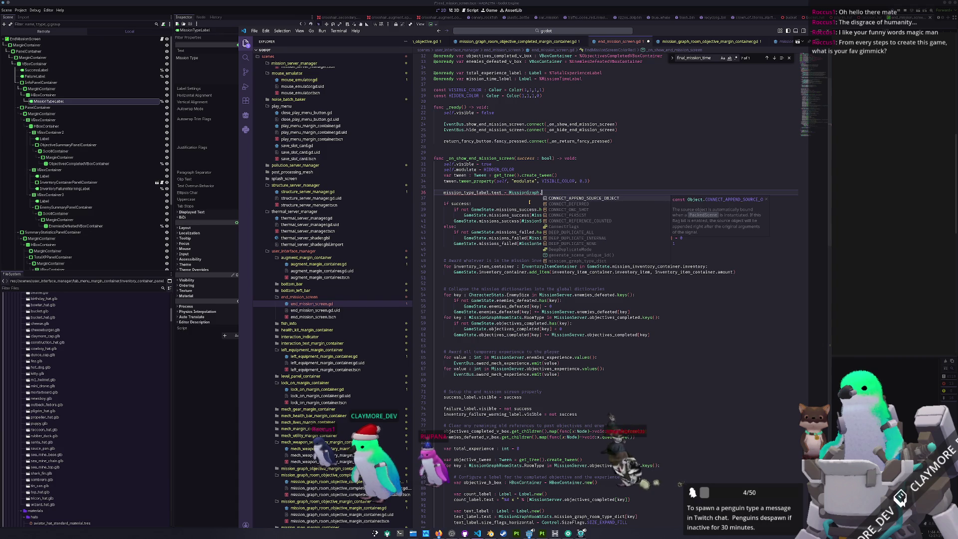
{"action": "type", "text": "MTyp"}
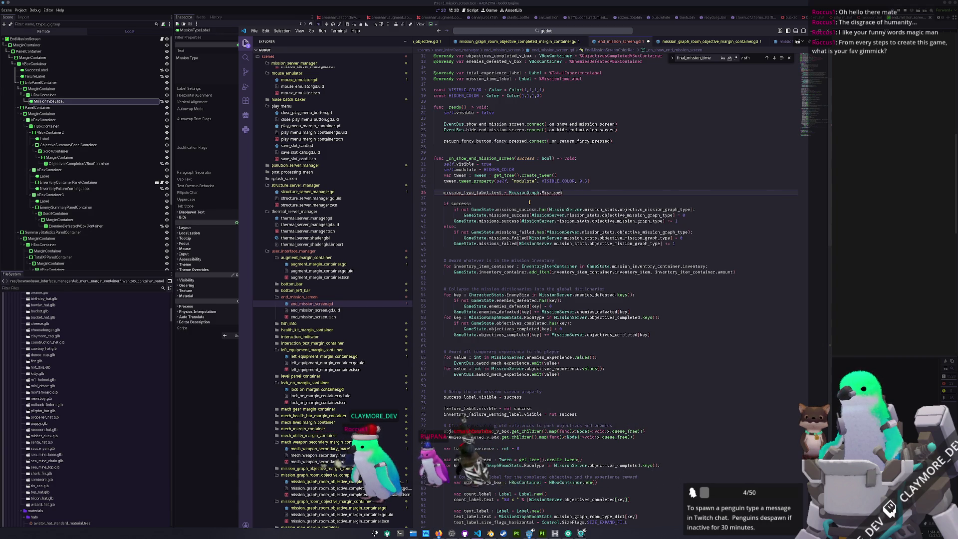
{"action": "type", "text": ".mis"}
{"action": "key", "text": "Return"}
{"action": "type", "text": "MissionServer."}
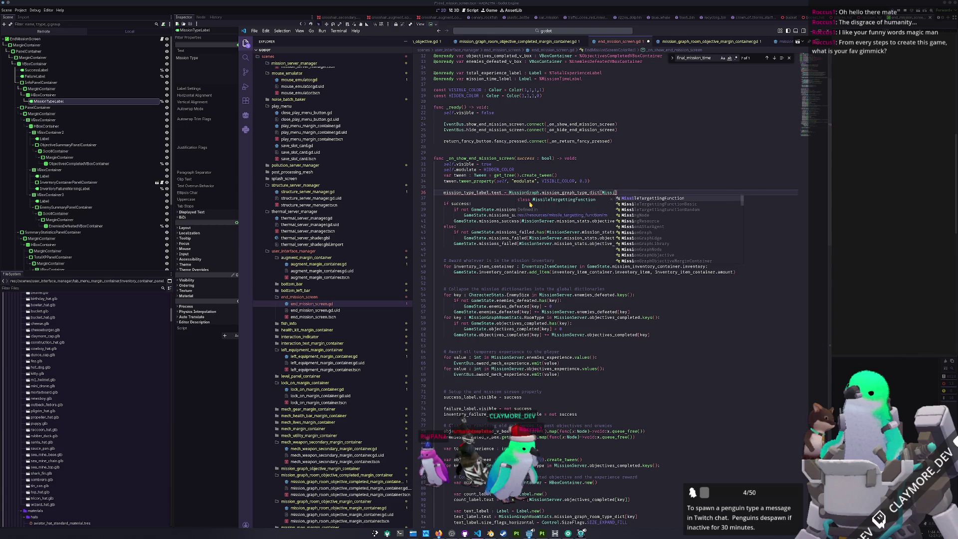
{"action": "type", "text": "mi"}
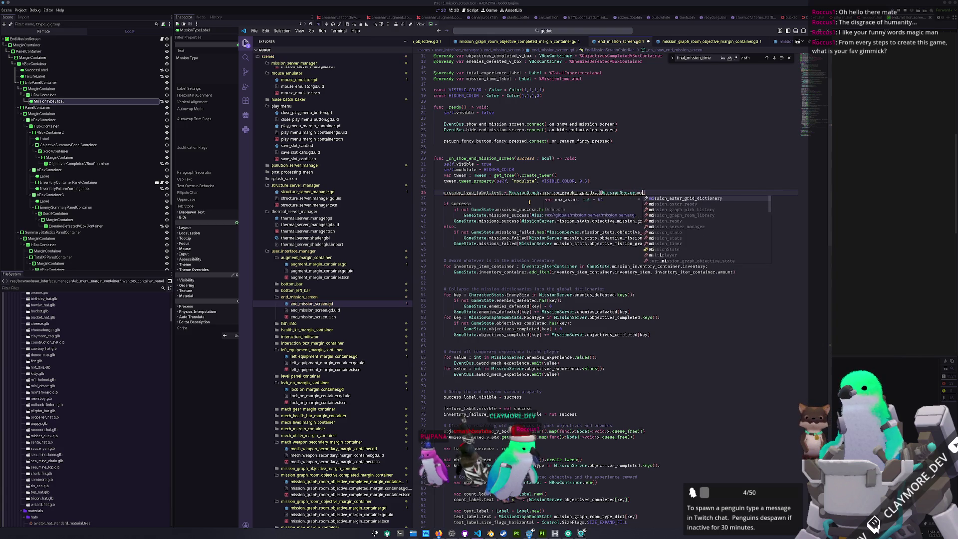
{"action": "key", "text": "BackSpace"}
{"action": "key", "text": "BackSpace"}
{"action": "type", "text": "final_mission_type"}
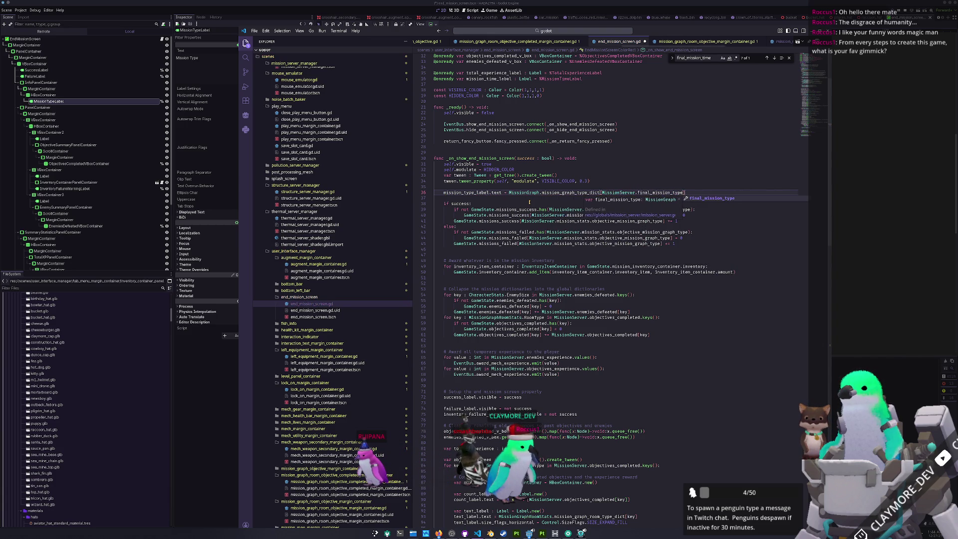
{"action": "key", "text": "Down"}
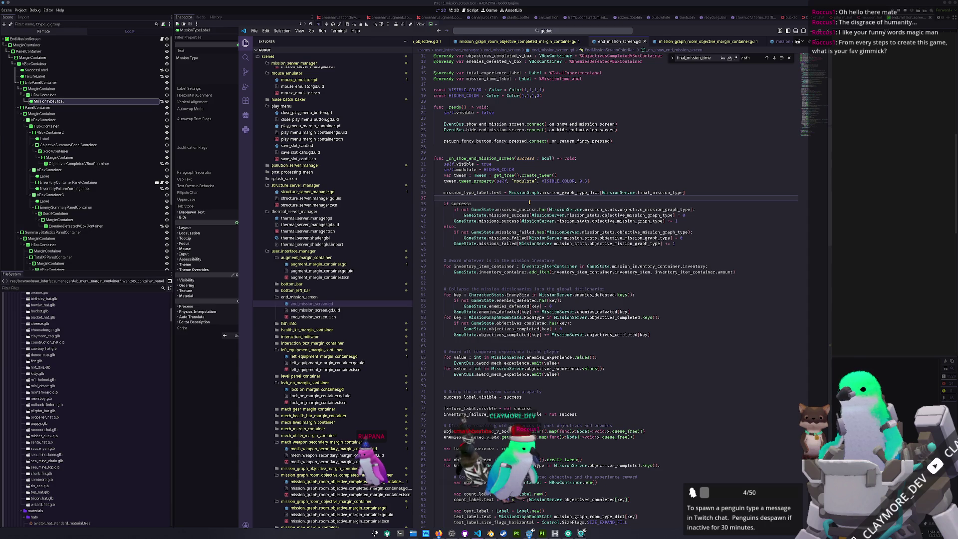
{"action": "key", "text": "alt+Tab"}
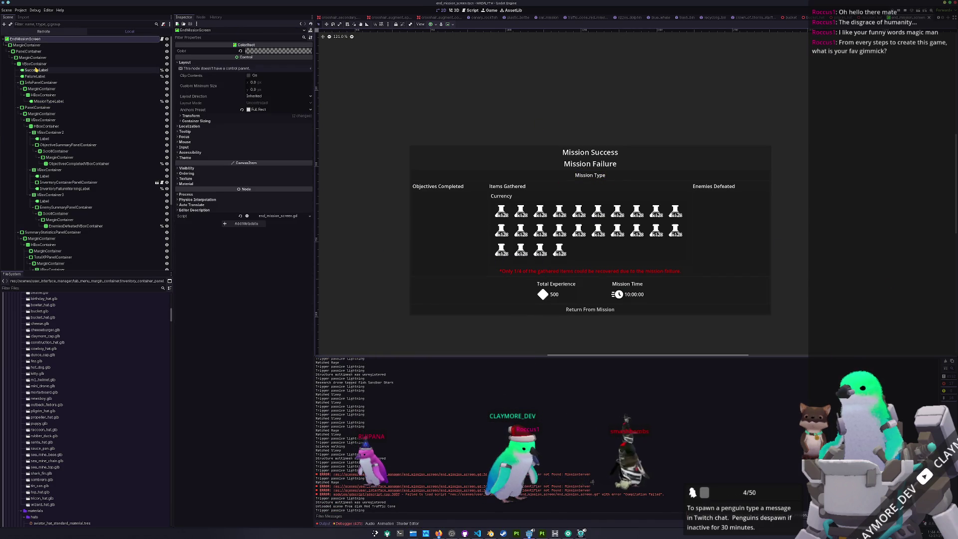
{"action": "key", "text": "alt+Tab"}
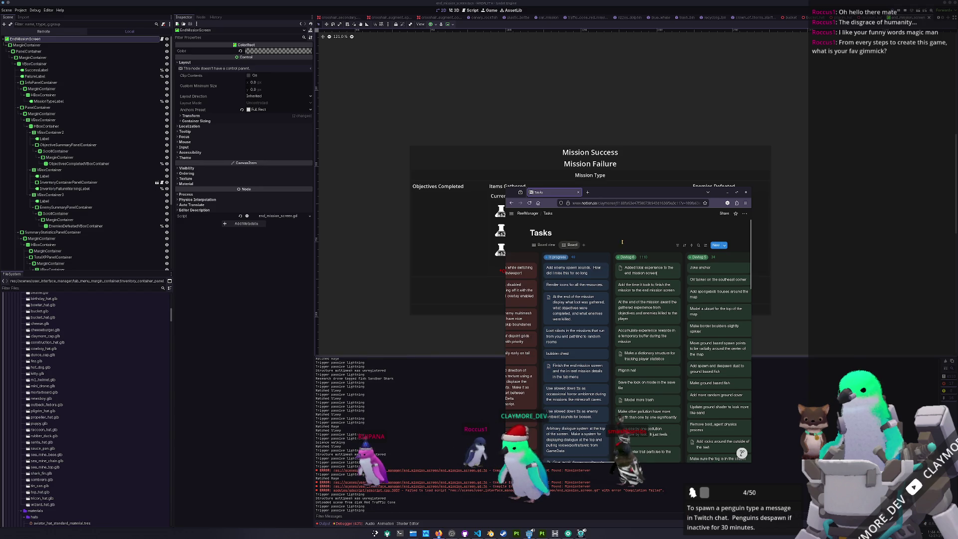
Step: Create a new card titled about mission difficulty at the top of the leftmost column
{"action": "scroll", "coordinate": [523, 270], "scroll_direction": "left", "scroll_amount": 3}
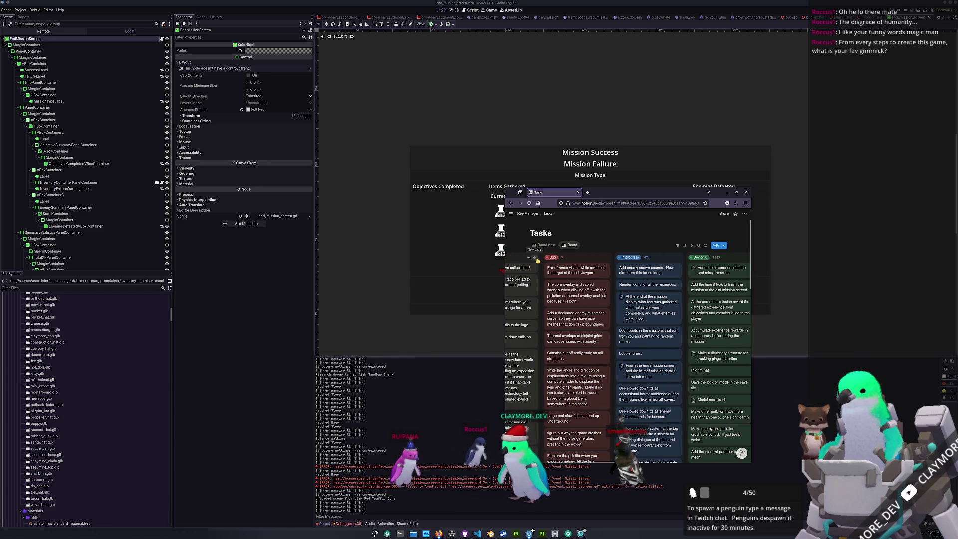
{"action": "left_click", "coordinate": [537, 260]}
{"action": "scroll", "coordinate": [587, 261], "scroll_direction": "left", "scroll_amount": 1}
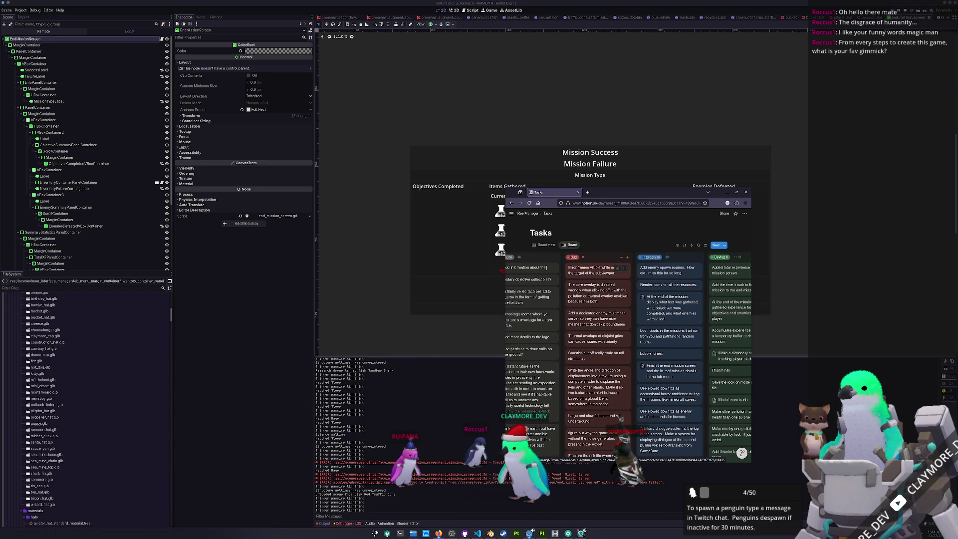
{"action": "type", "text": "iculty to the m"}
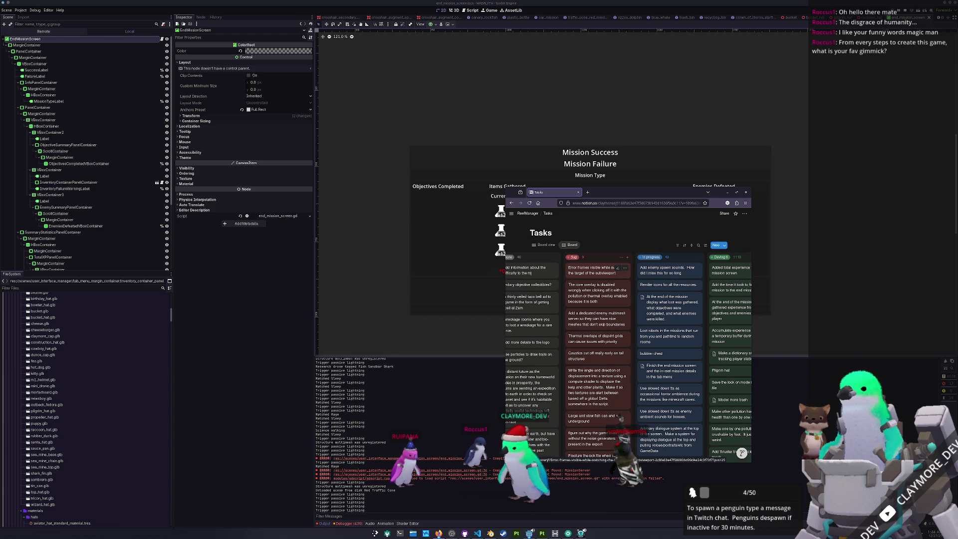
{"action": "type", "text": "reen"}
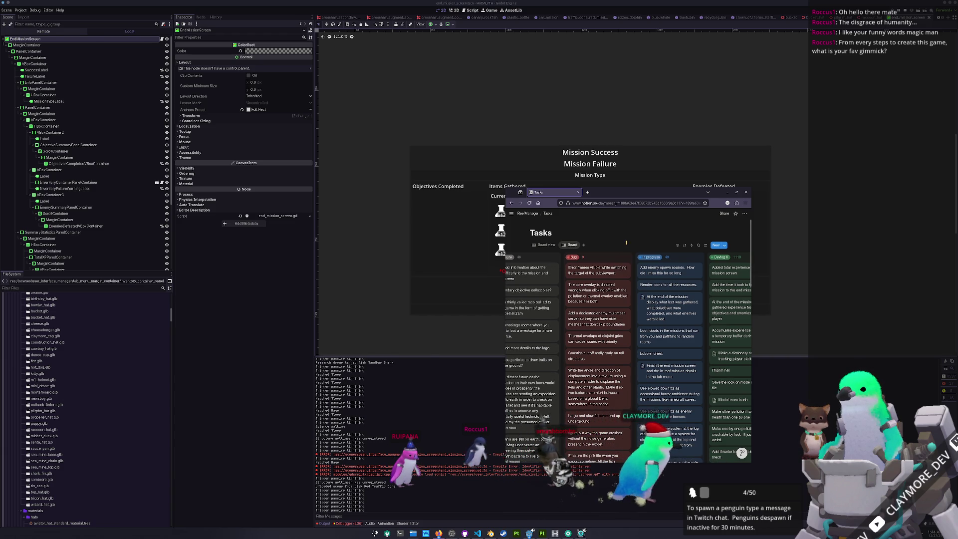
{"action": "left_click", "coordinate": [599, 250]}
{"action": "scroll", "coordinate": [600, 249], "scroll_direction": "right", "scroll_amount": 5}
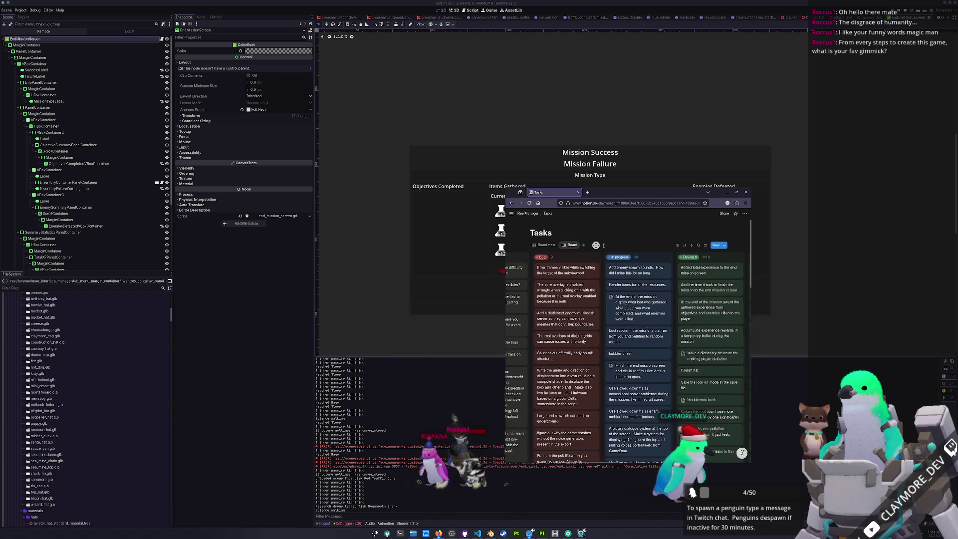
{"action": "scroll", "coordinate": [625, 243], "scroll_direction": "right", "scroll_amount": 1}
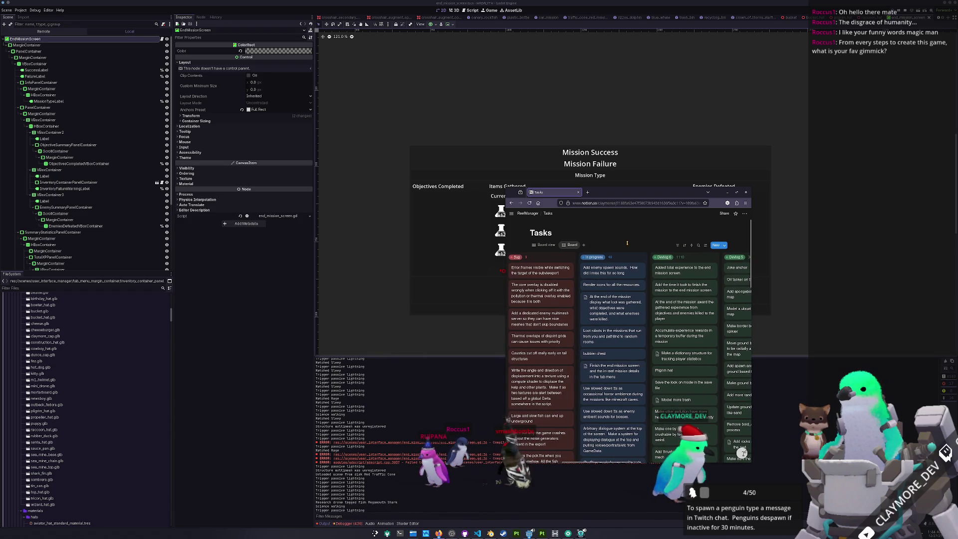
{"action": "scroll", "coordinate": [623, 244], "scroll_direction": "left", "scroll_amount": 1}
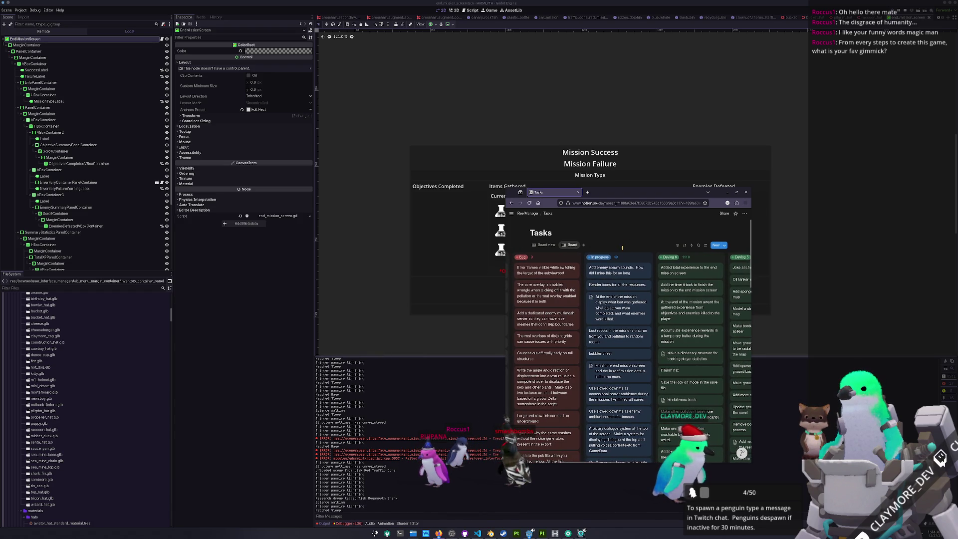
{"action": "scroll", "coordinate": [618, 249], "scroll_direction": "right", "scroll_amount": 3}
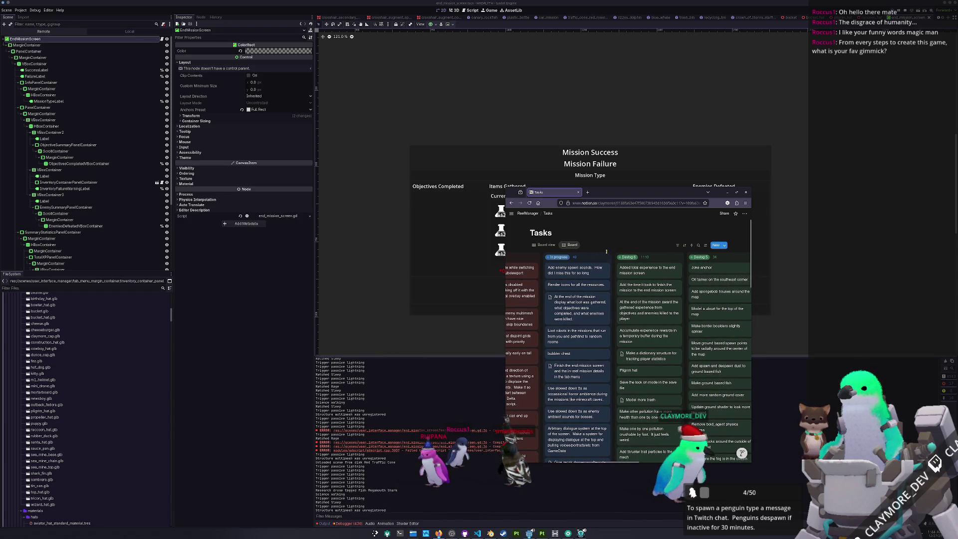
{"action": "scroll", "coordinate": [619, 248], "scroll_direction": "left", "scroll_amount": 1}
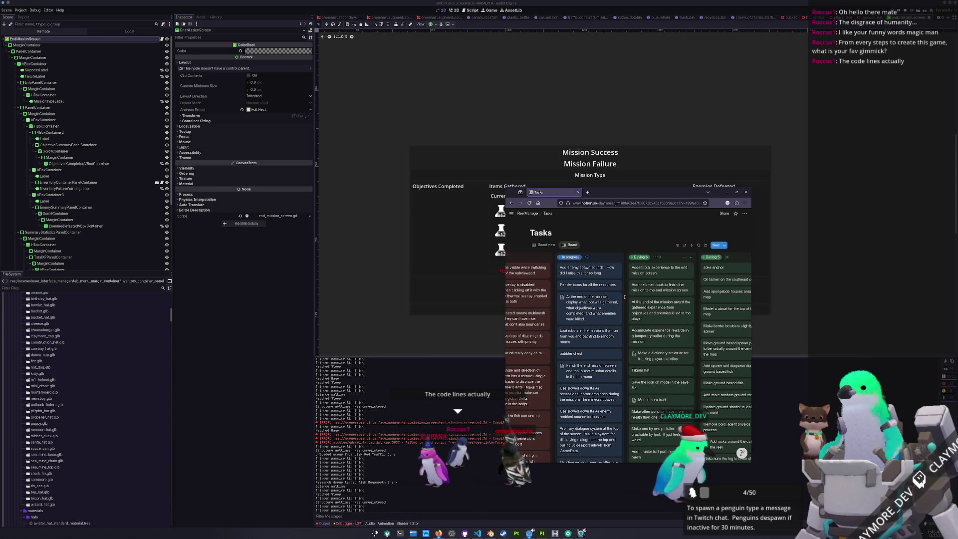
{"action": "scroll", "coordinate": [625, 297], "scroll_direction": "down", "scroll_amount": 1}
{"action": "scroll", "coordinate": [624, 297], "scroll_direction": "up", "scroll_amount": 1}
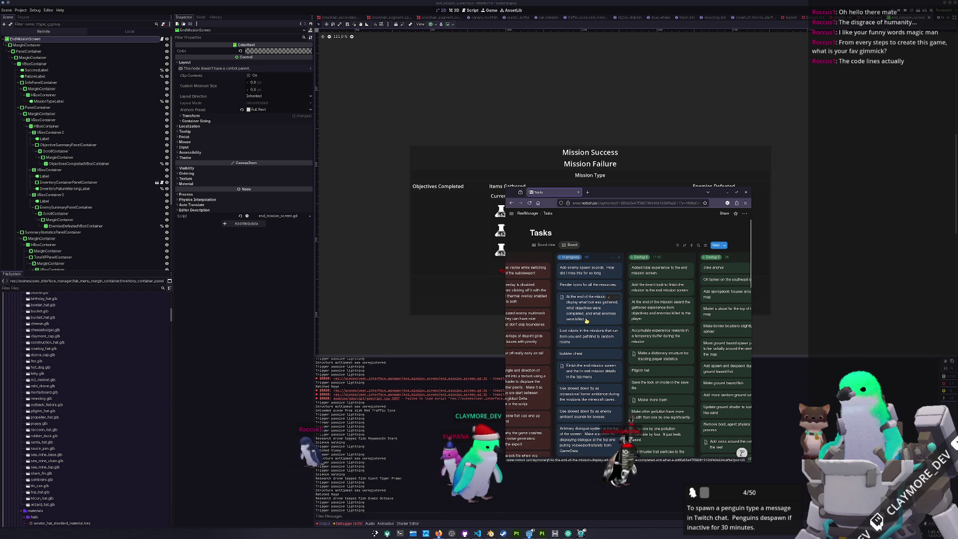
Step: Drag both end-mission cards to Devlog 6 and add an In progress task about in-reel mission details
{"action": "left_click_drag", "start_coordinate": [578, 315], "coordinate": [657, 260]}
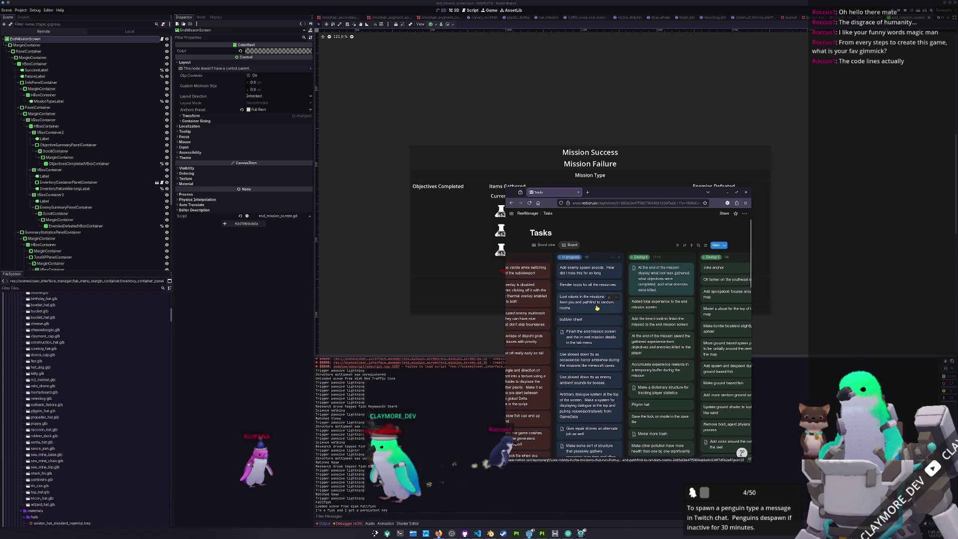
{"action": "left_click_drag", "start_coordinate": [601, 332], "coordinate": [659, 269]}
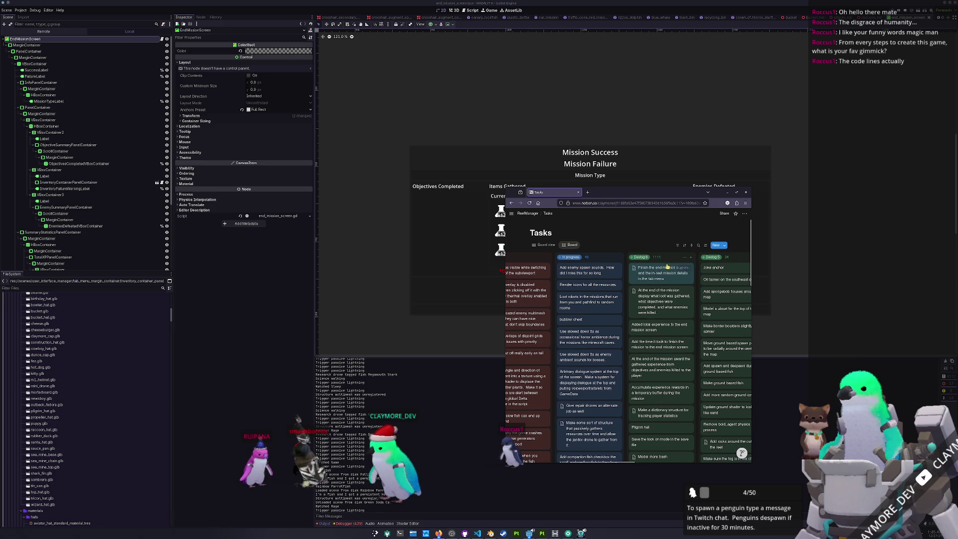
{"action": "left_click", "coordinate": [620, 259]}
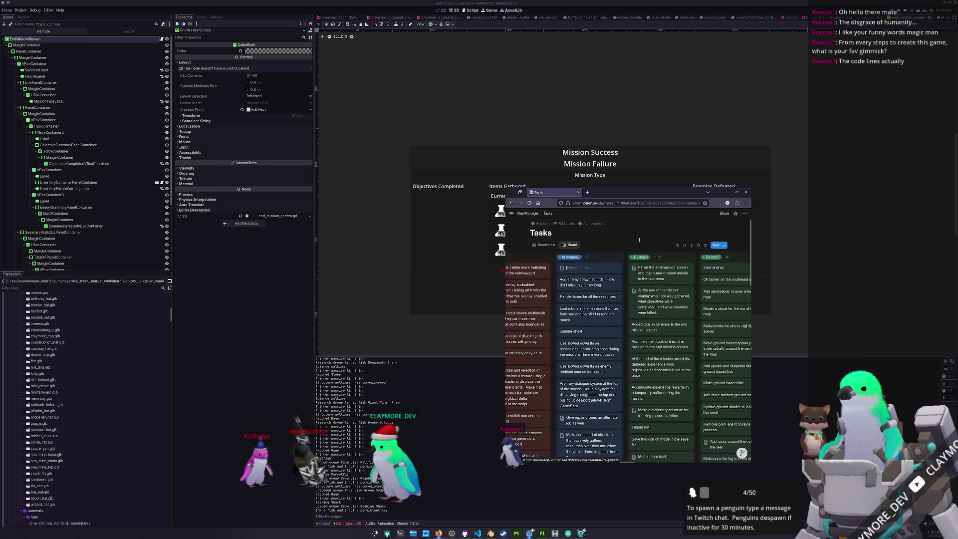
{"action": "type", "text": "Add more i"}
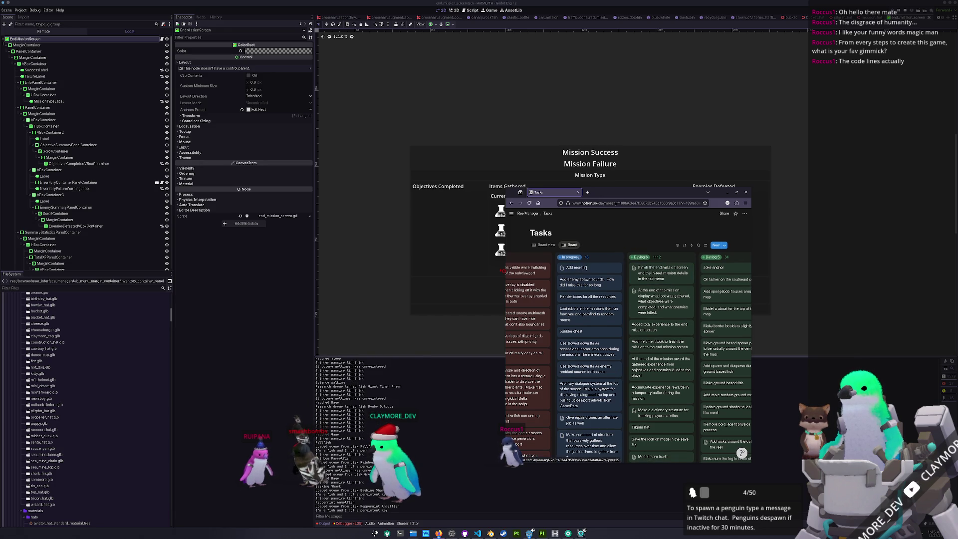
{"action": "type", "text": "nformation about the"}
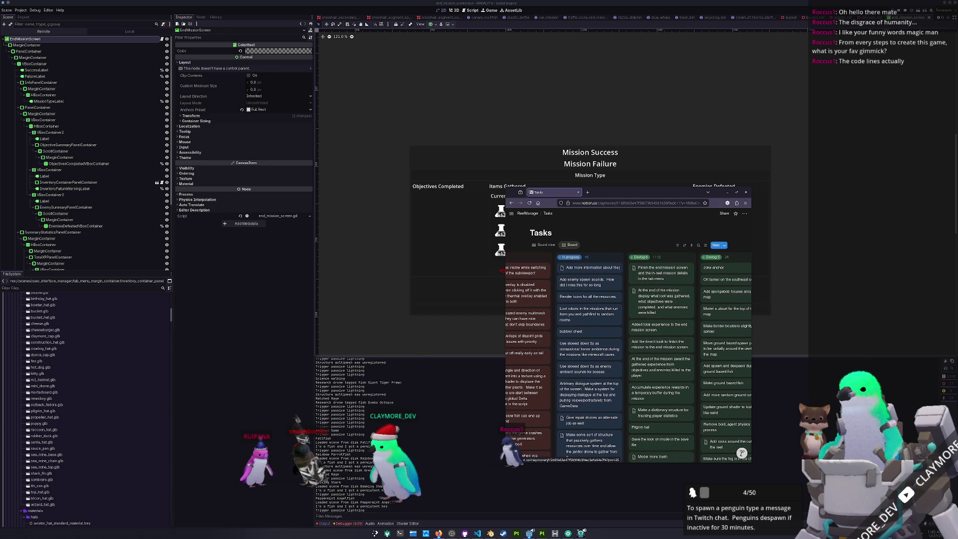
{"action": "type", "text": " mission to the "}
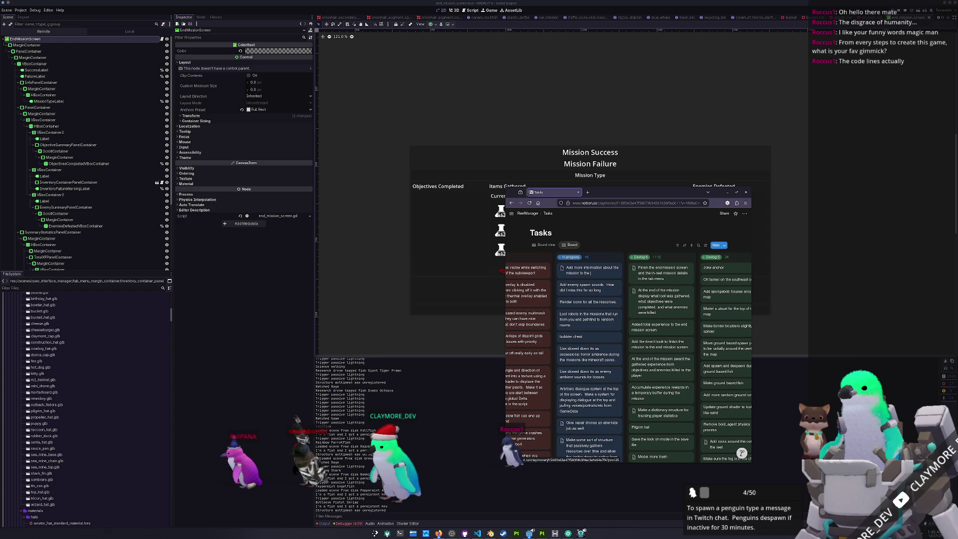
{"action": "type", "text": "in-reel missi"}
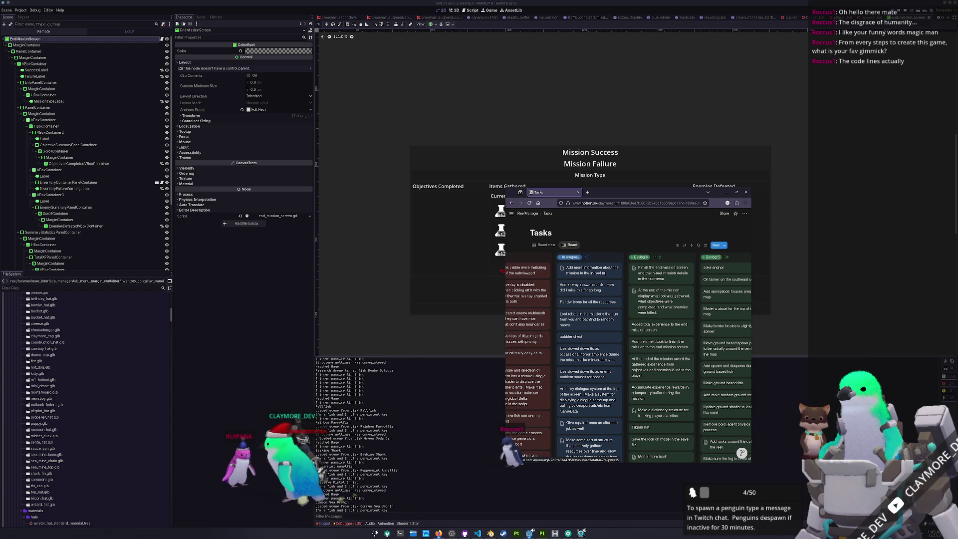
{"action": "type", "text": "on details in the tab me"}
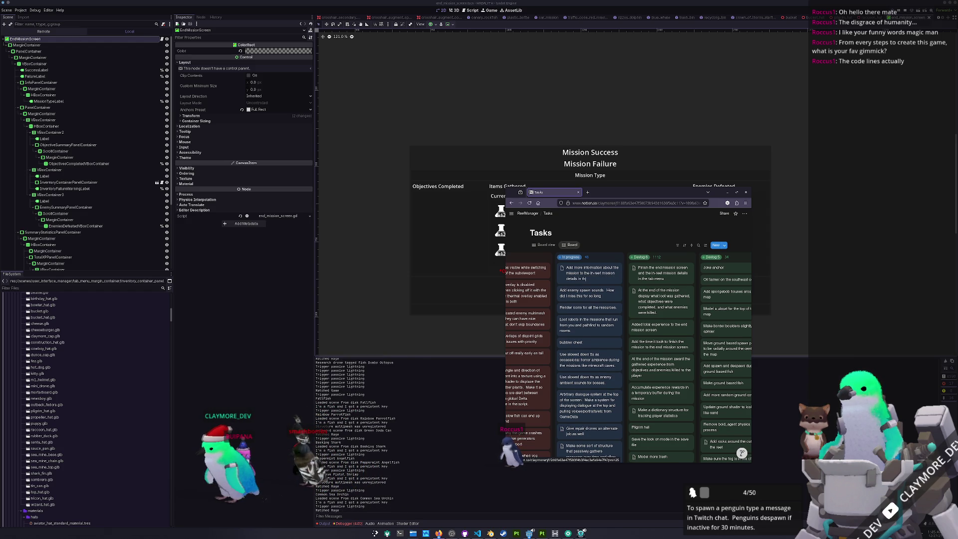
{"action": "type", "text": "nu"}
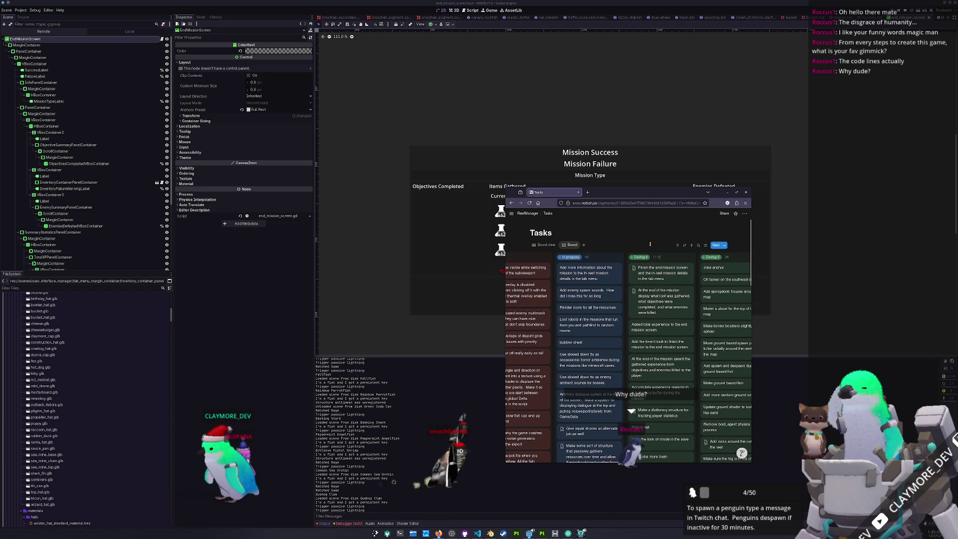
{"action": "scroll", "coordinate": [648, 246], "scroll_direction": "down", "scroll_amount": 3}
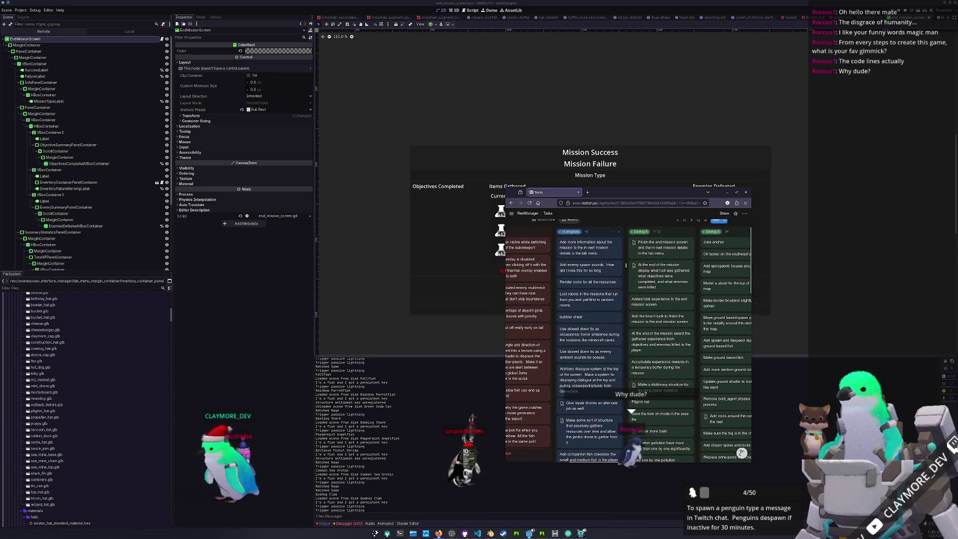
{"action": "scroll", "coordinate": [626, 266], "scroll_direction": "up", "scroll_amount": 2}
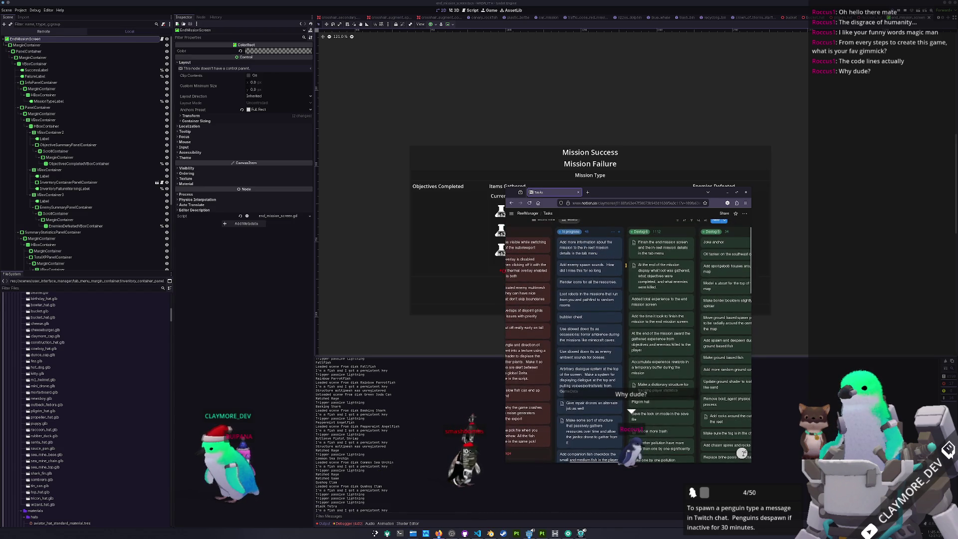
{"action": "scroll", "coordinate": [626, 265], "scroll_direction": "up", "scroll_amount": 1}
{"action": "scroll", "coordinate": [626, 266], "scroll_direction": "down", "scroll_amount": 1}
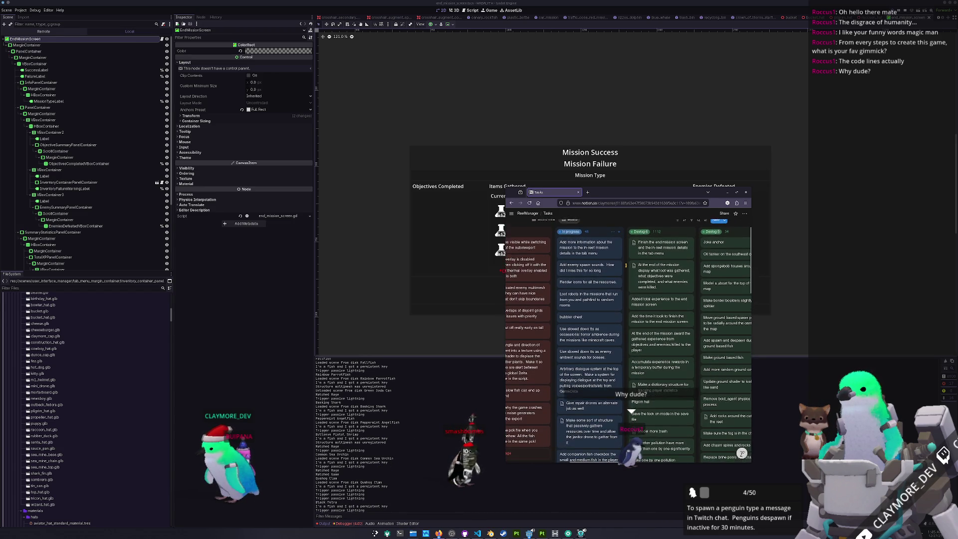
{"action": "scroll", "coordinate": [626, 265], "scroll_direction": "down", "scroll_amount": 1}
{"action": "scroll", "coordinate": [626, 266], "scroll_direction": "down", "scroll_amount": 1}
{"action": "scroll", "coordinate": [626, 265], "scroll_direction": "down", "scroll_amount": 1}
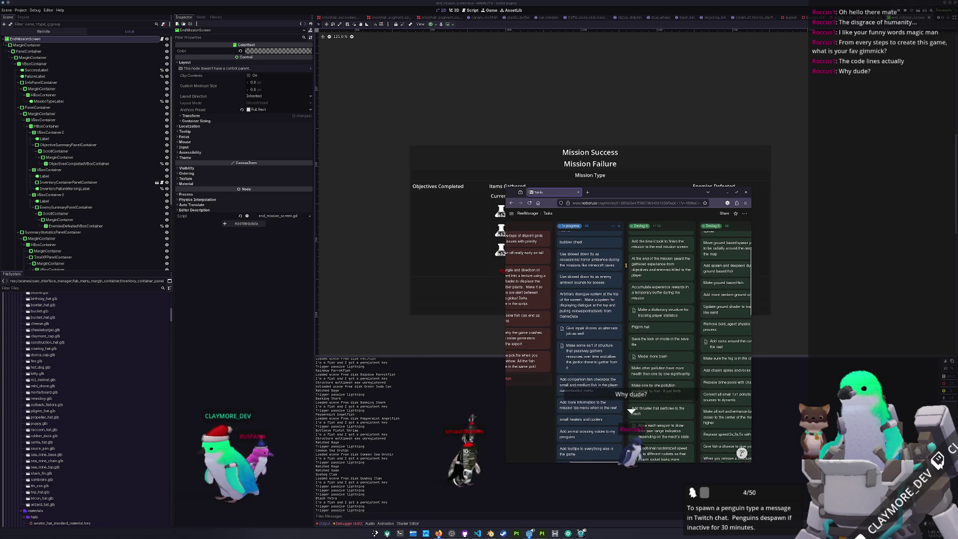
{"action": "scroll", "coordinate": [625, 297], "scroll_direction": "down", "scroll_amount": 3}
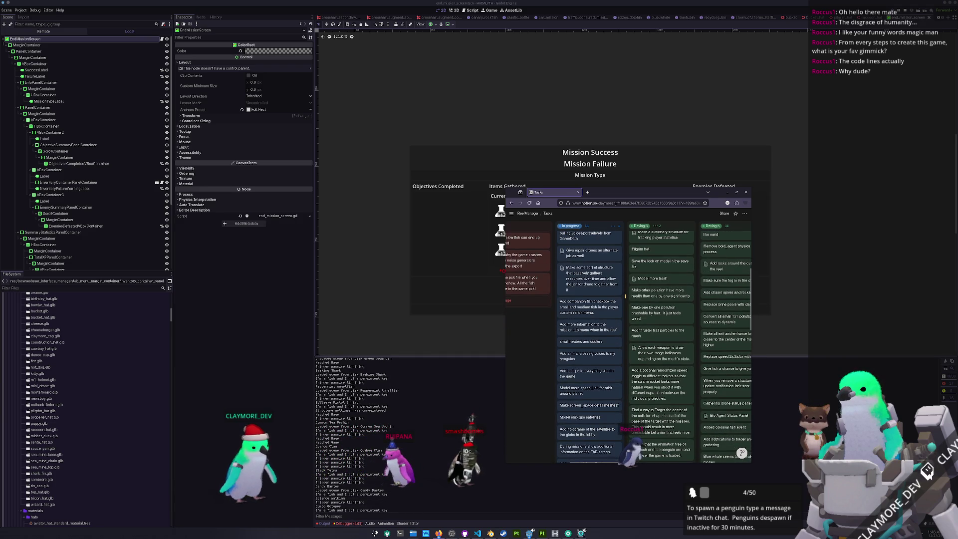
{"action": "scroll", "coordinate": [626, 297], "scroll_direction": "down", "scroll_amount": 2}
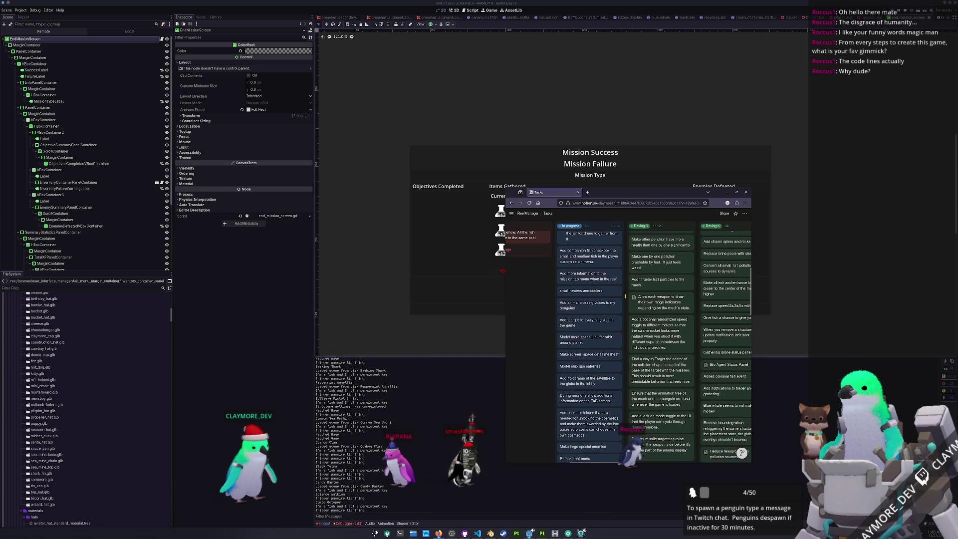
{"action": "scroll", "coordinate": [625, 297], "scroll_direction": "down", "scroll_amount": 3}
{"action": "scroll", "coordinate": [625, 297], "scroll_direction": "down", "scroll_amount": 7}
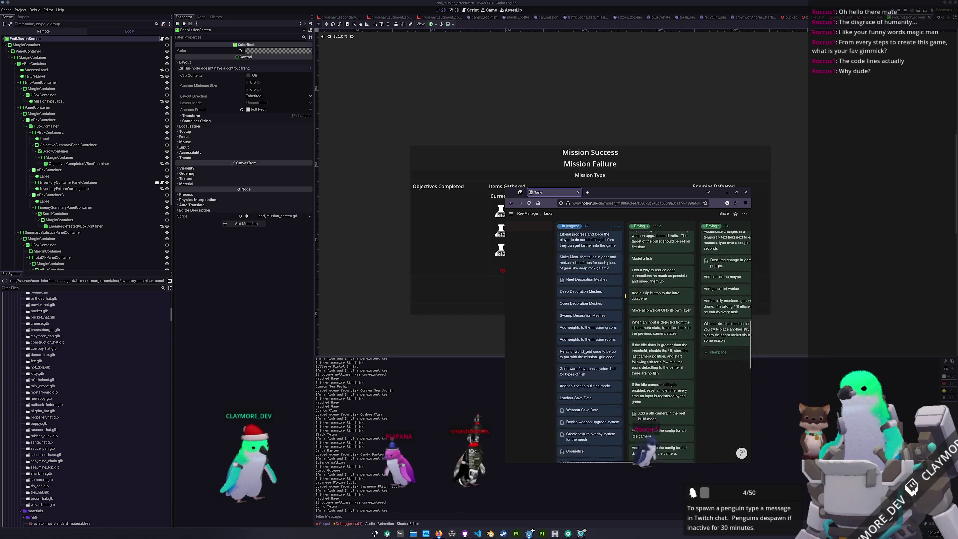
{"action": "scroll", "coordinate": [625, 296], "scroll_direction": "down", "scroll_amount": 5}
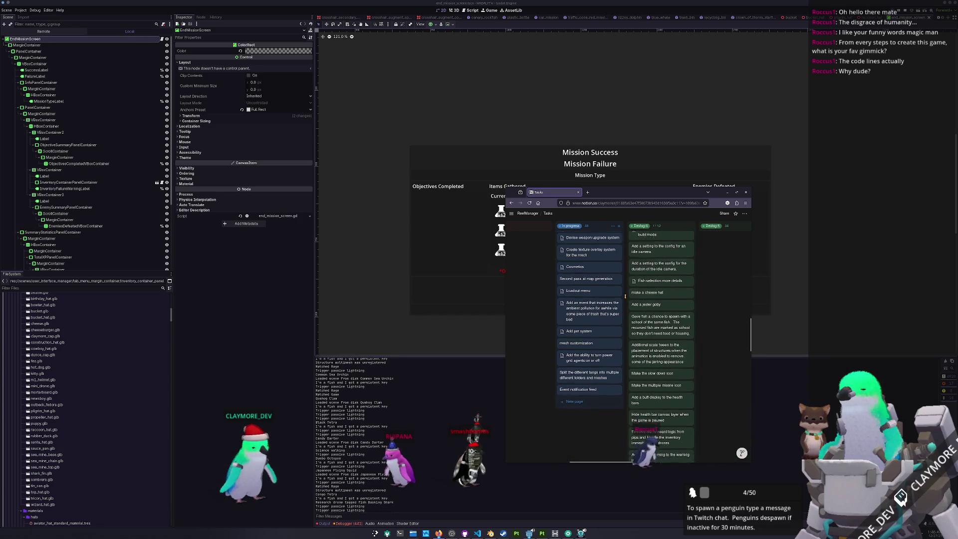
{"action": "scroll", "coordinate": [625, 296], "scroll_direction": "up", "scroll_amount": 6}
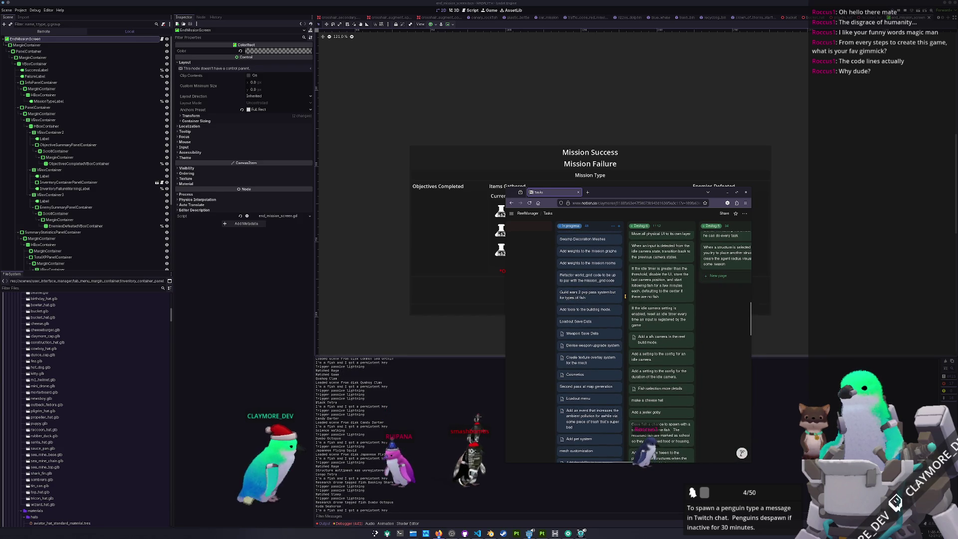
{"action": "scroll", "coordinate": [625, 296], "scroll_direction": "down", "scroll_amount": 10}
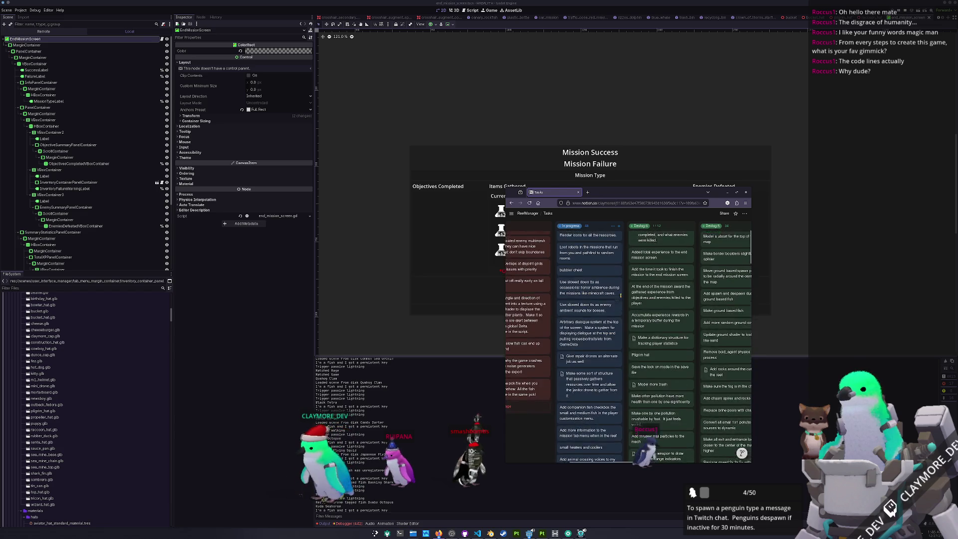
{"action": "scroll", "coordinate": [625, 297], "scroll_direction": "up", "scroll_amount": 10}
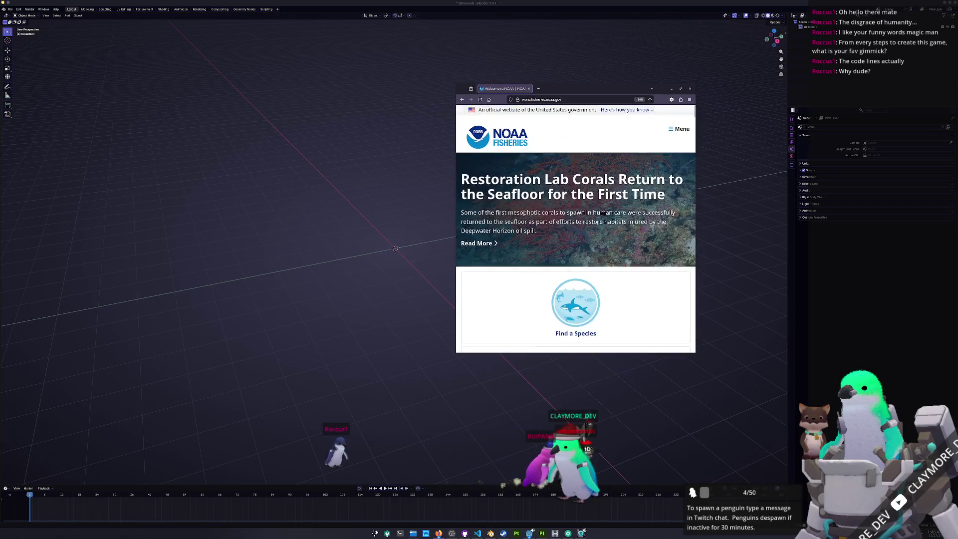
Step: Open Find a Species, widen the browser window, and go to View All Species
{"action": "scroll", "coordinate": [574, 232], "scroll_direction": "down", "scroll_amount": 5}
{"action": "scroll", "coordinate": [575, 232], "scroll_direction": "up", "scroll_amount": 5}
{"action": "left_click", "coordinate": [574, 265]}
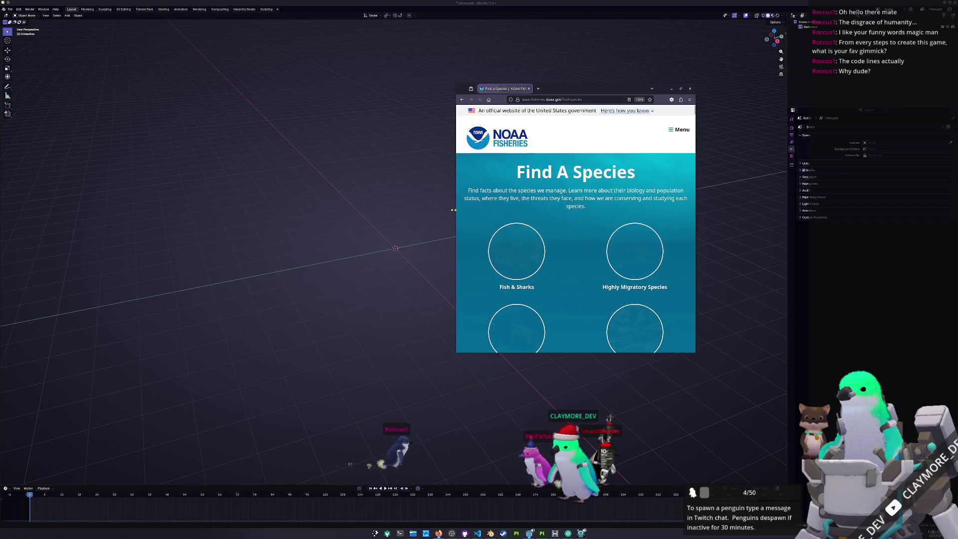
{"action": "left_click_drag", "start_coordinate": [454, 211], "coordinate": [223, 211]}
{"action": "scroll", "coordinate": [576, 205], "scroll_direction": "down", "scroll_amount": 3}
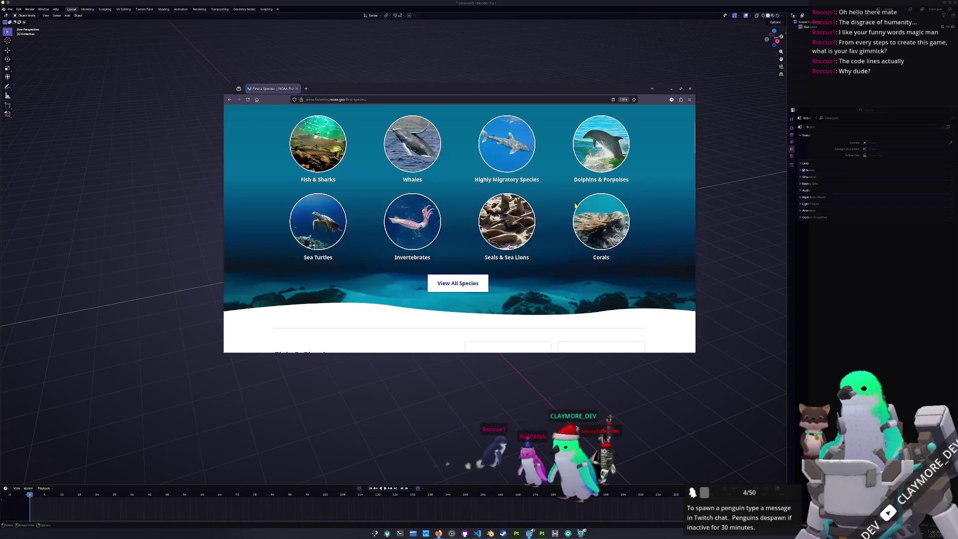
{"action": "left_click", "coordinate": [448, 290]}
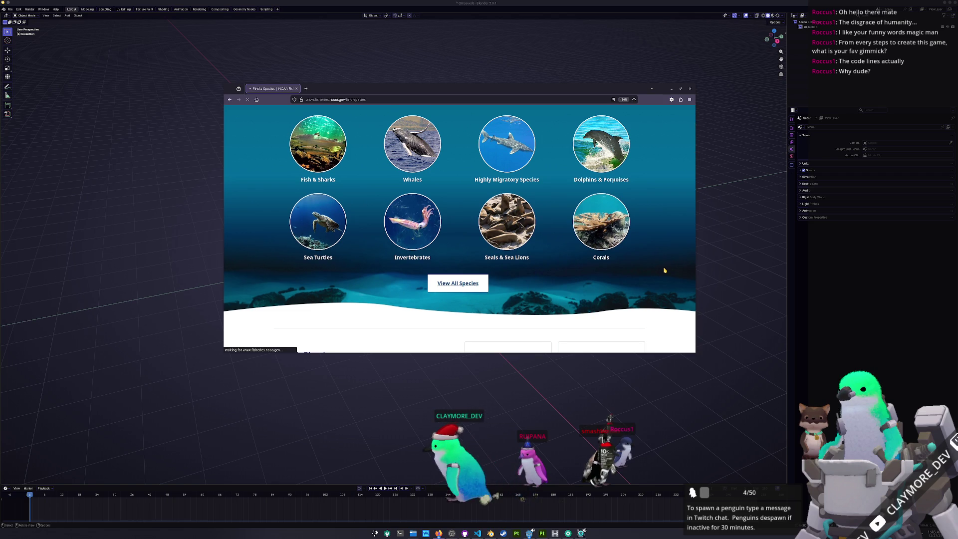
Step: Show 100 species per page in the All Species directory
{"action": "scroll", "coordinate": [450, 302], "scroll_direction": "down", "scroll_amount": 3}
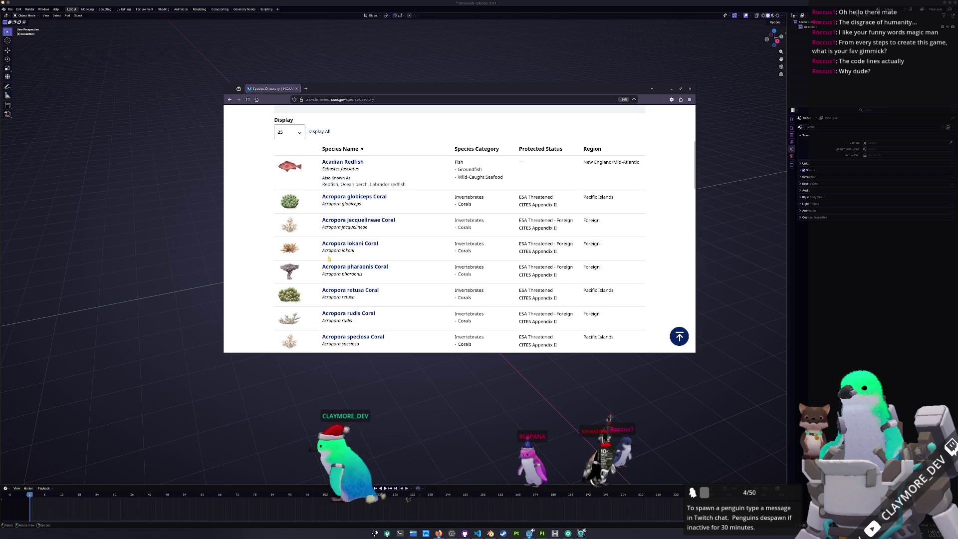
{"action": "scroll", "coordinate": [291, 178], "scroll_direction": "up", "scroll_amount": 1}
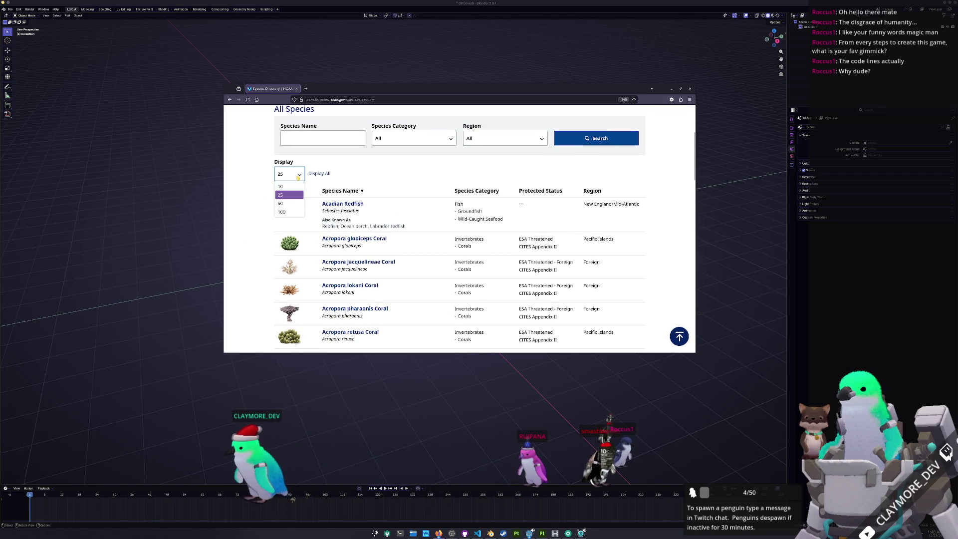
{"action": "left_click", "coordinate": [288, 212]}
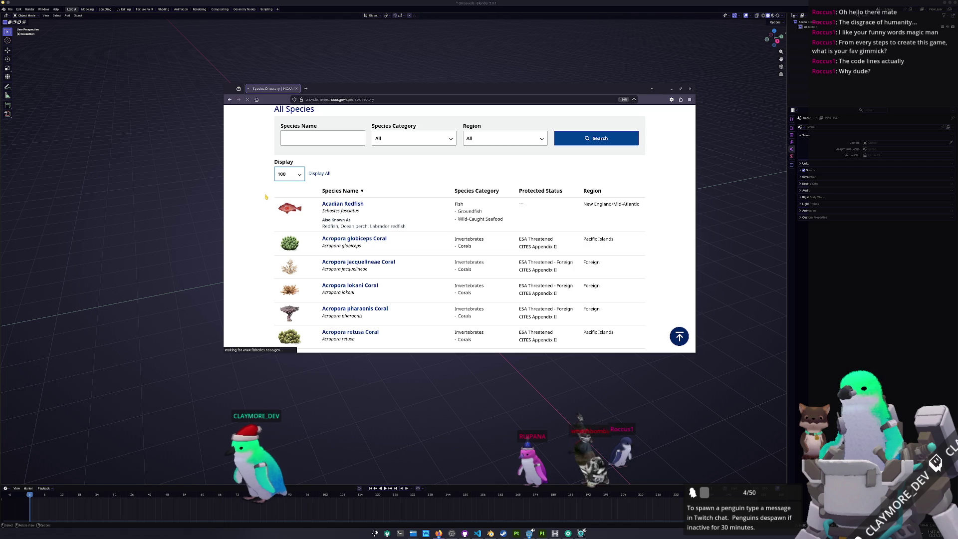
Step: Scroll through the 100-entry species table and advance to page 5, starting at Devil Clam
{"action": "scroll", "coordinate": [429, 287], "scroll_direction": "down", "scroll_amount": 1}
{"action": "scroll", "coordinate": [428, 287], "scroll_direction": "down", "scroll_amount": 2}
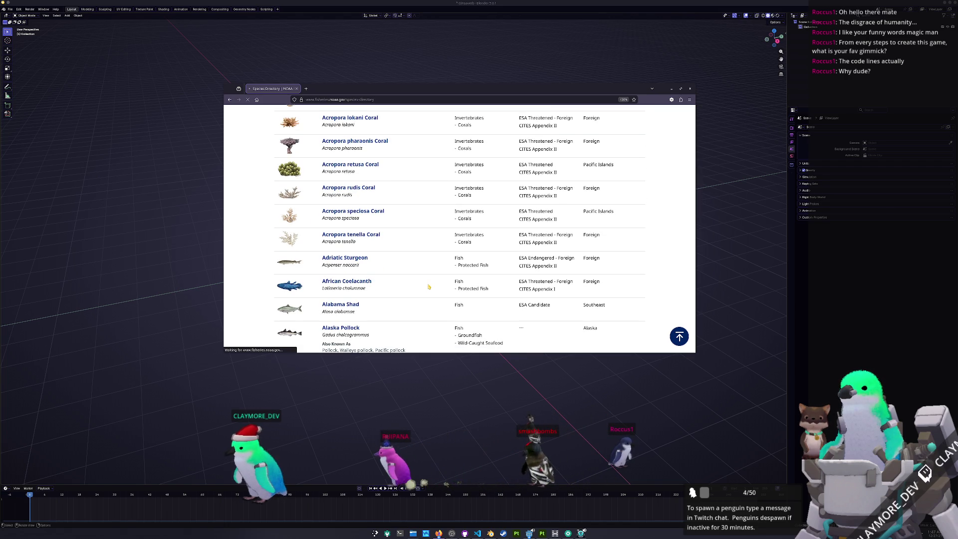
{"action": "scroll", "coordinate": [429, 287], "scroll_direction": "down", "scroll_amount": 10}
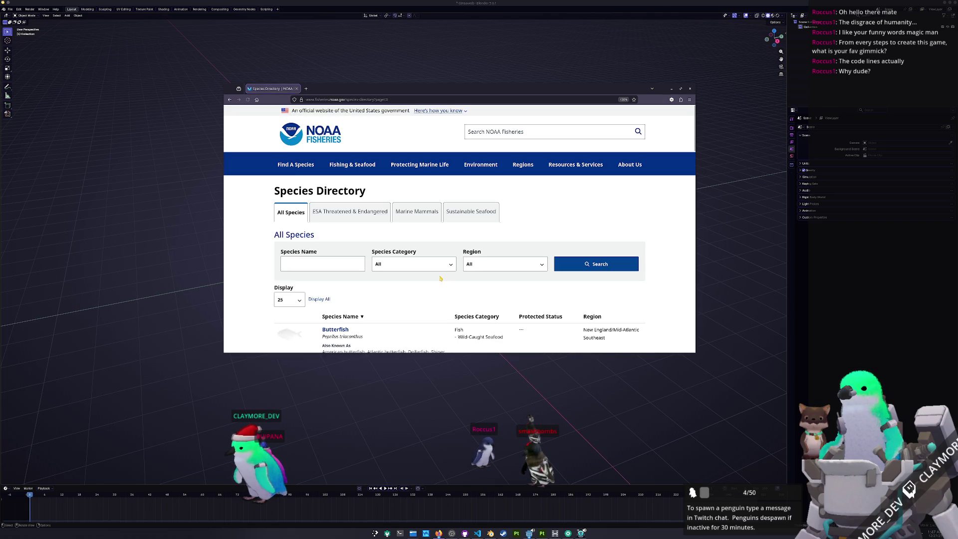
{"action": "scroll", "coordinate": [440, 279], "scroll_direction": "down", "scroll_amount": 3}
{"action": "scroll", "coordinate": [440, 278], "scroll_direction": "down", "scroll_amount": 5}
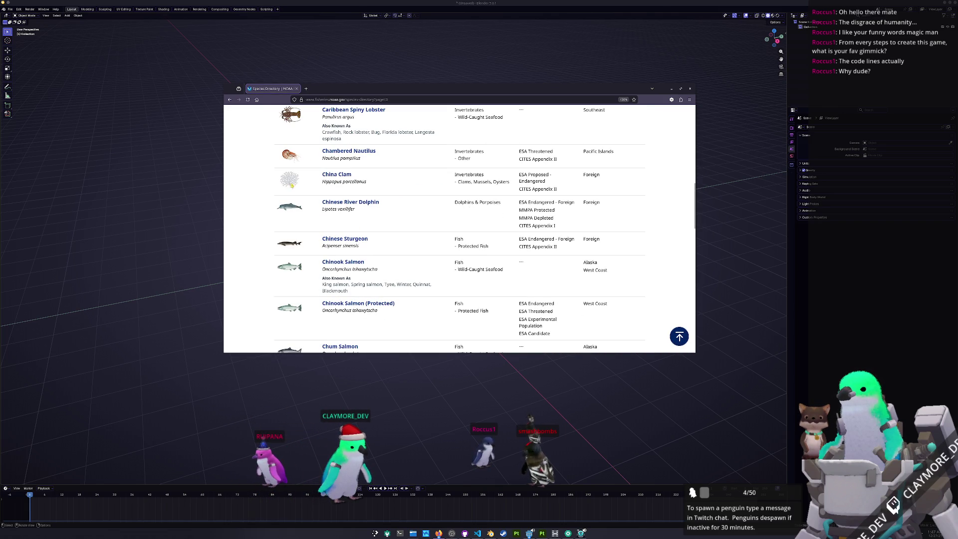
{"action": "scroll", "coordinate": [282, 186], "scroll_direction": "down", "scroll_amount": 3}
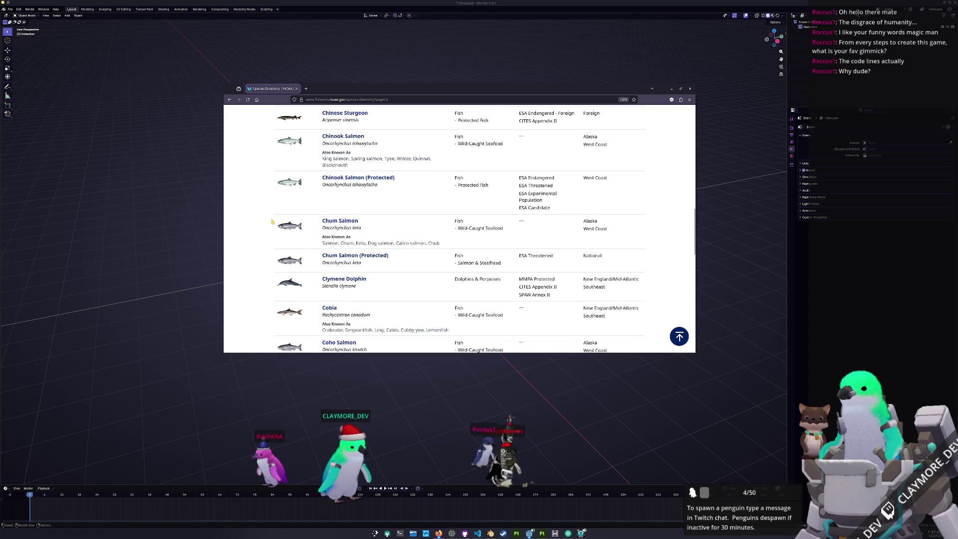
{"action": "scroll", "coordinate": [272, 221], "scroll_direction": "down", "scroll_amount": 3}
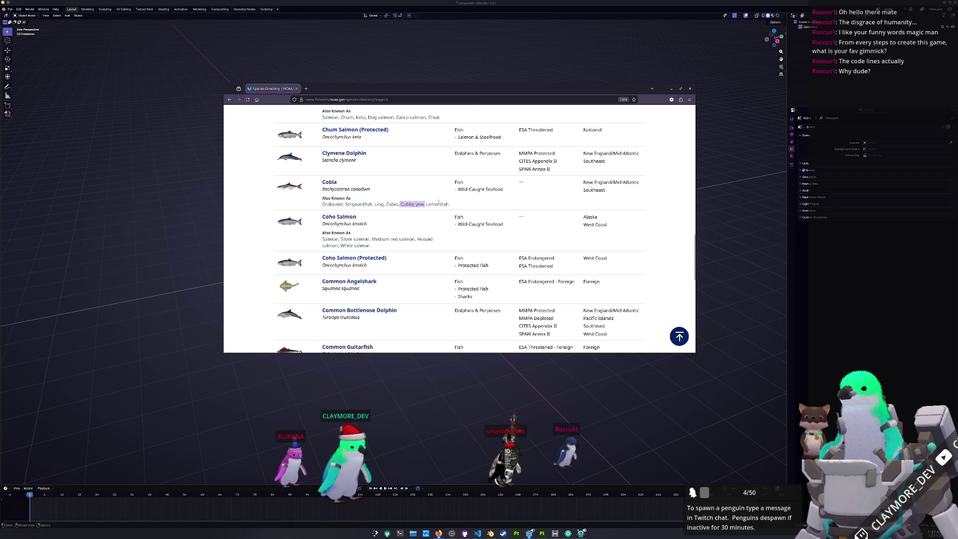
{"action": "left_click_drag", "start_coordinate": [423, 204], "coordinate": [403, 204]}
{"action": "left_click", "coordinate": [406, 221]}
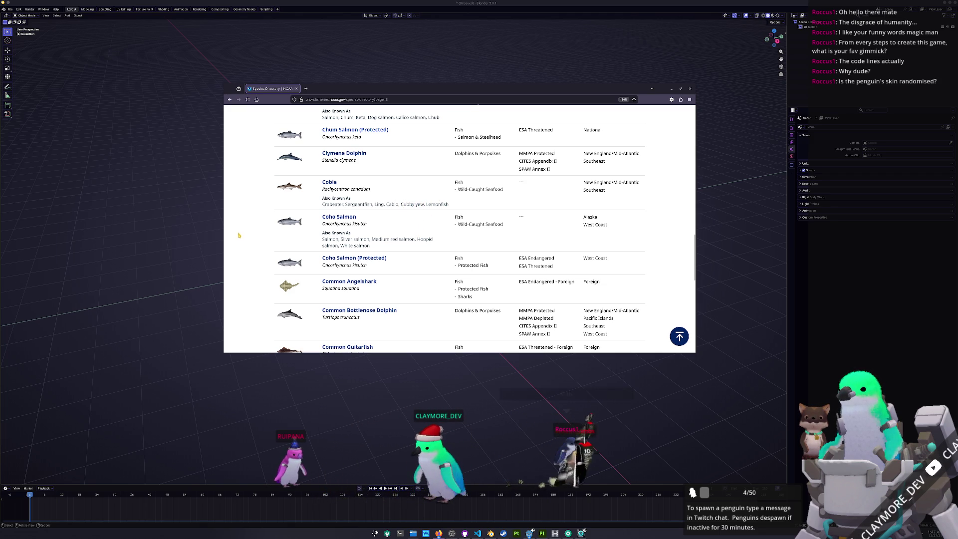
{"action": "scroll", "coordinate": [265, 226], "scroll_direction": "down", "scroll_amount": 3}
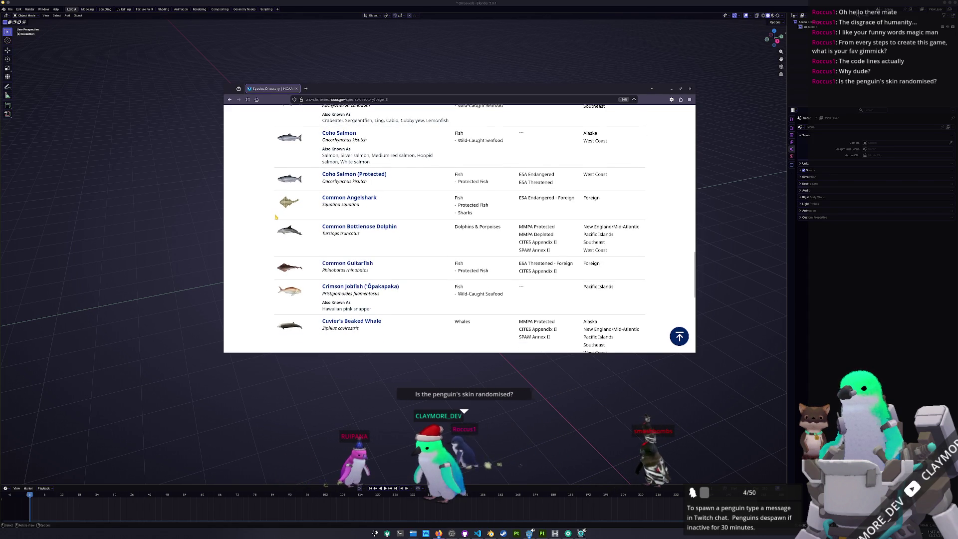
{"action": "scroll", "coordinate": [275, 217], "scroll_direction": "down", "scroll_amount": 4}
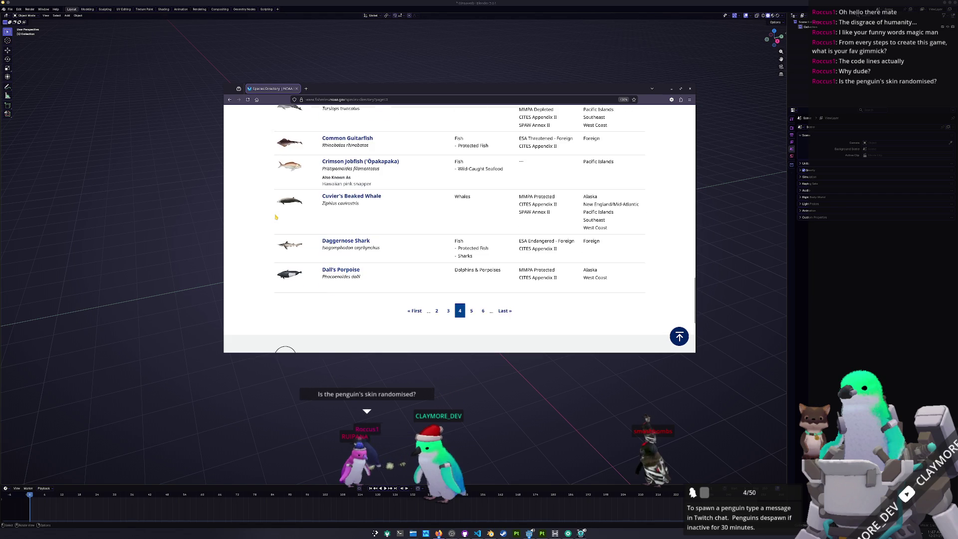
{"action": "scroll", "coordinate": [276, 218], "scroll_direction": "down", "scroll_amount": 2}
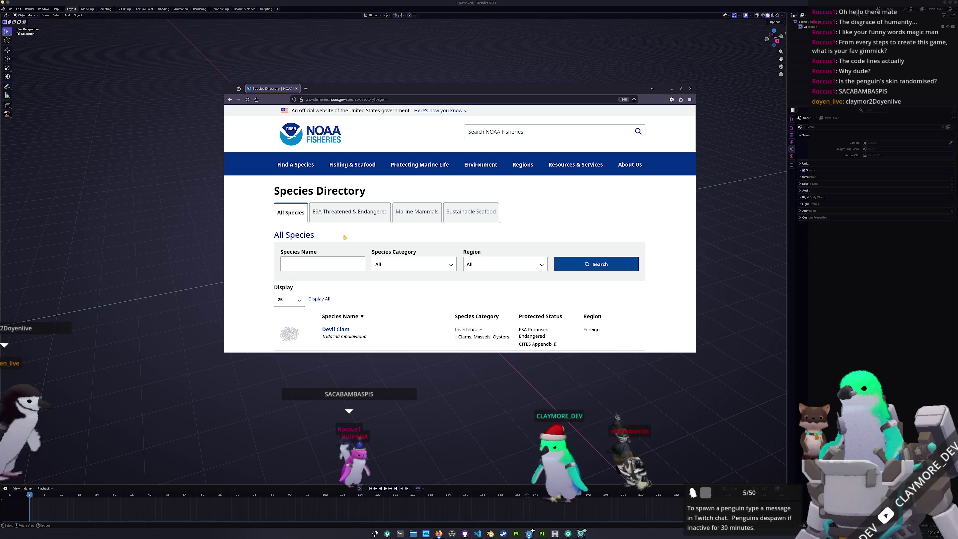
Step: Open the False Killer Whale species page in a background tab
{"action": "scroll", "coordinate": [264, 247], "scroll_direction": "down", "scroll_amount": 4}
{"action": "scroll", "coordinate": [264, 249], "scroll_direction": "down", "scroll_amount": 5}
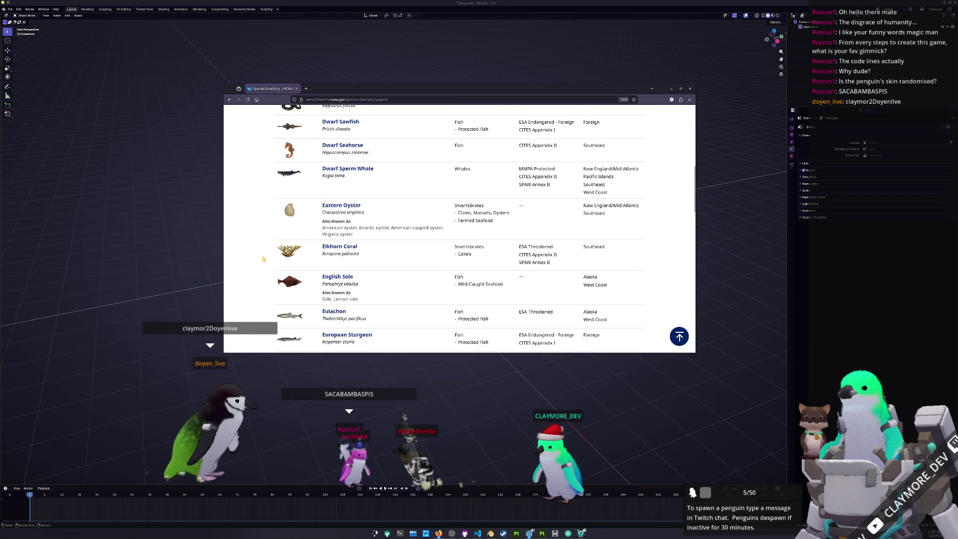
{"action": "scroll", "coordinate": [280, 252], "scroll_direction": "up", "scroll_amount": 3}
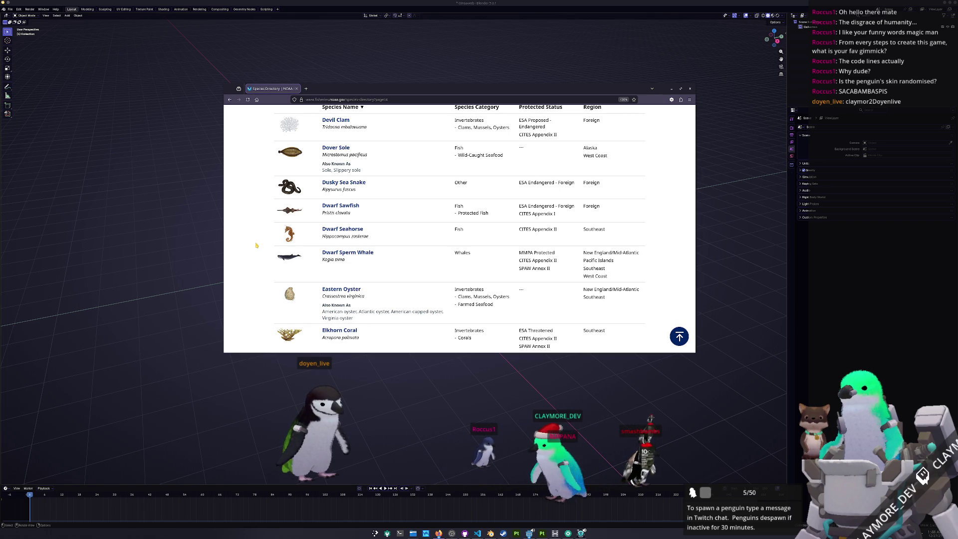
{"action": "scroll", "coordinate": [256, 245], "scroll_direction": "down", "scroll_amount": 5}
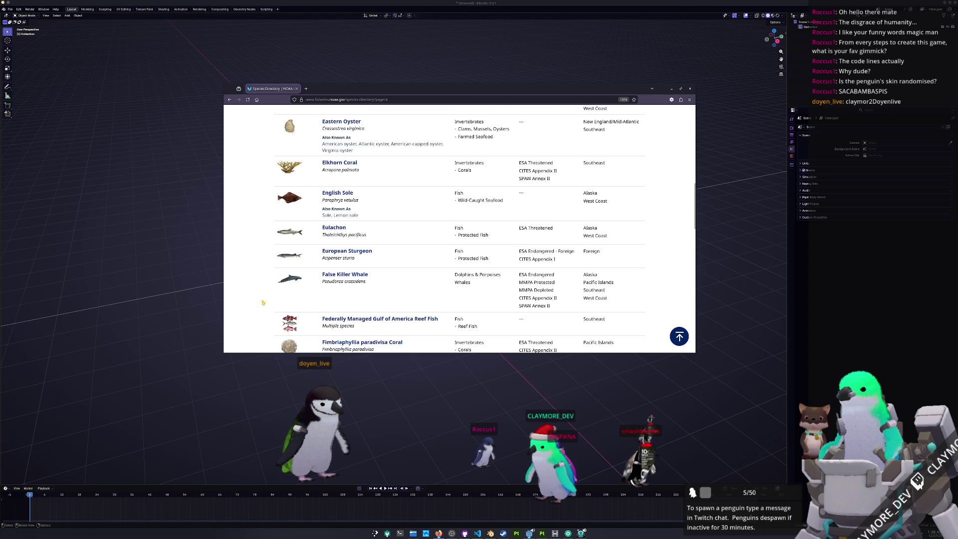
{"action": "scroll", "coordinate": [263, 302], "scroll_direction": "down", "scroll_amount": 5}
{"action": "scroll", "coordinate": [263, 303], "scroll_direction": "up", "scroll_amount": 3}
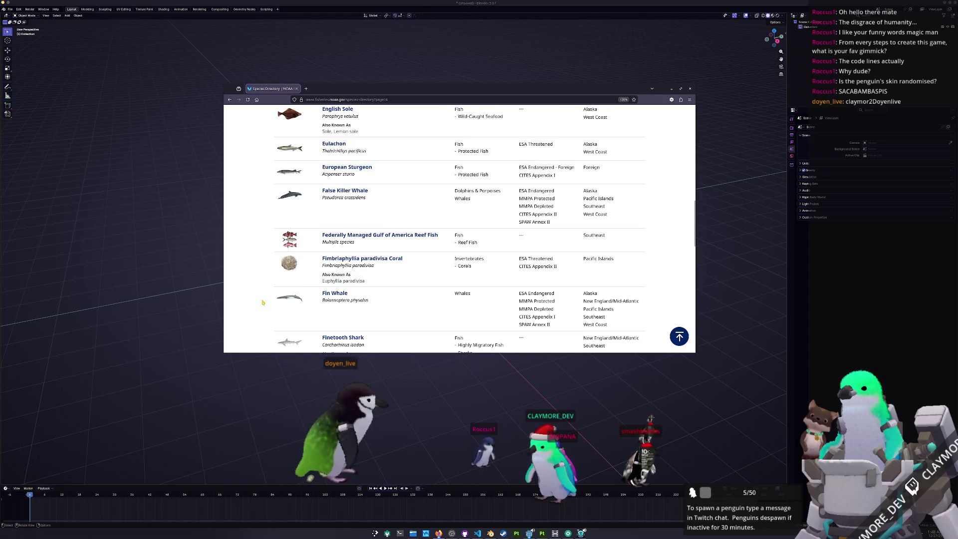
{"action": "middle_click", "coordinate": [344, 190]}
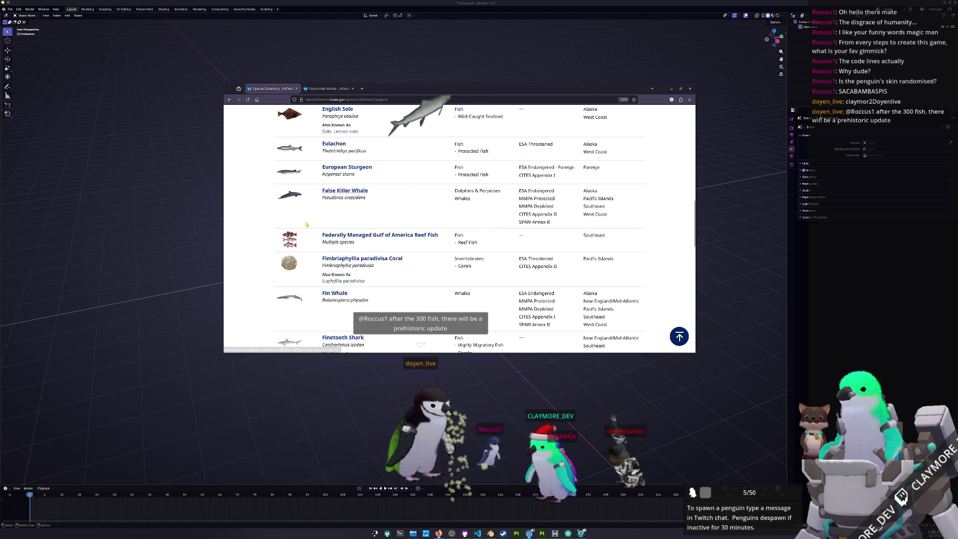
Step: Scroll further down the directory and switch to the Gag Grouper species tab
{"action": "scroll", "coordinate": [289, 274], "scroll_direction": "down", "scroll_amount": 3}
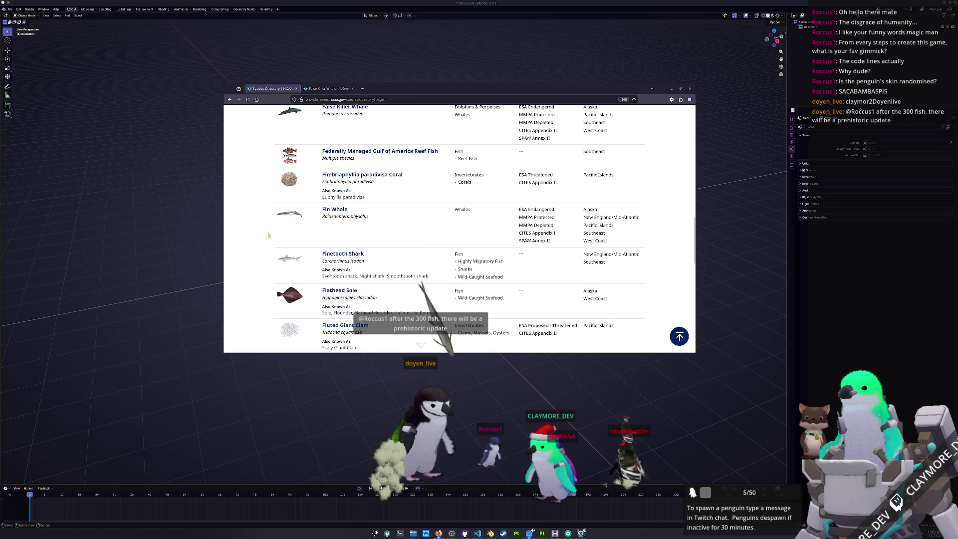
{"action": "scroll", "coordinate": [262, 246], "scroll_direction": "down", "scroll_amount": 3}
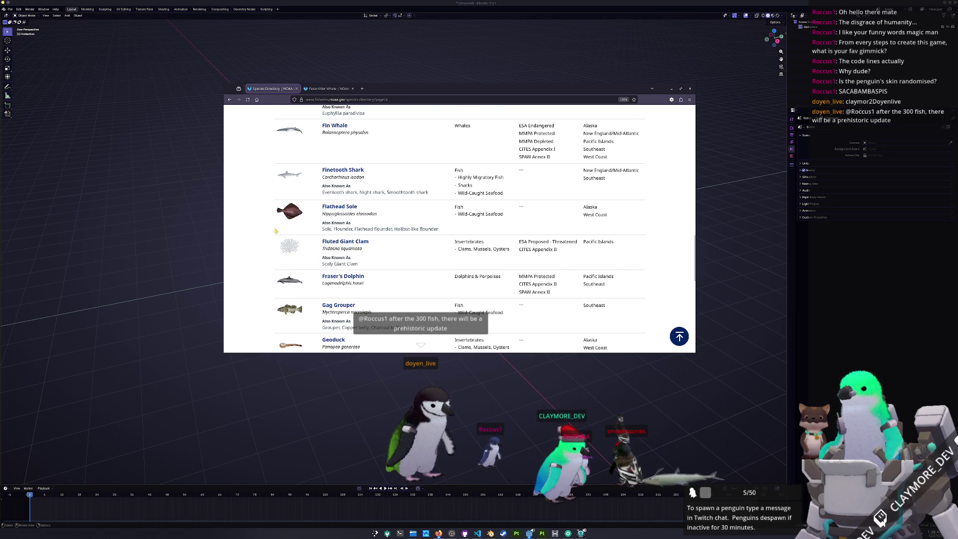
{"action": "scroll", "coordinate": [269, 218], "scroll_direction": "down", "scroll_amount": 2}
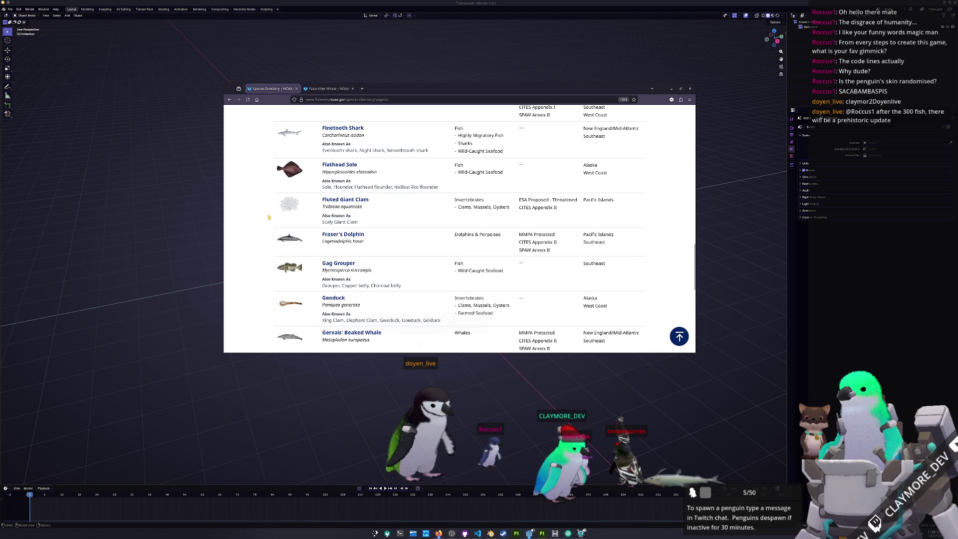
{"action": "scroll", "coordinate": [269, 218], "scroll_direction": "down", "scroll_amount": 2}
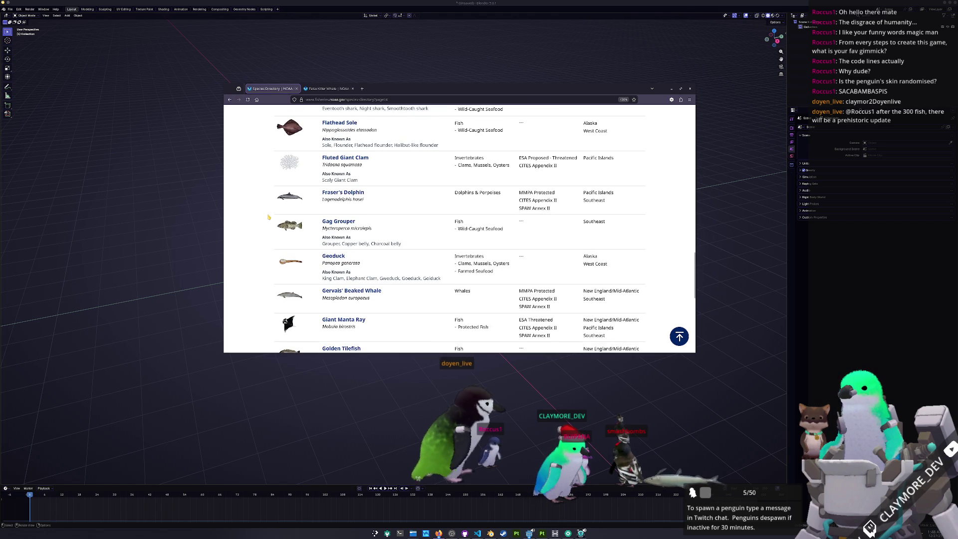
{"action": "scroll", "coordinate": [268, 217], "scroll_direction": "down", "scroll_amount": 2}
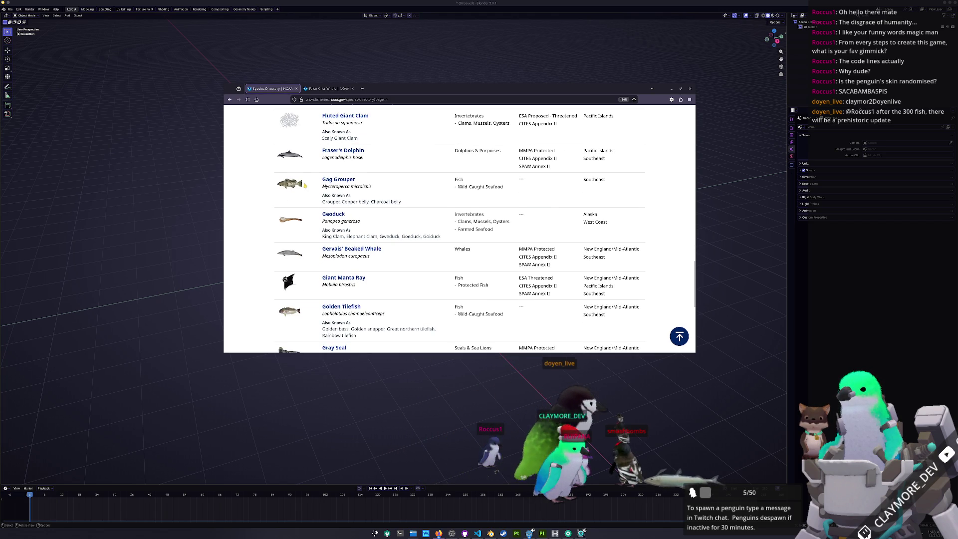
{"action": "left_click", "coordinate": [384, 88]}
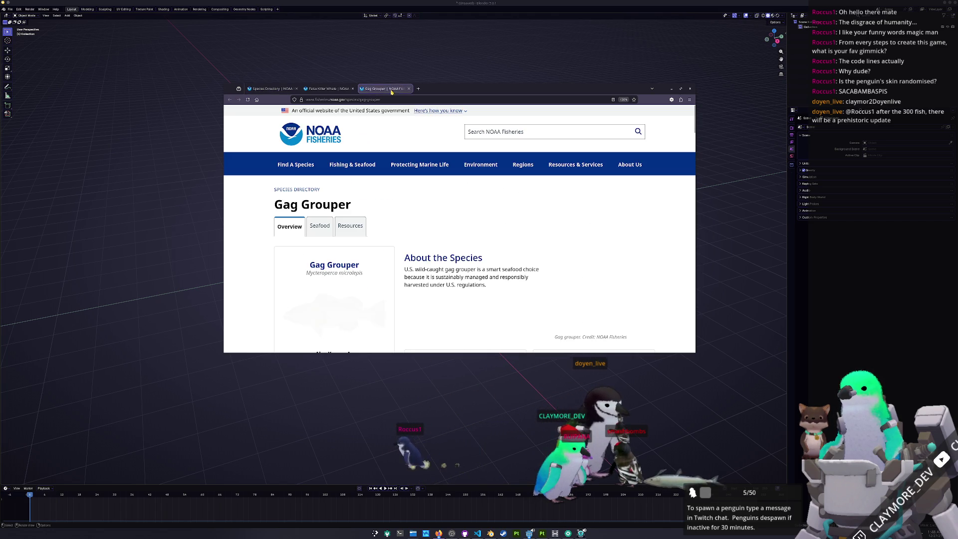
Step: Open the Golden Tilefish species page in a new tab and look it over
{"action": "scroll", "coordinate": [399, 202], "scroll_direction": "down", "scroll_amount": 5}
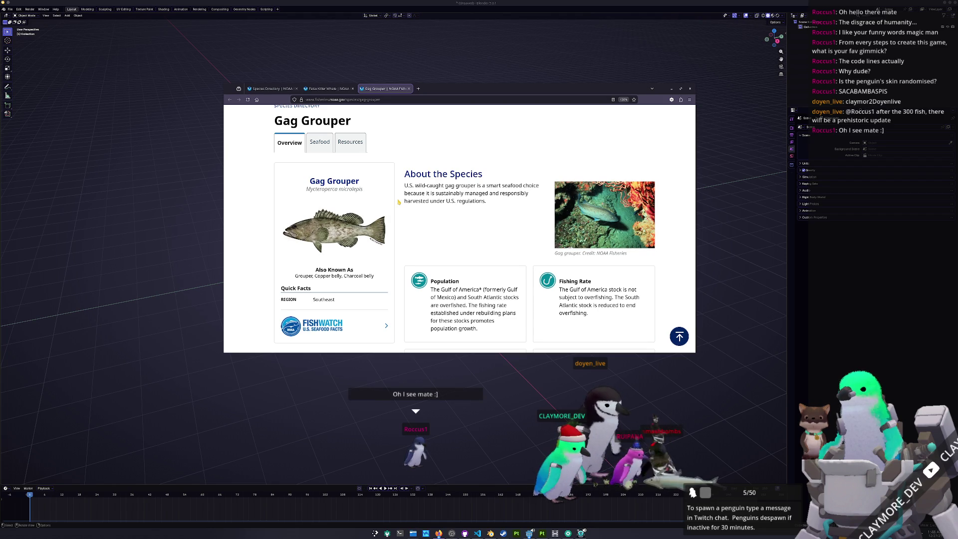
{"action": "key", "text": "ctrl+shift+Tab"}
{"action": "key", "text": "ctrl+shift+Tab"}
{"action": "scroll", "coordinate": [389, 258], "scroll_direction": "down", "scroll_amount": 5}
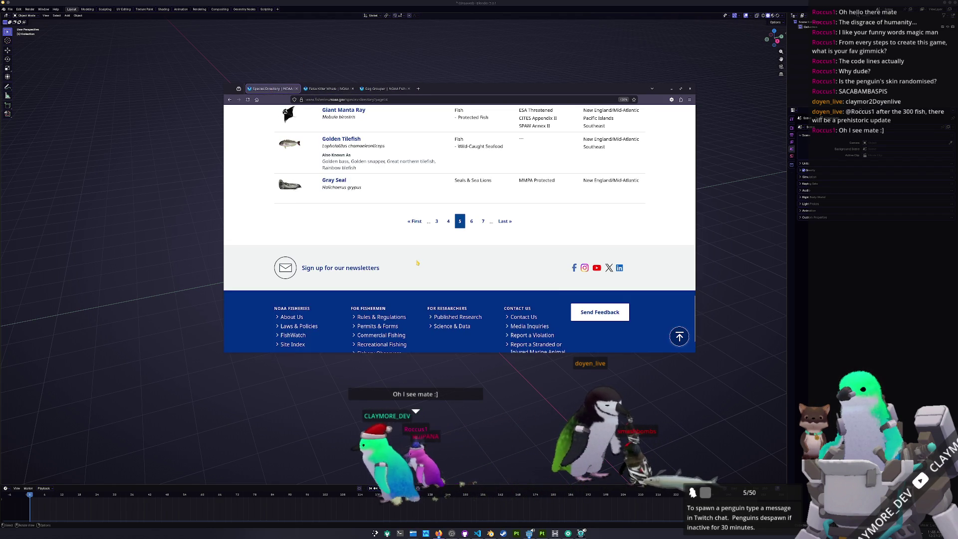
{"action": "scroll", "coordinate": [350, 260], "scroll_direction": "up", "scroll_amount": 3}
{"action": "middle_click", "coordinate": [348, 264]}
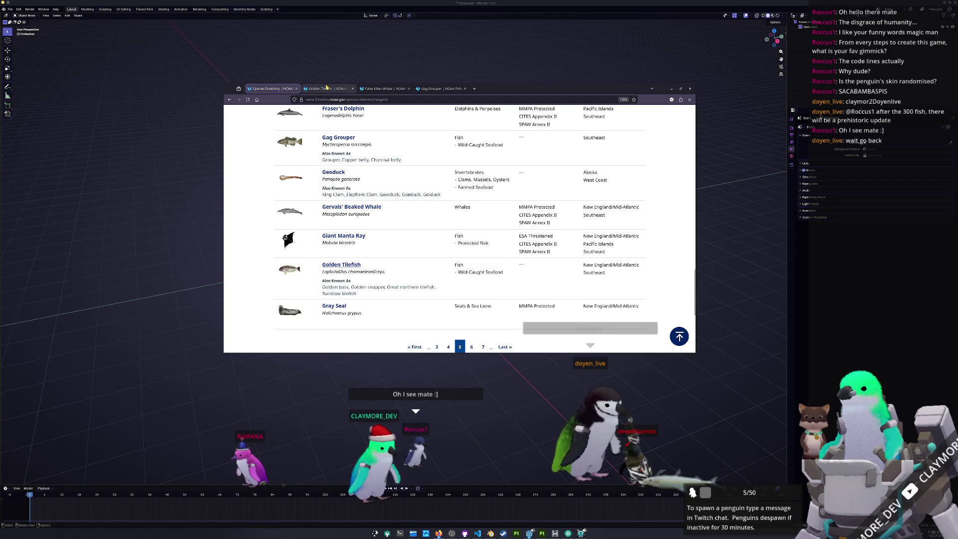
{"action": "key", "text": "ctrl+Tab"}
{"action": "scroll", "coordinate": [252, 228], "scroll_direction": "down", "scroll_amount": 3}
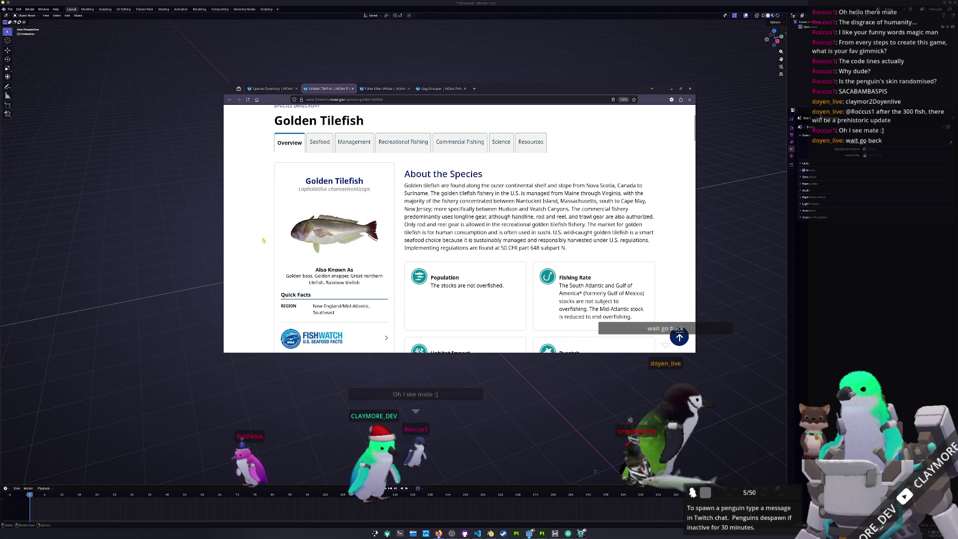
Step: Open the Geoduck species page in another tab, then return to Golden Tilefish
{"action": "key", "text": "ctrl+shift+Tab"}
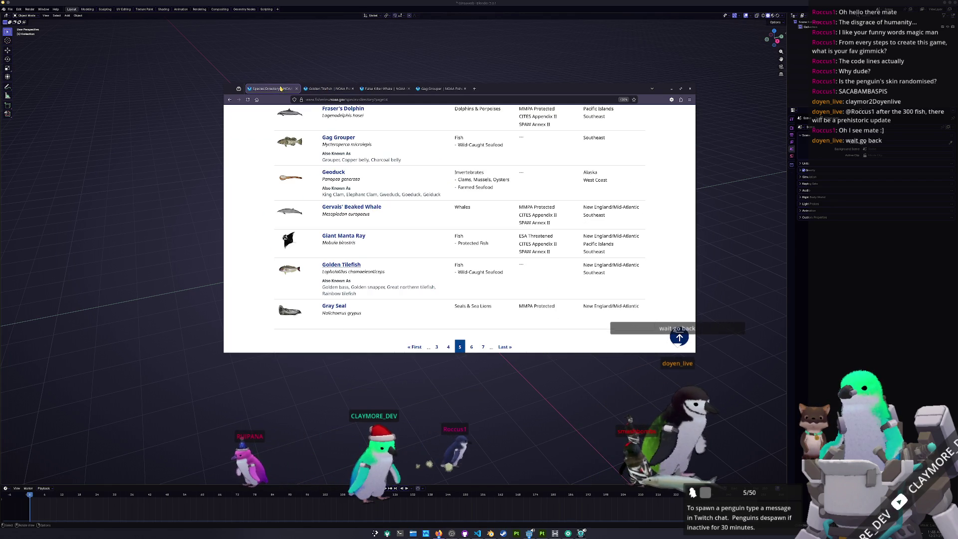
{"action": "scroll", "coordinate": [250, 260], "scroll_direction": "up", "scroll_amount": 5}
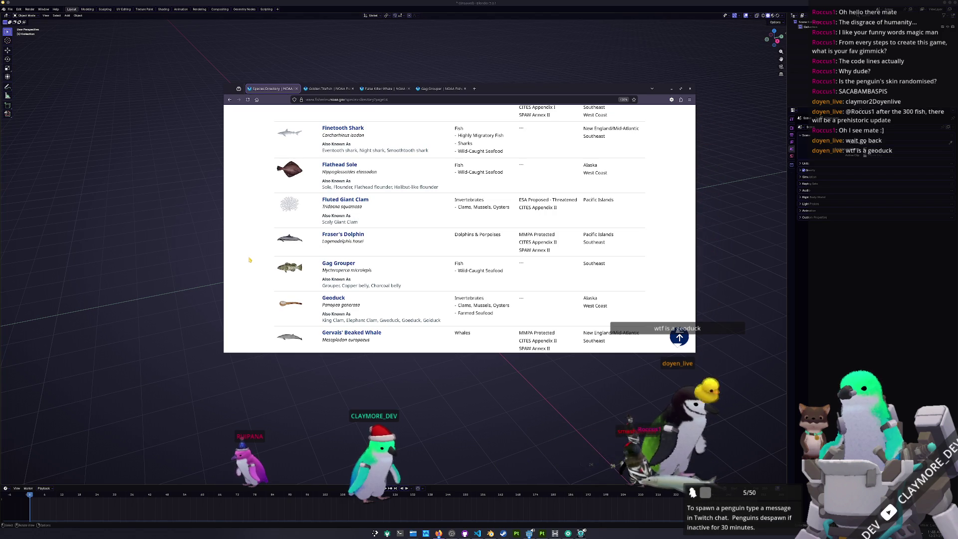
{"action": "scroll", "coordinate": [249, 260], "scroll_direction": "down", "scroll_amount": 2}
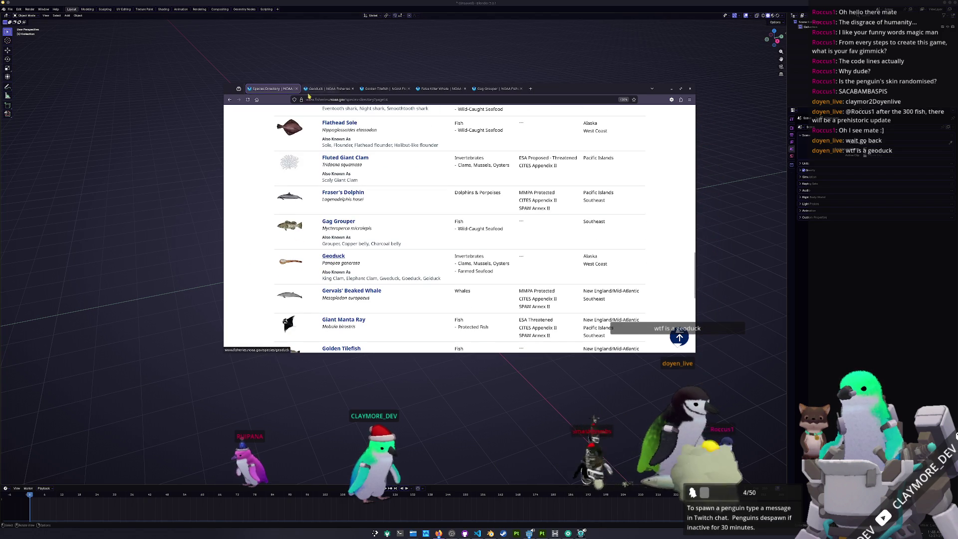
{"action": "middle_click", "coordinate": [333, 257]}
{"action": "scroll", "coordinate": [264, 249], "scroll_direction": "down", "scroll_amount": 3}
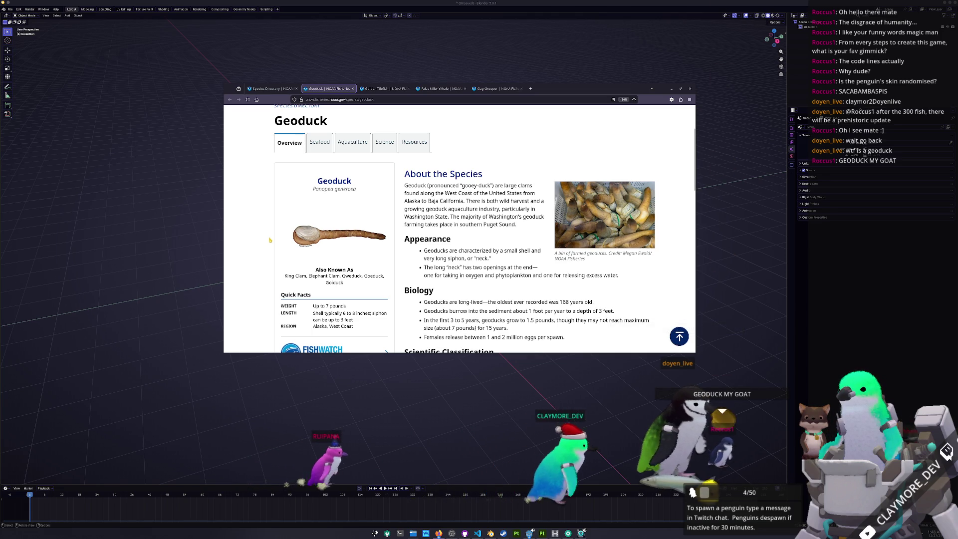
{"action": "scroll", "coordinate": [275, 243], "scroll_direction": "down", "scroll_amount": 5}
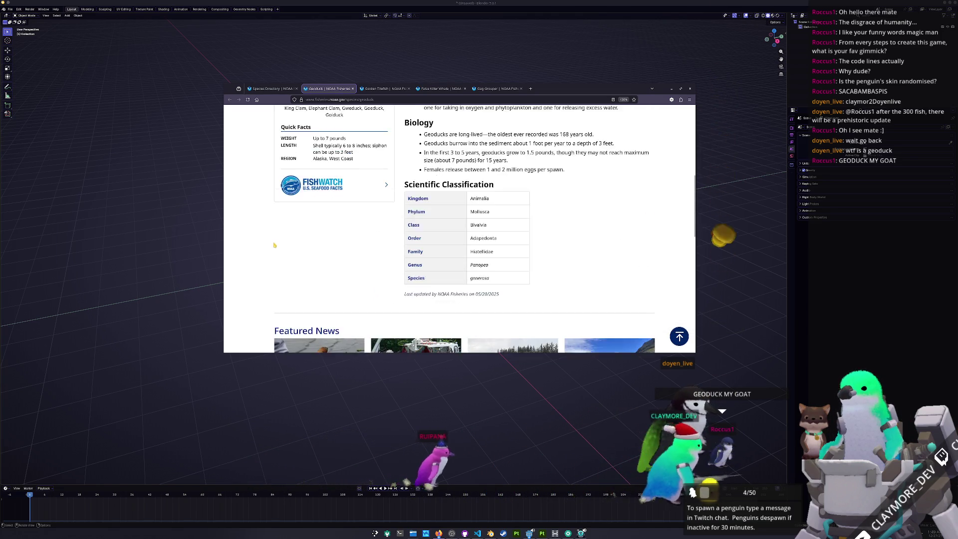
{"action": "scroll", "coordinate": [275, 245], "scroll_direction": "down", "scroll_amount": 2}
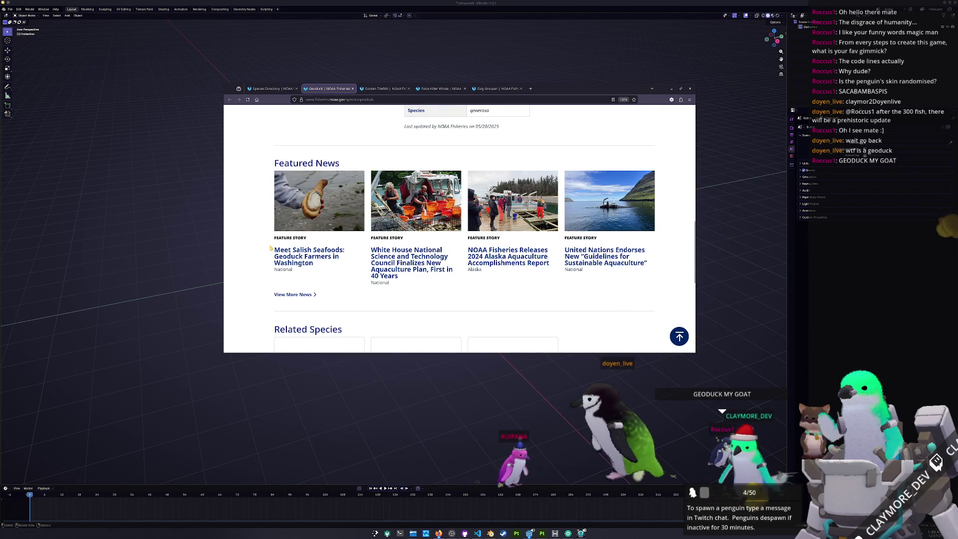
{"action": "scroll", "coordinate": [268, 251], "scroll_direction": "up", "scroll_amount": 7}
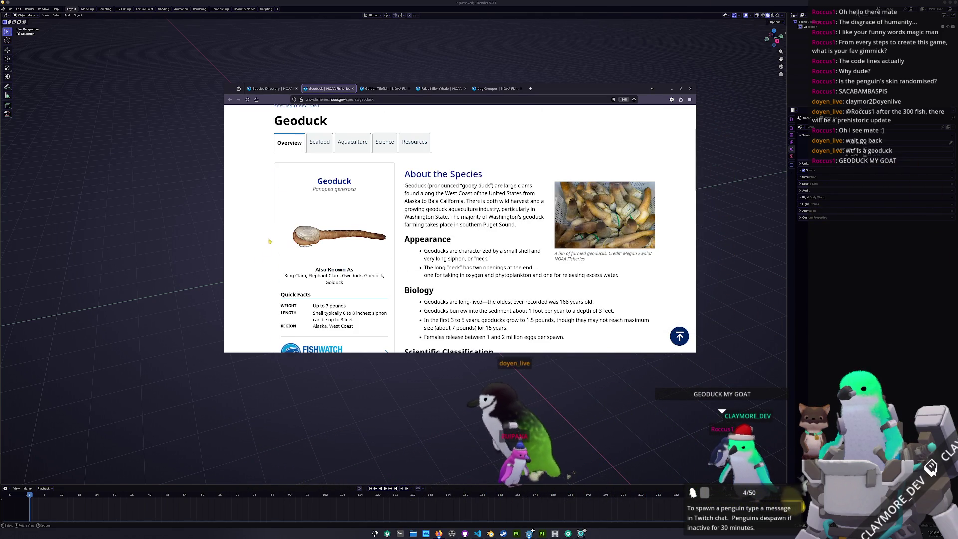
{"action": "left_click", "coordinate": [384, 89]}
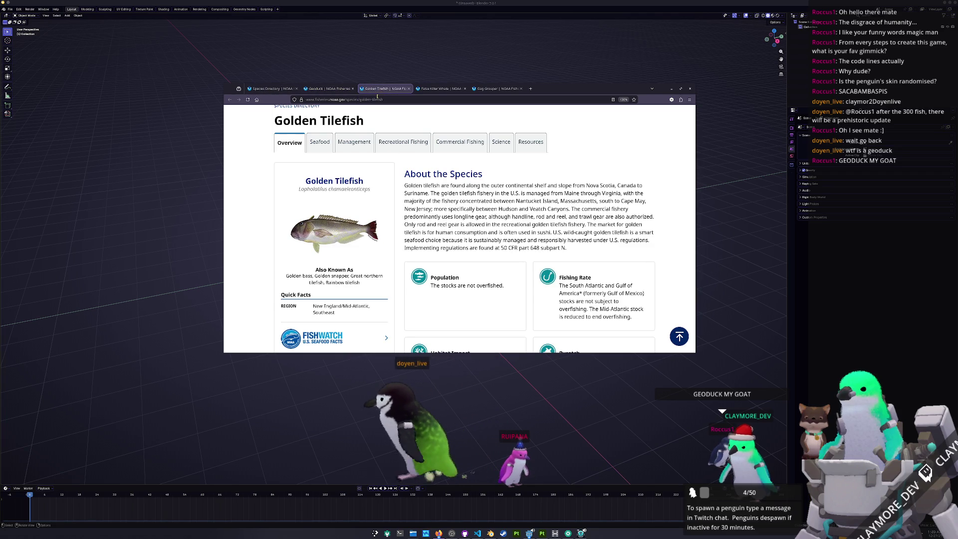
Step: Open the golden tilefish illustration in its own tab and view it
{"action": "right_click", "coordinate": [316, 246]}
{"action": "left_click", "coordinate": [340, 265]}
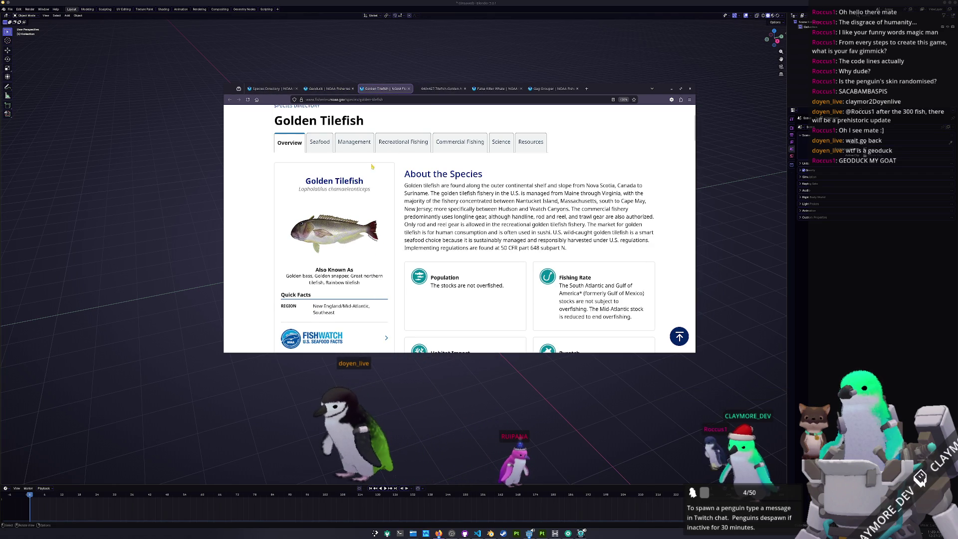
{"action": "left_click", "coordinate": [437, 88]}
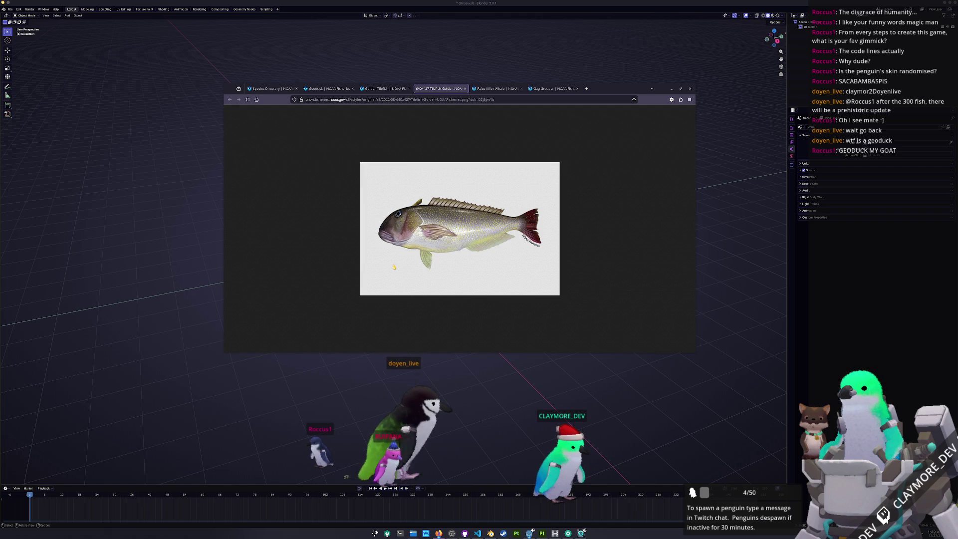
Step: Back on the species page, run a Google search for 'Golden tilefish'
{"action": "left_click", "coordinate": [397, 90]}
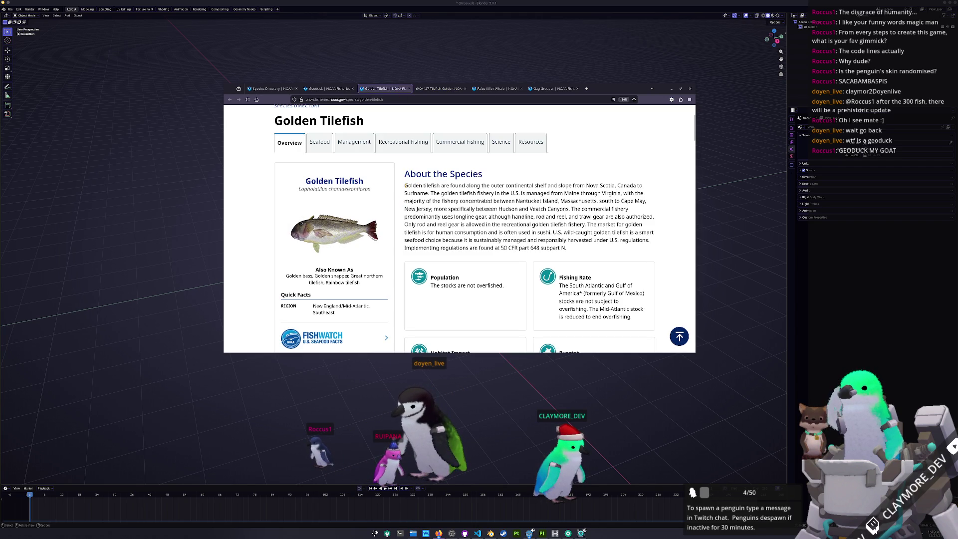
{"action": "right_click", "coordinate": [432, 186]}
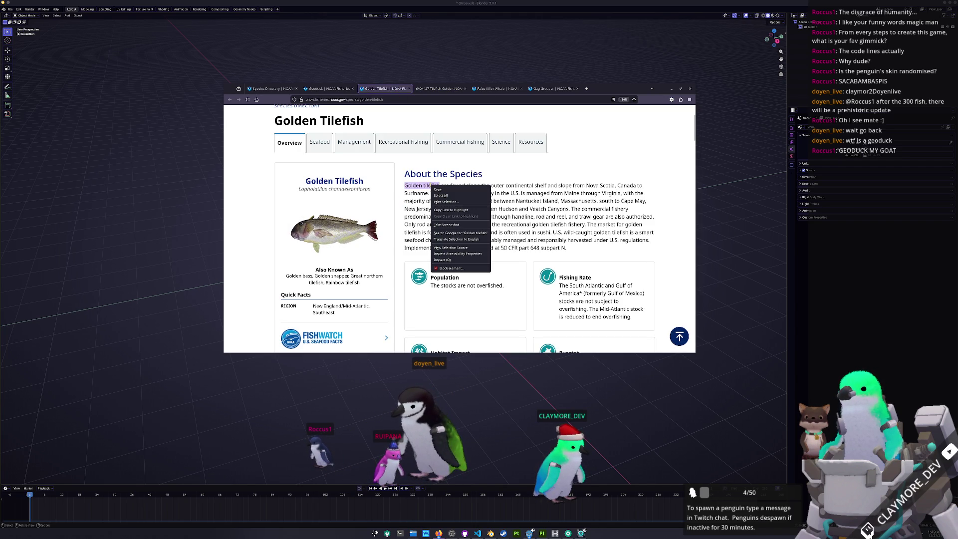
{"action": "left_click", "coordinate": [457, 234]}
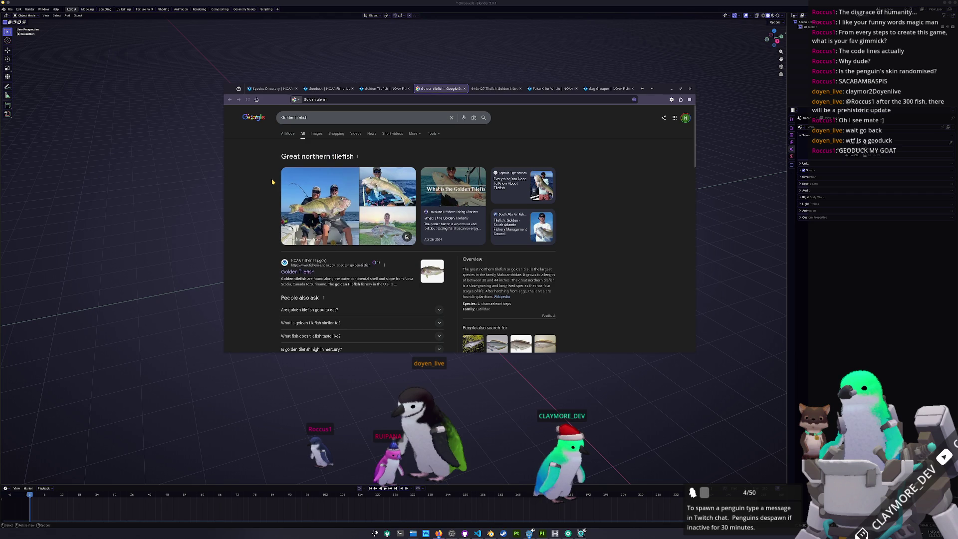
Step: Show Images results for golden tilefish and preview the Instagram, NOAA and Sport Fishing Magazine photos
{"action": "left_click", "coordinate": [317, 135]}
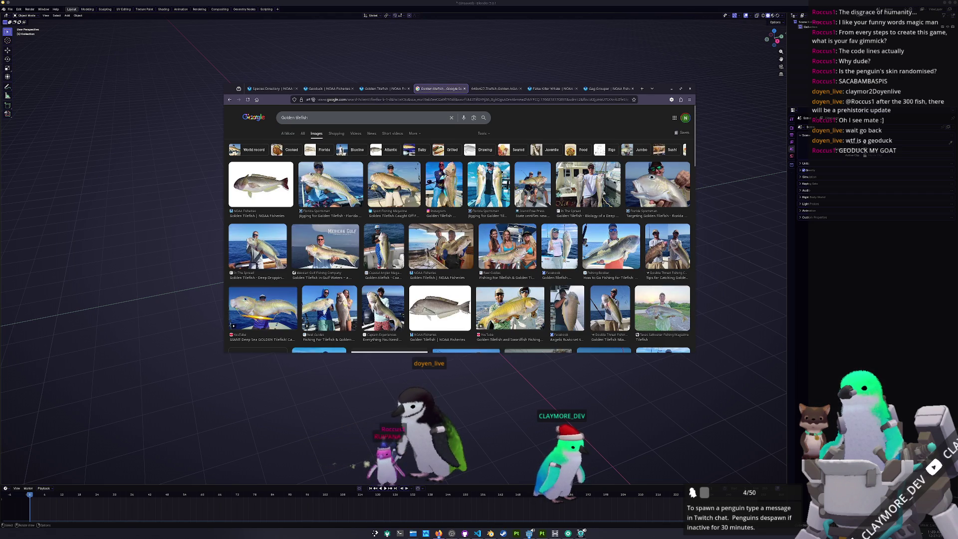
{"action": "left_click", "coordinate": [444, 184]}
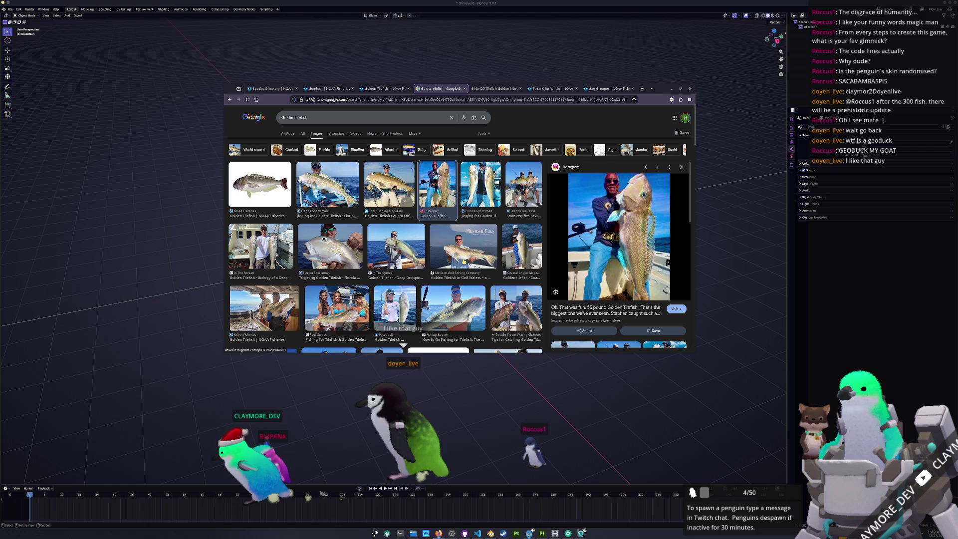
{"action": "scroll", "coordinate": [405, 346], "scroll_direction": "down", "scroll_amount": 3}
{"action": "scroll", "coordinate": [445, 277], "scroll_direction": "down", "scroll_amount": 3}
{"action": "left_click", "coordinate": [438, 254]}
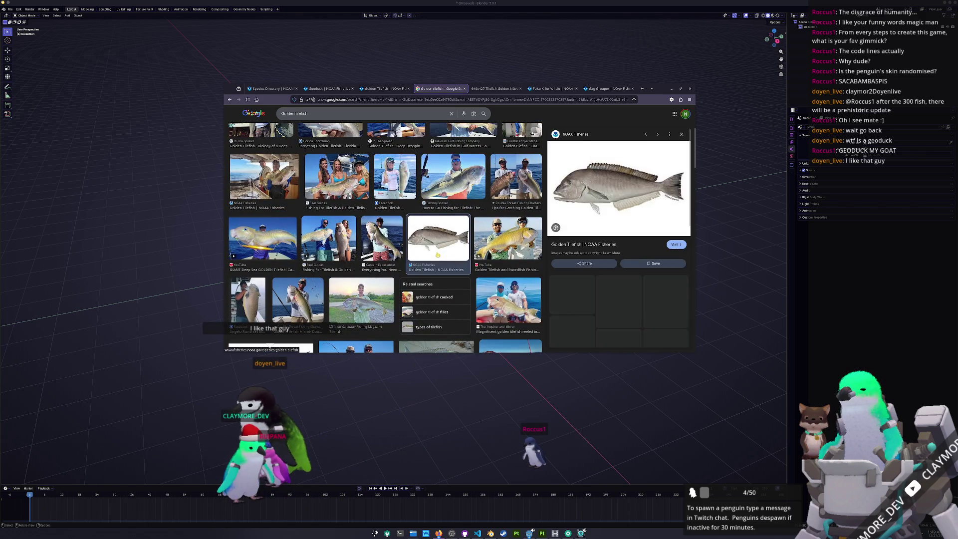
{"action": "scroll", "coordinate": [351, 265], "scroll_direction": "up", "scroll_amount": 5}
{"action": "left_click", "coordinate": [280, 195]}
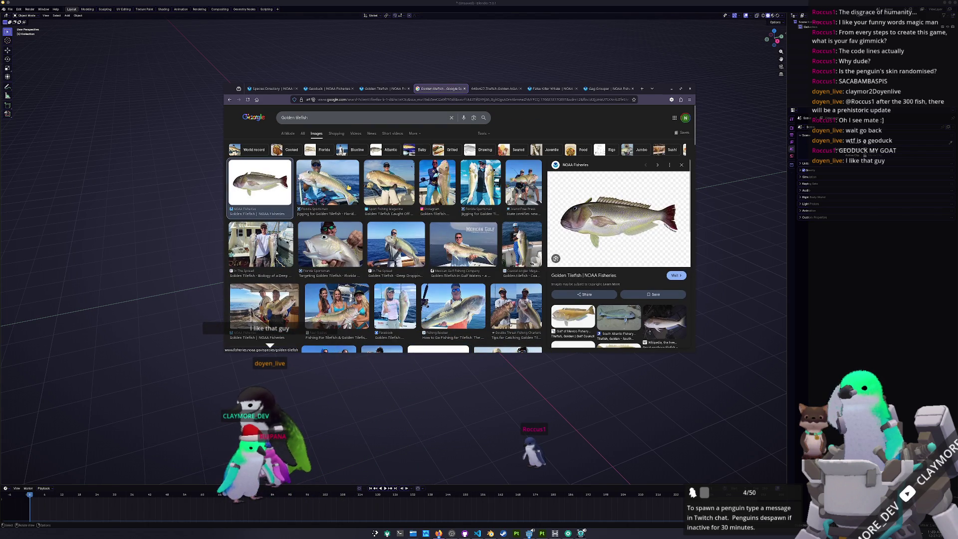
{"action": "left_click", "coordinate": [389, 185]}
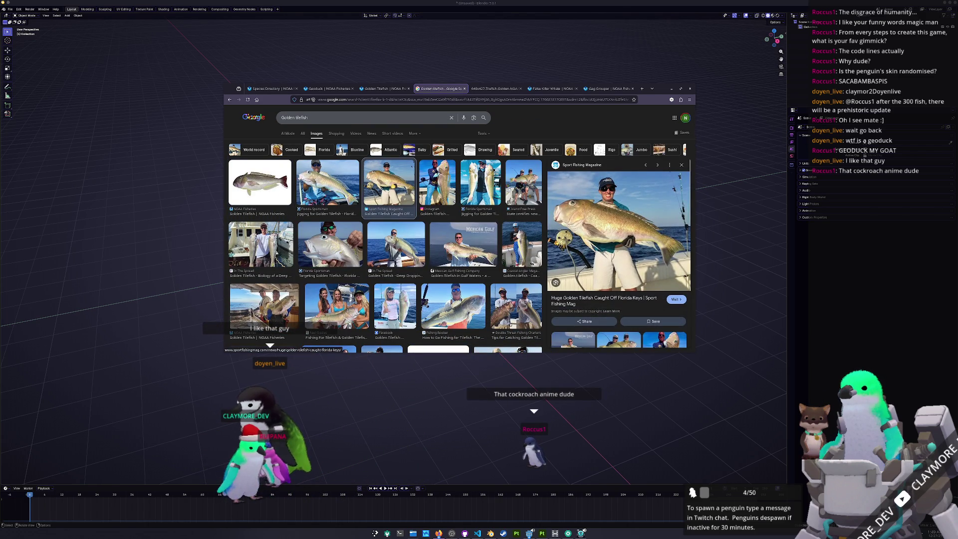
{"action": "scroll", "coordinate": [384, 229], "scroll_direction": "down", "scroll_amount": 1}
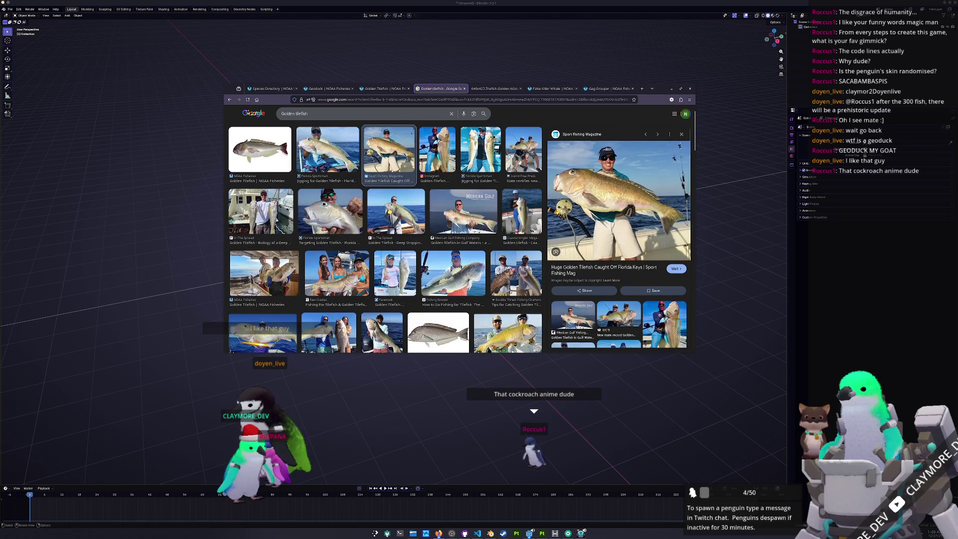
{"action": "scroll", "coordinate": [330, 295], "scroll_direction": "up", "scroll_amount": 1}
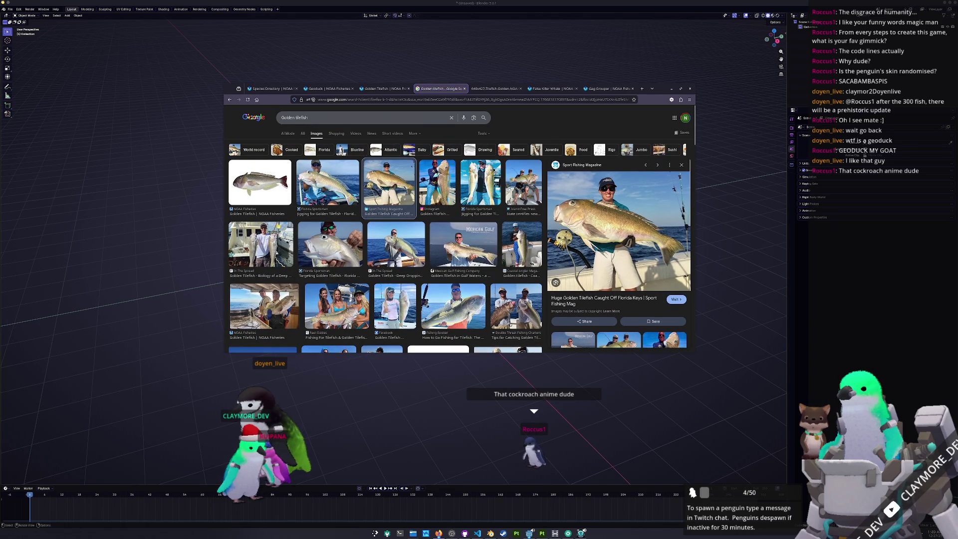
Step: Open the NOAA Fisheries tilefish image full-size in a new tab
{"action": "left_click", "coordinate": [259, 182]}
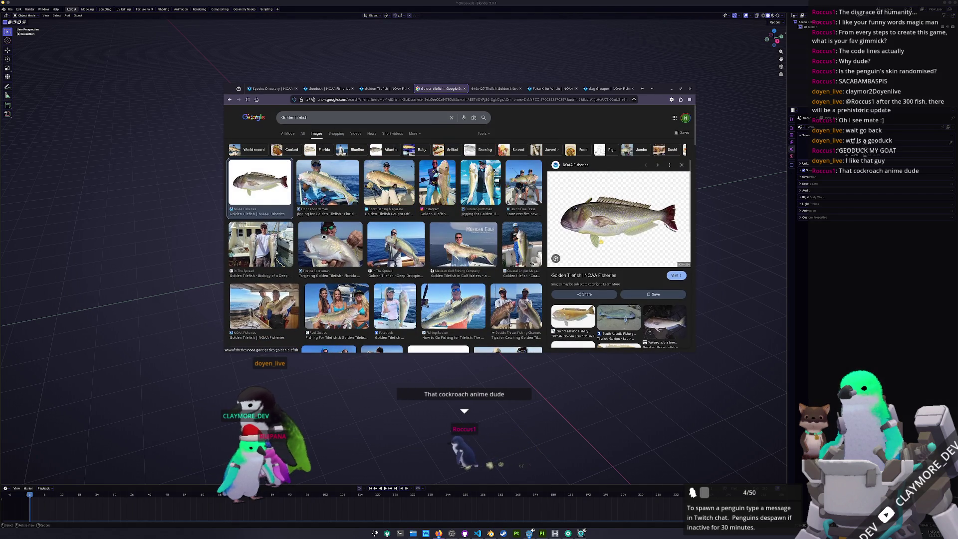
{"action": "right_click", "coordinate": [602, 237]}
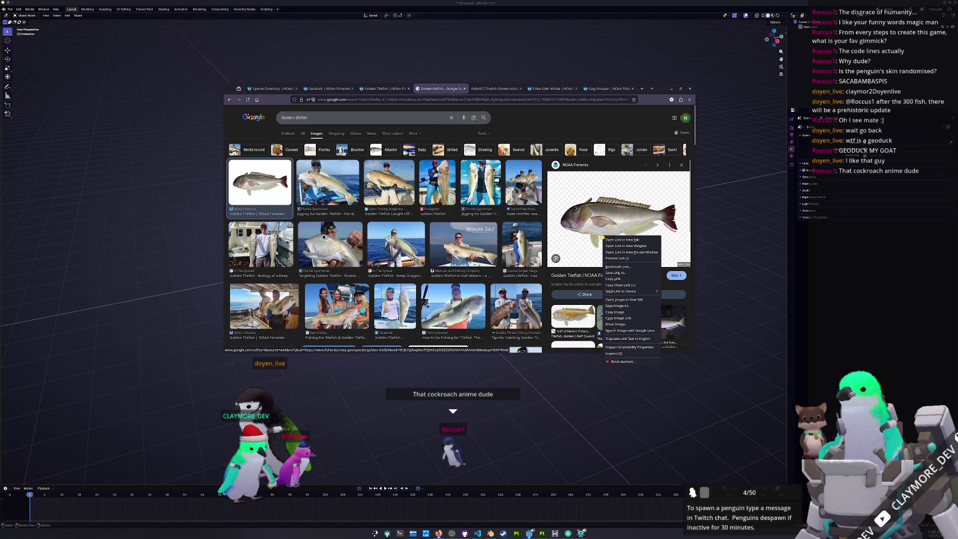
{"action": "left_click", "coordinate": [618, 299]}
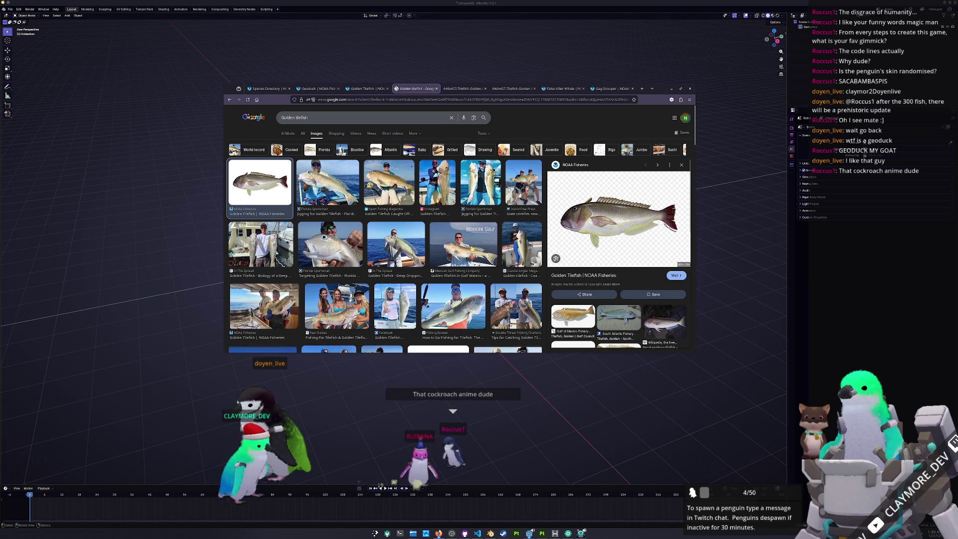
Step: Open the GitHub folder in Dolphin, then go back to Firefox's Species Directory tab
{"action": "left_click", "coordinate": [413, 534]}
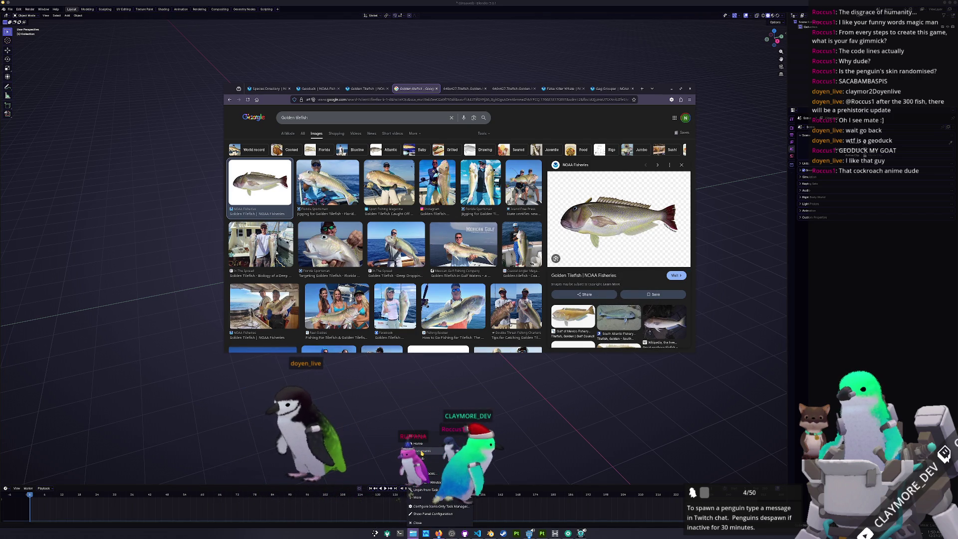
{"action": "left_click", "coordinate": [253, 177]}
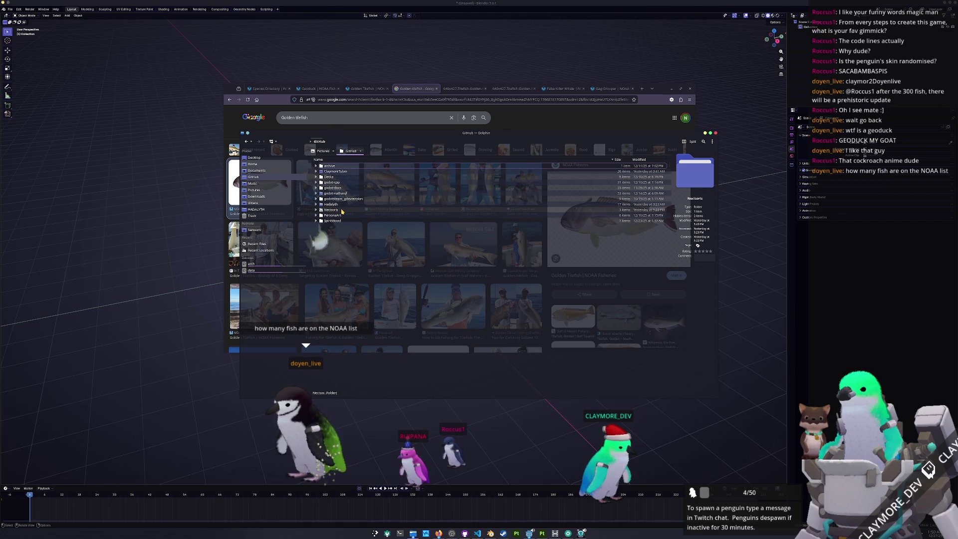
{"action": "left_click", "coordinate": [649, 90]}
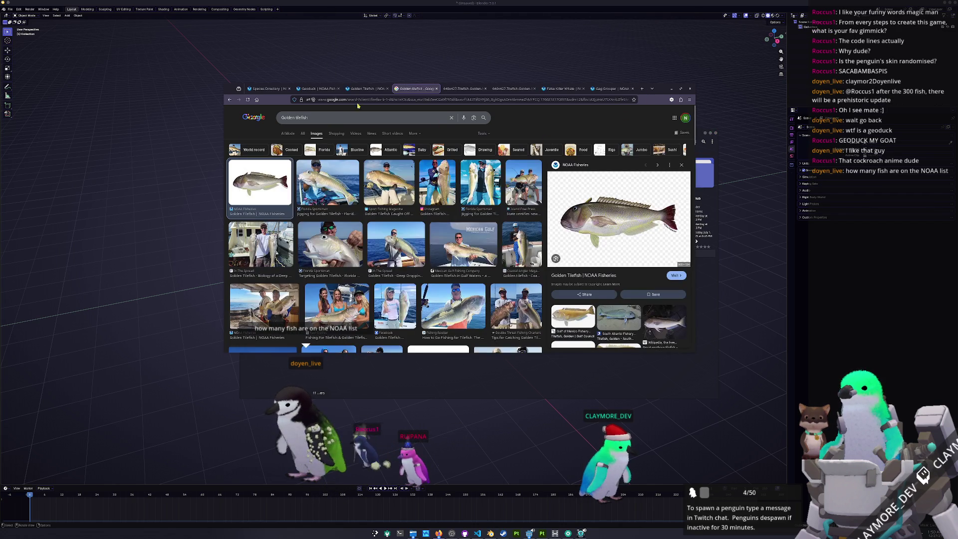
{"action": "left_click", "coordinate": [367, 88]}
{"action": "left_click", "coordinate": [274, 88]}
{"action": "scroll", "coordinate": [289, 275], "scroll_direction": "up", "scroll_amount": 15}
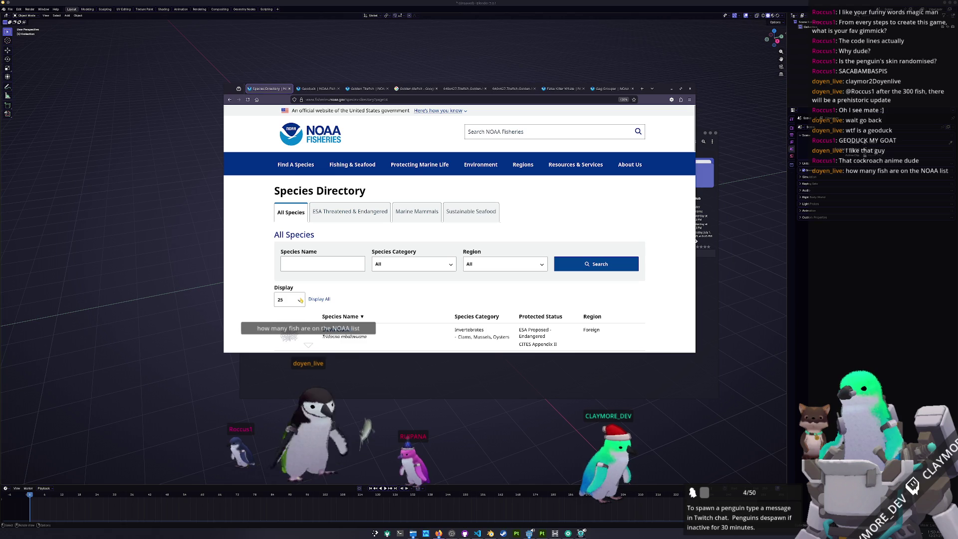
Step: Jump to page 13 of the NOAA species list and scroll down to Yellowtail Rockfish
{"action": "scroll", "coordinate": [299, 300], "scroll_direction": "down", "scroll_amount": 20}
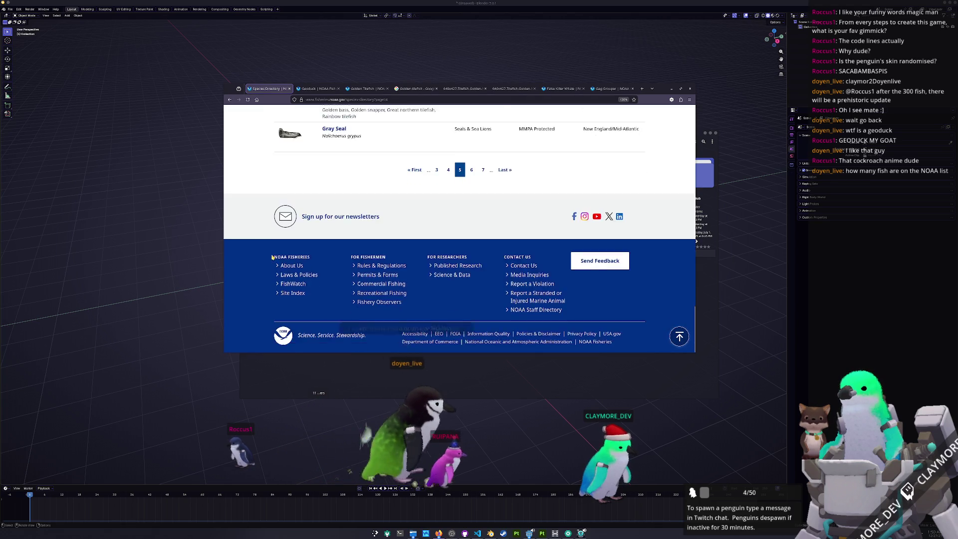
{"action": "scroll", "coordinate": [271, 257], "scroll_direction": "up", "scroll_amount": 2}
{"action": "left_click", "coordinate": [503, 276]}
{"action": "scroll", "coordinate": [415, 325], "scroll_direction": "up", "scroll_amount": 1}
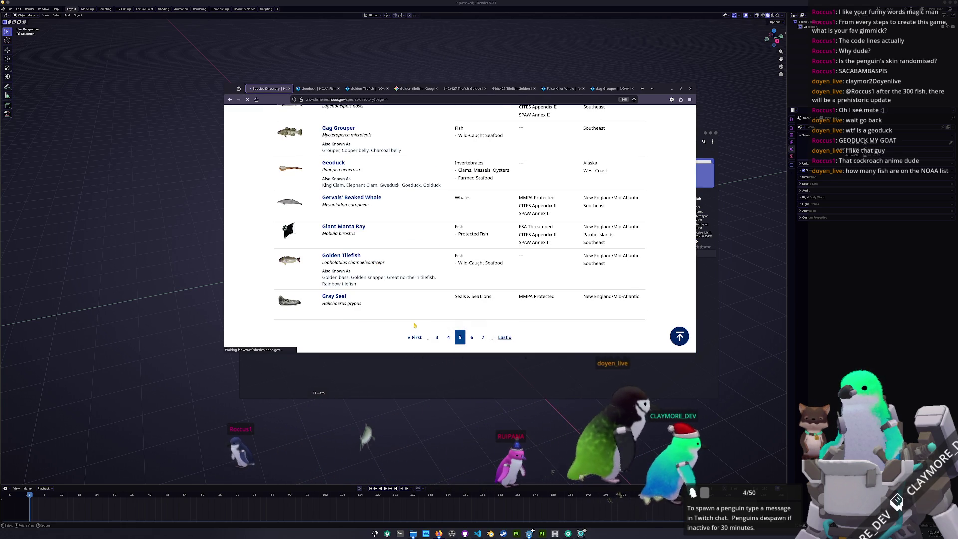
{"action": "scroll", "coordinate": [412, 329], "scroll_direction": "down", "scroll_amount": 15}
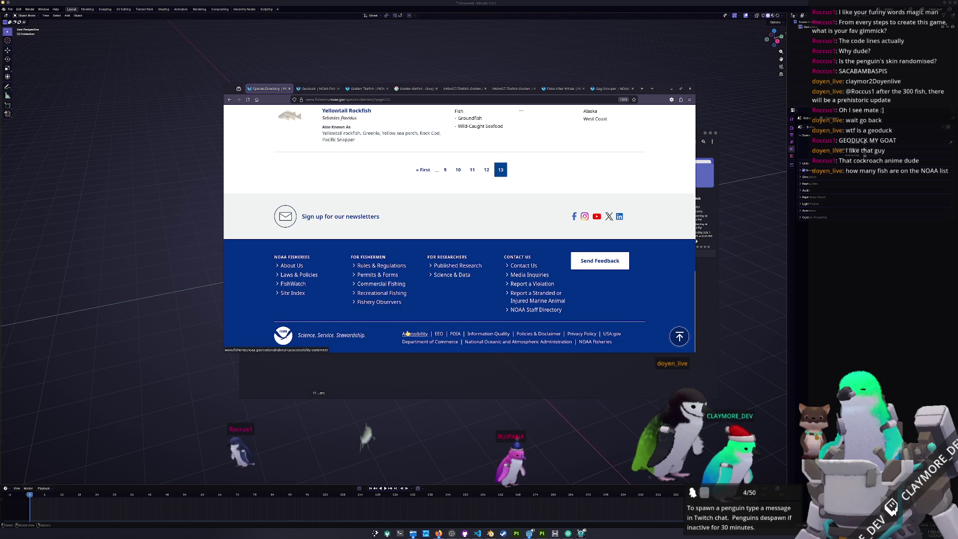
{"action": "scroll", "coordinate": [406, 333], "scroll_direction": "up", "scroll_amount": 3}
{"action": "scroll", "coordinate": [289, 313], "scroll_direction": "up", "scroll_amount": 12}
{"action": "scroll", "coordinate": [279, 307], "scroll_direction": "down", "scroll_amount": 5}
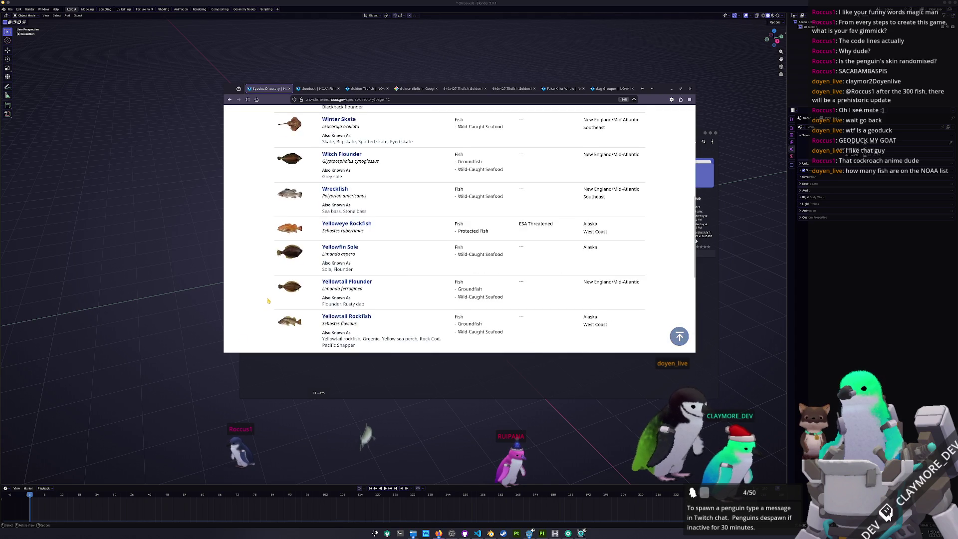
{"action": "scroll", "coordinate": [269, 301], "scroll_direction": "down", "scroll_amount": 3}
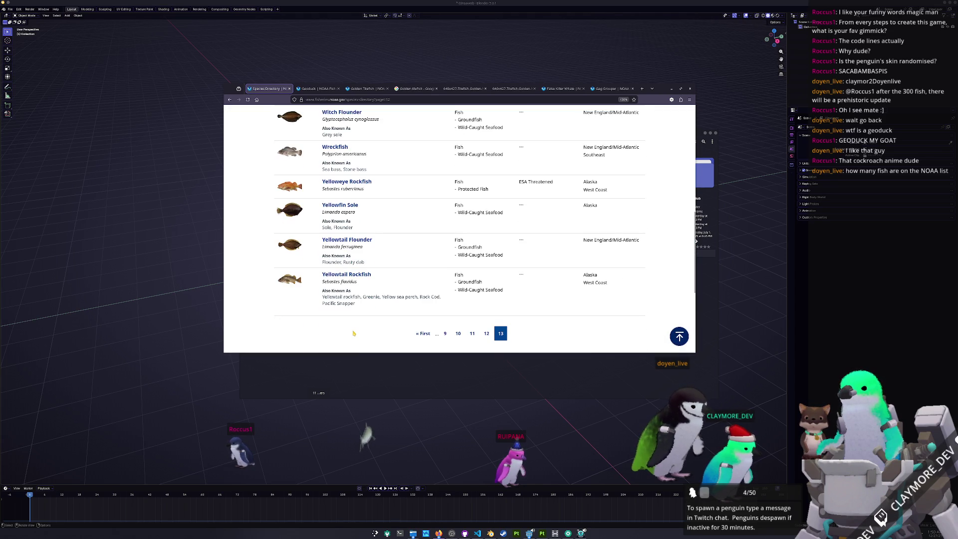
{"action": "key", "text": "super"}
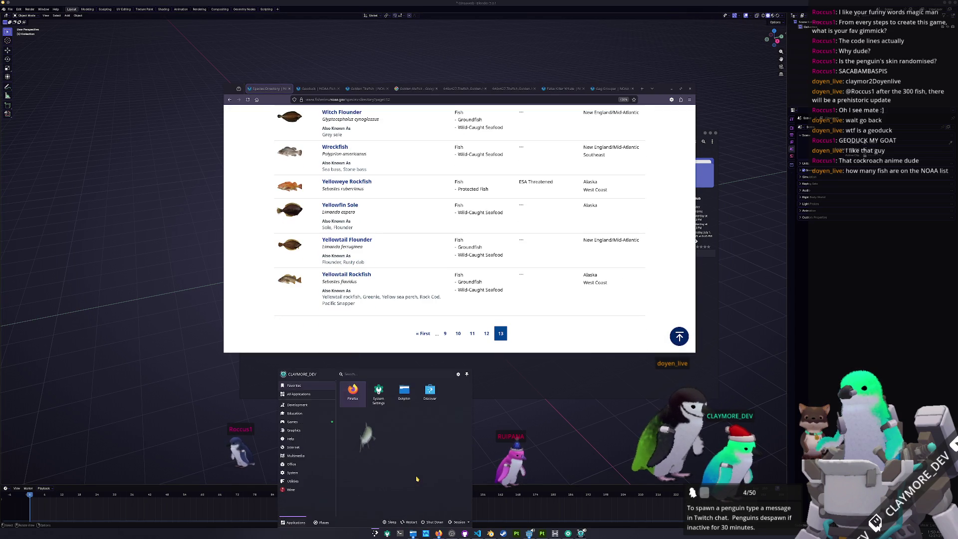
Step: Launch KCalc, compute 13 × 25 = 325, then close it
{"action": "type", "text": "calc"}
{"action": "key", "text": "Down"}
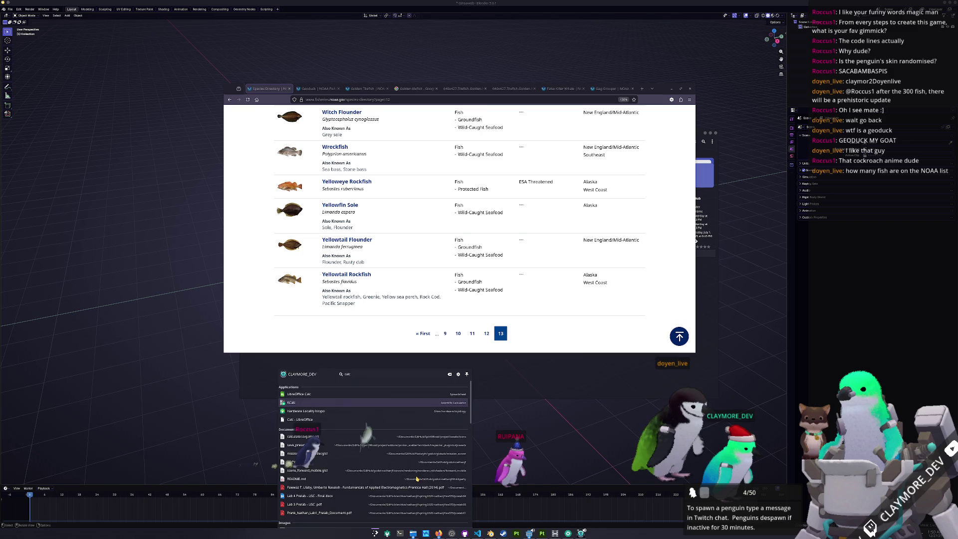
{"action": "key", "text": "Return"}
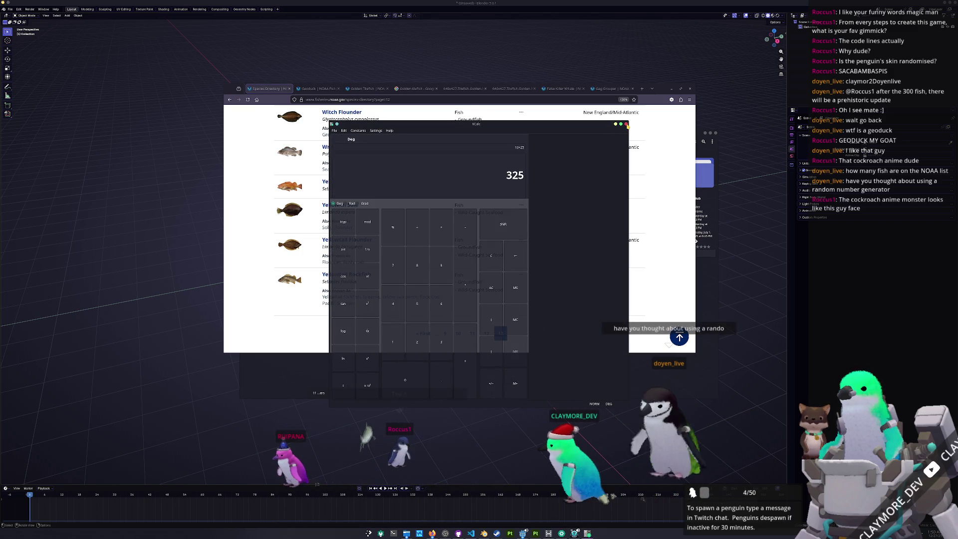
{"action": "left_click", "coordinate": [627, 125]}
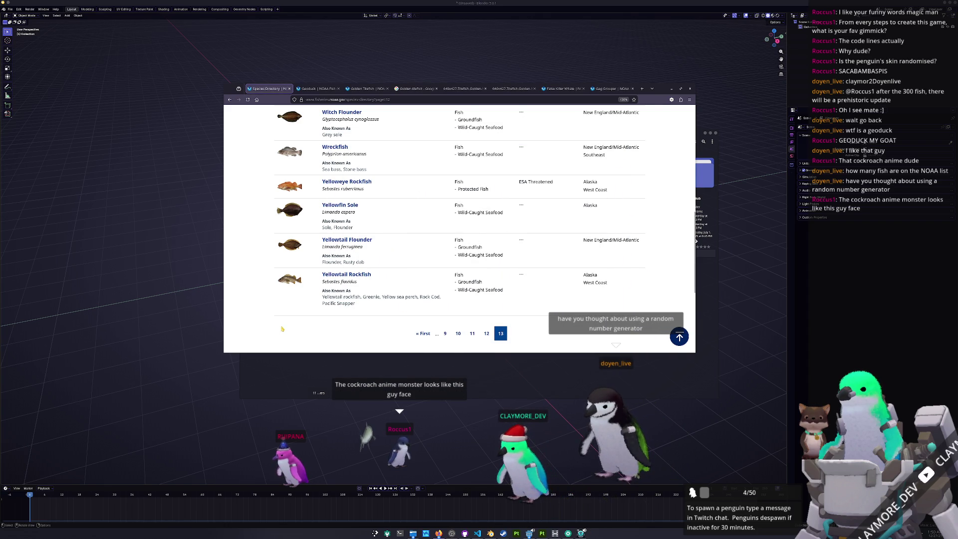
Step: Scroll through page 12 of the NOAA species directory to locate the Tilefish entry
{"action": "scroll", "coordinate": [264, 320], "scroll_direction": "up", "scroll_amount": 3}
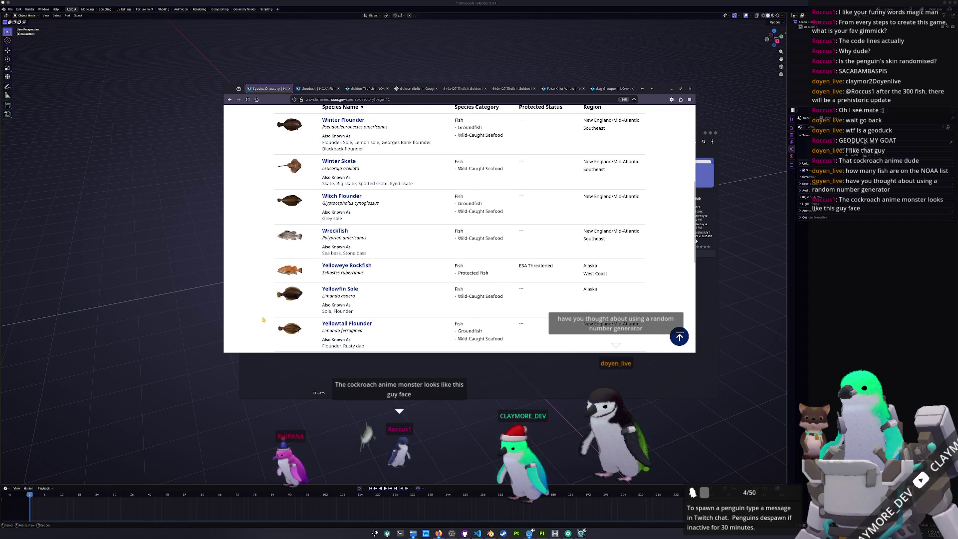
{"action": "scroll", "coordinate": [263, 319], "scroll_direction": "up", "scroll_amount": 3}
{"action": "scroll", "coordinate": [264, 319], "scroll_direction": "down", "scroll_amount": 5}
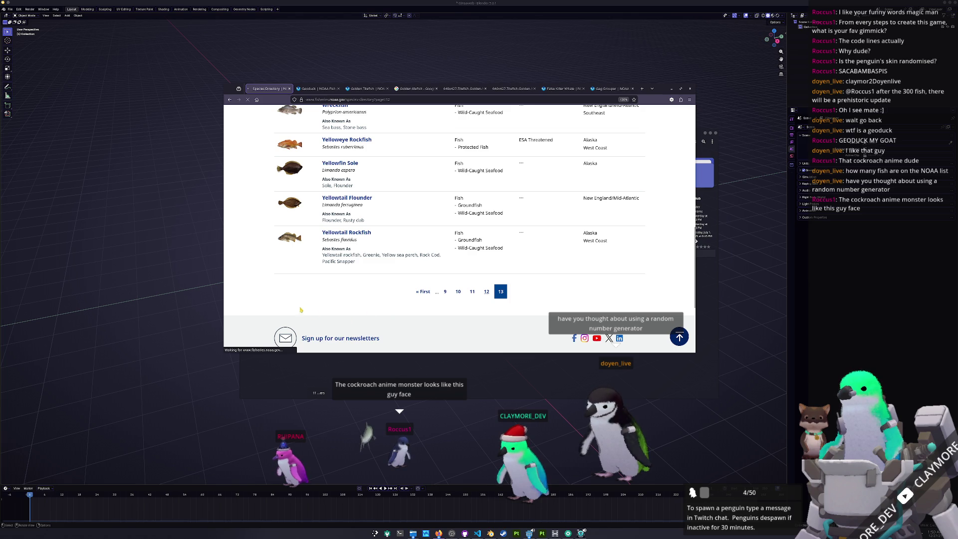
{"action": "scroll", "coordinate": [292, 305], "scroll_direction": "down", "scroll_amount": 1}
{"action": "scroll", "coordinate": [288, 303], "scroll_direction": "up", "scroll_amount": 5}
{"action": "scroll", "coordinate": [289, 303], "scroll_direction": "up", "scroll_amount": 2}
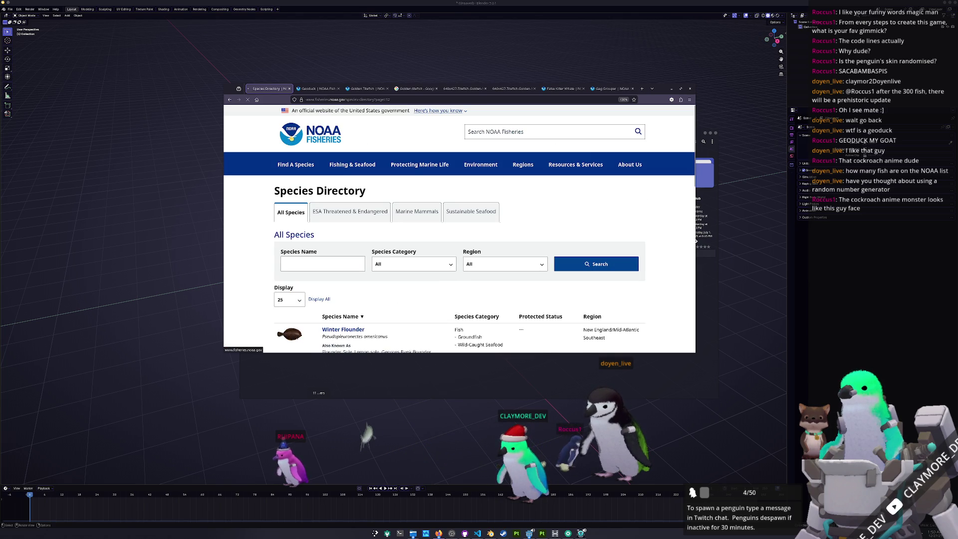
{"action": "scroll", "coordinate": [252, 244], "scroll_direction": "down", "scroll_amount": 5}
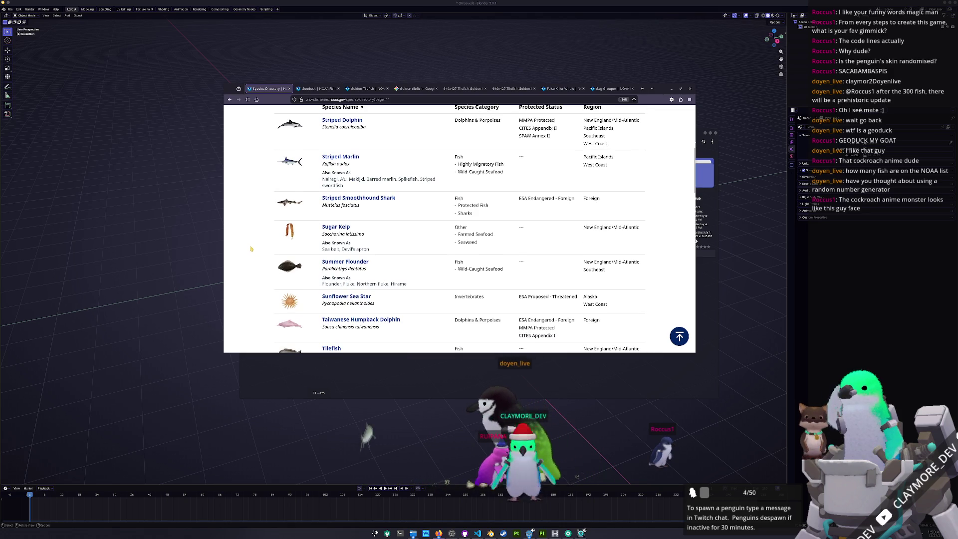
{"action": "scroll", "coordinate": [252, 249], "scroll_direction": "down", "scroll_amount": 3}
{"action": "scroll", "coordinate": [255, 253], "scroll_direction": "down", "scroll_amount": 2}
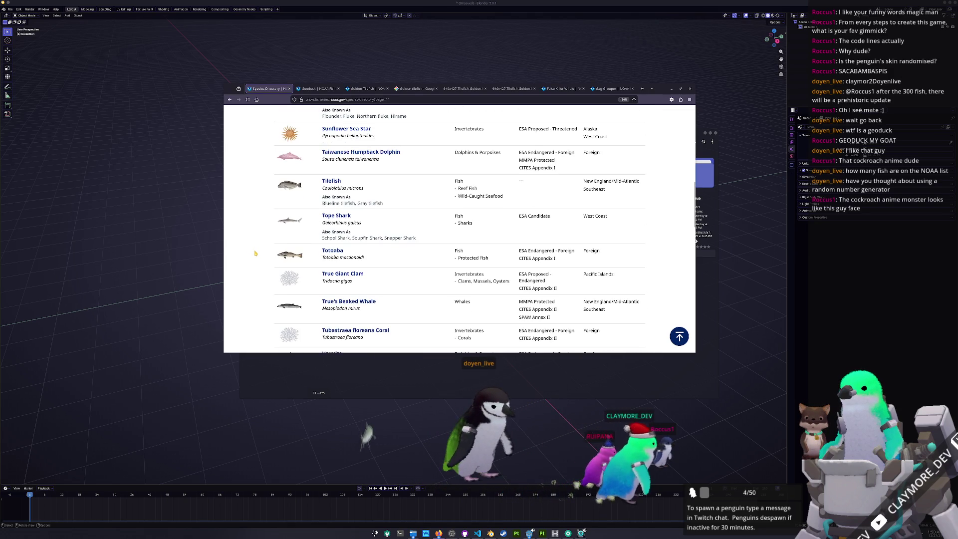
{"action": "scroll", "coordinate": [255, 253], "scroll_direction": "down", "scroll_amount": 2}
{"action": "scroll", "coordinate": [255, 253], "scroll_direction": "up", "scroll_amount": 2}
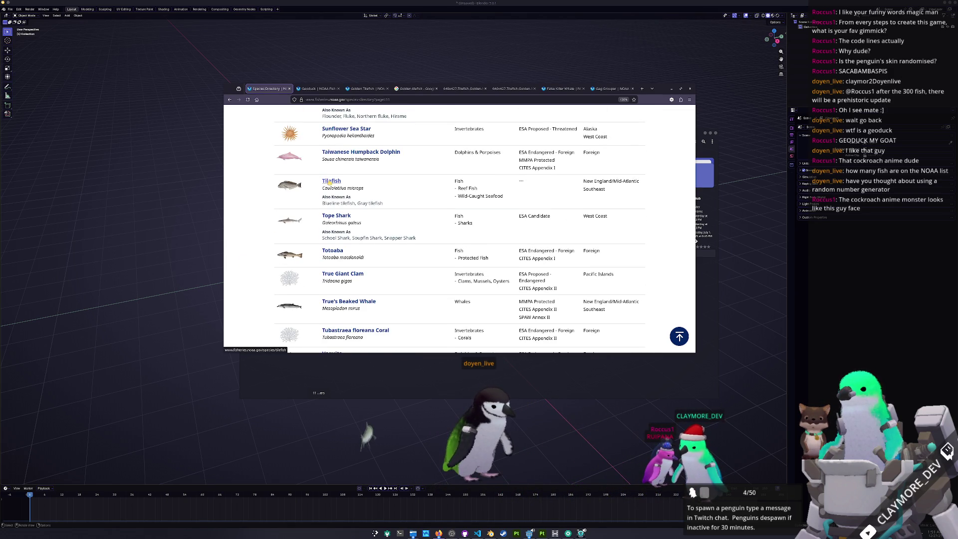
{"action": "scroll", "coordinate": [262, 245], "scroll_direction": "up", "scroll_amount": 4}
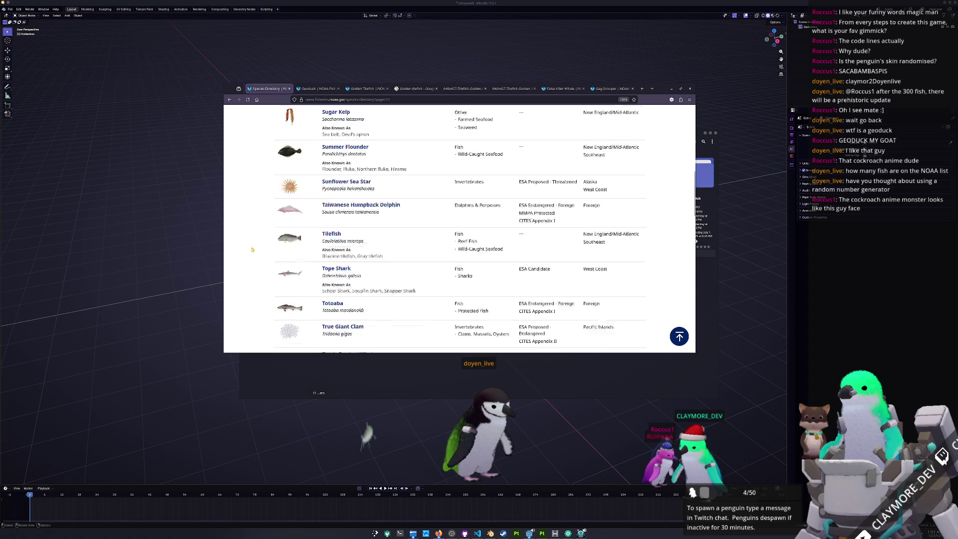
{"action": "scroll", "coordinate": [253, 249], "scroll_direction": "up", "scroll_amount": 4}
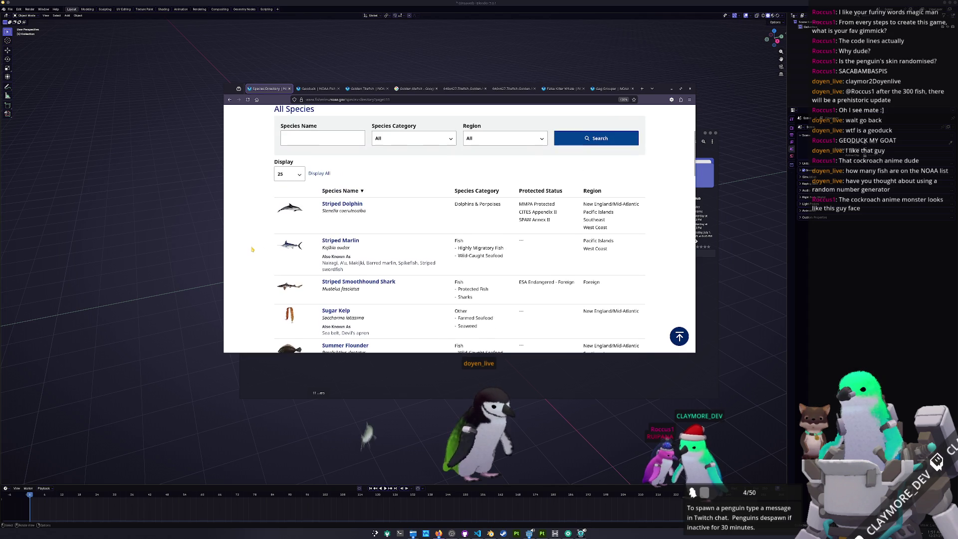
{"action": "scroll", "coordinate": [252, 249], "scroll_direction": "down", "scroll_amount": 4}
{"action": "scroll", "coordinate": [253, 249], "scroll_direction": "down", "scroll_amount": 15}
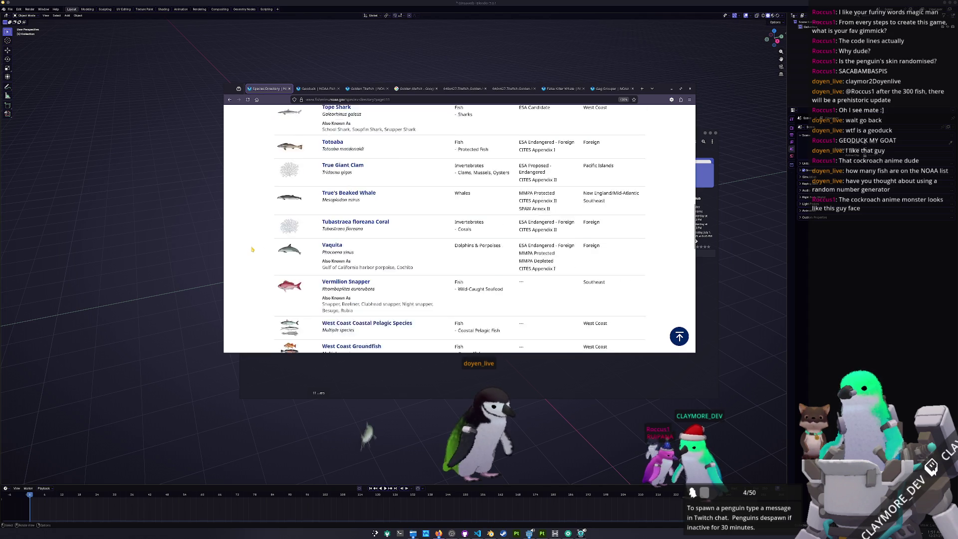
{"action": "scroll", "coordinate": [252, 249], "scroll_direction": "down", "scroll_amount": 3}
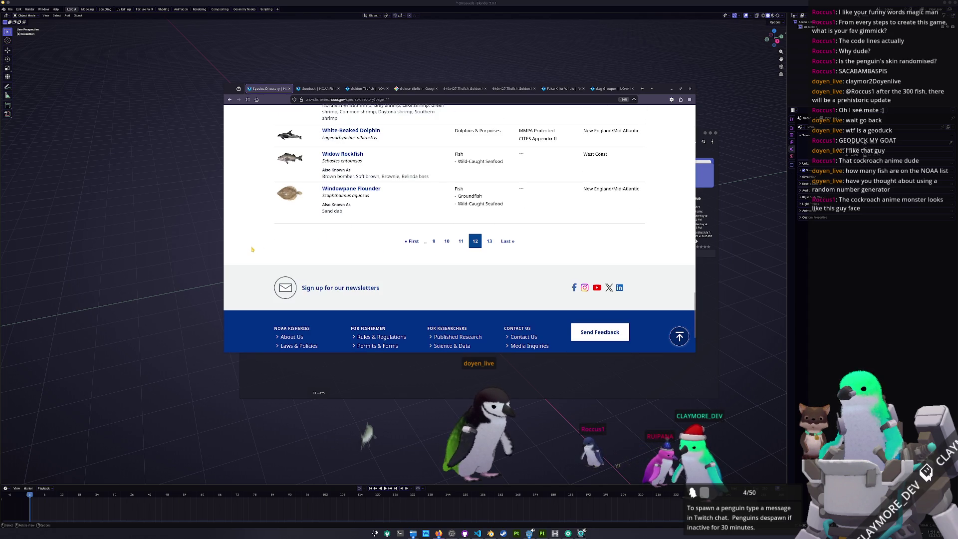
{"action": "scroll", "coordinate": [252, 249], "scroll_direction": "up", "scroll_amount": 20}
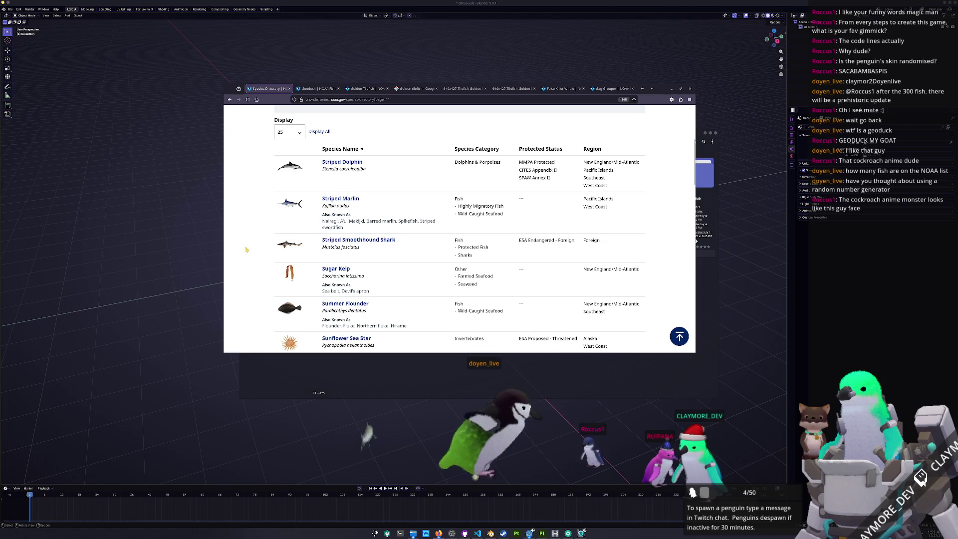
{"action": "left_click", "coordinate": [472, 362]}
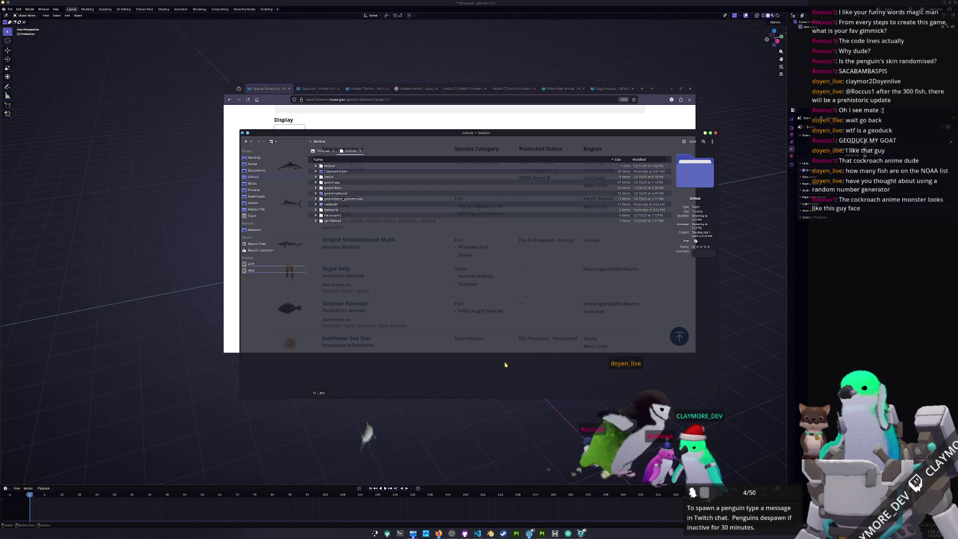
Step: Navigate Dolphin into GitHub/Hadalyth/godot/assets/entities/fish
{"action": "double_click", "coordinate": [335, 204]}
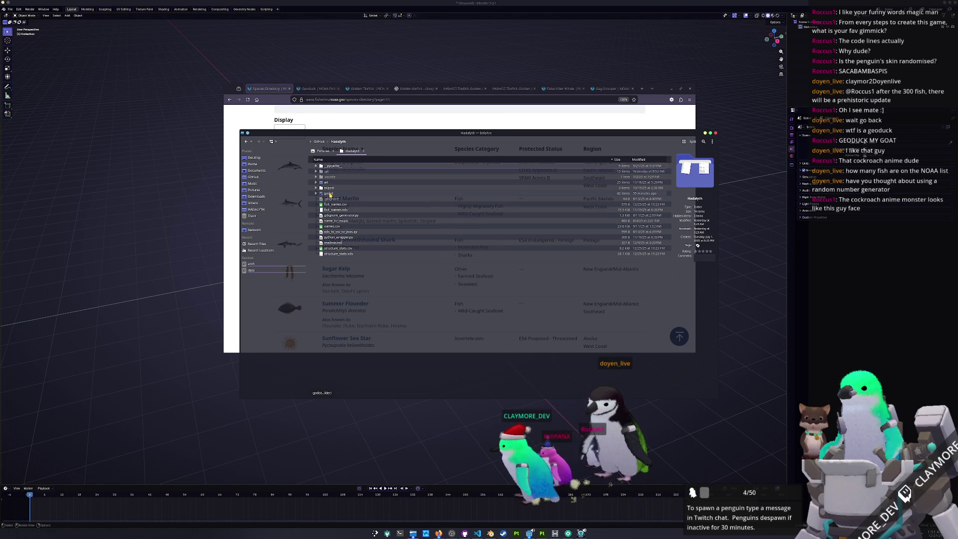
{"action": "double_click", "coordinate": [334, 194]}
{"action": "double_click", "coordinate": [333, 183]}
{"action": "double_click", "coordinate": [335, 187]}
{"action": "double_click", "coordinate": [327, 171]}
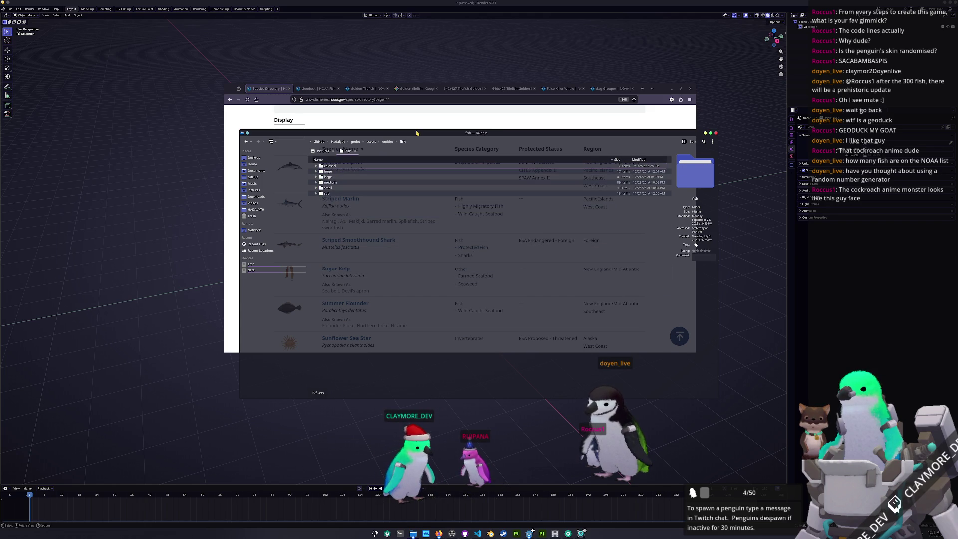
Step: Move the browser window up-left and preview the Florida Sportsman jigging photo
{"action": "left_click", "coordinate": [409, 87]}
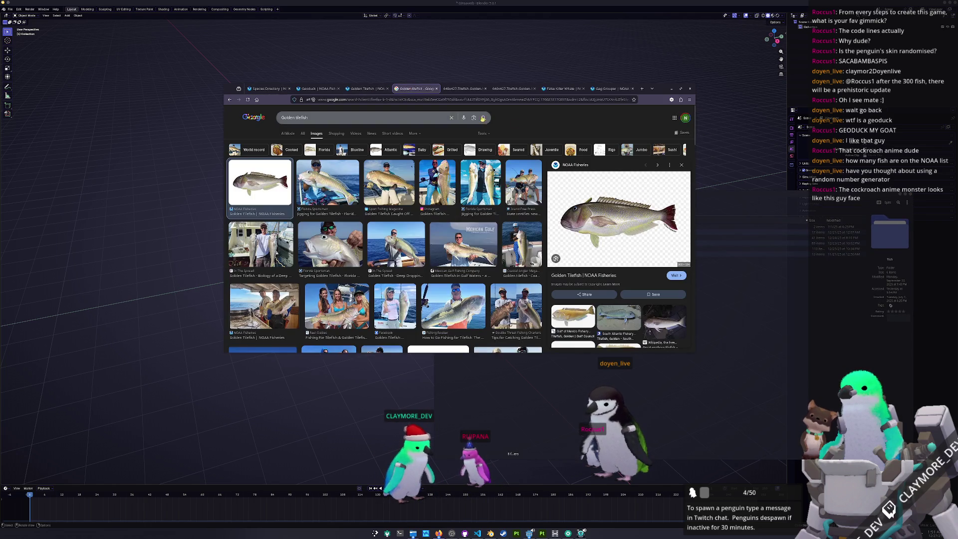
{"action": "mouse_move", "coordinate": [410, 88]}
{"action": "left_mouse_down"}
{"action": "mouse_move", "coordinate": [319, 90]}
{"action": "mouse_move", "coordinate": [210, 74]}
{"action": "left_mouse_up"}
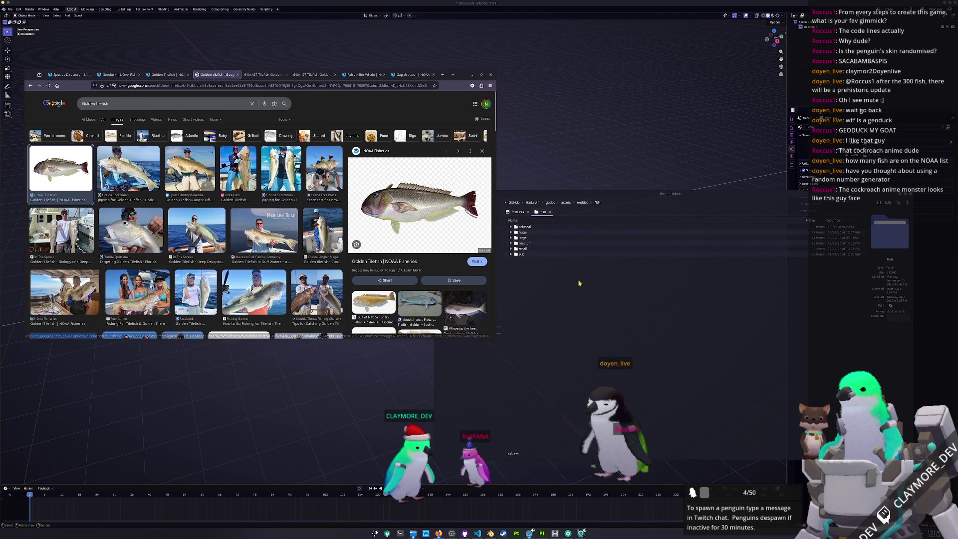
{"action": "left_click", "coordinate": [295, 159]}
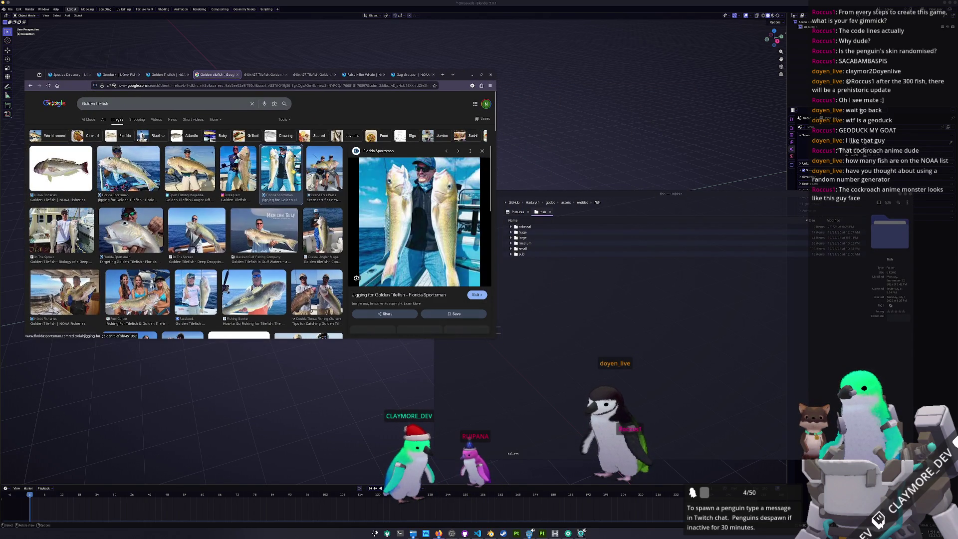
Step: In the fish/medium folder, create a new folder named golden_tilefish
{"action": "double_click", "coordinate": [524, 243]}
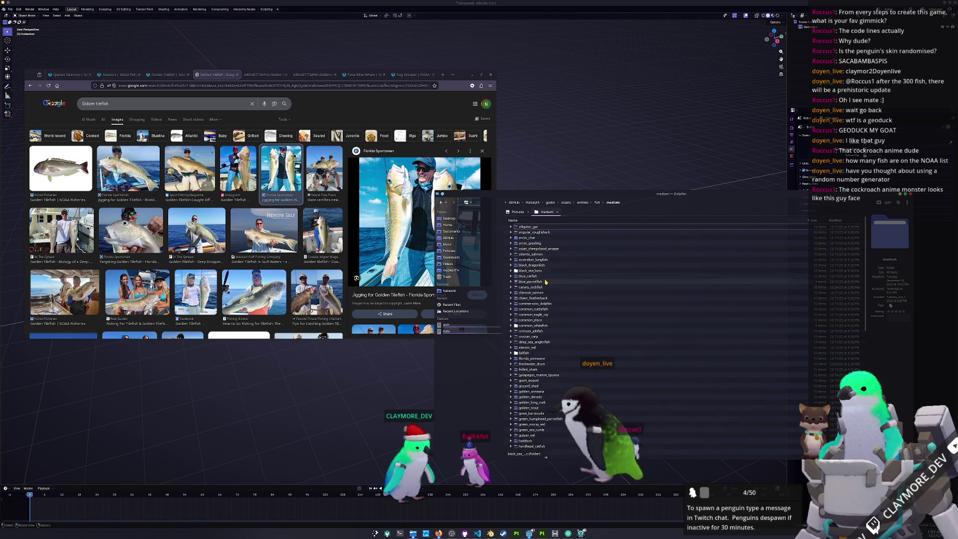
{"action": "right_click", "coordinate": [585, 428]}
{"action": "left_click", "coordinate": [655, 425]}
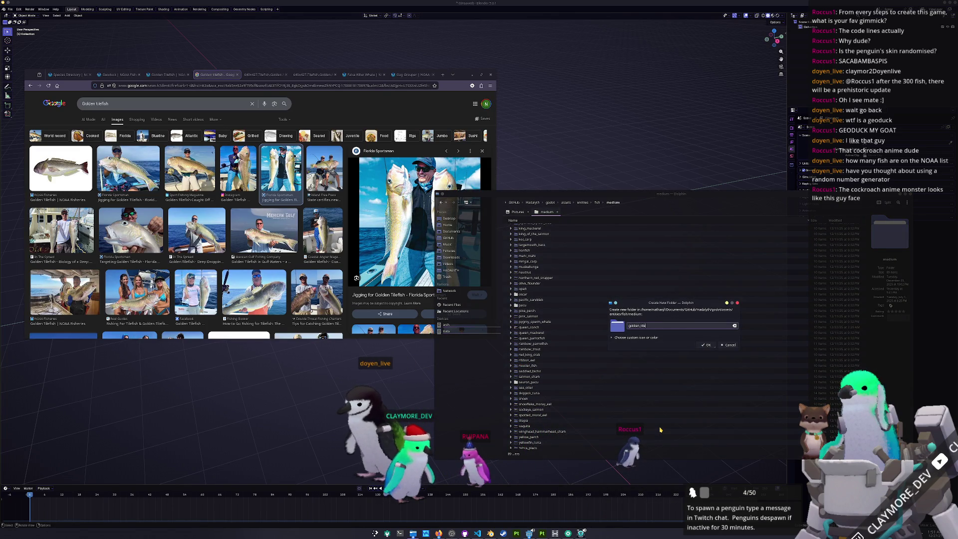
{"action": "key", "text": "Return"}
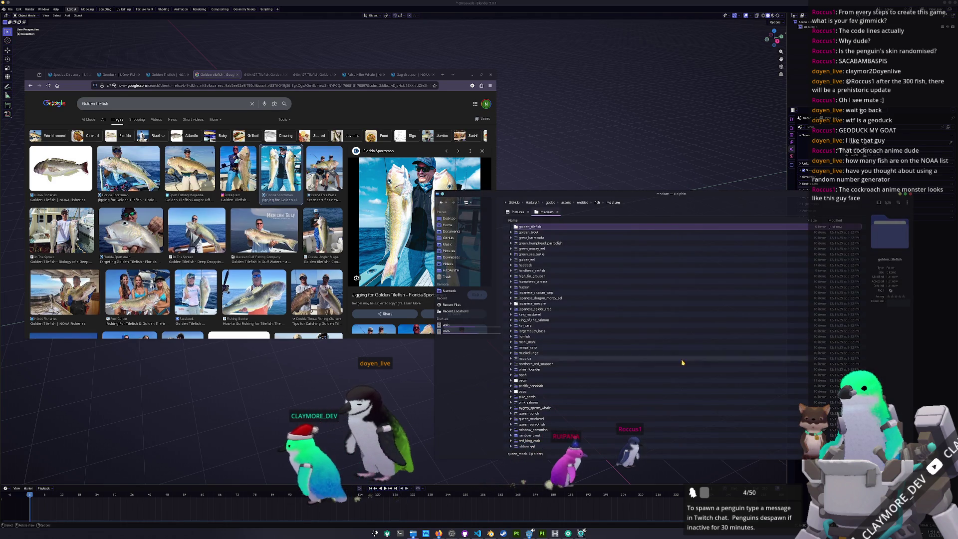
Step: Inside golden_tilefish, create a references folder and open it
{"action": "double_click", "coordinate": [530, 227]}
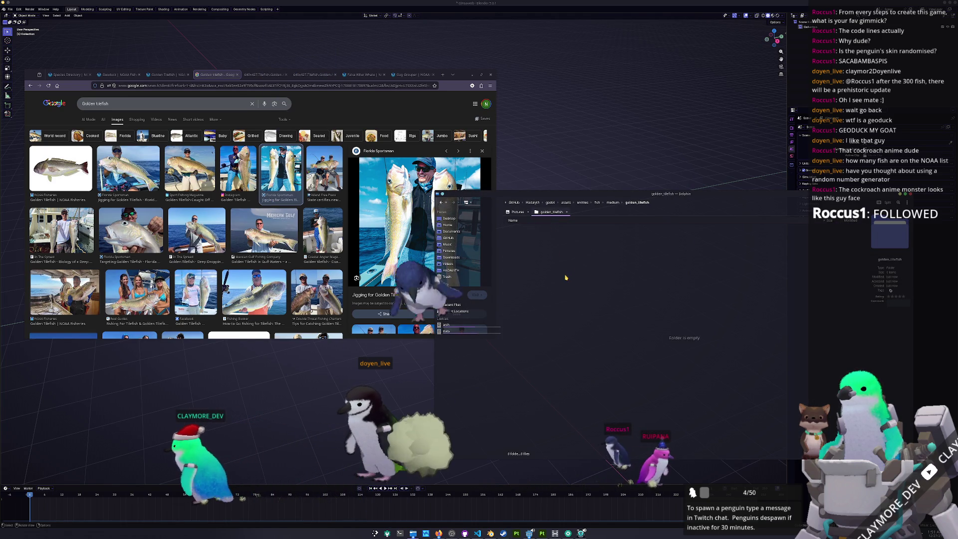
{"action": "mouse_move", "coordinate": [599, 273]}
{"action": "left_click", "coordinate": [664, 273]}
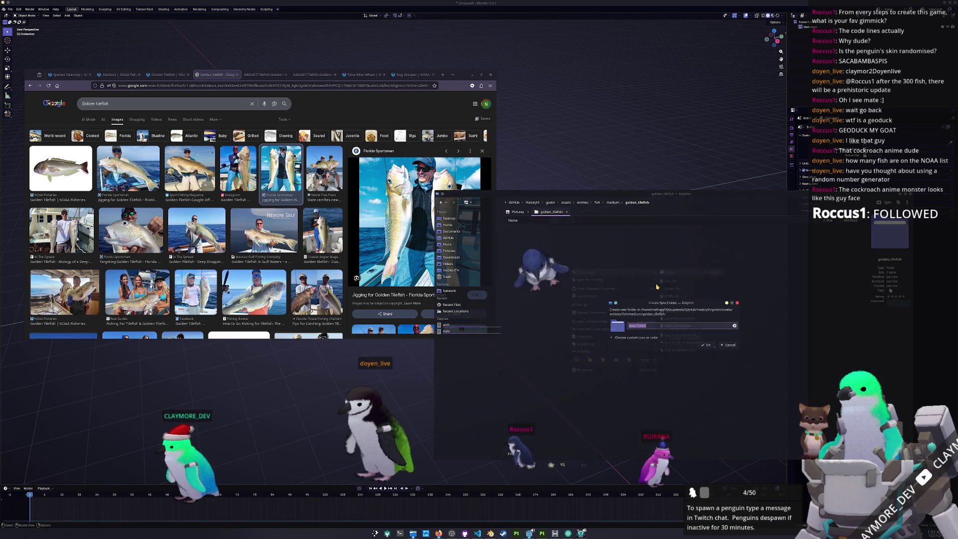
{"action": "type", "text": "neferences"}
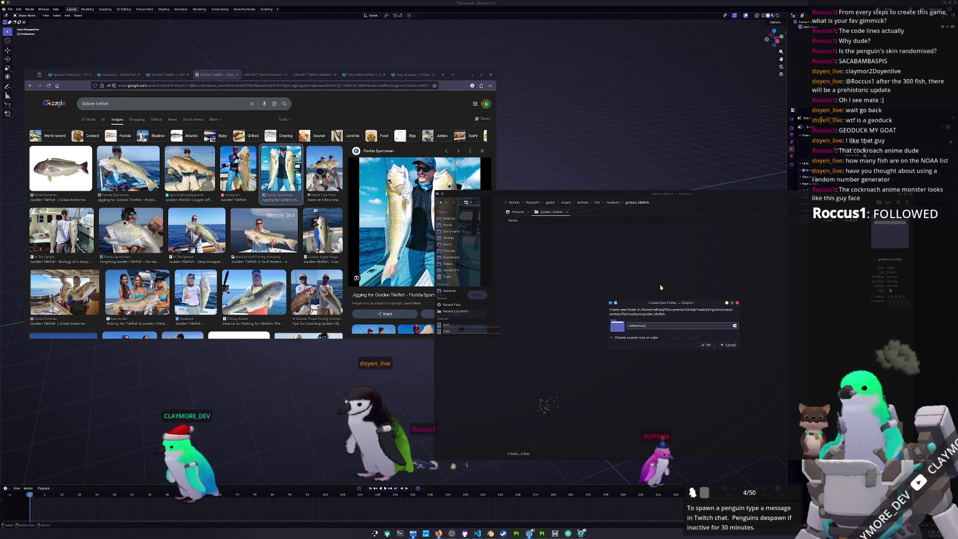
{"action": "key", "text": "Return"}
{"action": "double_click", "coordinate": [526, 227]}
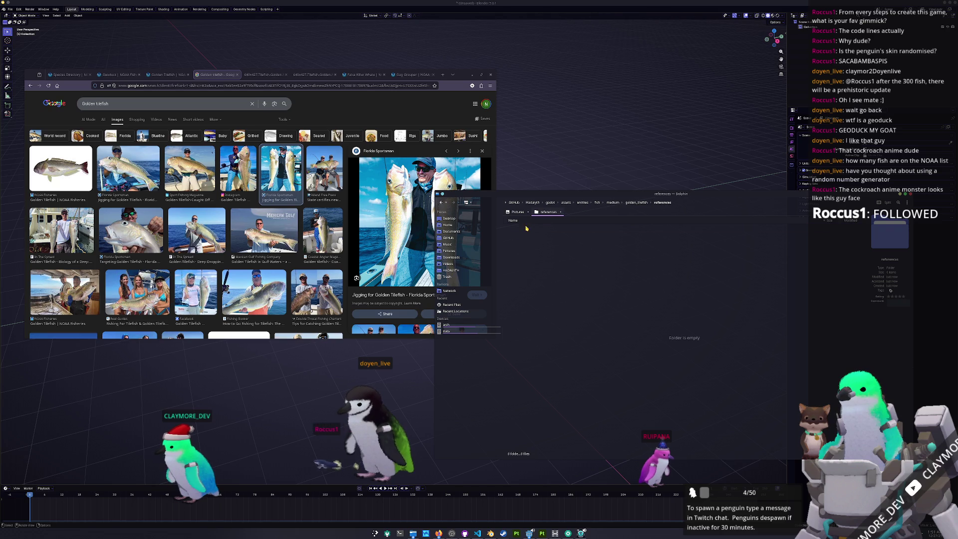
{"action": "left_click", "coordinate": [265, 75]}
Step: Drag the NOAA tilefish image into the references folder
{"action": "left_click_drag", "start_coordinate": [260, 215], "coordinate": [667, 310]}
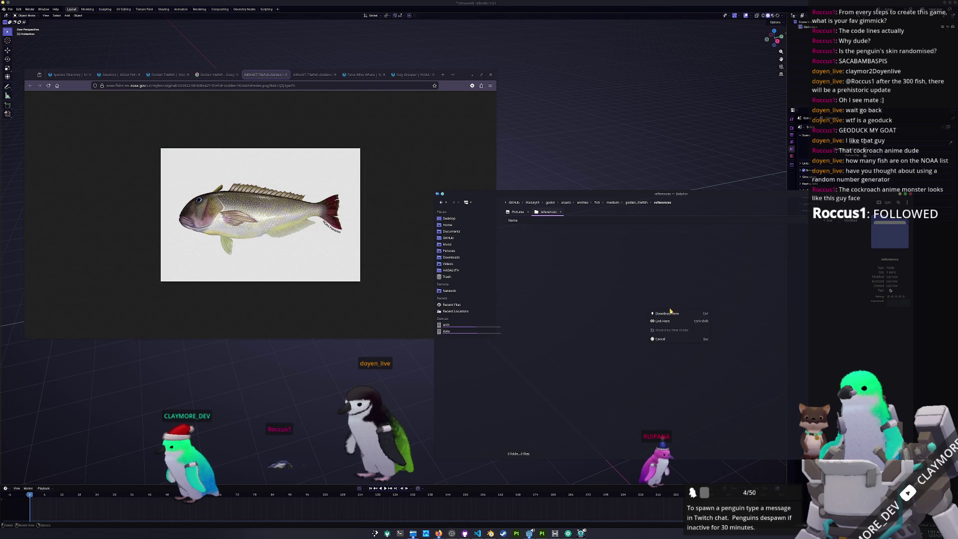
{"action": "left_click", "coordinate": [313, 75]}
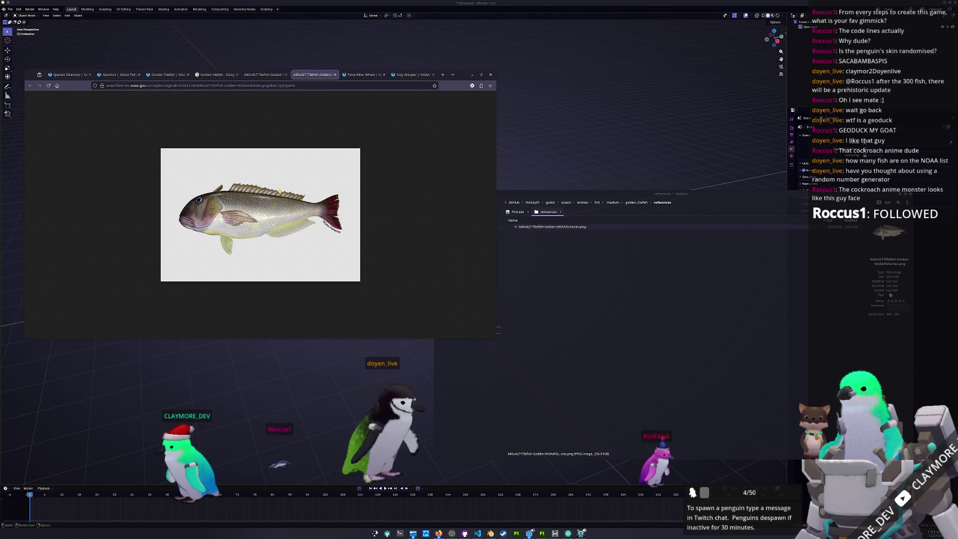
{"action": "left_click", "coordinate": [215, 75]}
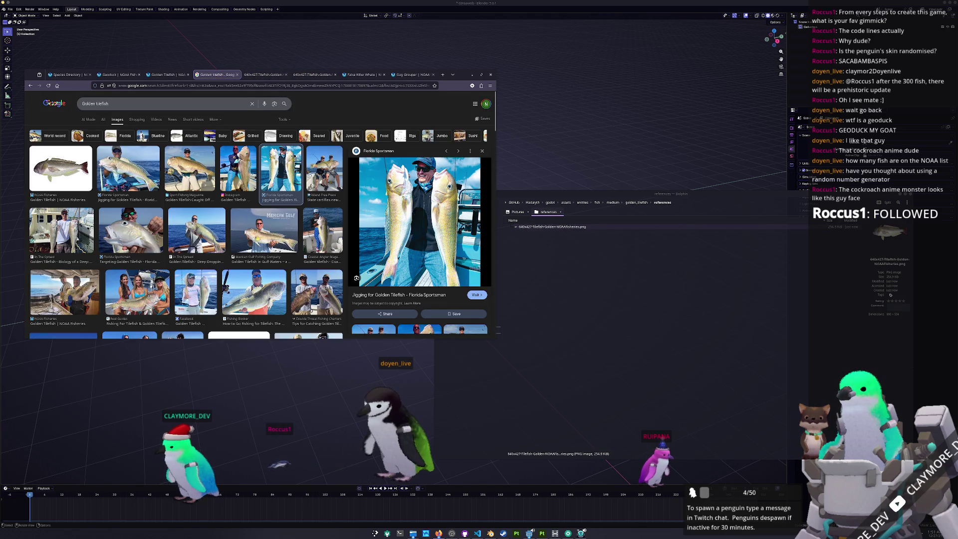
Step: Open the state-record Golden Tilefish photo full-size and save it into references
{"action": "left_click", "coordinate": [189, 168]}
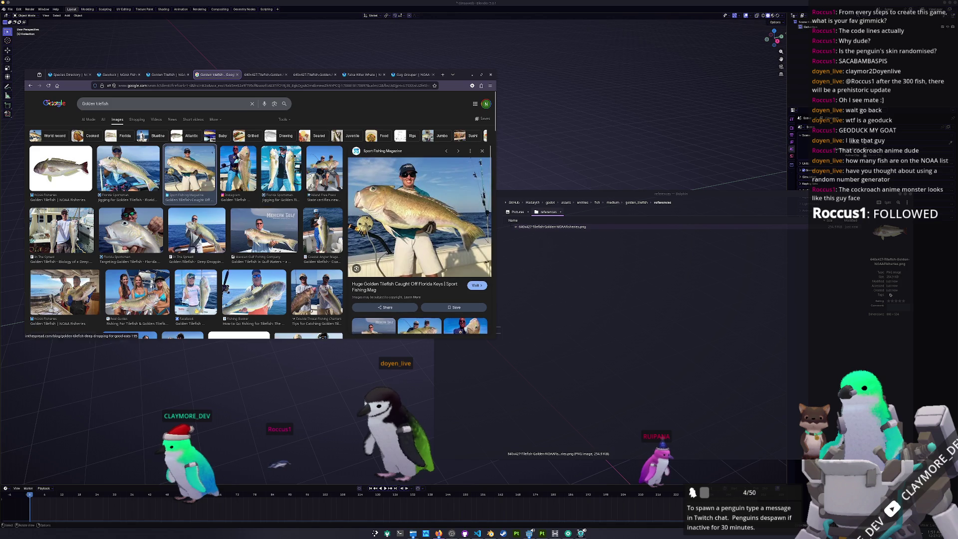
{"action": "left_click", "coordinate": [419, 325]}
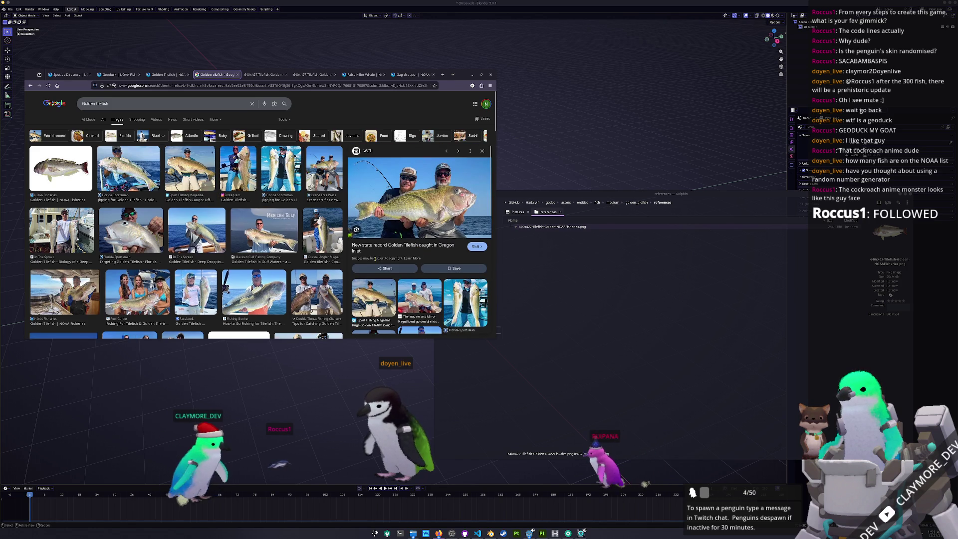
{"action": "right_click", "coordinate": [423, 217]}
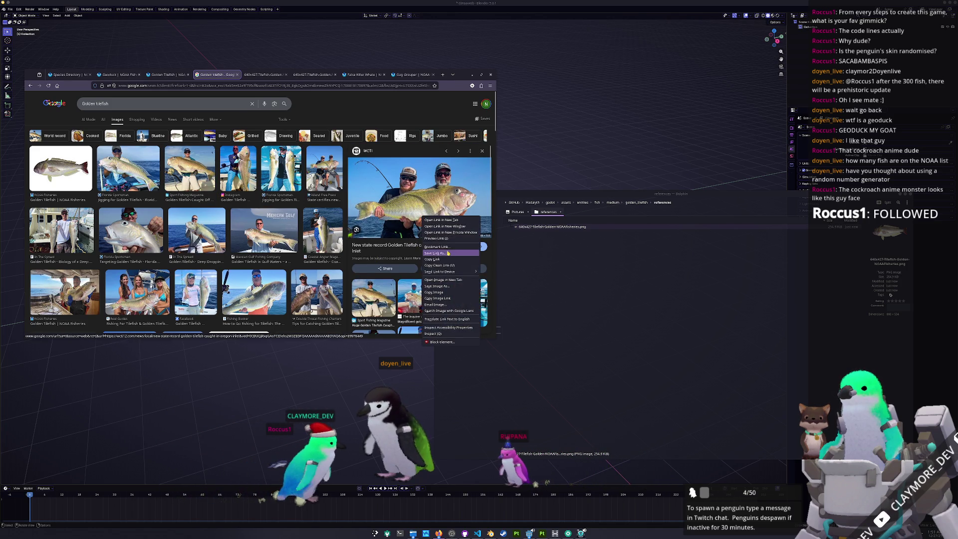
{"action": "left_click", "coordinate": [443, 280]}
{"action": "key", "text": "ctrl+Tab"}
{"action": "mouse_move", "coordinate": [283, 222]}
{"action": "left_mouse_down"}
{"action": "mouse_move", "coordinate": [398, 260]}
{"action": "mouse_move", "coordinate": [633, 311]}
{"action": "left_mouse_up"}
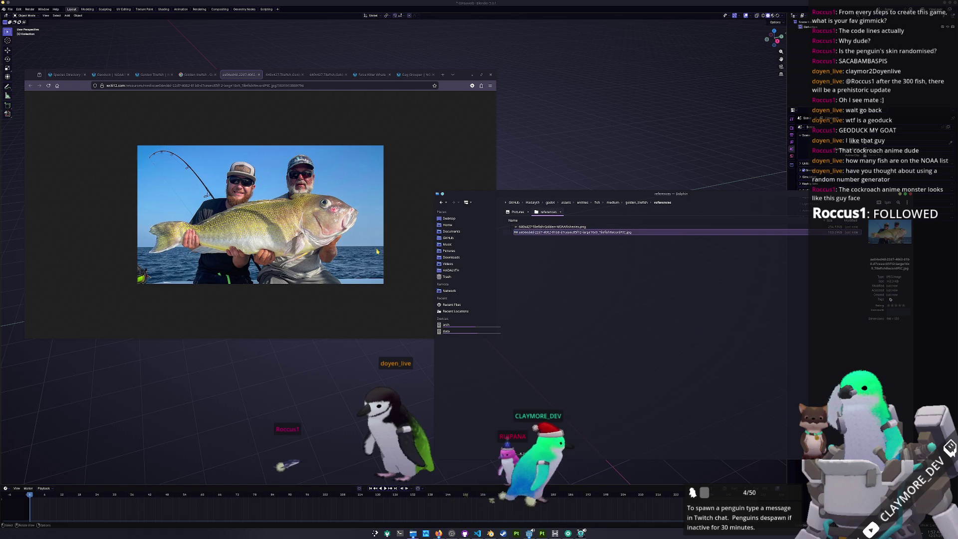
Step: Save the GIANT Golden Tilefish video thumbnail, maxresdefault.jpg, into references
{"action": "left_click", "coordinate": [197, 75]}
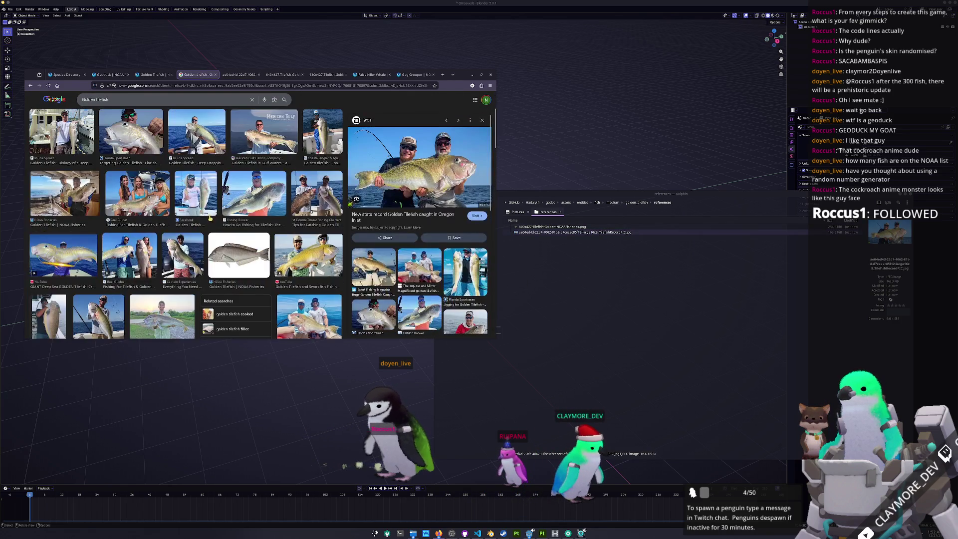
{"action": "left_click", "coordinate": [308, 254]}
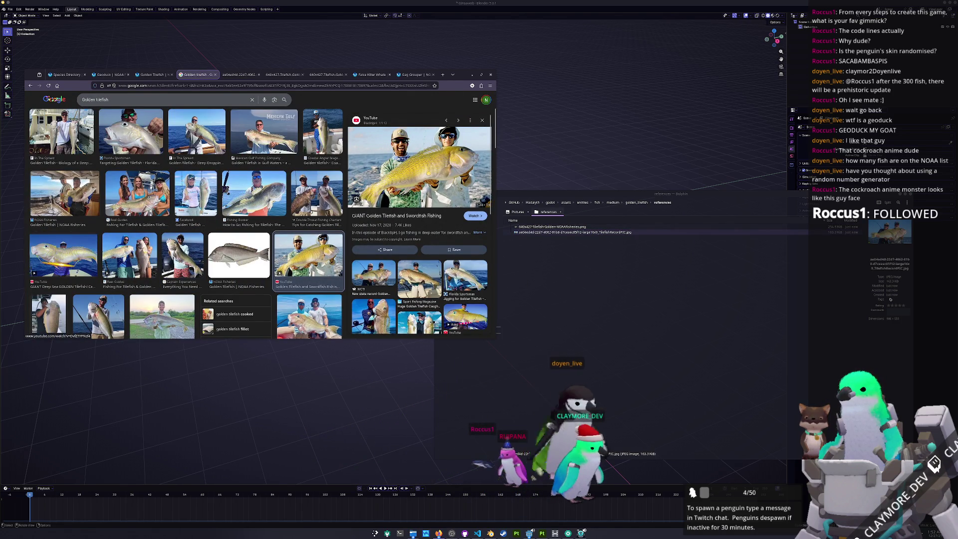
{"action": "right_click", "coordinate": [442, 172]}
{"action": "left_click", "coordinate": [463, 234]}
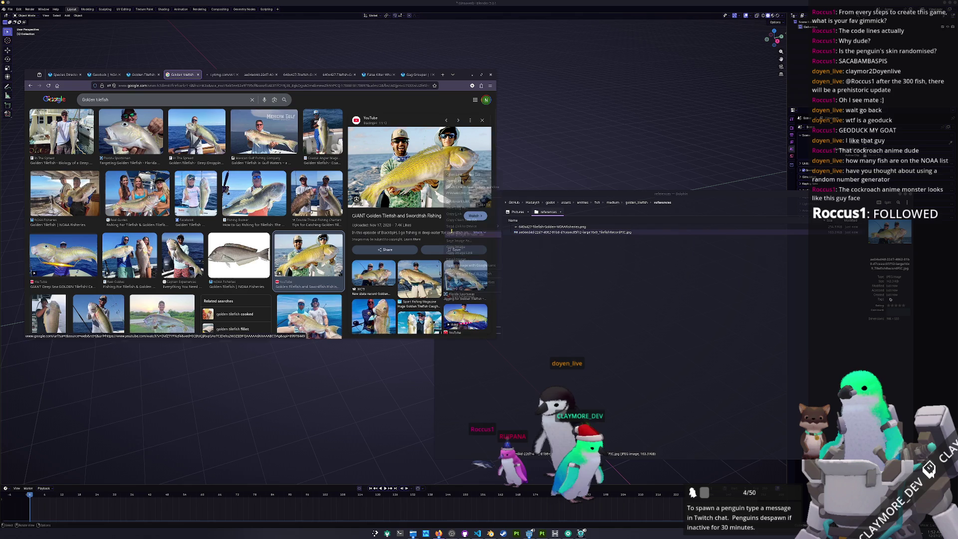
{"action": "left_click", "coordinate": [226, 74]}
{"action": "left_click_drag", "start_coordinate": [302, 226], "coordinate": [617, 309]}
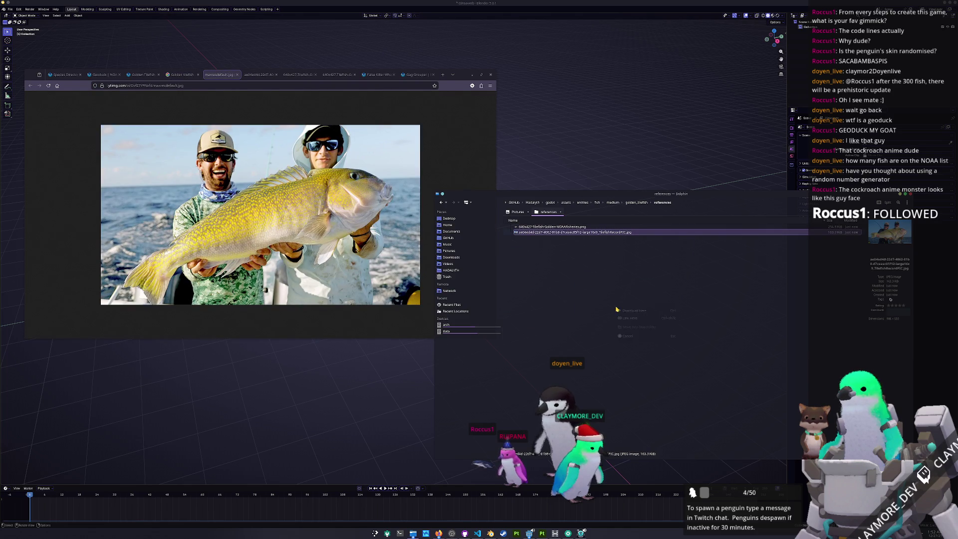
Step: Preview the Texas Saltwater Fishing Magazine and Facebook tilefish results
{"action": "left_click", "coordinate": [185, 76]}
{"action": "scroll", "coordinate": [172, 243], "scroll_direction": "down", "scroll_amount": 2}
{"action": "left_click", "coordinate": [167, 233]}
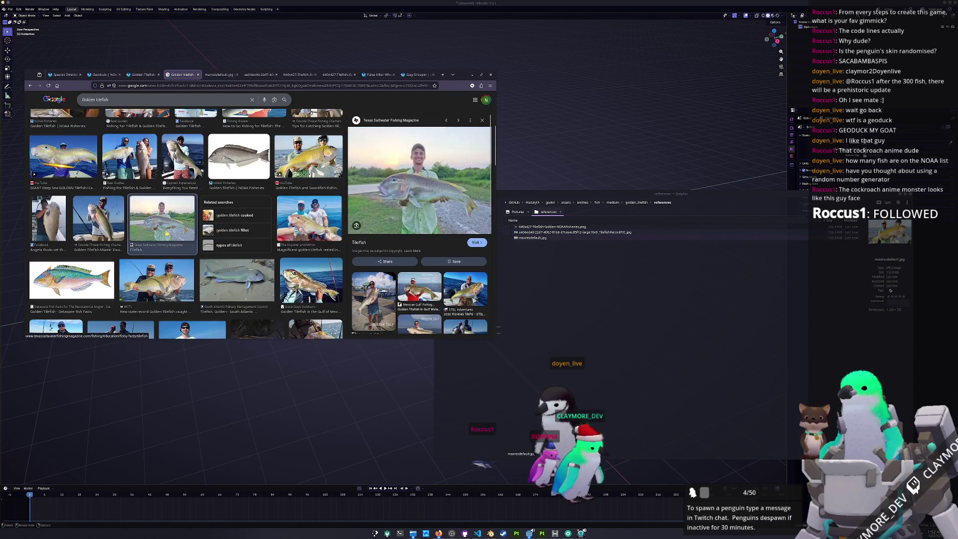
{"action": "scroll", "coordinate": [167, 233], "scroll_direction": "down", "scroll_amount": 3}
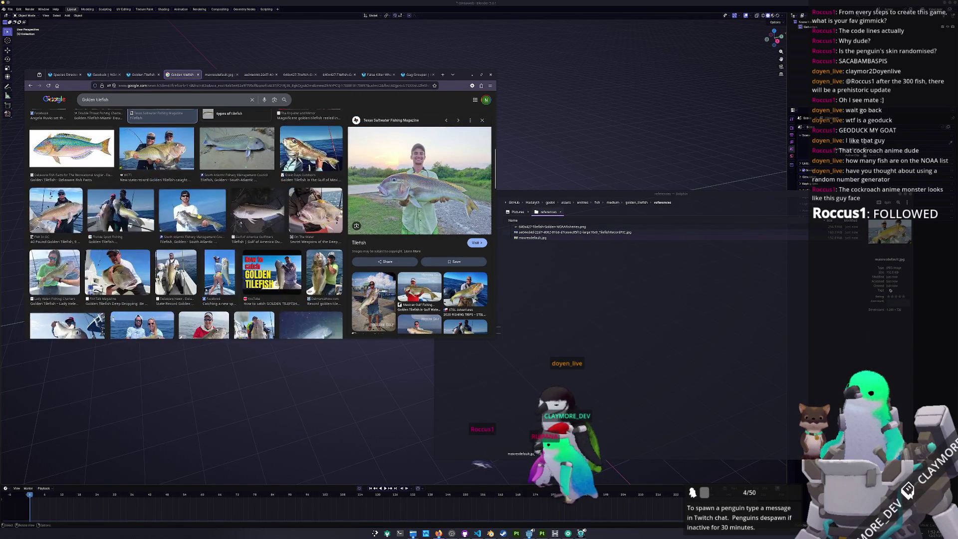
{"action": "scroll", "coordinate": [188, 223], "scroll_direction": "down", "scroll_amount": 2}
{"action": "scroll", "coordinate": [174, 231], "scroll_direction": "up", "scroll_amount": 3}
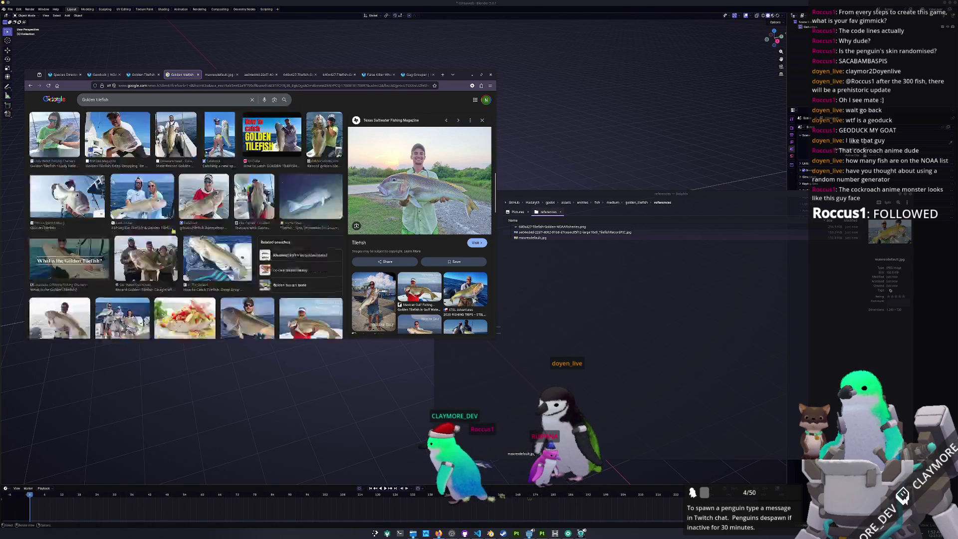
{"action": "left_click", "coordinate": [219, 209]}
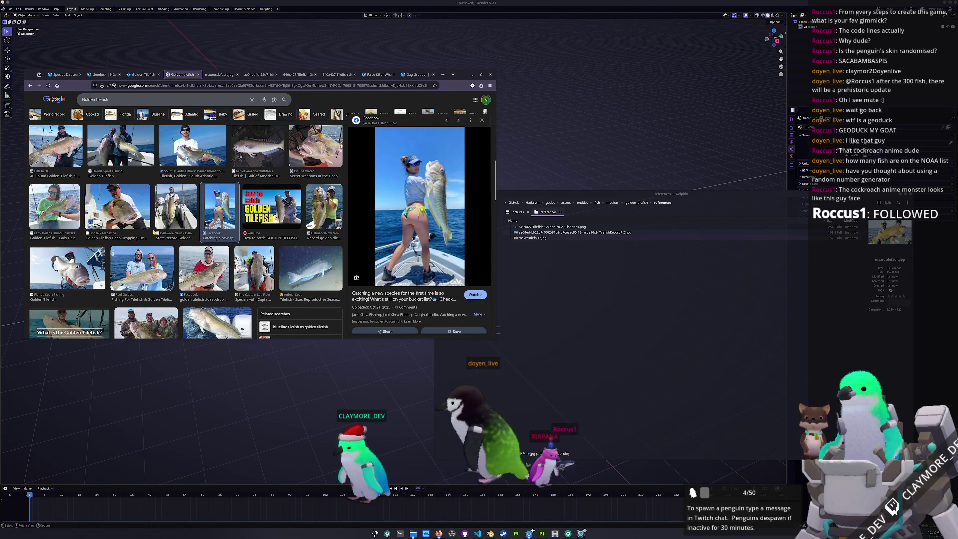
{"action": "scroll", "coordinate": [160, 214], "scroll_direction": "up", "scroll_amount": 3}
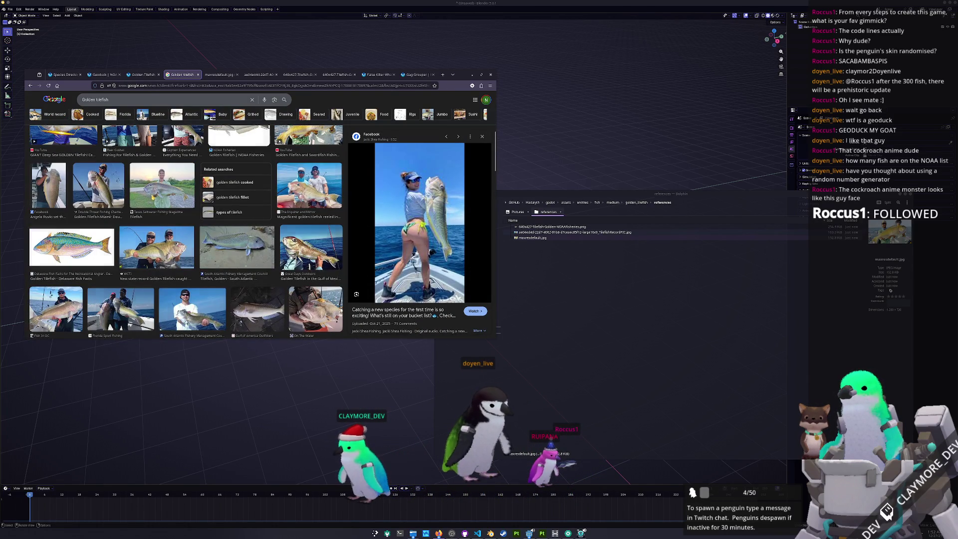
{"action": "left_click", "coordinate": [153, 198]}
{"action": "scroll", "coordinate": [147, 247], "scroll_direction": "up", "scroll_amount": 2}
{"action": "scroll", "coordinate": [146, 246], "scroll_direction": "up", "scroll_amount": 3}
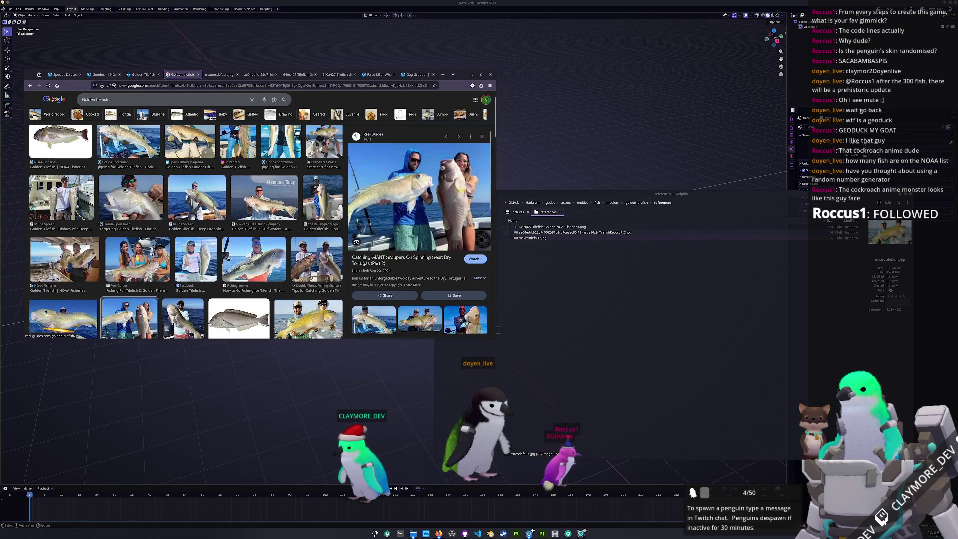
Step: Preview the Reel Guides and Florida Sportsman results, then copy the Sport Fishing Magazine photo's link
{"action": "left_click", "coordinate": [137, 294]}
{"action": "left_click", "coordinate": [131, 245]}
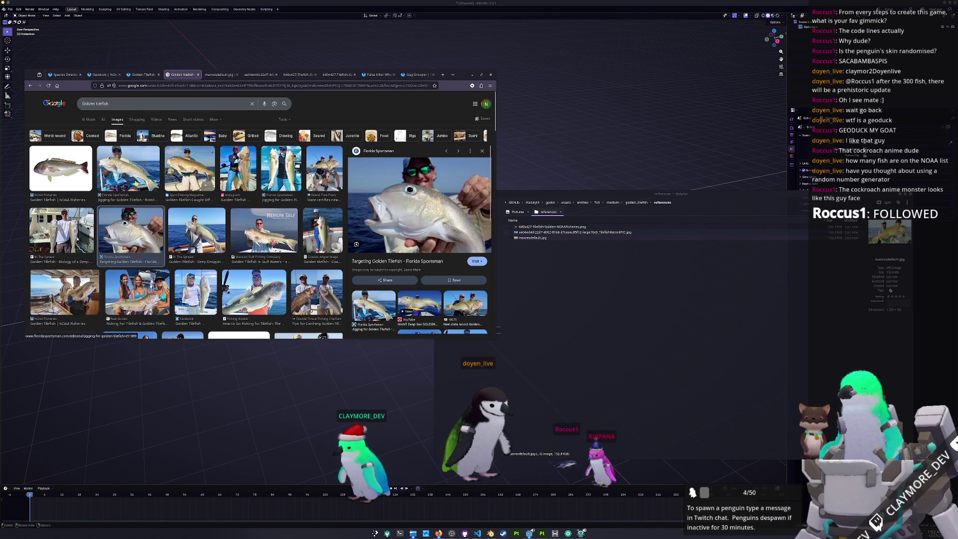
{"action": "left_click", "coordinate": [190, 170]}
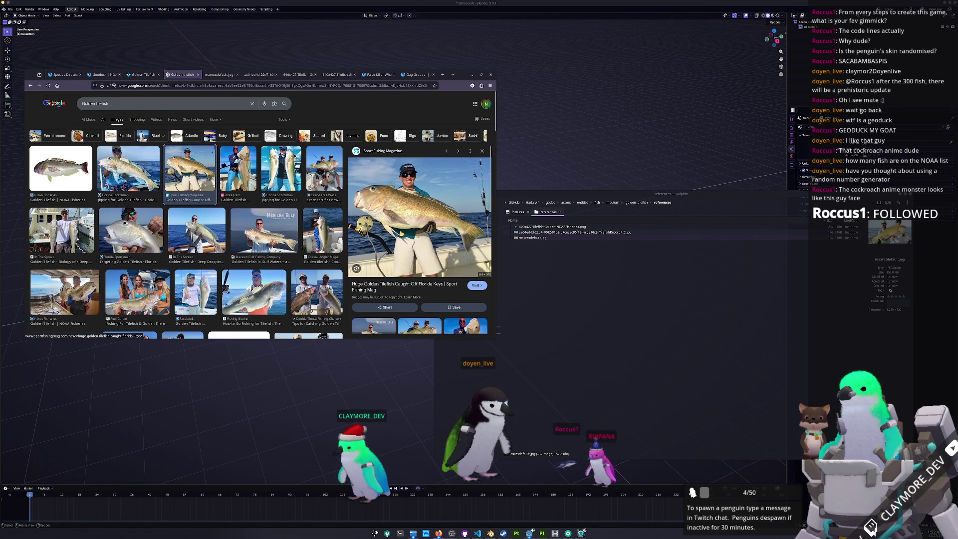
{"action": "right_click", "coordinate": [401, 233]}
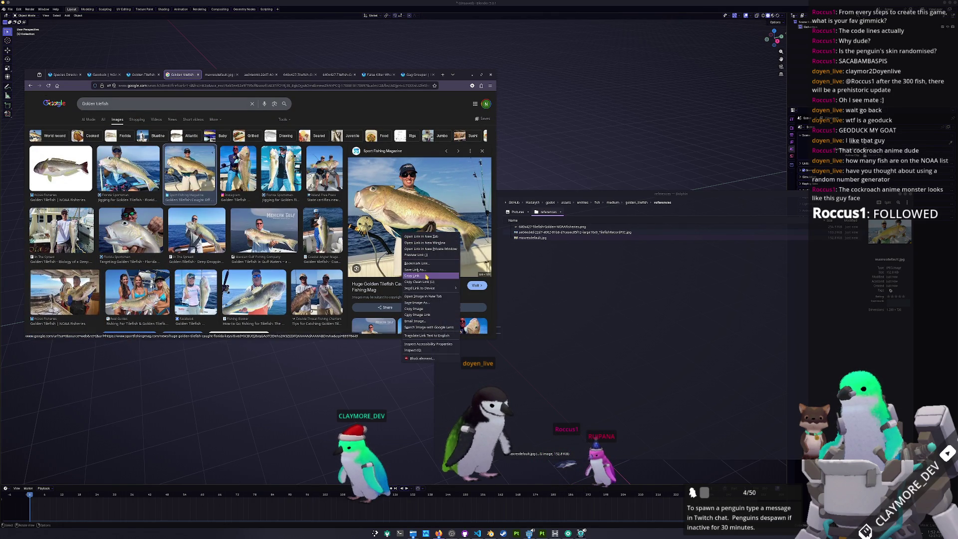
{"action": "left_click", "coordinate": [558, 273]}
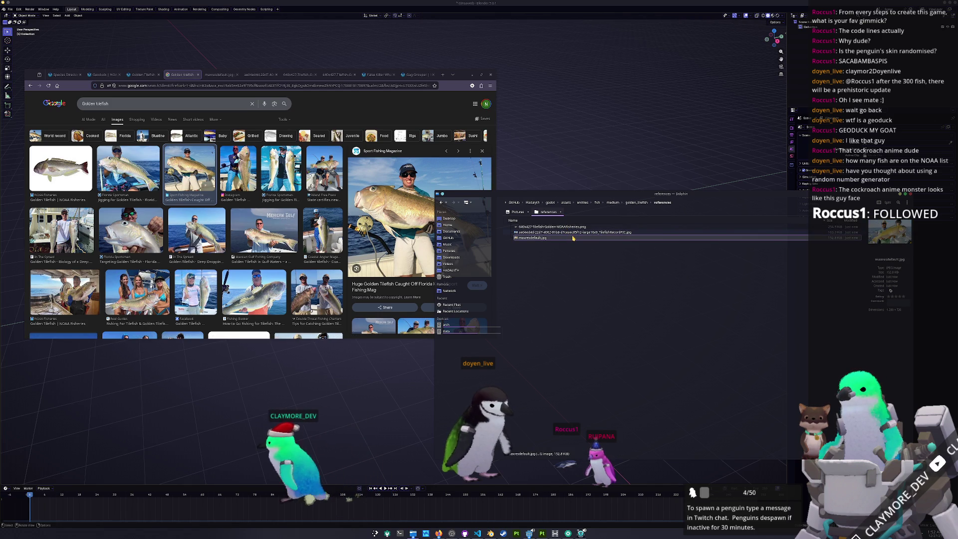
Step: Save the Coastal Angler Magazine photo full-size into references and close Firefox
{"action": "left_click", "coordinate": [323, 232]}
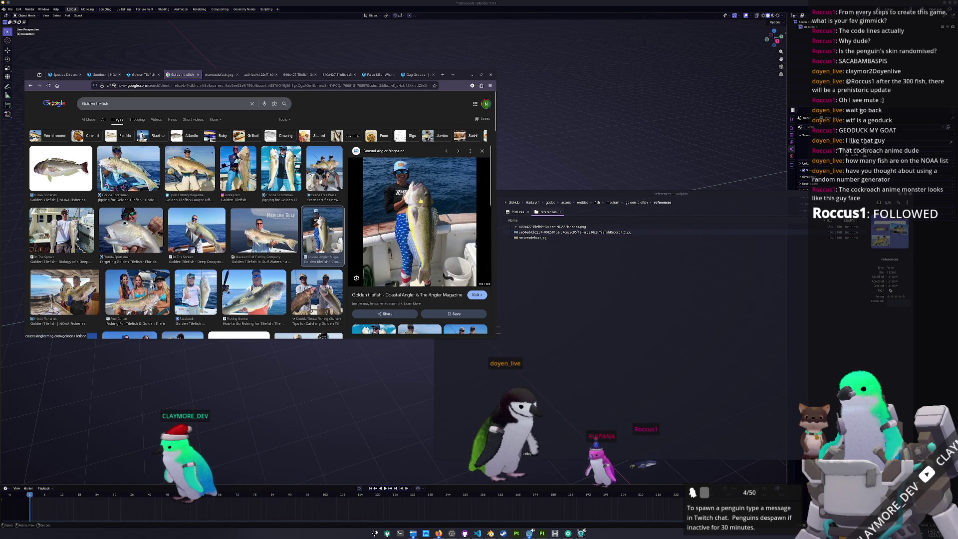
{"action": "right_click", "coordinate": [427, 247]}
{"action": "left_click", "coordinate": [456, 311]}
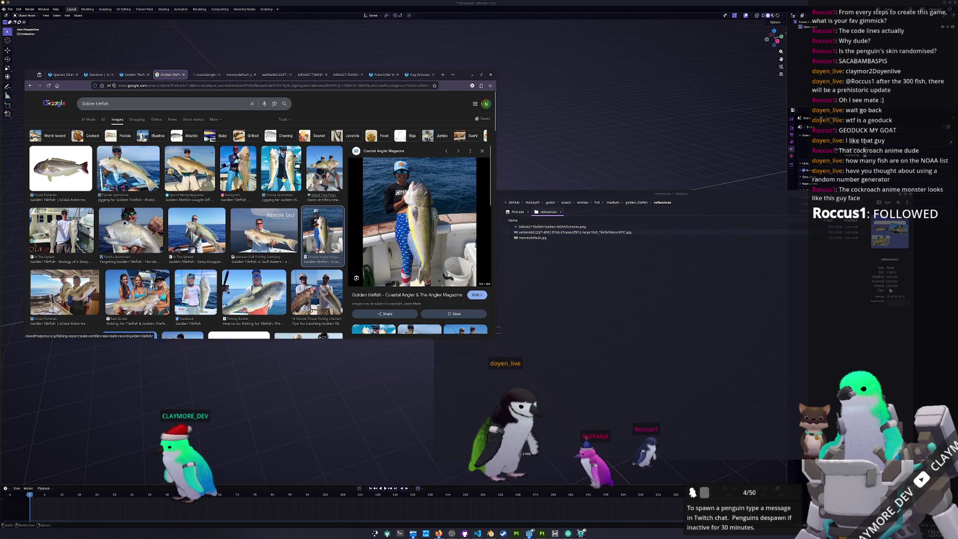
{"action": "left_click", "coordinate": [206, 75]}
{"action": "left_click_drag", "start_coordinate": [280, 225], "coordinate": [599, 314]}
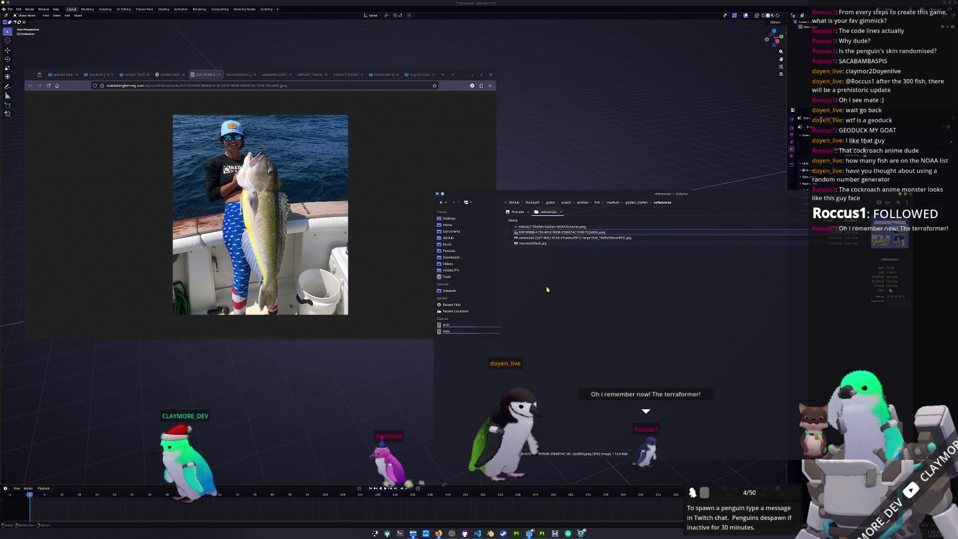
{"action": "left_click", "coordinate": [492, 76]}
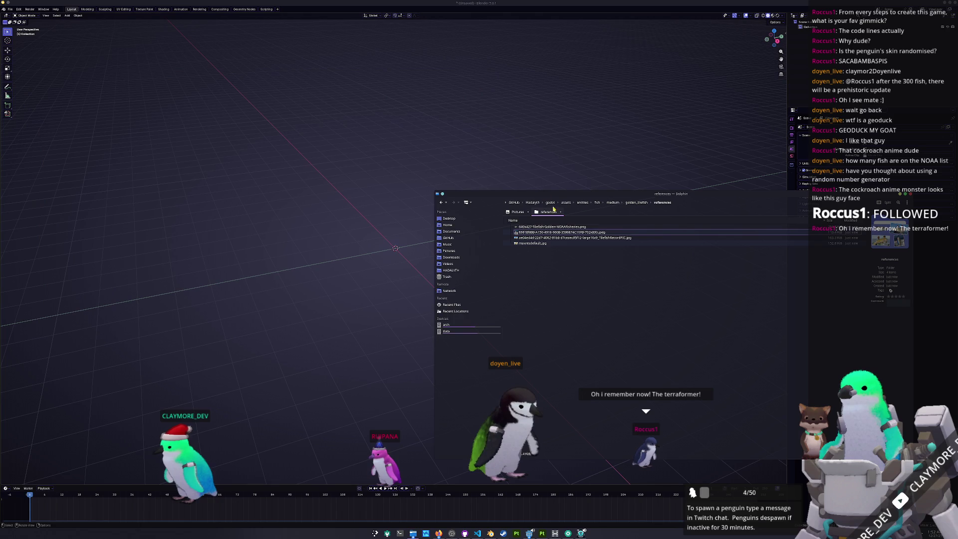
Step: Drop the Coastal Angler, record-catch and maxresdefault.jpg photos into the Blender viewport
{"action": "left_click_drag", "start_coordinate": [563, 232], "coordinate": [313, 149]}
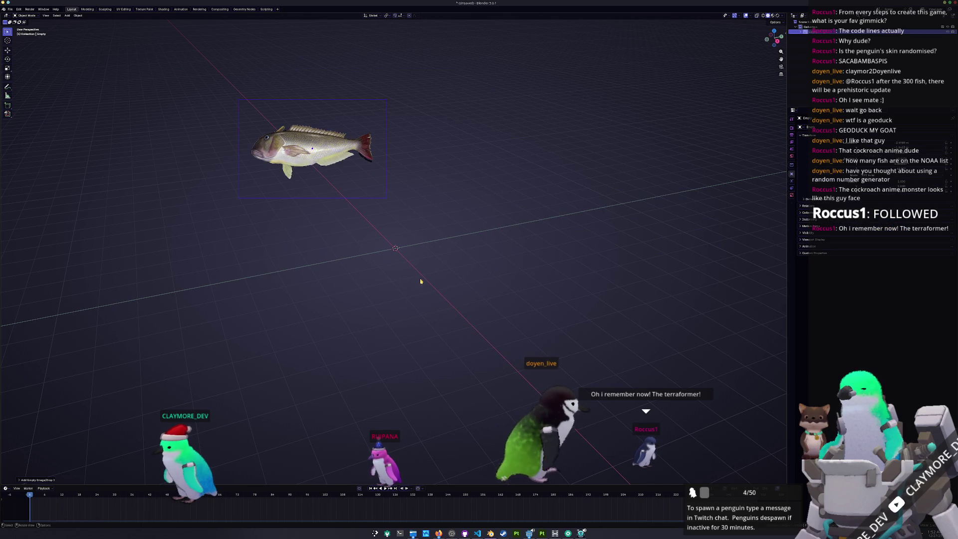
{"action": "left_click", "coordinate": [417, 534]}
{"action": "mouse_move", "coordinate": [562, 233]}
{"action": "left_mouse_down"}
{"action": "mouse_move", "coordinate": [374, 245]}
{"action": "mouse_move", "coordinate": [309, 234]}
{"action": "left_mouse_up"}
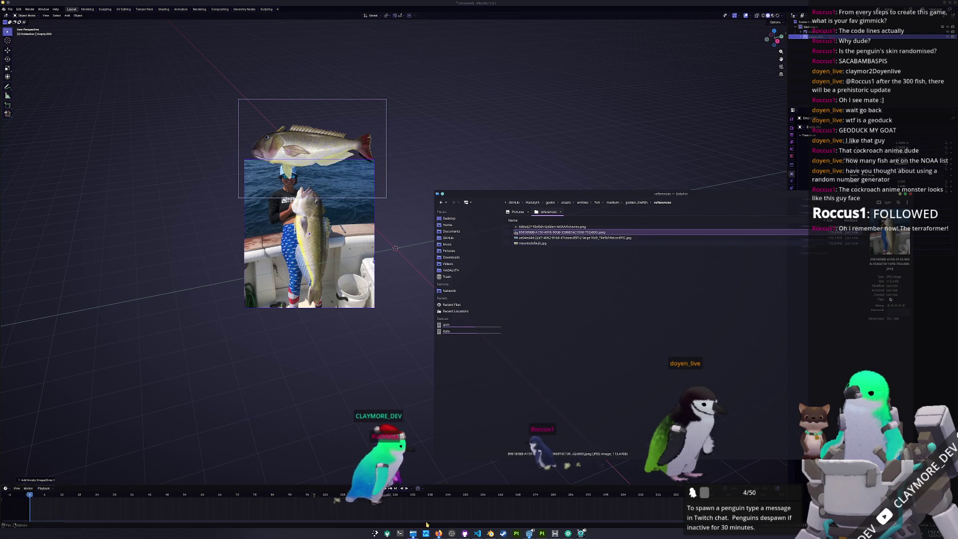
{"action": "left_click_drag", "start_coordinate": [574, 237], "coordinate": [494, 132]}
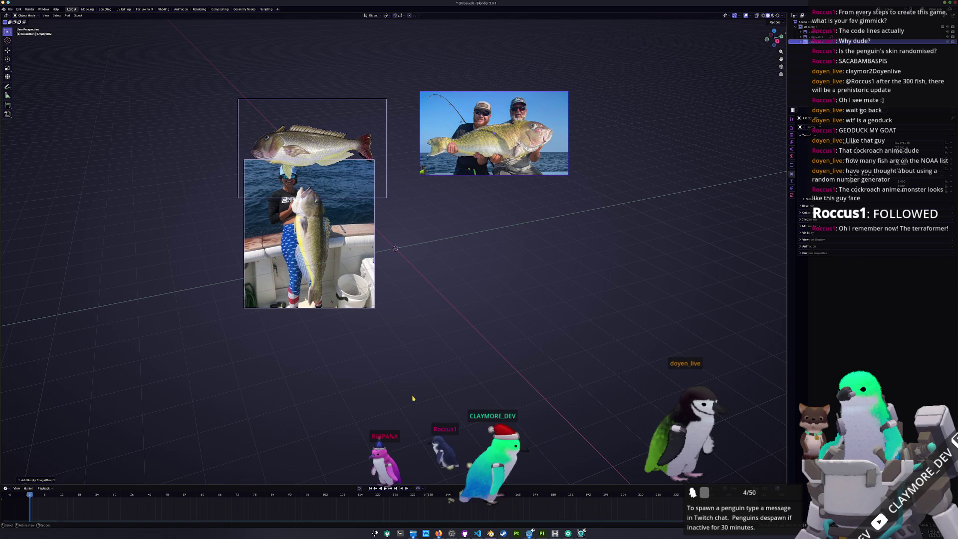
{"action": "key", "text": "alt+Tab"}
{"action": "left_click_drag", "start_coordinate": [537, 242], "coordinate": [399, 266]}
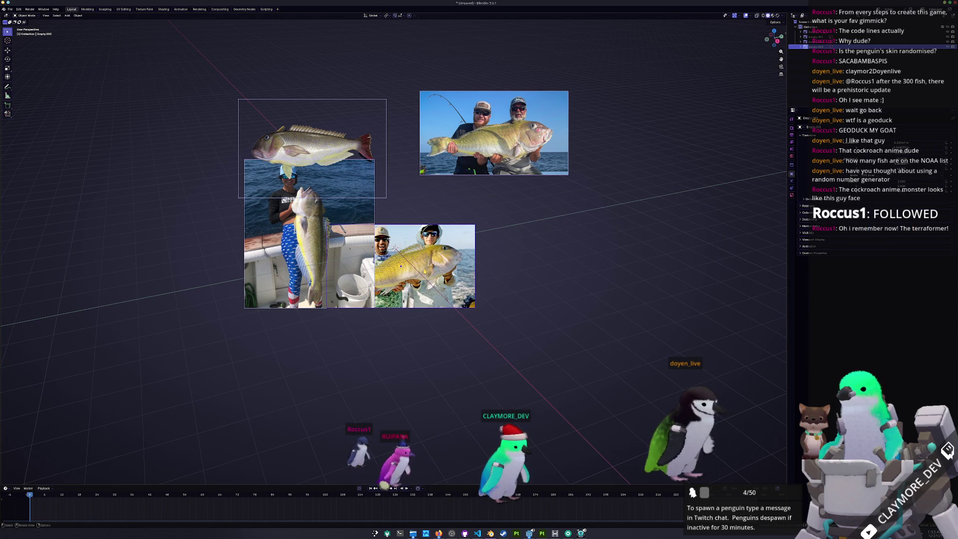
Step: Move the newest photo and the woman-and-fish photo into a group beside the others
{"action": "key", "text": "g"}
{"action": "key", "text": "Return"}
{"action": "left_click", "coordinate": [315, 259]}
{"action": "key", "text": "g"}
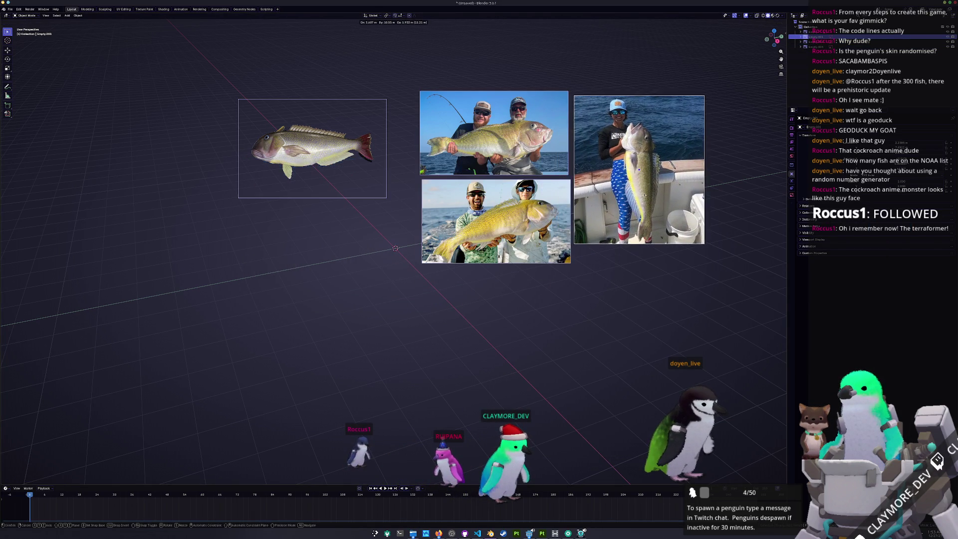
{"action": "left_click", "coordinate": [643, 198]}
Step: Zoom in on the collage to frame the record fish's head
{"action": "scroll", "coordinate": [433, 283], "scroll_direction": "up", "scroll_amount": 3}
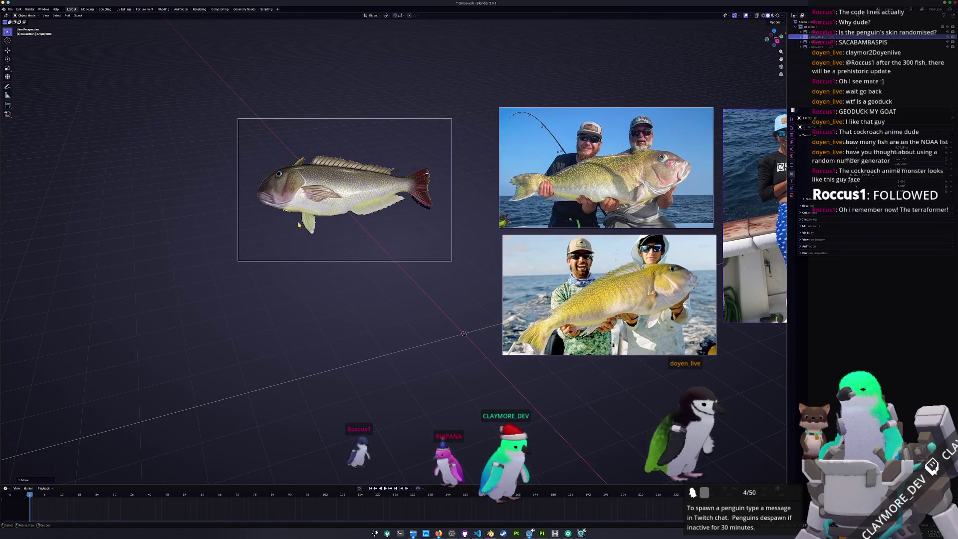
{"action": "left_click_drag", "start_coordinate": [319, 228], "coordinate": [238, 241]}
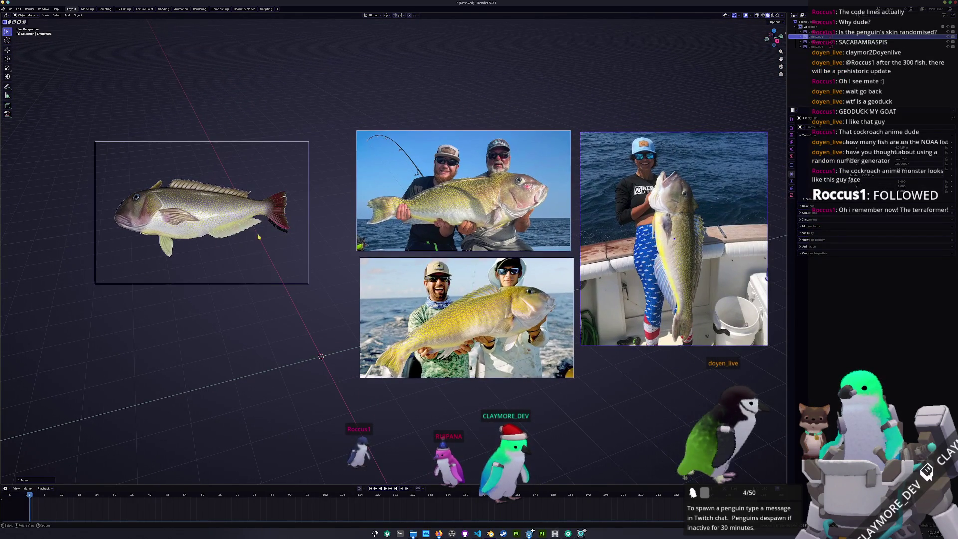
{"action": "scroll", "coordinate": [394, 248], "scroll_direction": "up", "scroll_amount": 3}
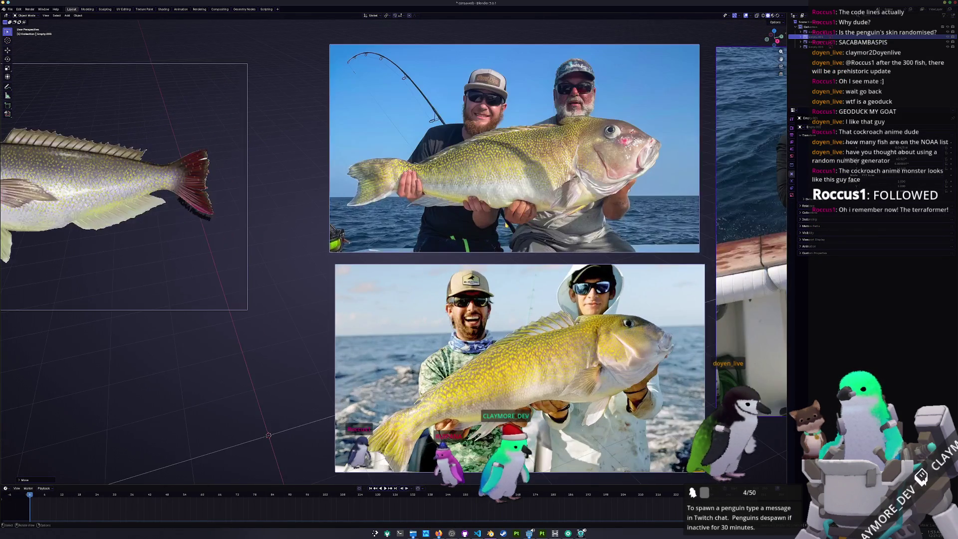
{"action": "mouse_move", "coordinate": [510, 192]}
{"action": "left_mouse_down"}
{"action": "mouse_move", "coordinate": [427, 261]}
{"action": "mouse_move", "coordinate": [340, 309]}
{"action": "mouse_move", "coordinate": [313, 311]}
{"action": "left_mouse_up"}
{"action": "scroll", "coordinate": [427, 261], "scroll_direction": "up", "scroll_amount": 4}
{"action": "scroll", "coordinate": [387, 242], "scroll_direction": "up", "scroll_amount": 3}
{"action": "left_click_drag", "start_coordinate": [387, 242], "coordinate": [277, 255]}
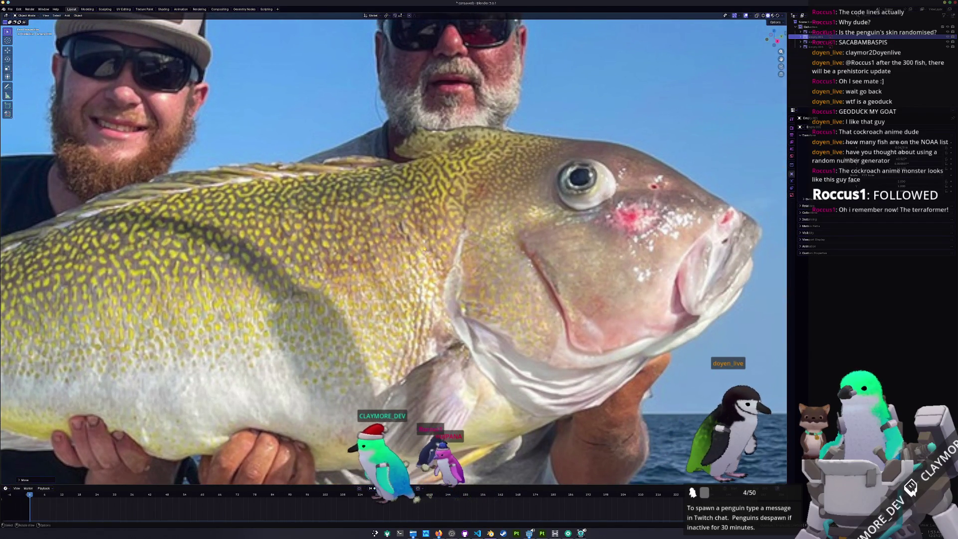
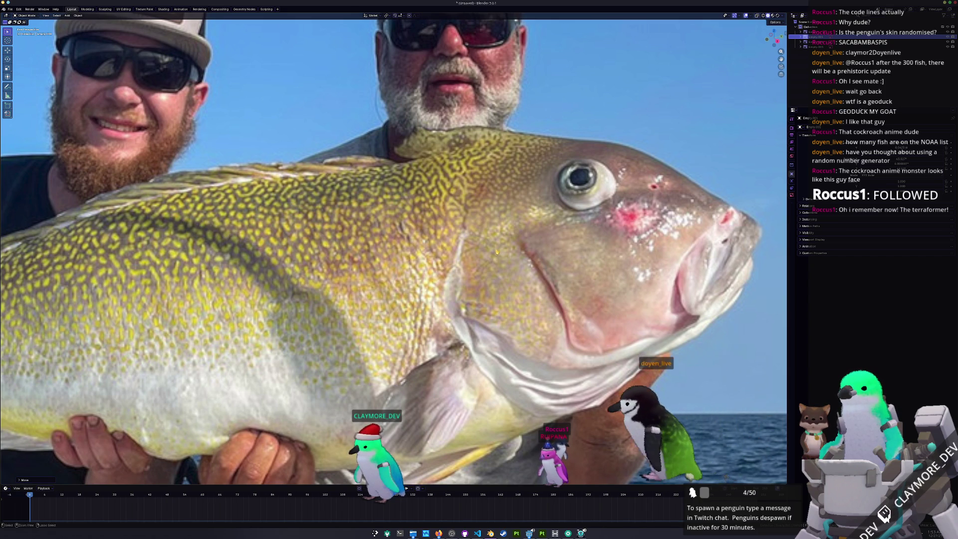
Step: Snap the fish reference image to the world origin and rotate it to a new orientation
{"action": "scroll", "coordinate": [444, 268], "scroll_direction": "down", "scroll_amount": 3}
{"action": "scroll", "coordinate": [445, 267], "scroll_direction": "down", "scroll_amount": 5}
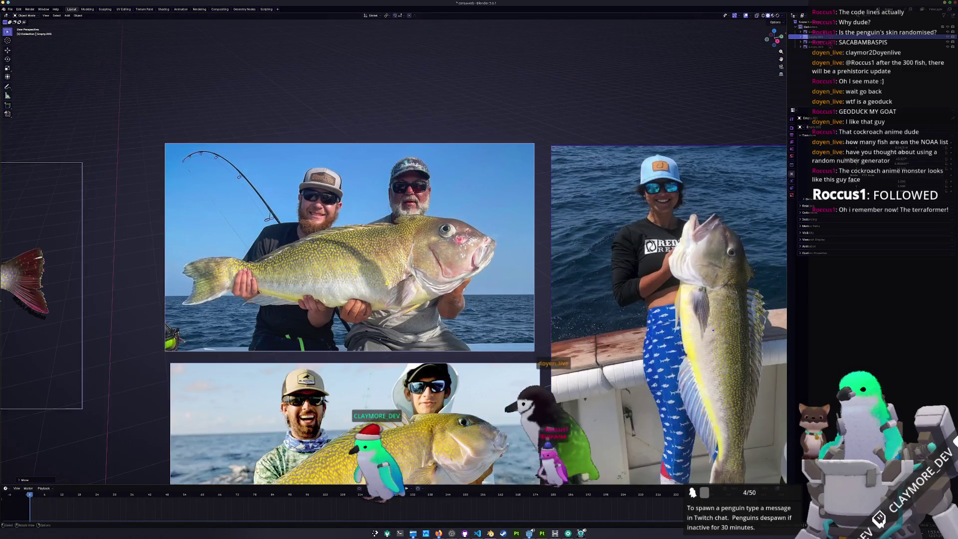
{"action": "mouse_move", "coordinate": [444, 267]}
{"action": "left_mouse_down"}
{"action": "mouse_move", "coordinate": [489, 260]}
{"action": "mouse_move", "coordinate": [310, 323]}
{"action": "mouse_move", "coordinate": [280, 323]}
{"action": "left_mouse_up"}
{"action": "scroll", "coordinate": [281, 323], "scroll_direction": "down", "scroll_amount": 3}
{"action": "left_click", "coordinate": [380, 230]}
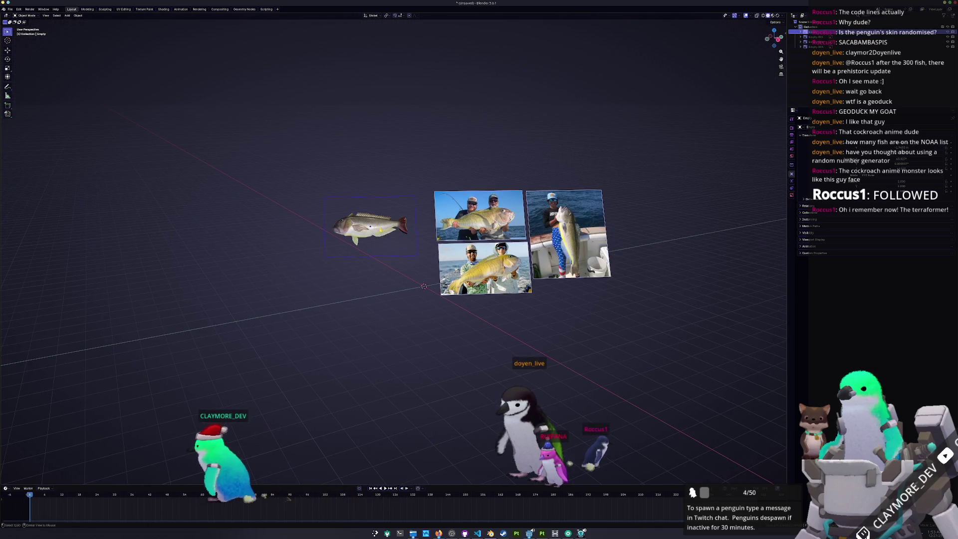
{"action": "key", "text": "alt+g"}
{"action": "key", "text": "r"}
{"action": "key", "text": "y"}
{"action": "key", "text": "z"}
{"action": "key", "text": "Return"}
Step: Move the photo reference group up and to the right and rotate it around local X
{"action": "left_click", "coordinate": [819, 42]}
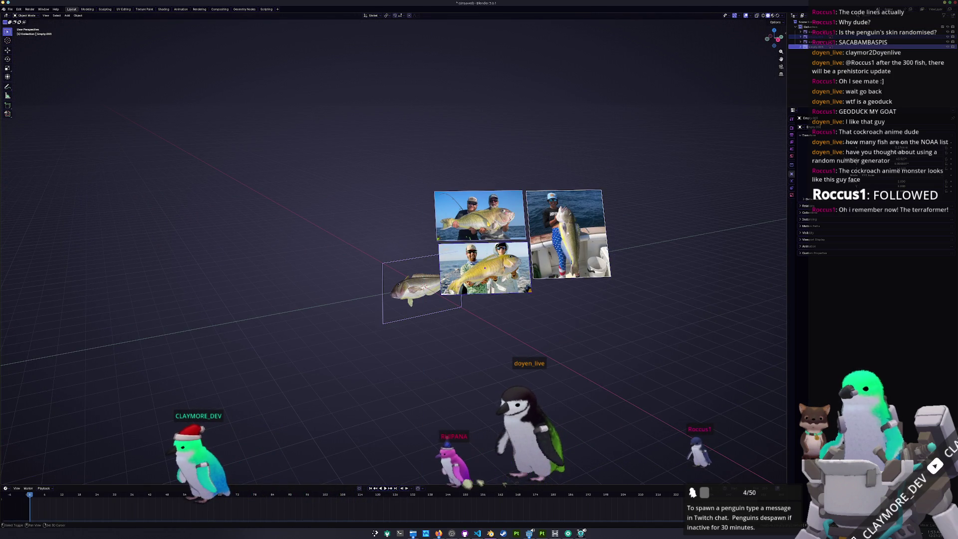
{"action": "key", "text": "g"}
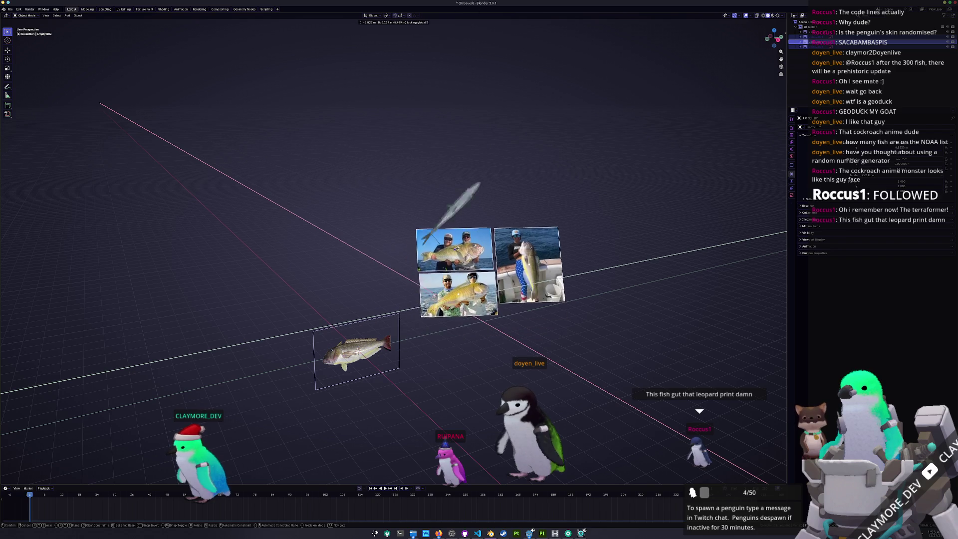
{"action": "left_click", "coordinate": [449, 248]}
{"action": "scroll", "coordinate": [446, 248], "scroll_direction": "up", "scroll_amount": 2}
{"action": "key", "text": "r"}
{"action": "key", "text": "x"}
{"action": "key", "text": "x"}
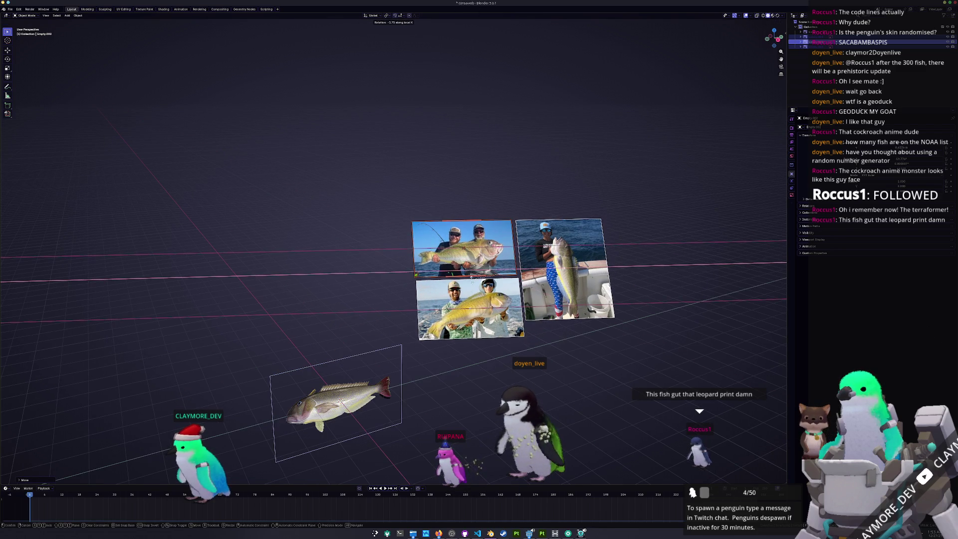
{"action": "left_click", "coordinate": [464, 268]}
Step: Reposition the fish image along X in front view, then lower it along Z in side view
{"action": "left_click", "coordinate": [339, 402]}
{"action": "key", "text": "KP_3"}
{"action": "key", "text": "KP_Decimal"}
{"action": "key", "text": "KP_1"}
{"action": "key", "text": "g"}
{"action": "key", "text": "x"}
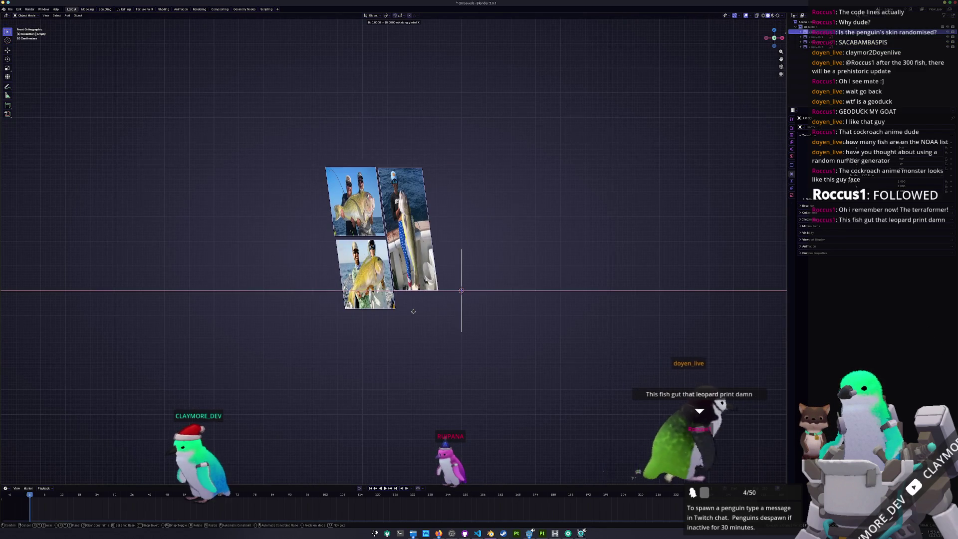
{"action": "left_click", "coordinate": [413, 311]}
{"action": "key", "text": "KP_3"}
{"action": "scroll", "coordinate": [411, 302], "scroll_direction": "up", "scroll_amount": 3}
{"action": "key", "text": "g"}
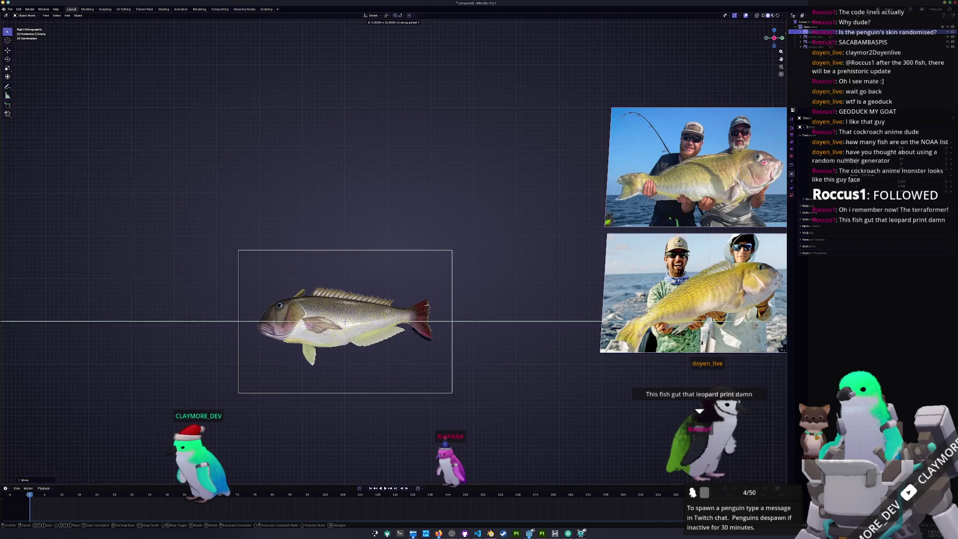
{"action": "key", "text": "z"}
{"action": "left_click", "coordinate": [427, 314]}
Step: Fade the fish image to 0.25 opacity and orbit the view back into perspective
{"action": "left_click", "coordinate": [792, 195]}
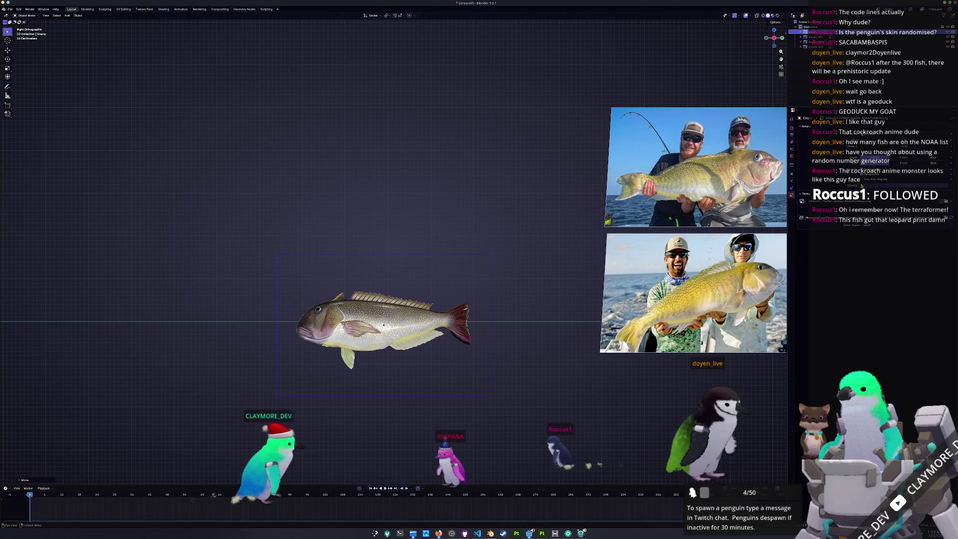
{"action": "key", "text": "g"}
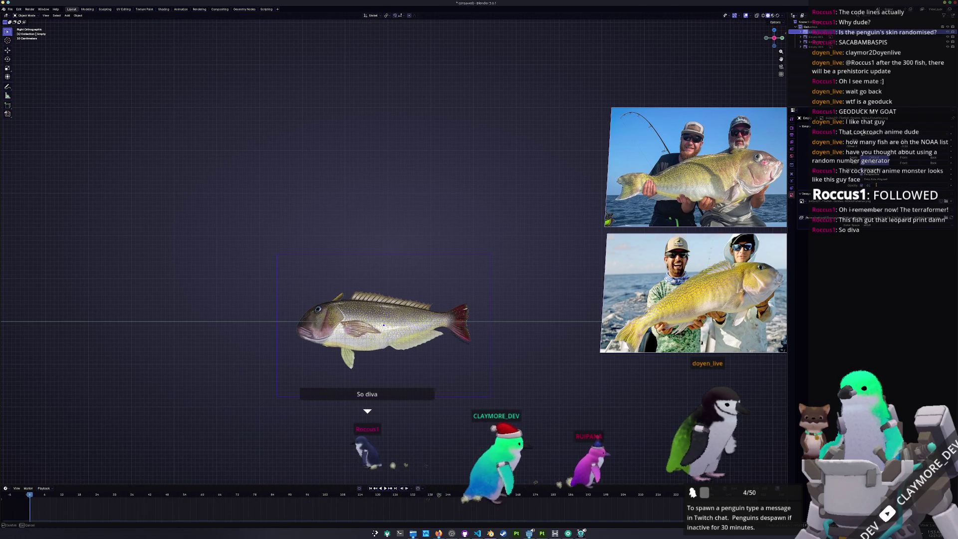
{"action": "key", "text": "Return"}
{"action": "key", "text": "g"}
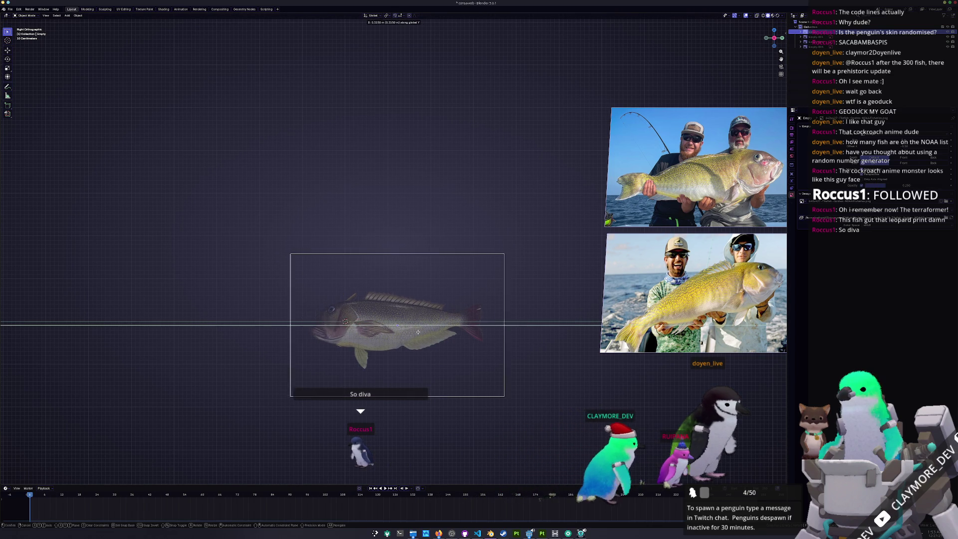
{"action": "key", "text": "z"}
{"action": "key", "text": "Escape"}
{"action": "key", "text": "g"}
{"action": "key", "text": "z"}
{"action": "key", "text": "Escape"}
{"action": "left_click_drag", "start_coordinate": [538, 308], "coordinate": [452, 334]}
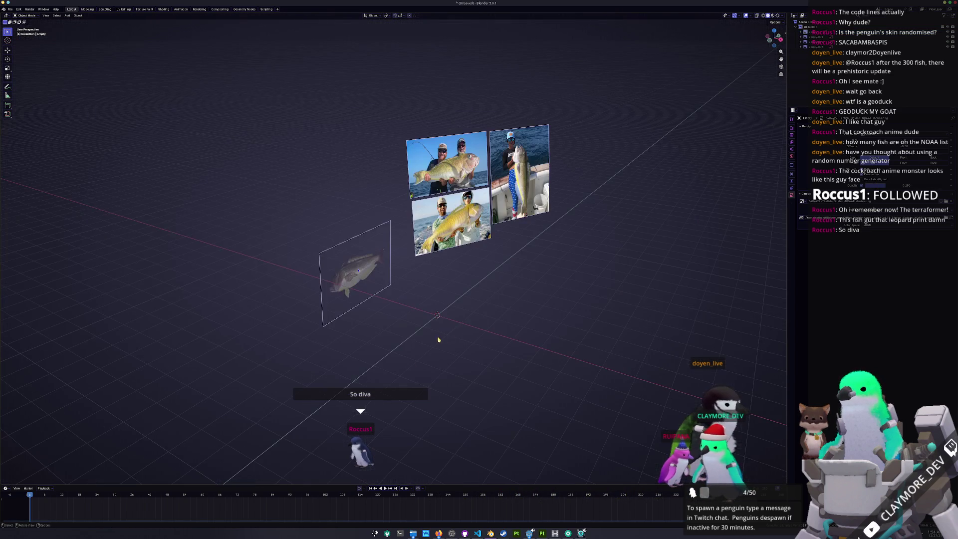
{"action": "key", "text": "shift+a"}
Step: Add a cube, cut it with a centred edge loop, delete the left half, and add a Mirror modifier
{"action": "left_click", "coordinate": [467, 337]}
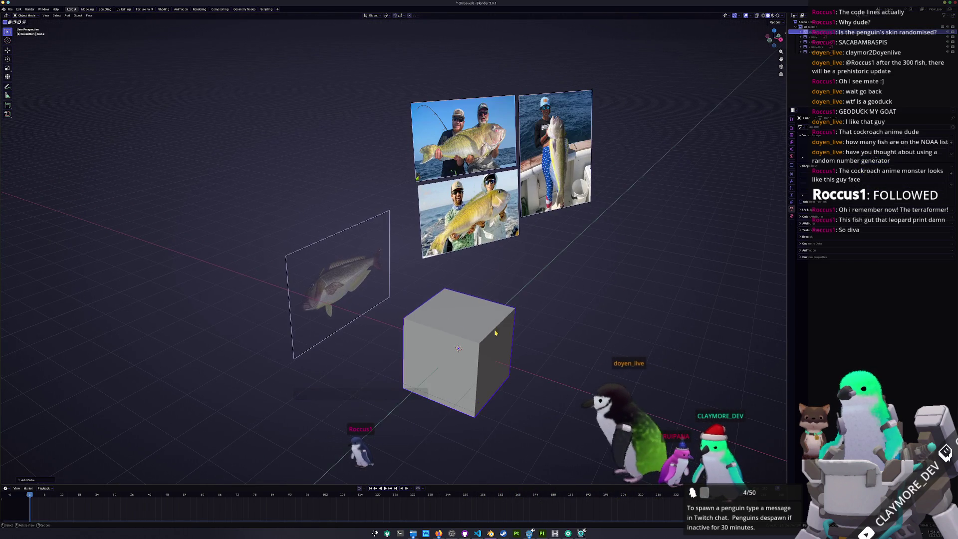
{"action": "key", "text": "Tab"}
{"action": "key", "text": "ctrl+r"}
{"action": "left_click", "coordinate": [470, 327]}
{"action": "right_click", "coordinate": [470, 326]}
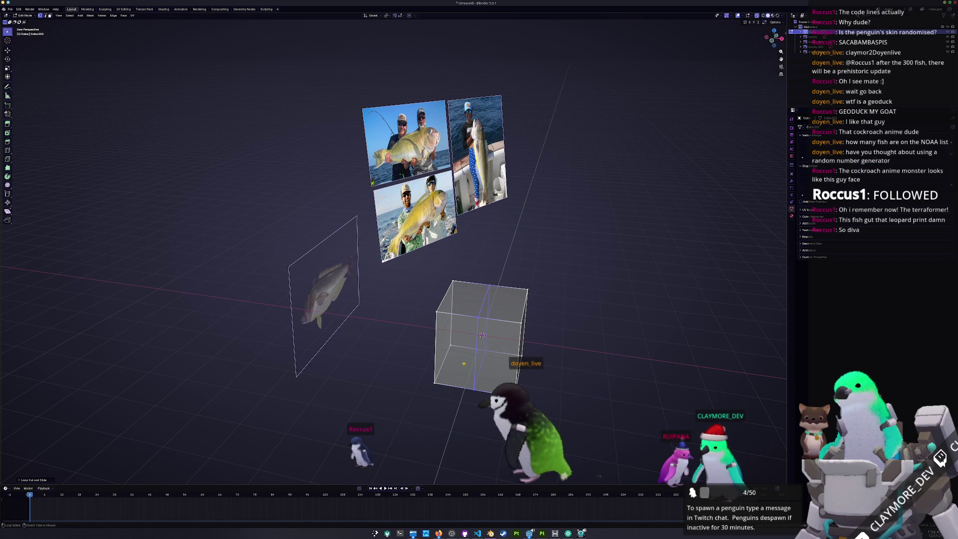
{"action": "left_click", "coordinate": [448, 340]}
{"action": "key", "text": "x"}
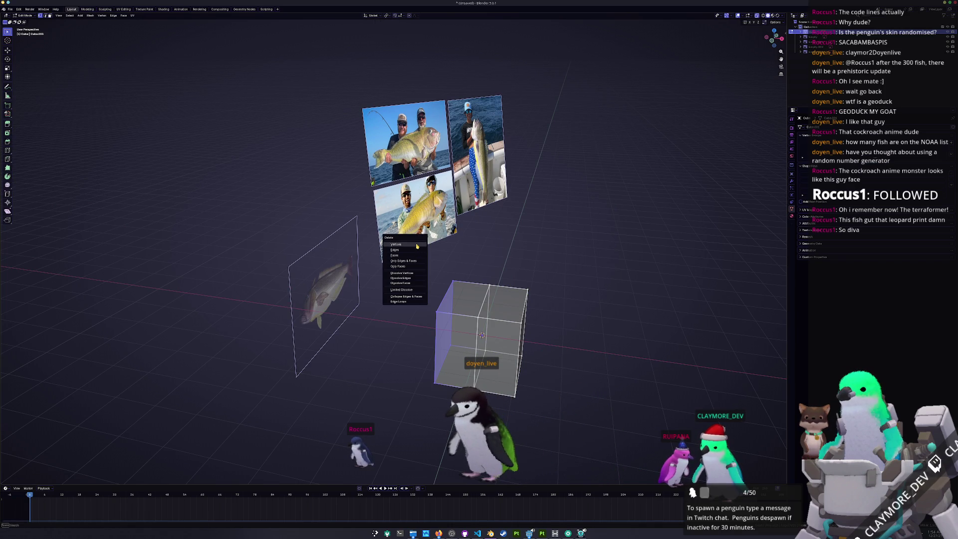
{"action": "left_click", "coordinate": [417, 245]}
{"action": "key", "text": "Tab"}
{"action": "left_click", "coordinate": [838, 131]}
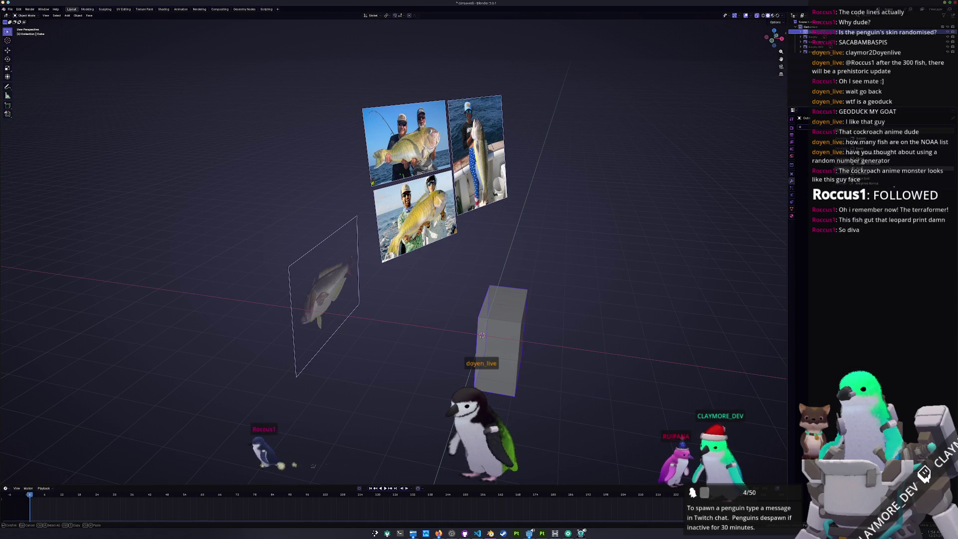
{"action": "left_click", "coordinate": [854, 169]}
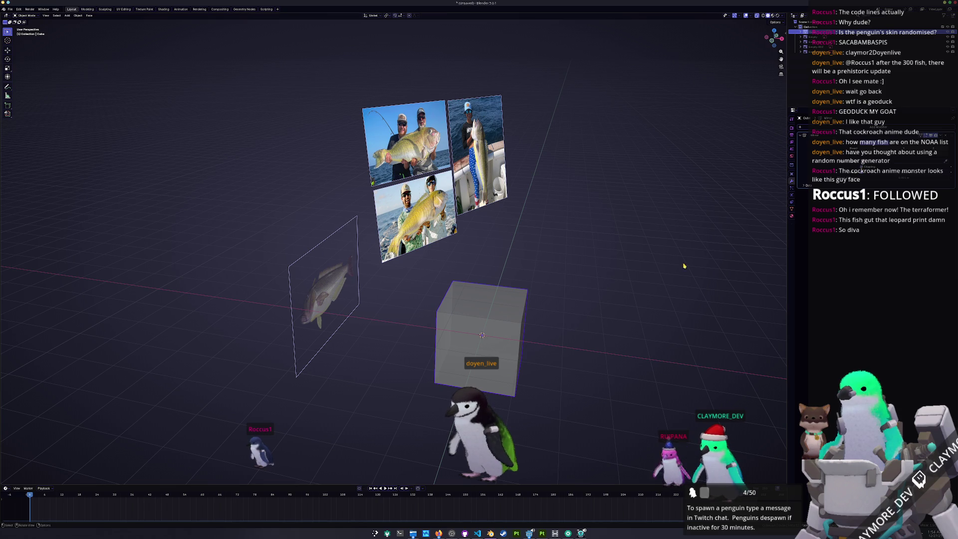
Step: In the side view, slide the fish reference image along Y over the mirrored cube
{"action": "key", "text": "KP_3"}
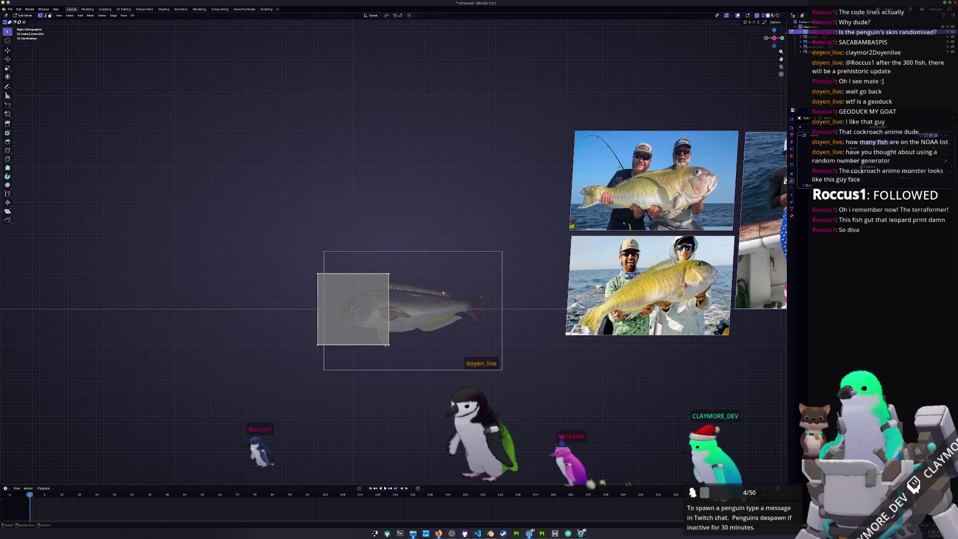
{"action": "key", "text": "Tab"}
{"action": "scroll", "coordinate": [443, 243], "scroll_direction": "up", "scroll_amount": 3}
{"action": "key", "text": "Tab"}
{"action": "left_click", "coordinate": [573, 284]}
{"action": "key", "text": "g"}
{"action": "key", "text": "y"}
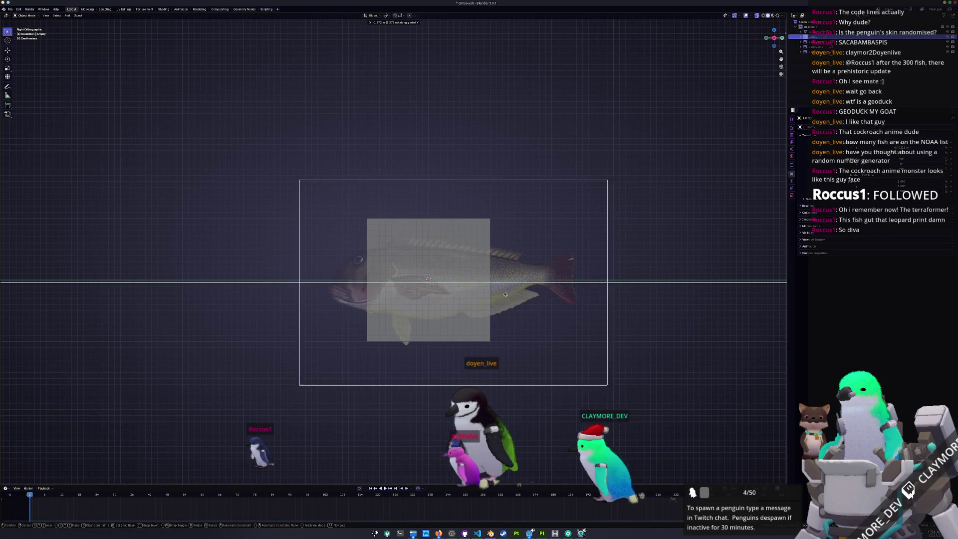
{"action": "left_click", "coordinate": [517, 291]}
{"action": "key", "text": "alt+Tab"}
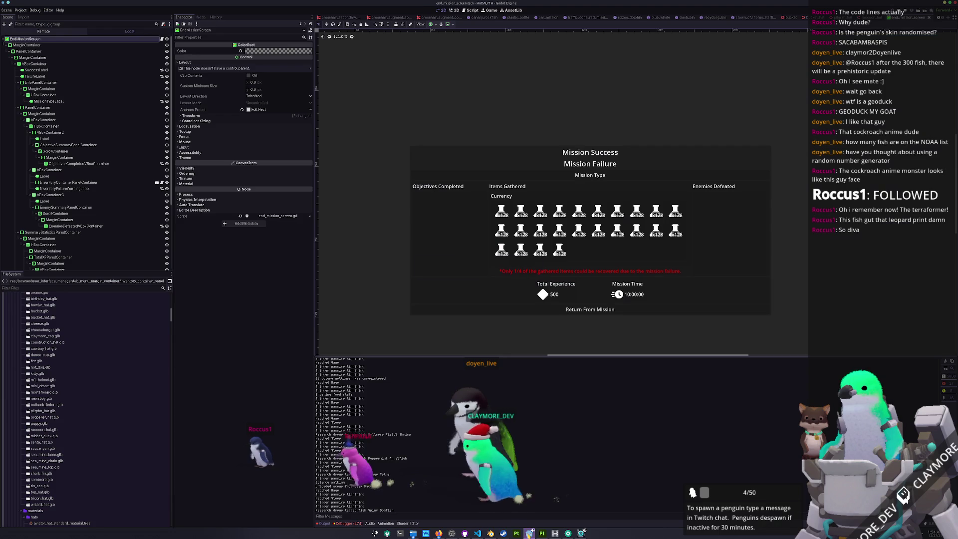
Step: Filter the Output log by 'ther' and walk the mech through the hub onto the circular pad
{"action": "left_click", "coordinate": [394, 514]}
{"action": "type", "text": "ther"}
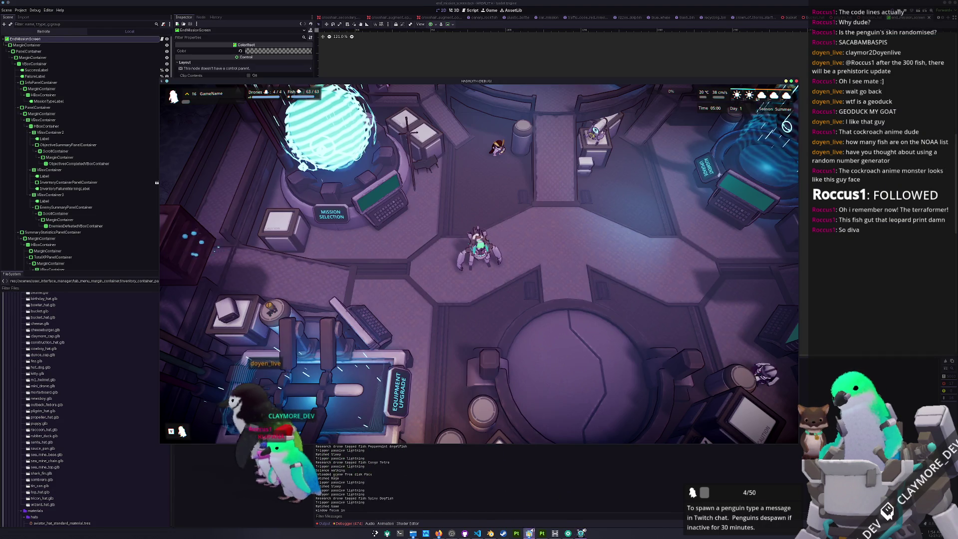
{"action": "key", "text": "d"}
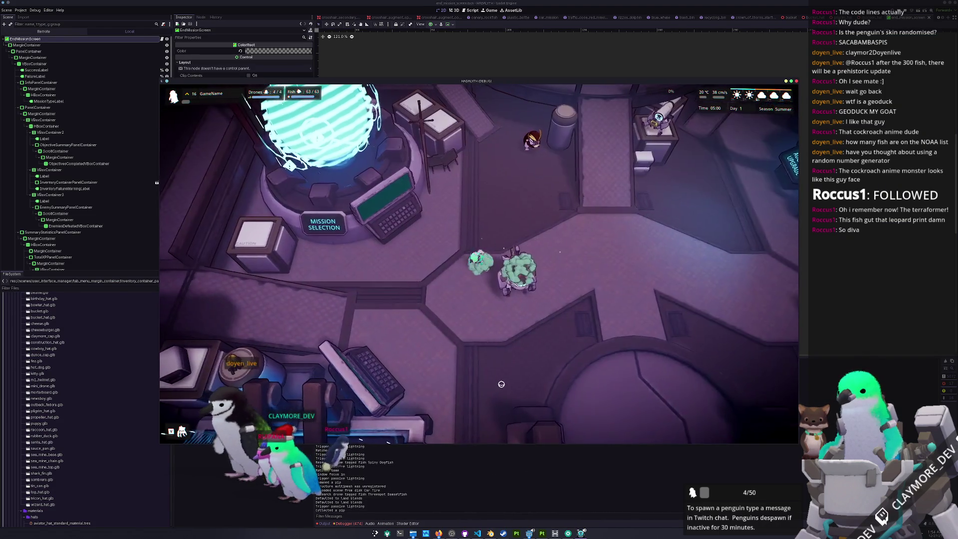
{"action": "key", "text": "d"}
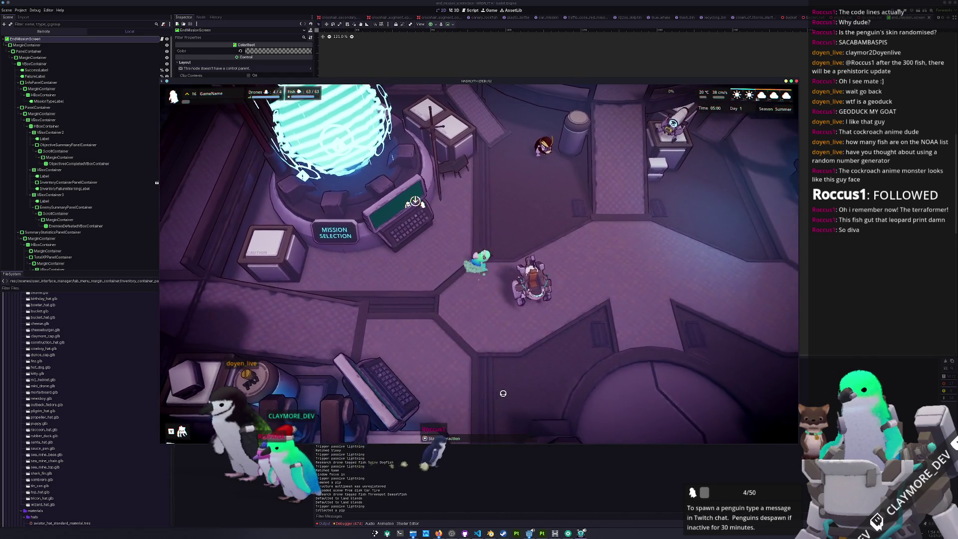
{"action": "key", "text": "s"}
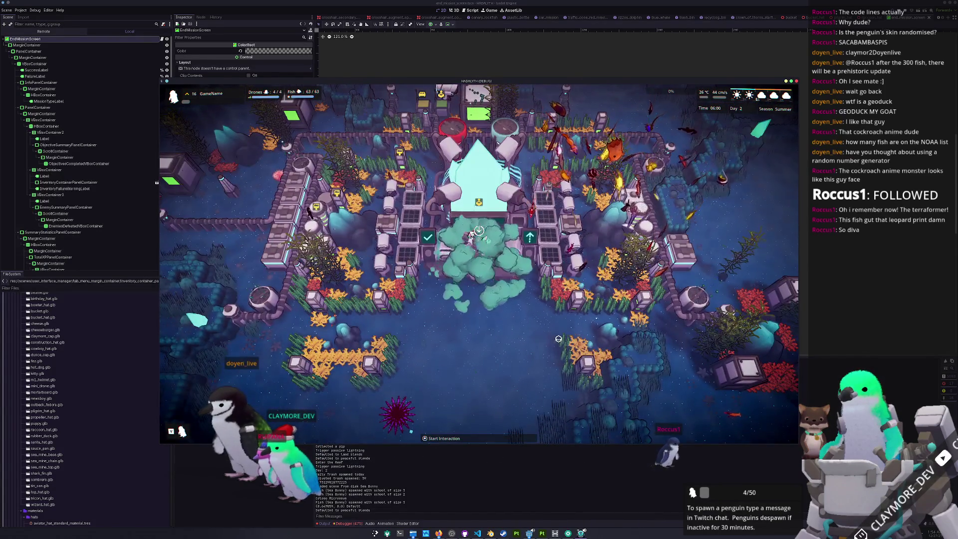
Step: Enter build mode, pan the camera across the base, and open the pause menu
{"action": "key", "text": "b"}
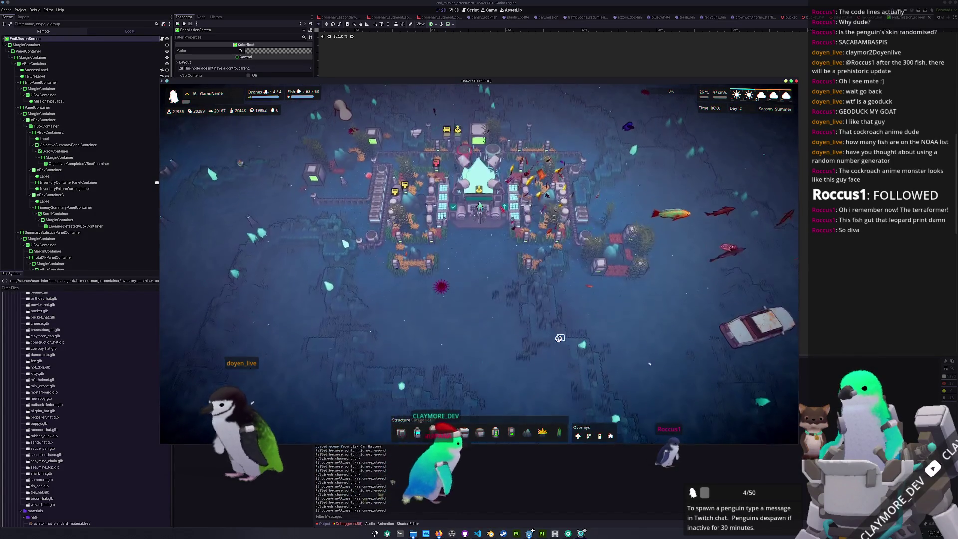
{"action": "key", "text": "d"}
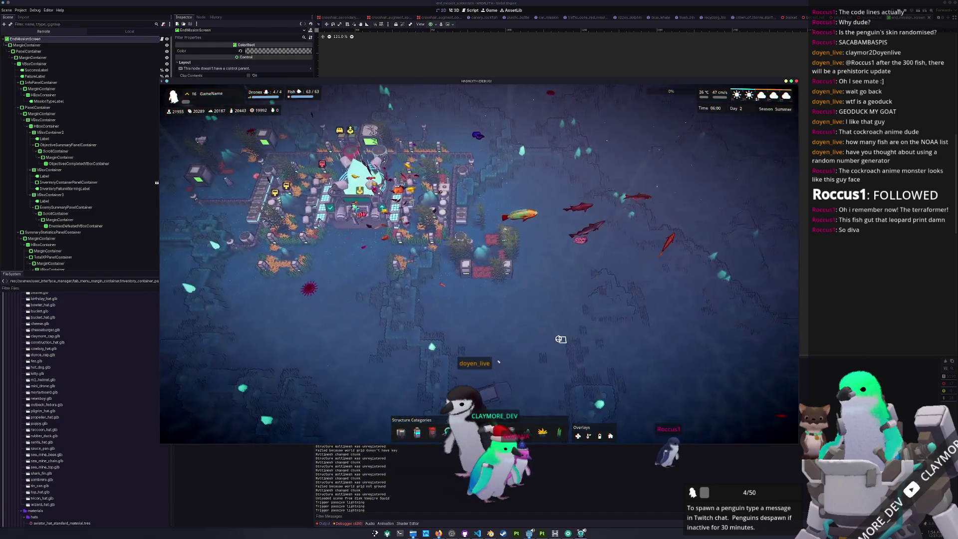
{"action": "key", "text": "Escape"}
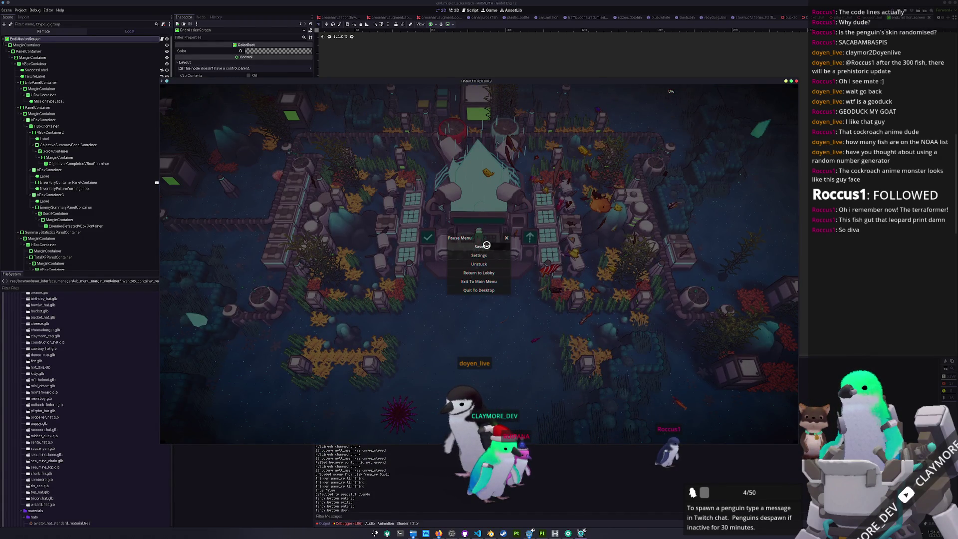
Step: Resume the game and change the Cleaning Drone Hub drone's hat from Cheese to Top Hat
{"action": "left_click", "coordinate": [480, 250]}
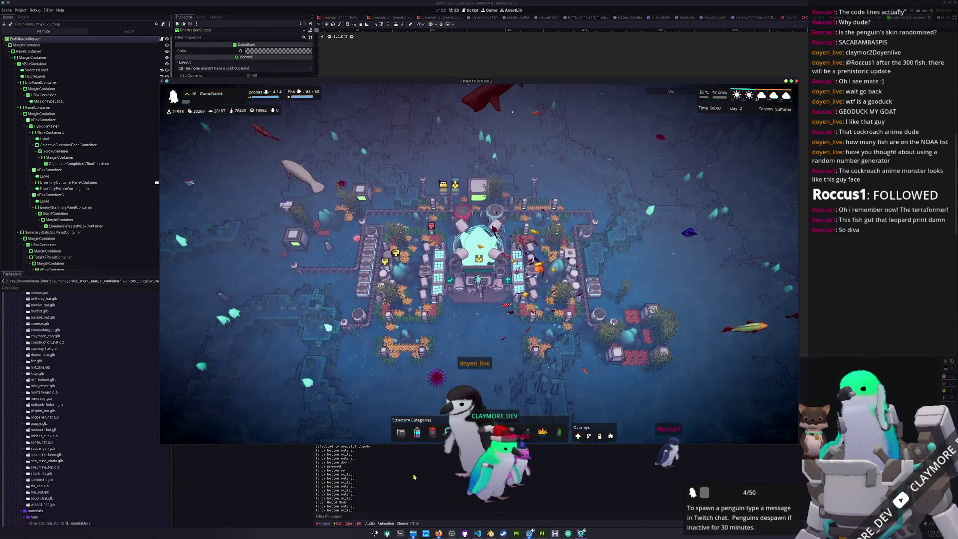
{"action": "left_click", "coordinate": [419, 485]}
{"action": "key", "text": "alt+Tab"}
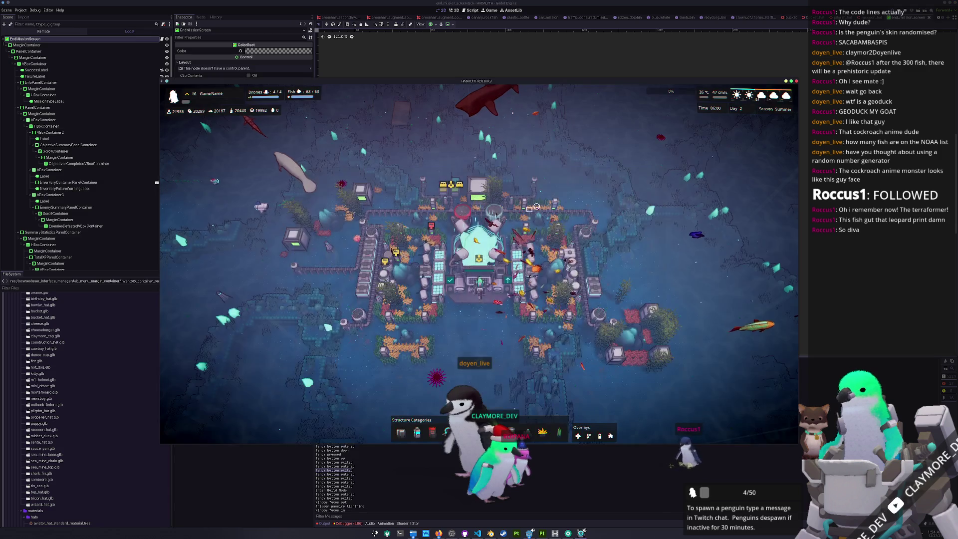
{"action": "scroll", "coordinate": [425, 245], "scroll_direction": "up", "scroll_amount": 5}
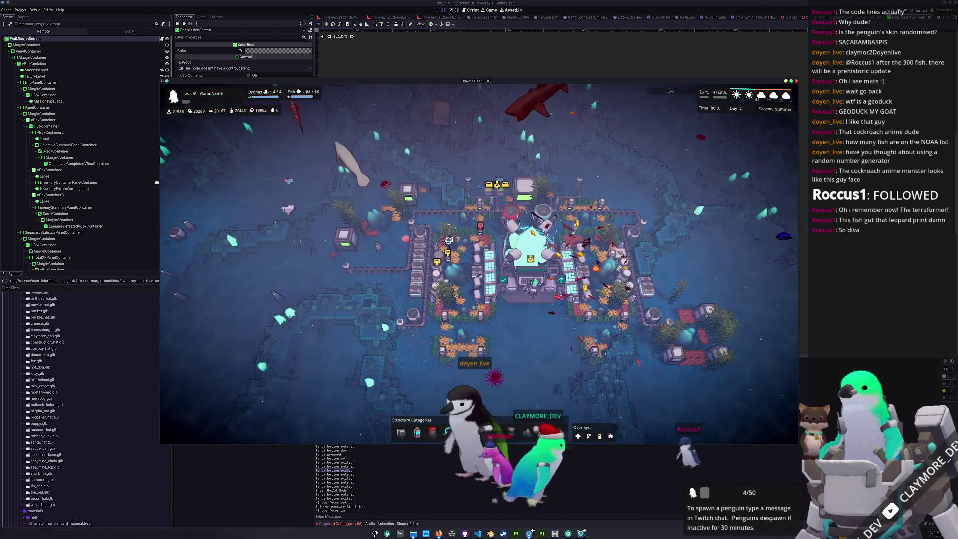
{"action": "left_click", "coordinate": [515, 215]}
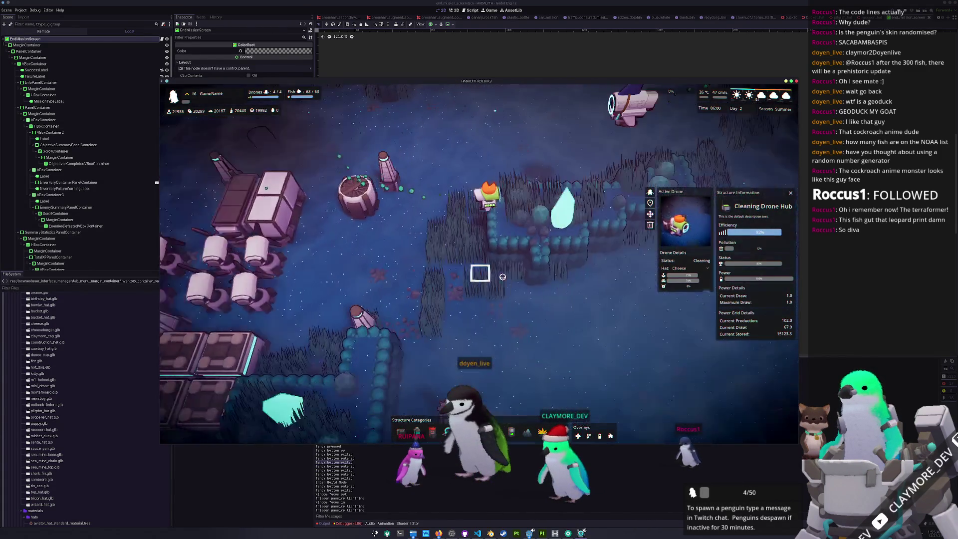
{"action": "scroll", "coordinate": [502, 276], "scroll_direction": "down", "scroll_amount": 5}
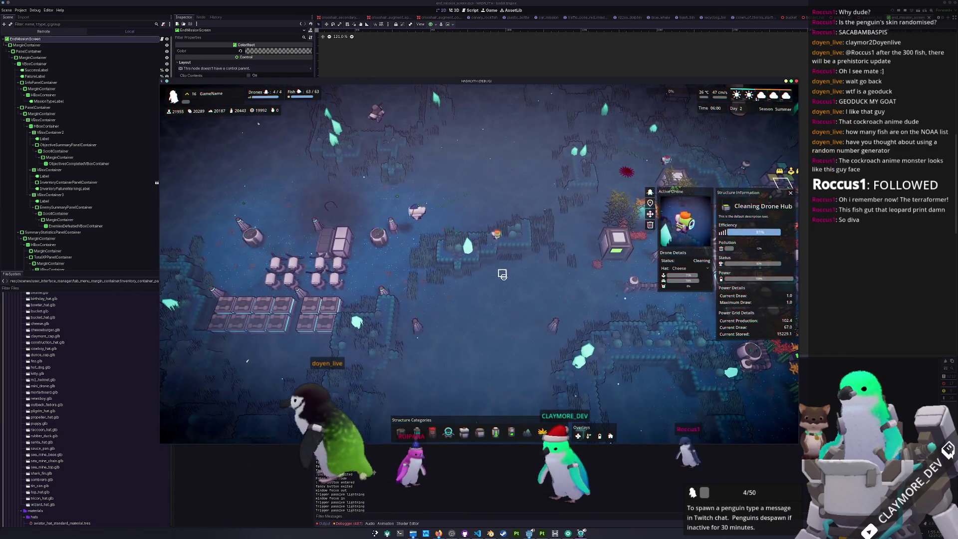
{"action": "left_click", "coordinate": [691, 266]}
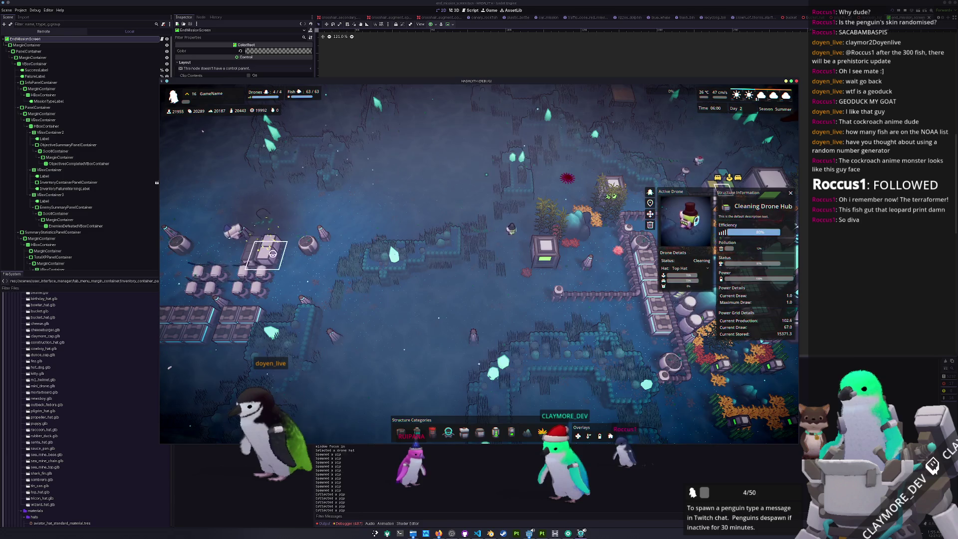
Step: Check the Logistics Drone Hub, revisit the Cleaning Drone Hub, then show the Huge Housing details
{"action": "left_click", "coordinate": [277, 253]}
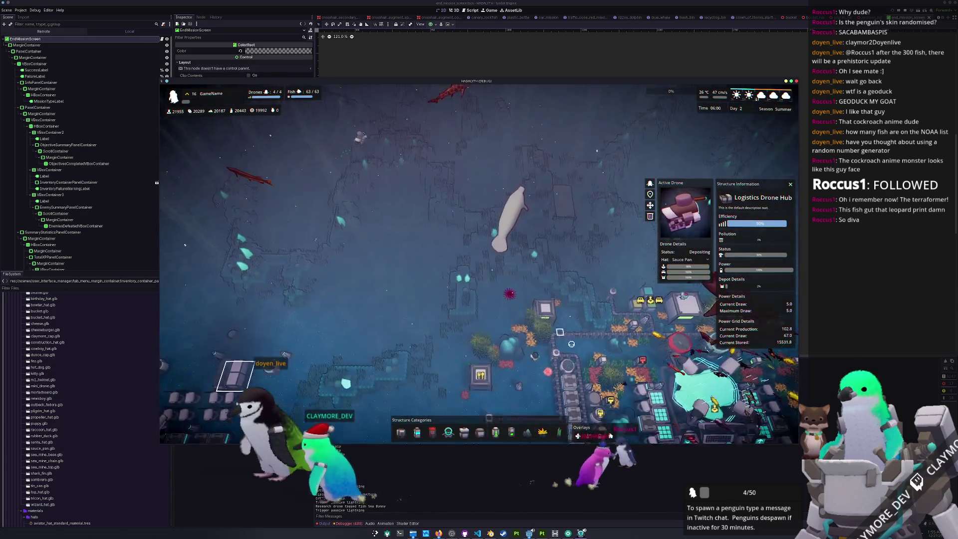
{"action": "left_click", "coordinate": [490, 355]}
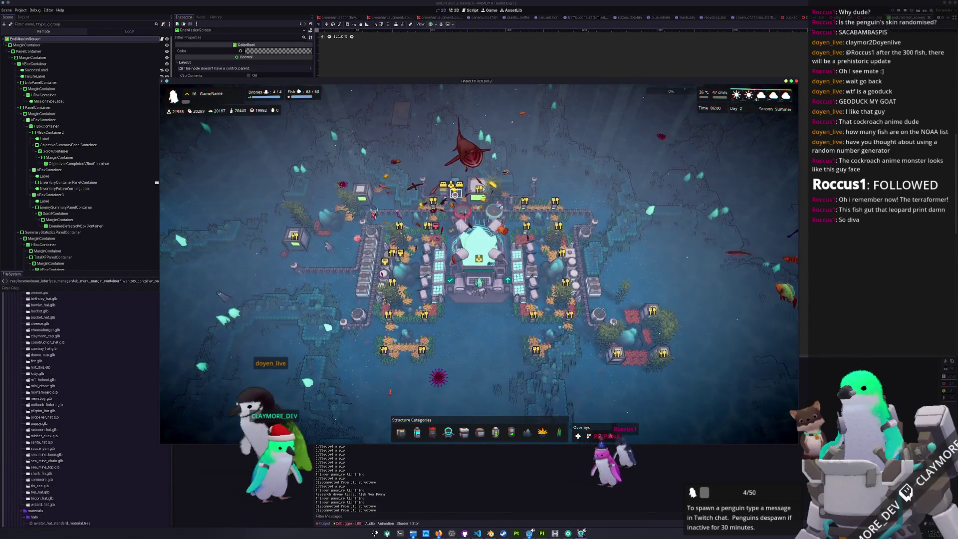
{"action": "left_click", "coordinate": [463, 222]}
{"action": "scroll", "coordinate": [488, 248], "scroll_direction": "up", "scroll_amount": 5}
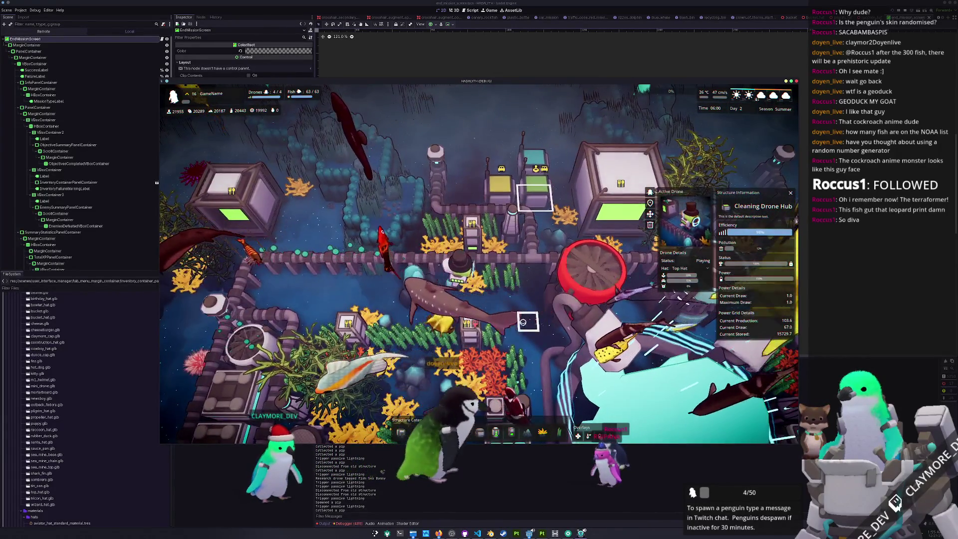
{"action": "scroll", "coordinate": [464, 304], "scroll_direction": "down", "scroll_amount": 2}
{"action": "scroll", "coordinate": [477, 321], "scroll_direction": "down", "scroll_amount": 3}
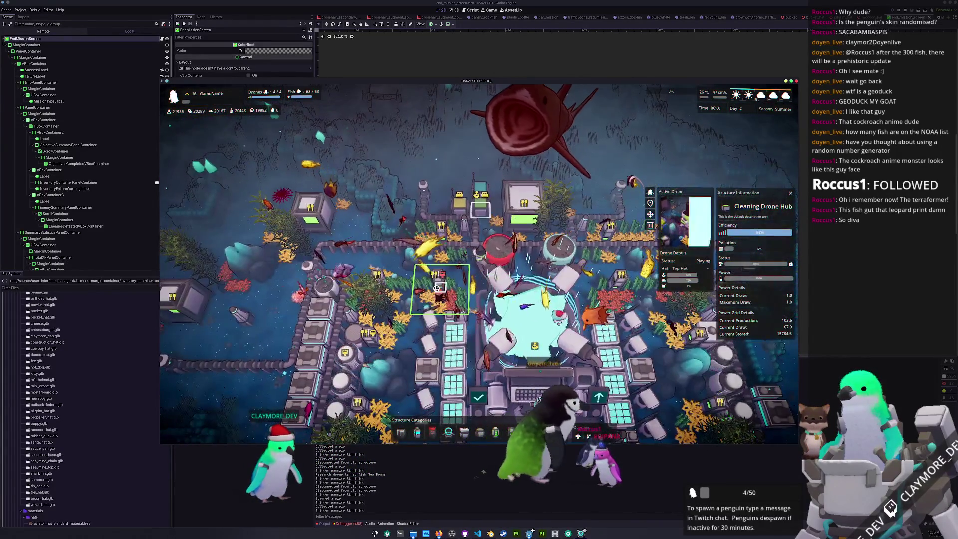
{"action": "left_click", "coordinate": [688, 309]}
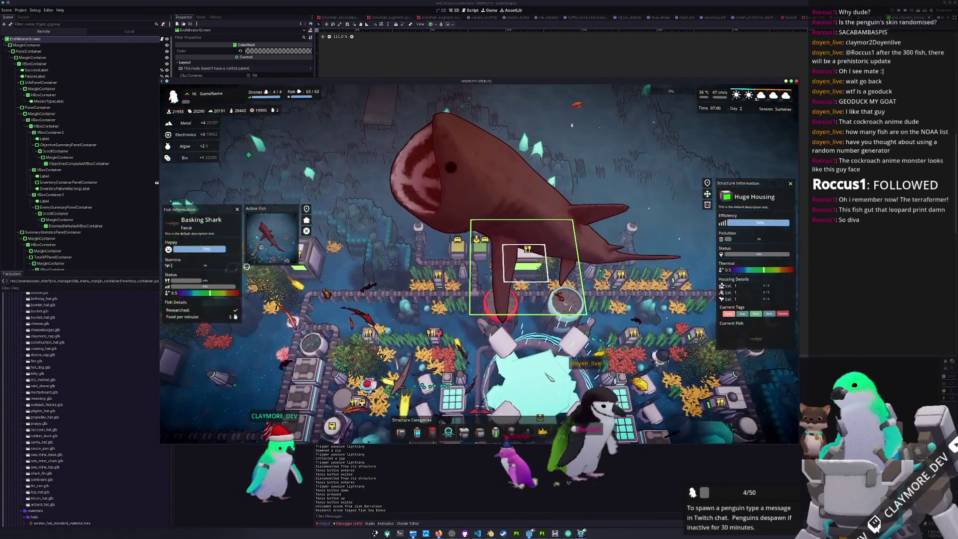
Step: View the Large Housing's Manatee and the Leopard Shark, then the Medium Housing block
{"action": "scroll", "coordinate": [418, 284], "scroll_direction": "down", "scroll_amount": 3}
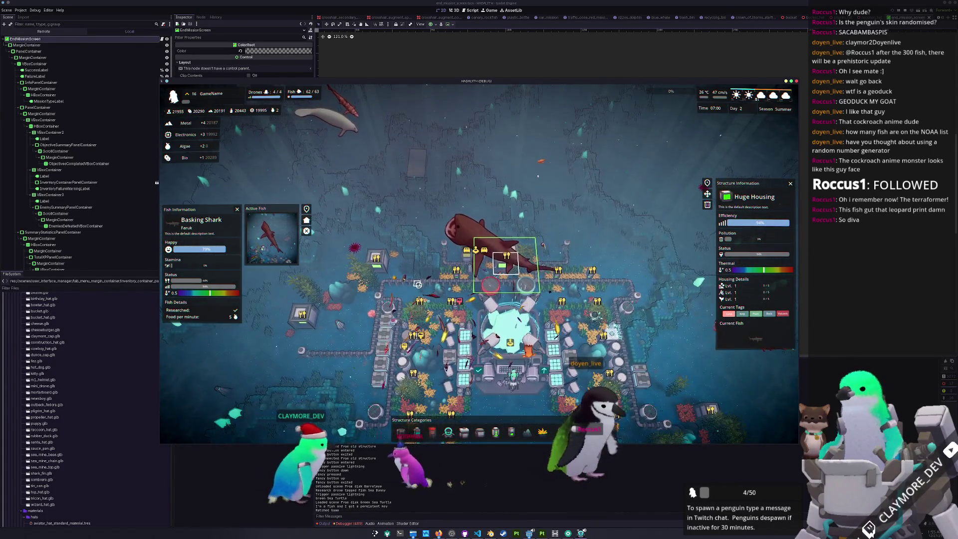
{"action": "left_click", "coordinate": [385, 264]}
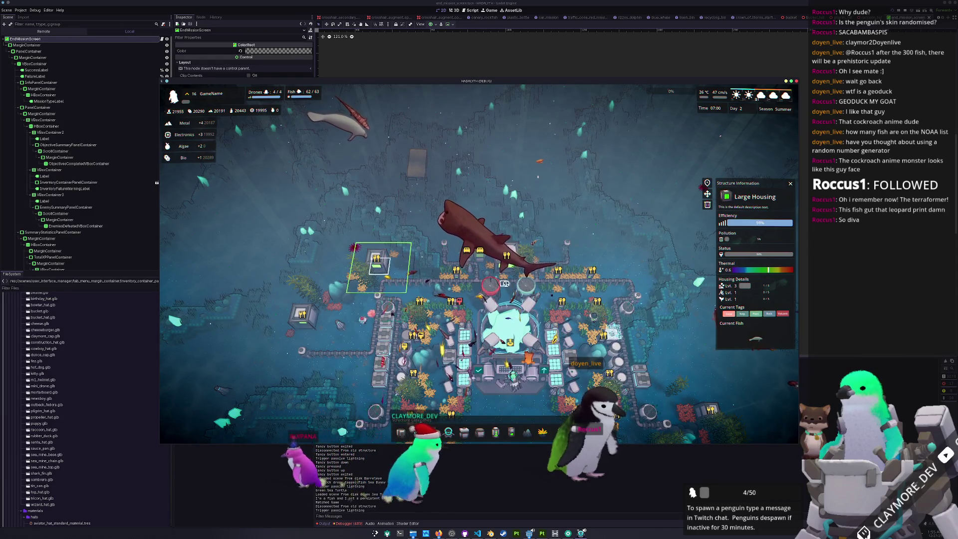
{"action": "left_click", "coordinate": [392, 120]}
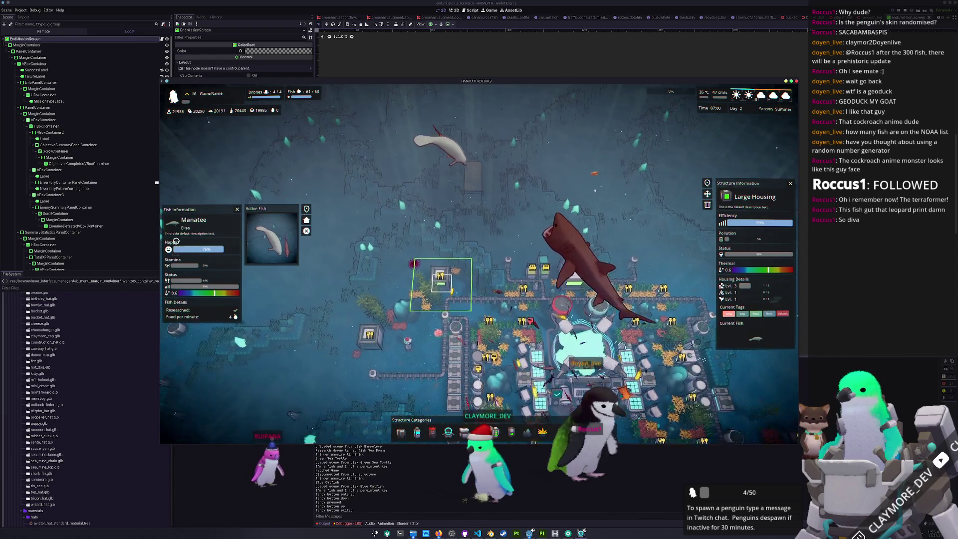
{"action": "left_click", "coordinate": [586, 369]}
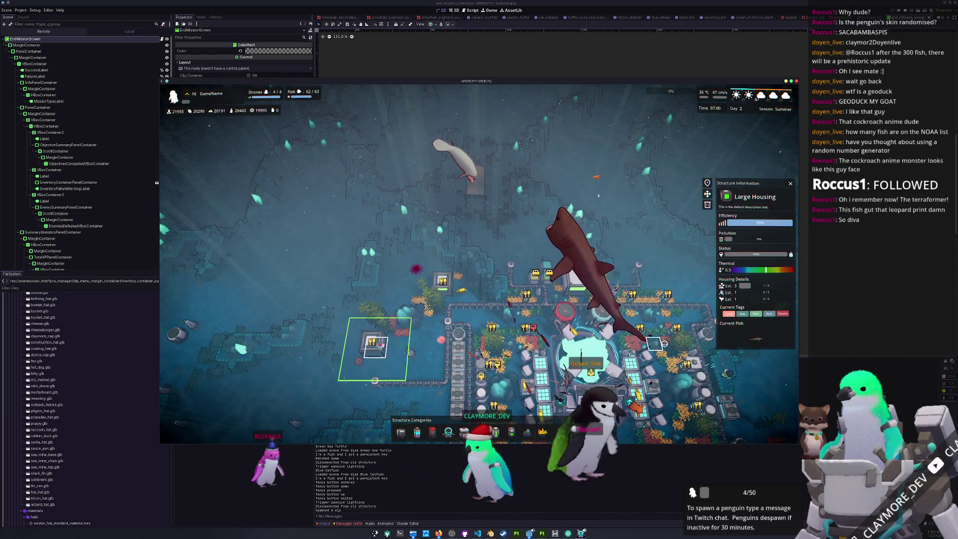
{"action": "left_click", "coordinate": [755, 339]}
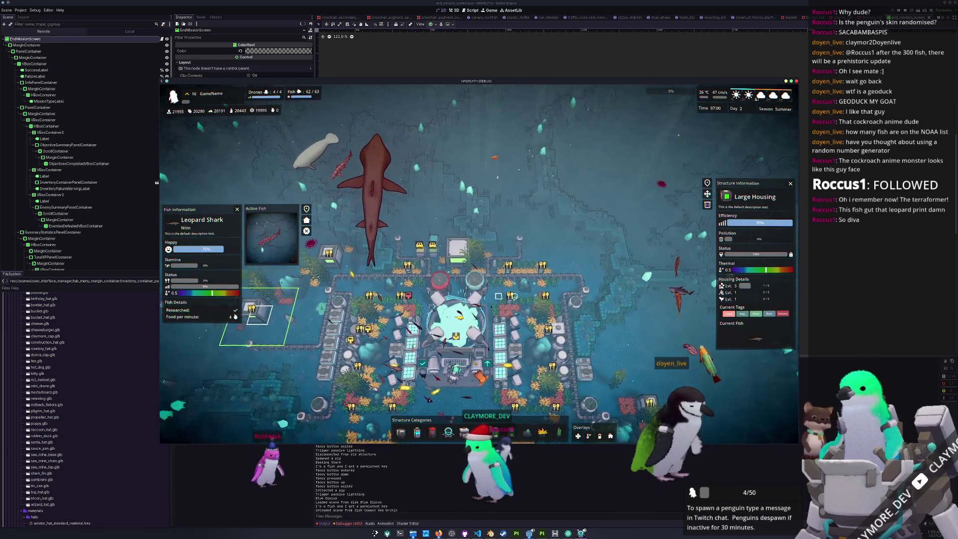
{"action": "left_click", "coordinate": [602, 306]}
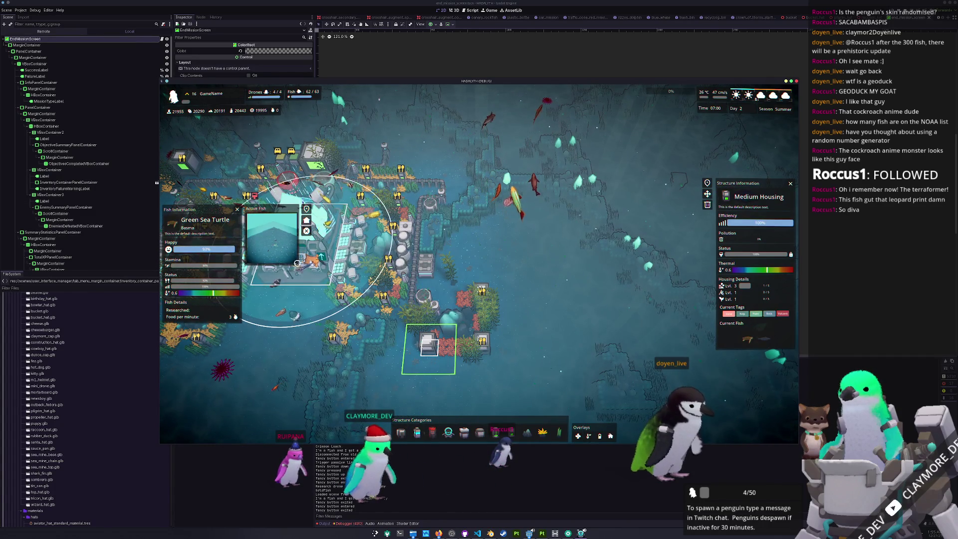
Step: Inspect the Staghorn Coral and move the Green Sea Turtle into the Medium Housing
{"action": "scroll", "coordinate": [479, 265], "scroll_direction": "down", "scroll_amount": 3}
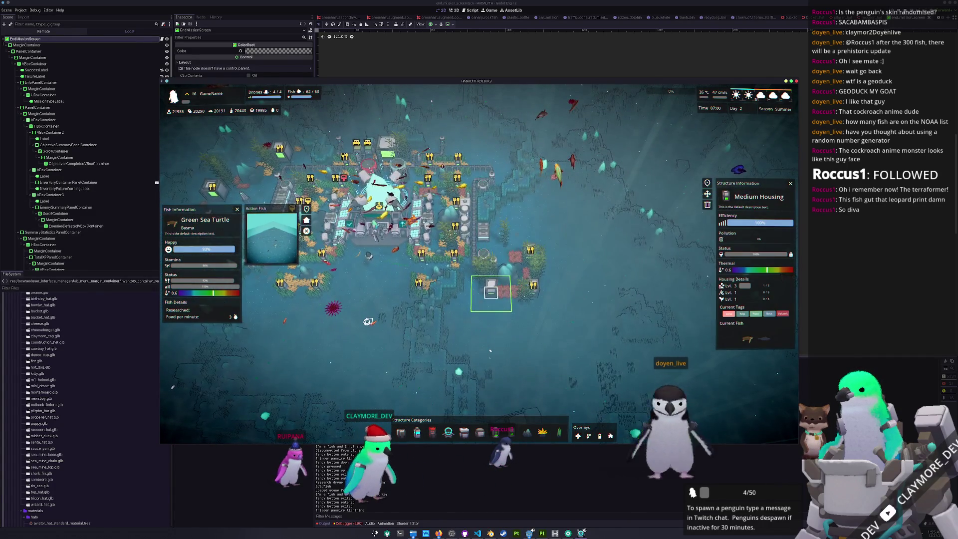
{"action": "scroll", "coordinate": [479, 264], "scroll_direction": "down", "scroll_amount": 1}
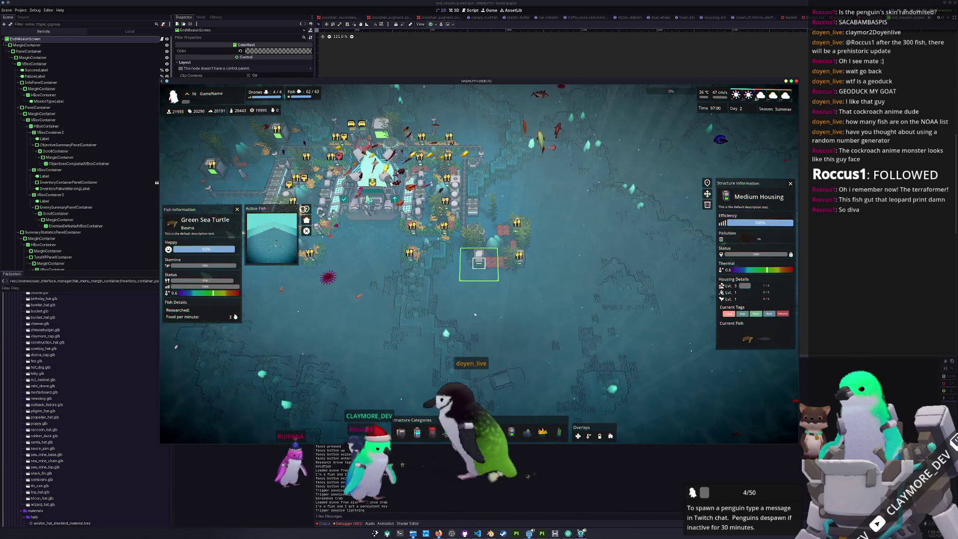
{"action": "left_click", "coordinate": [480, 230]}
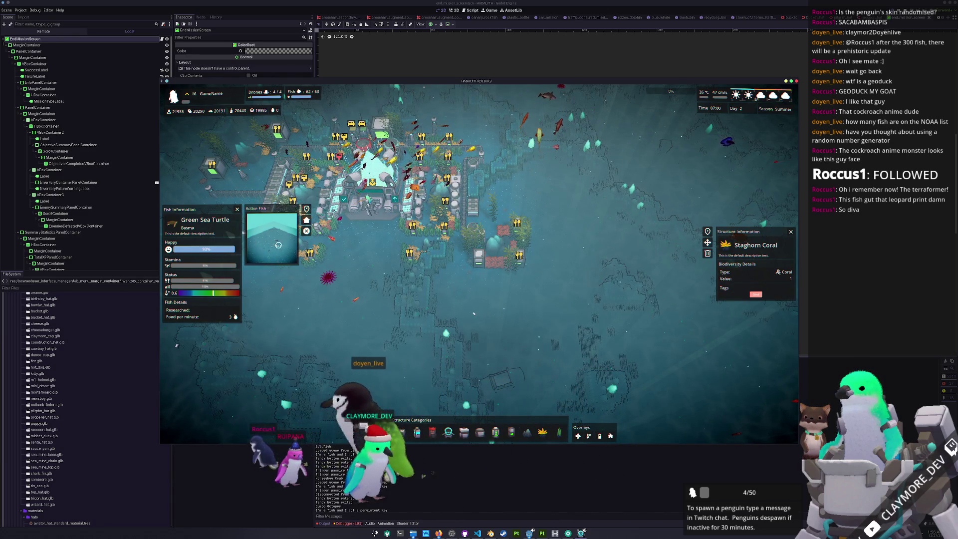
{"action": "key", "text": "e"}
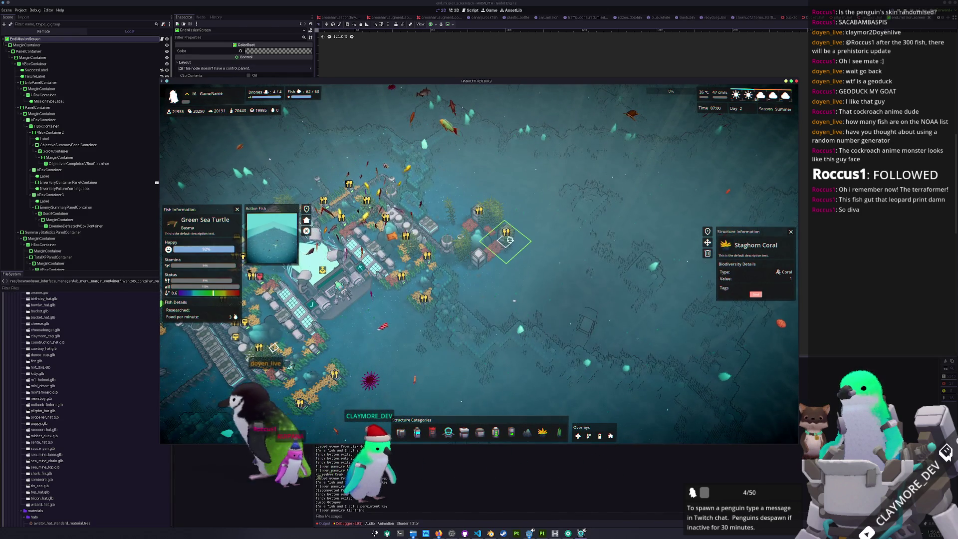
{"action": "left_click", "coordinate": [508, 240]}
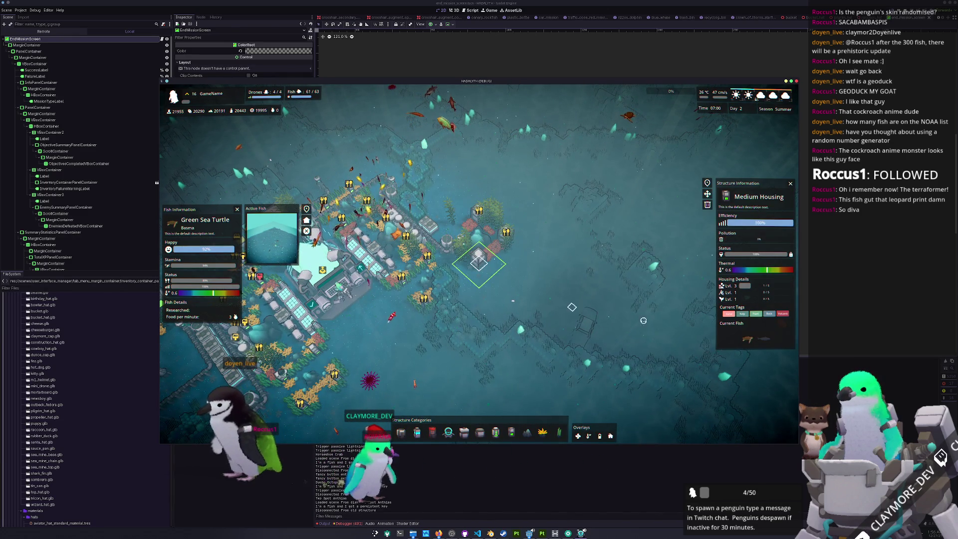
{"action": "left_click", "coordinate": [765, 341]}
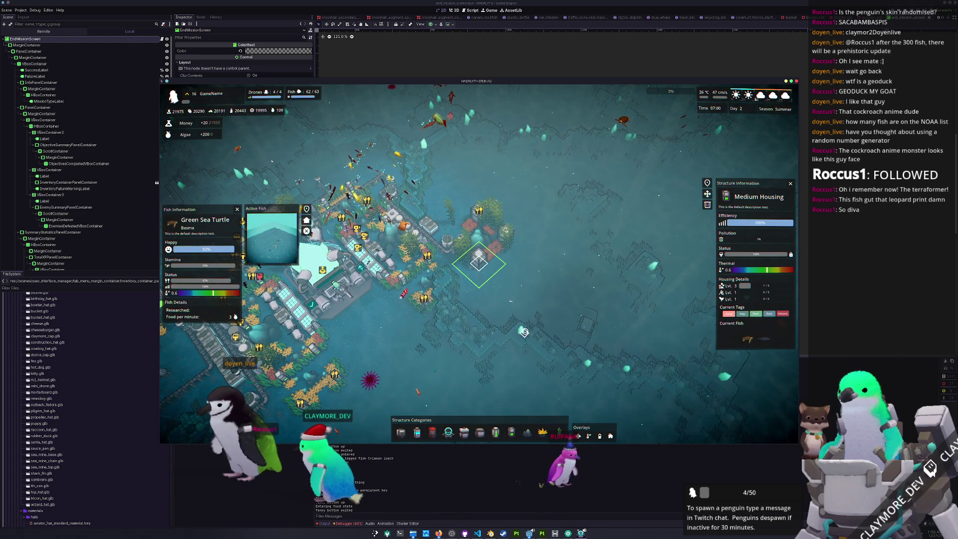
{"action": "key", "text": "e"}
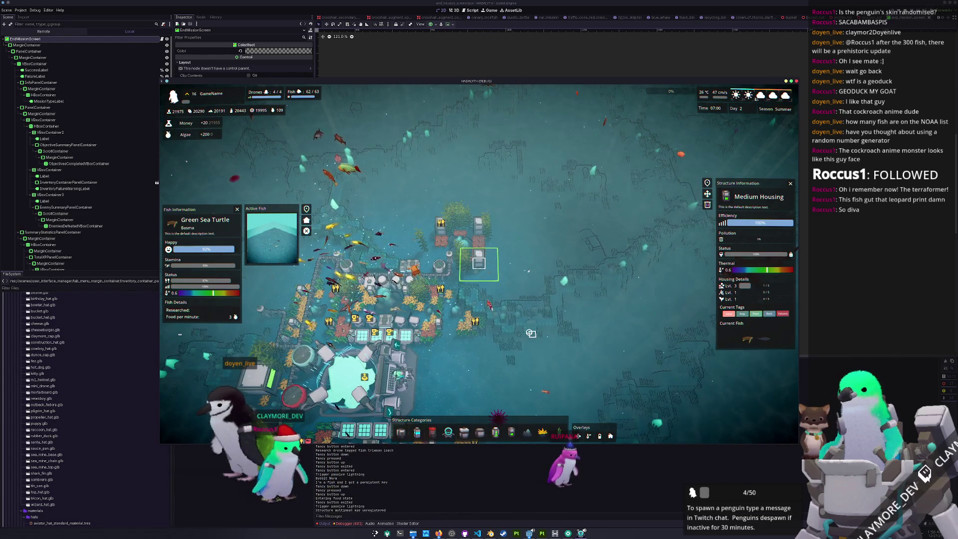
{"action": "key", "text": "q"}
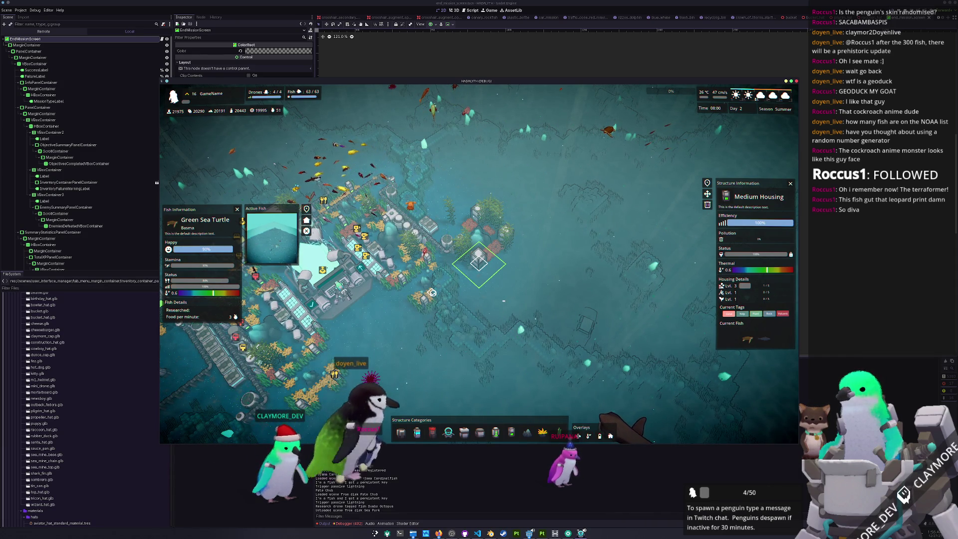
{"action": "key", "text": "e"}
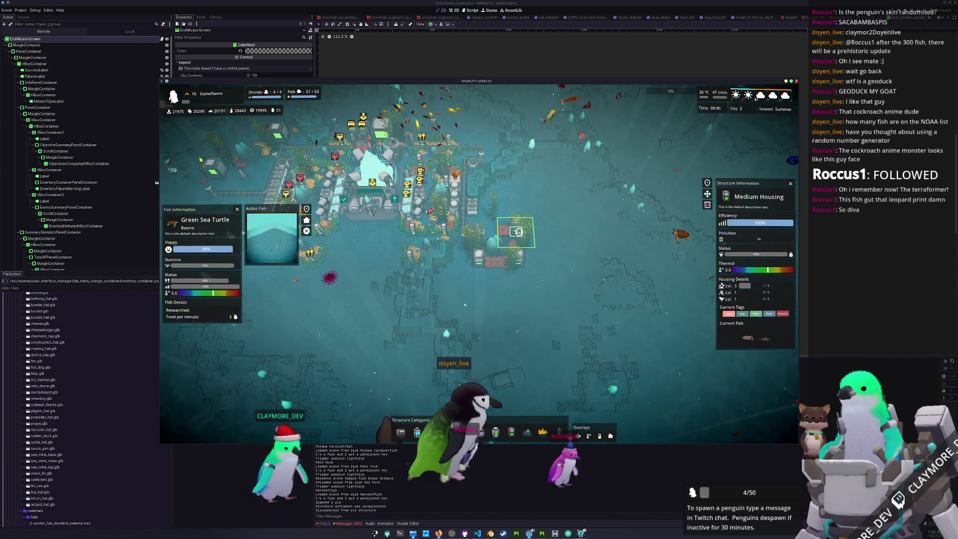
Step: View the Common Cuttlefish, Golden Trout, Haddock, Green Sea Turtle and Purple Sea Urchin details
{"action": "left_click", "coordinate": [747, 339]}
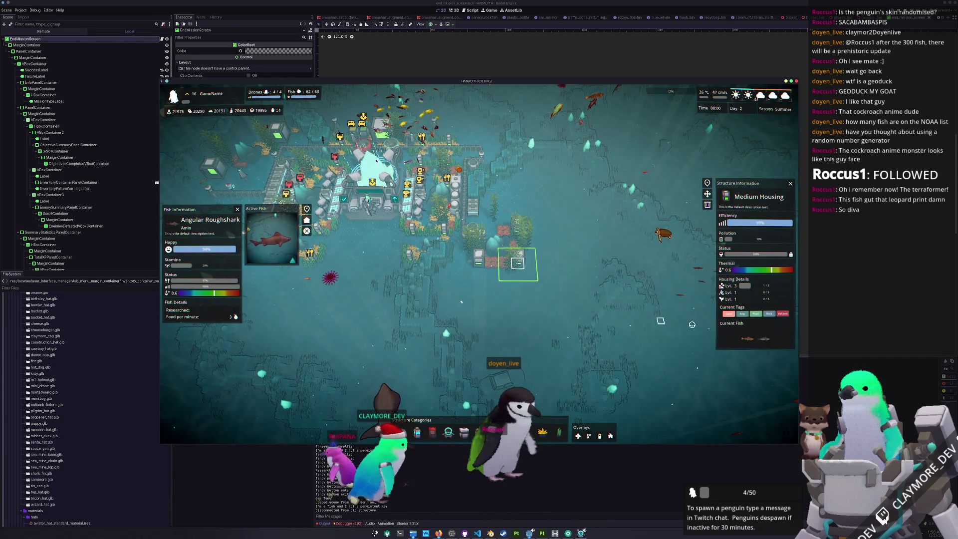
{"action": "left_click", "coordinate": [747, 340]}
{"action": "left_click", "coordinate": [765, 341]}
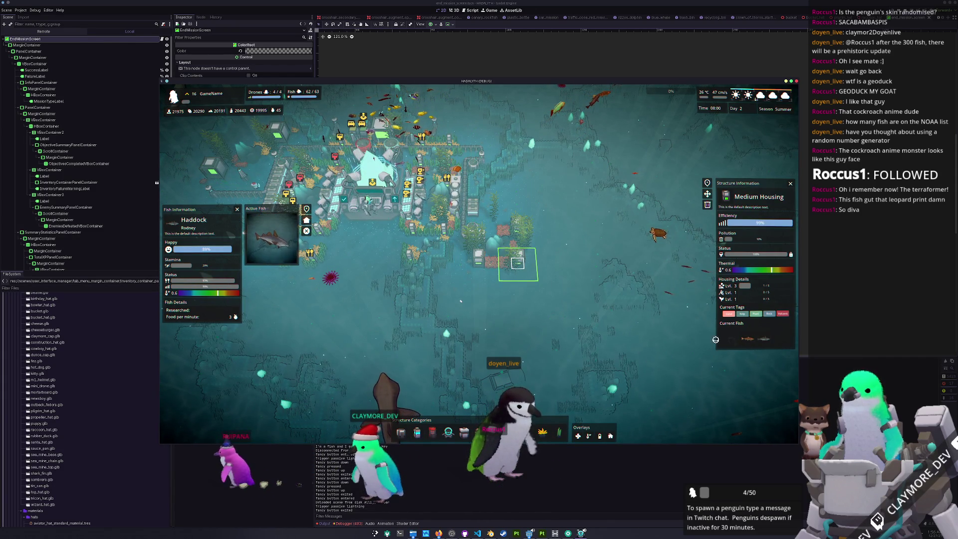
{"action": "left_click", "coordinate": [747, 339]}
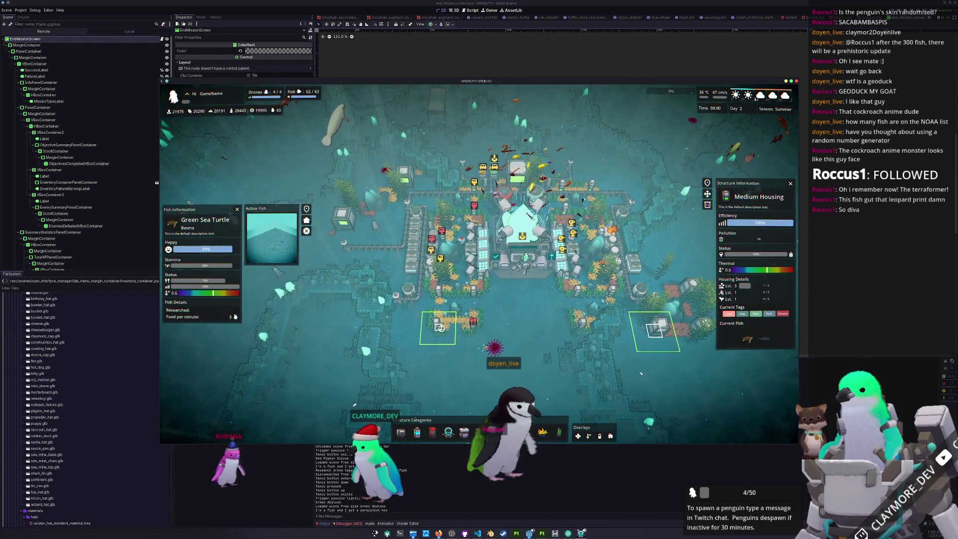
{"action": "left_click", "coordinate": [439, 327]}
{"action": "left_click", "coordinate": [773, 340]}
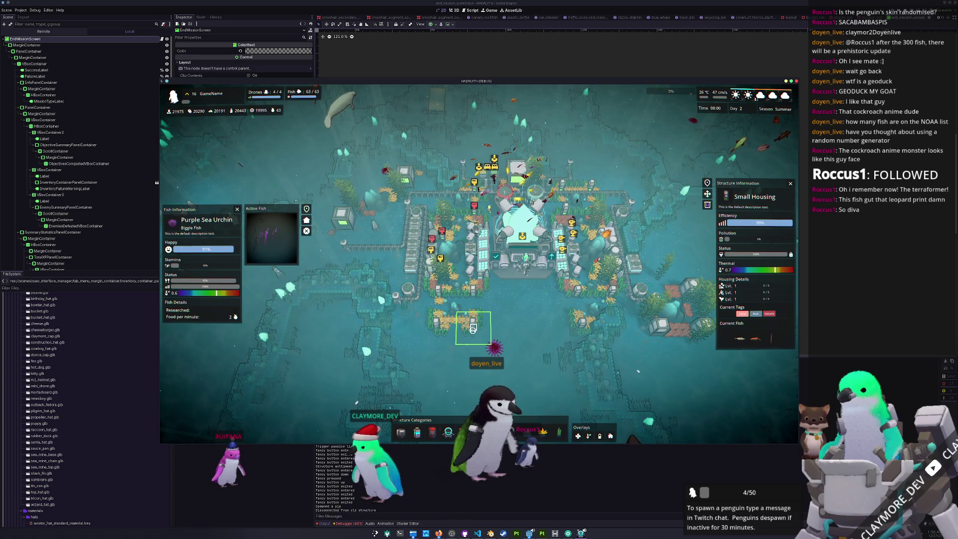
Step: Check neighbouring housings, the Giant Tiger Prawn and Bicolor Goatfish, ending on the Medium Housing's Green Sea Turtle
{"action": "scroll", "coordinate": [473, 330], "scroll_direction": "up", "scroll_amount": 1}
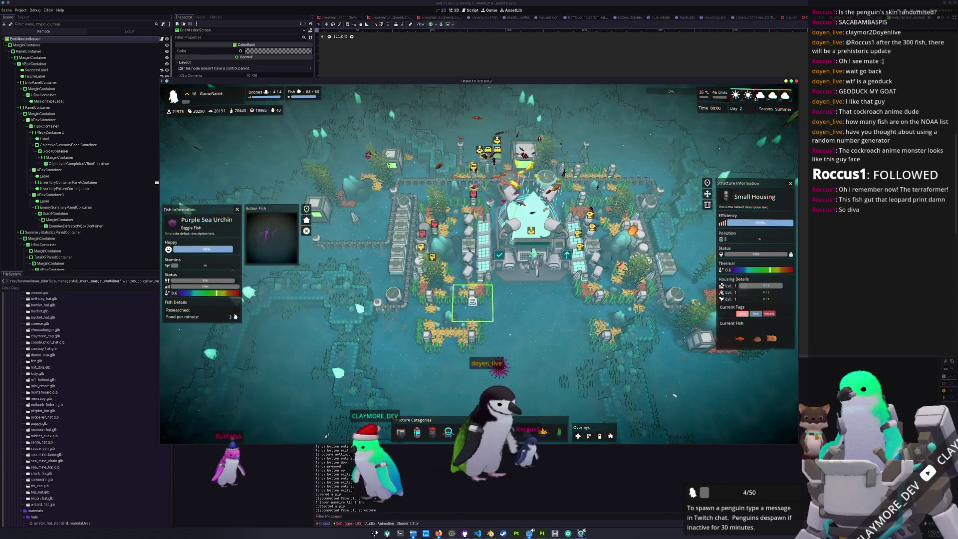
{"action": "left_click", "coordinate": [504, 307]}
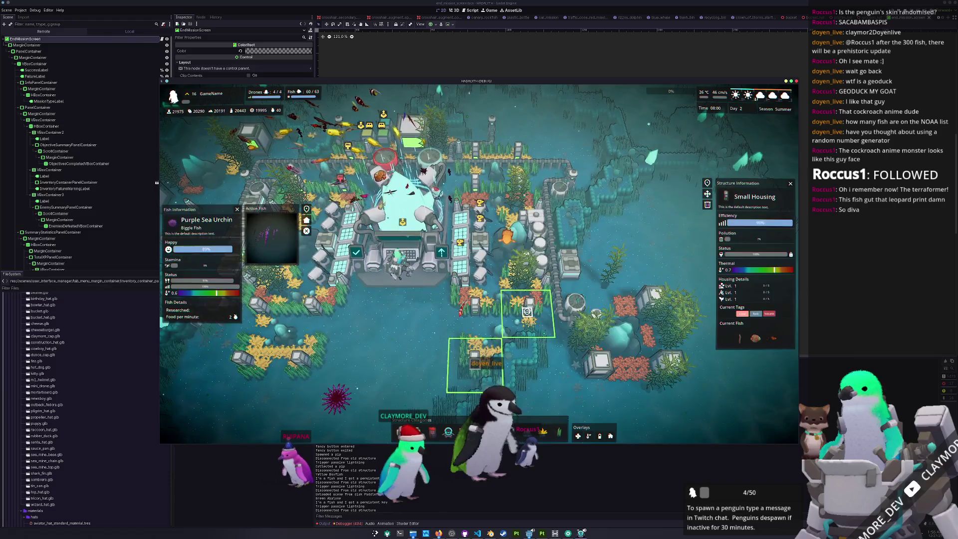
{"action": "left_click", "coordinate": [519, 292]}
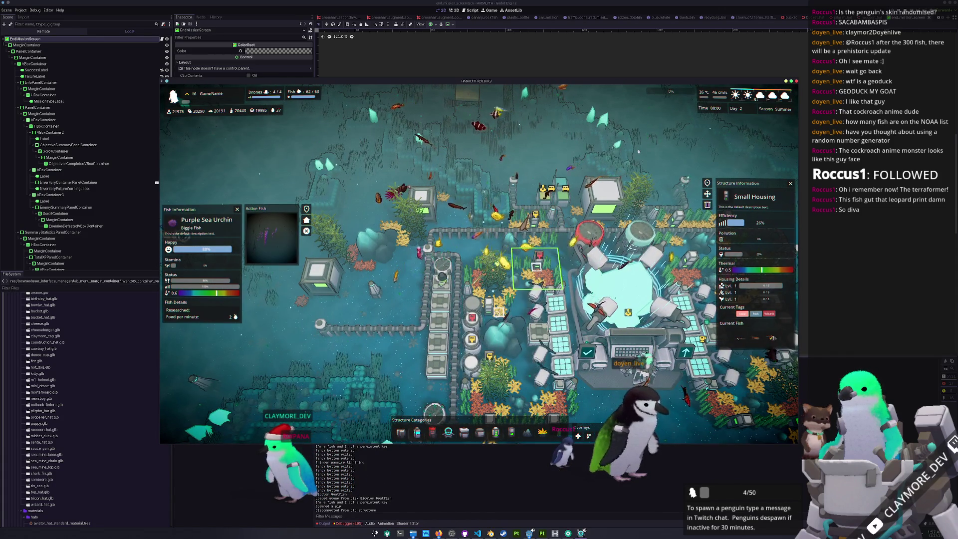
{"action": "left_click", "coordinate": [489, 313]}
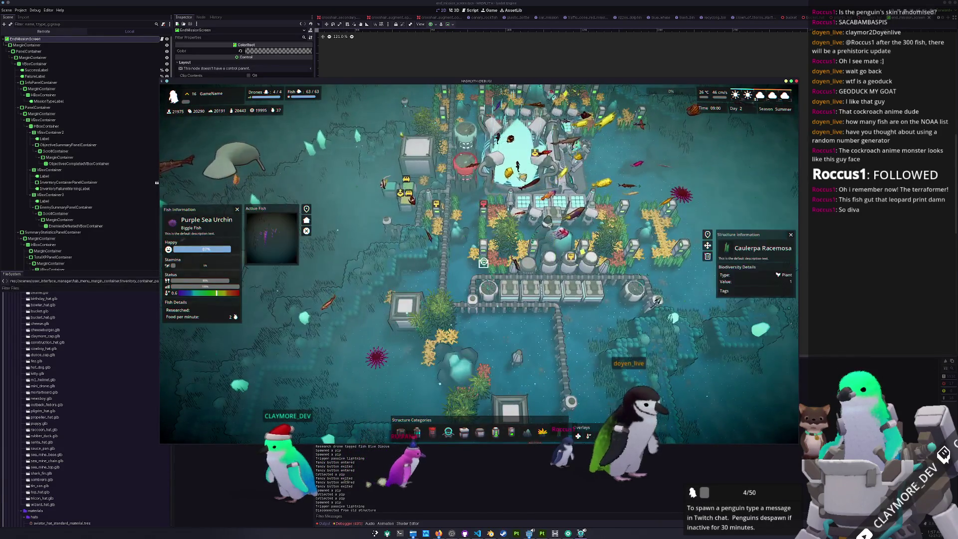
{"action": "left_click", "coordinate": [772, 338]}
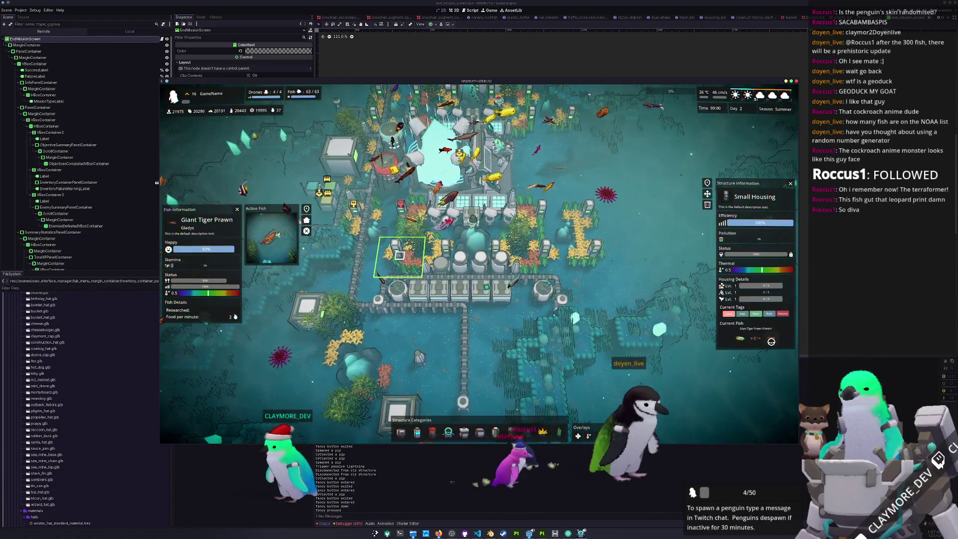
{"action": "left_click", "coordinate": [754, 341]}
{"action": "scroll", "coordinate": [679, 328], "scroll_direction": "down", "scroll_amount": 3}
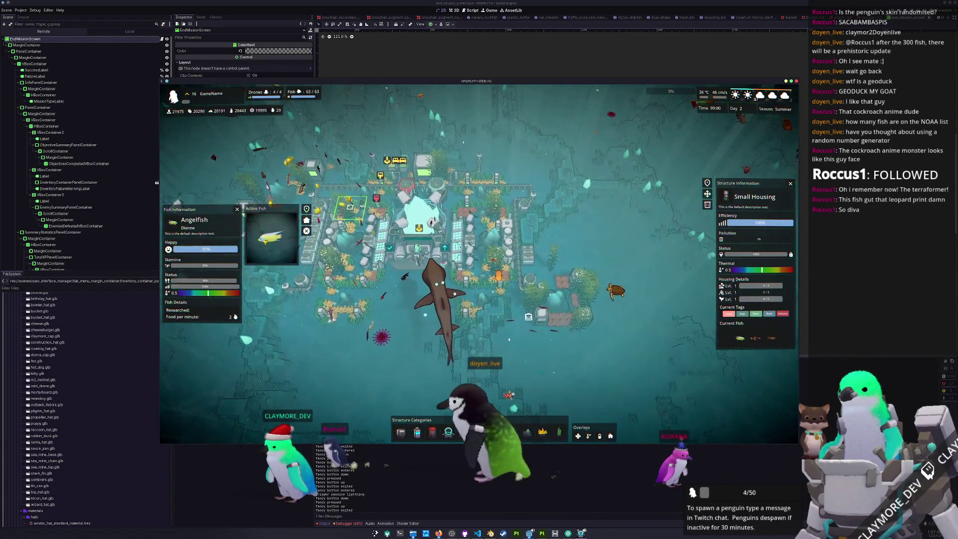
{"action": "left_click", "coordinate": [534, 320]}
{"action": "left_click", "coordinate": [752, 343]}
{"action": "scroll", "coordinate": [578, 292], "scroll_direction": "up", "scroll_amount": 3}
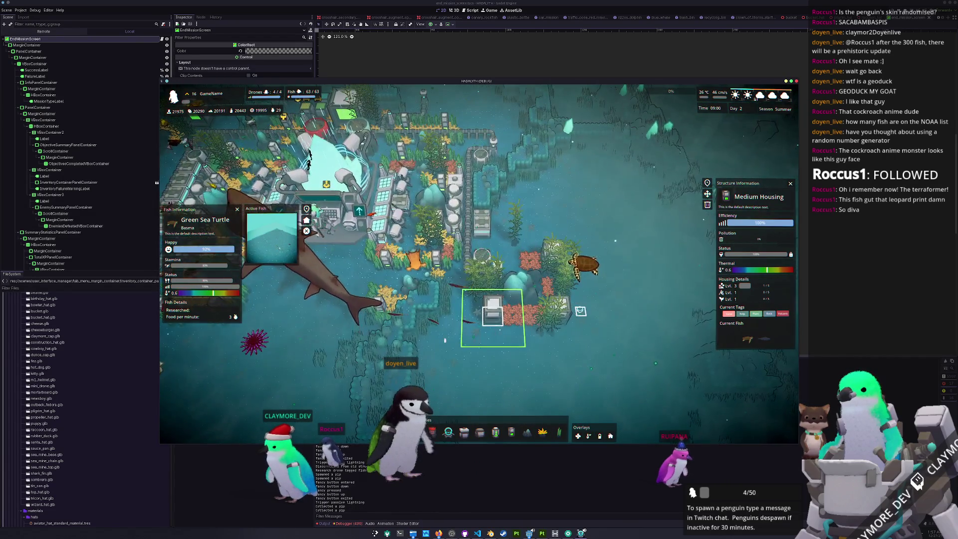
{"action": "left_click", "coordinate": [478, 533]}
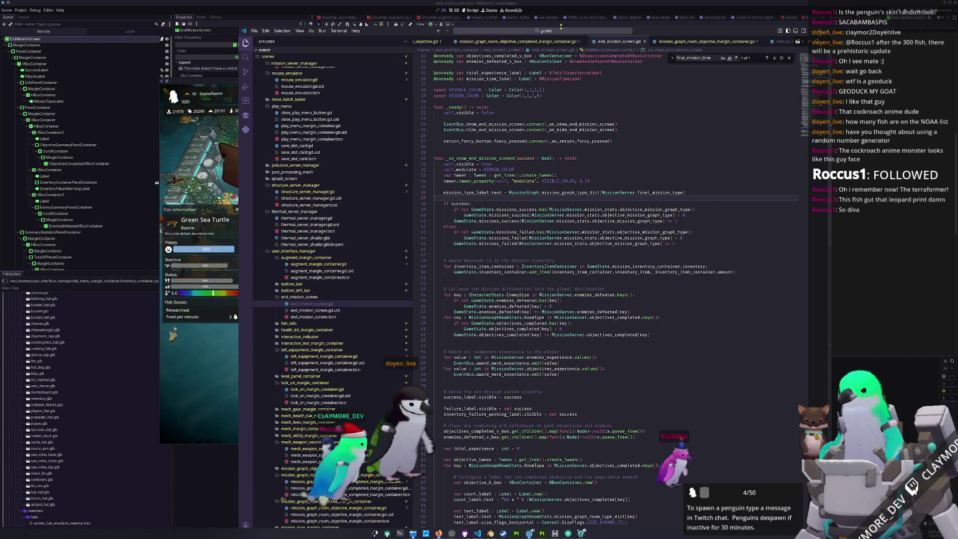
Step: Open entity_fish.gd through Quick Open by searching 'entity_fish'
{"action": "left_click", "coordinate": [562, 29]}
{"action": "type", "text": "entity_fish"}
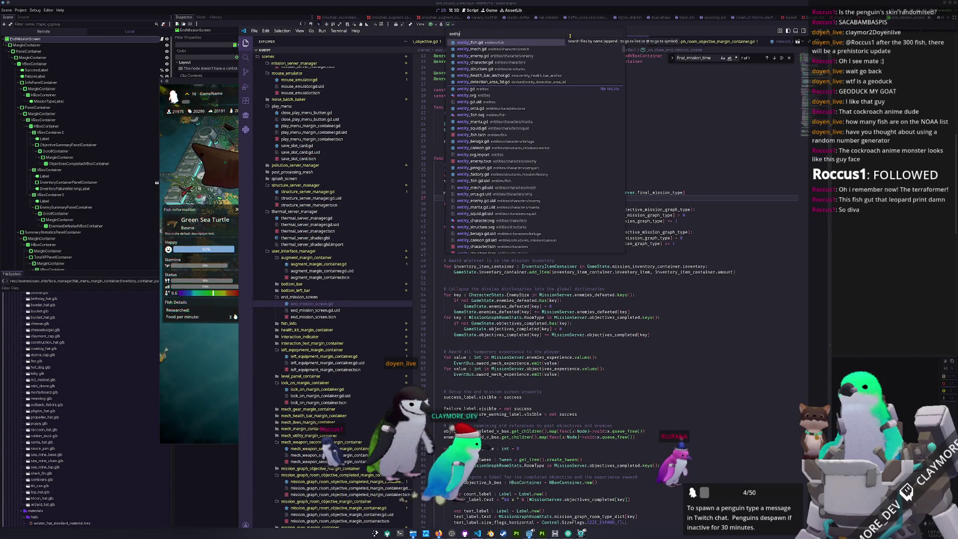
{"action": "key", "text": "Return"}
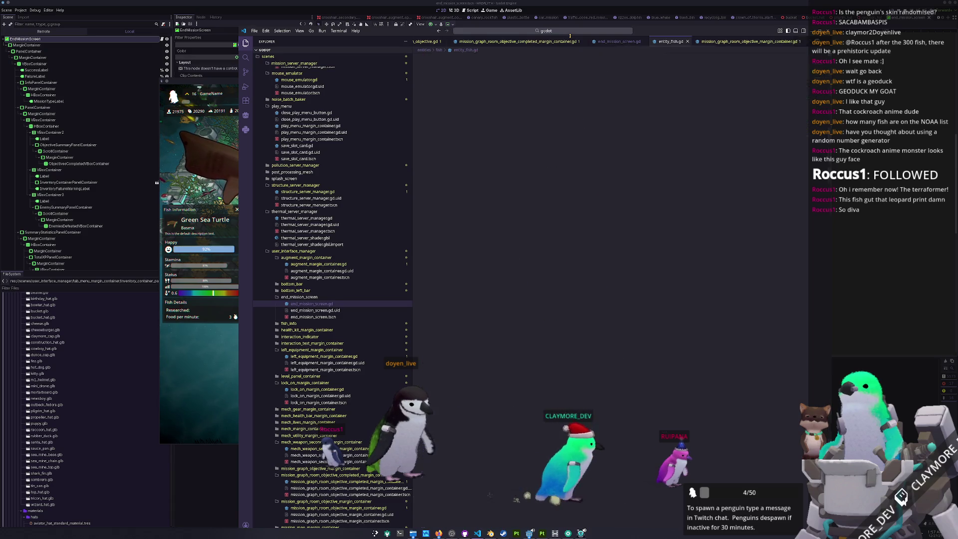
Step: Move down to lines 52–56 where child mesh bounds are merged for the portrait camera
{"action": "left_click", "coordinate": [539, 238]}
{"action": "scroll", "coordinate": [540, 251], "scroll_direction": "down", "scroll_amount": 1}
{"action": "left_click", "coordinate": [528, 264]}
{"action": "scroll", "coordinate": [549, 274], "scroll_direction": "down", "scroll_amount": 2}
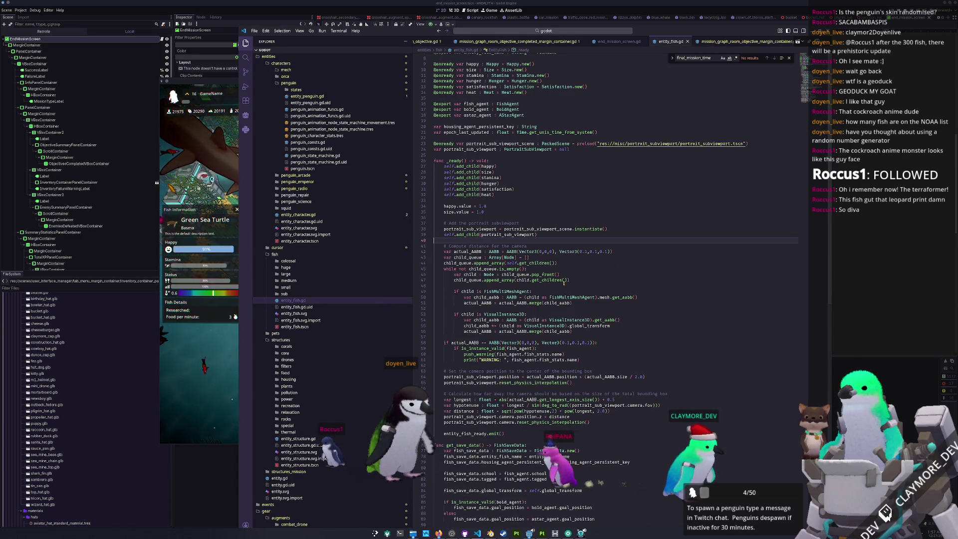
{"action": "left_click", "coordinate": [493, 308]}
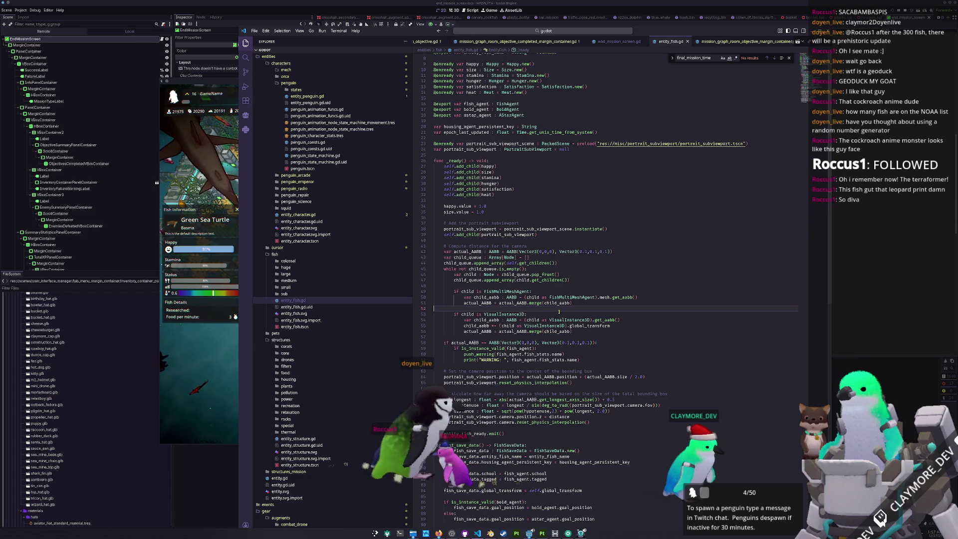
{"action": "left_click", "coordinate": [585, 330]}
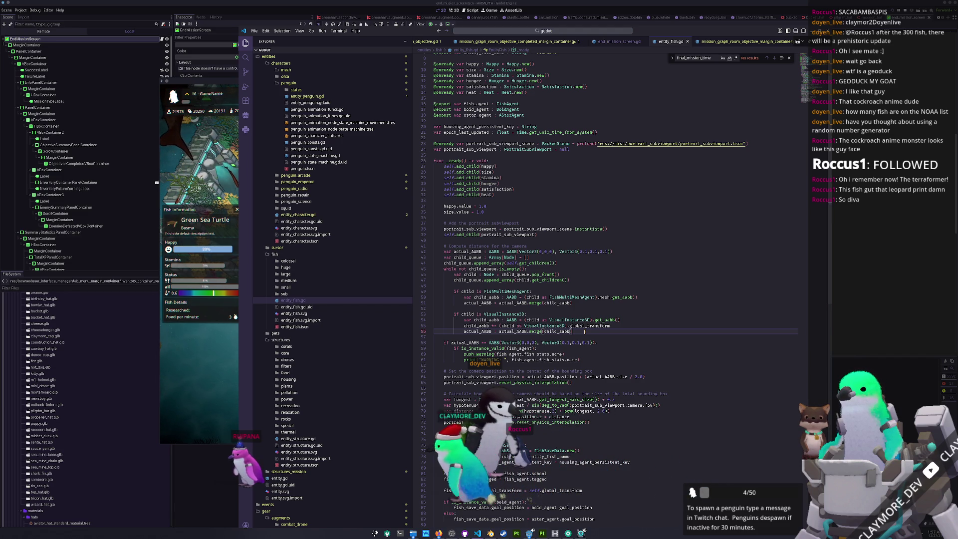
{"action": "mouse_move", "coordinate": [579, 327]}
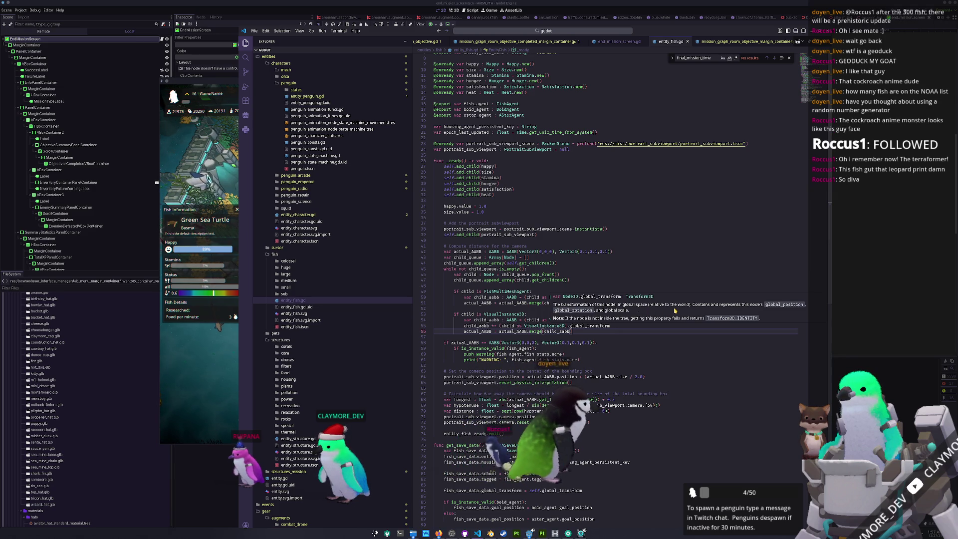
{"action": "left_click", "coordinate": [463, 331]}
{"action": "left_click", "coordinate": [463, 325]}
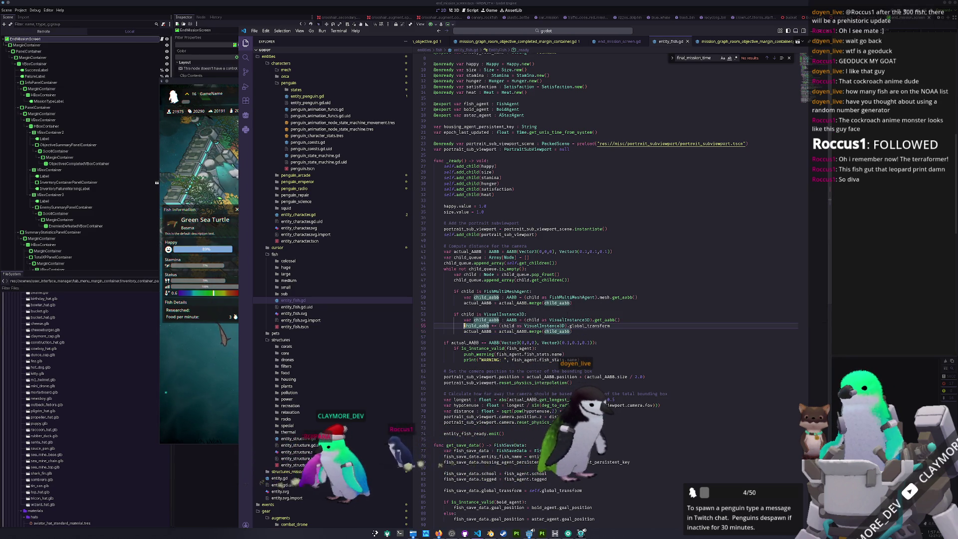
Step: Comment out the global_transform line 55 in entity_fish.gd
{"action": "key", "text": "shift+Down"}
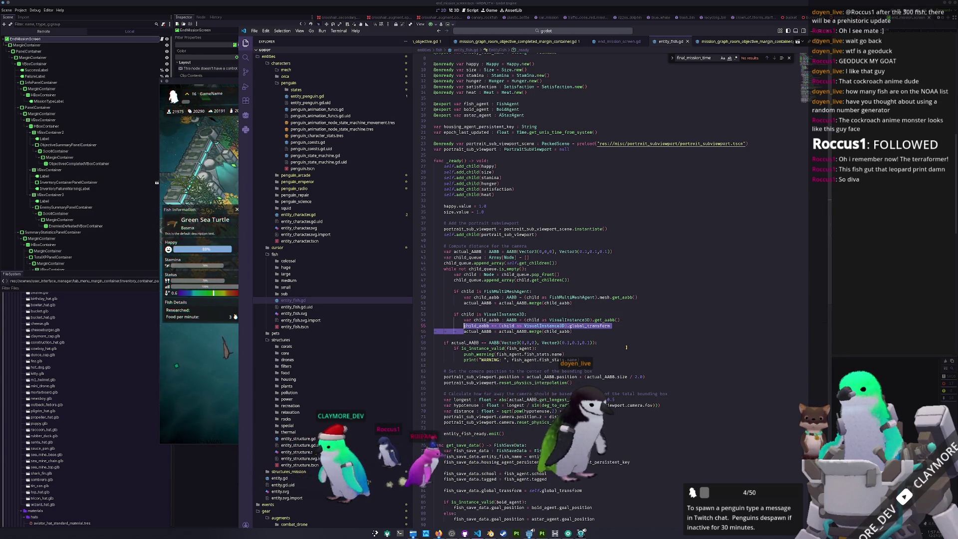
{"action": "key", "text": "shift+Up"}
{"action": "key", "text": "ctrl+slash"}
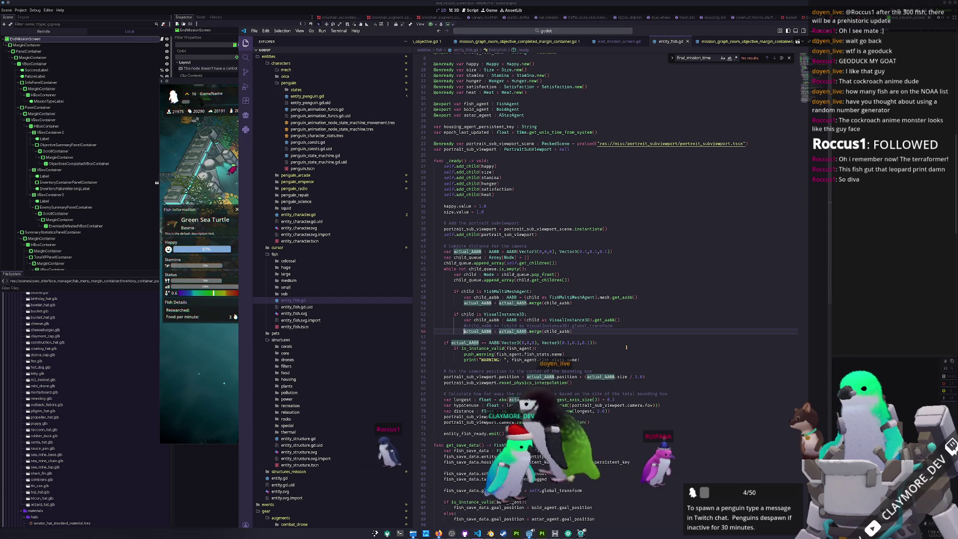
Step: On a new line above the merge call, try child_aabb.grow() from autocomplete
{"action": "key", "text": "Return"}
{"action": "key", "text": "Up"}
{"action": "type", "text": "child_aa"}
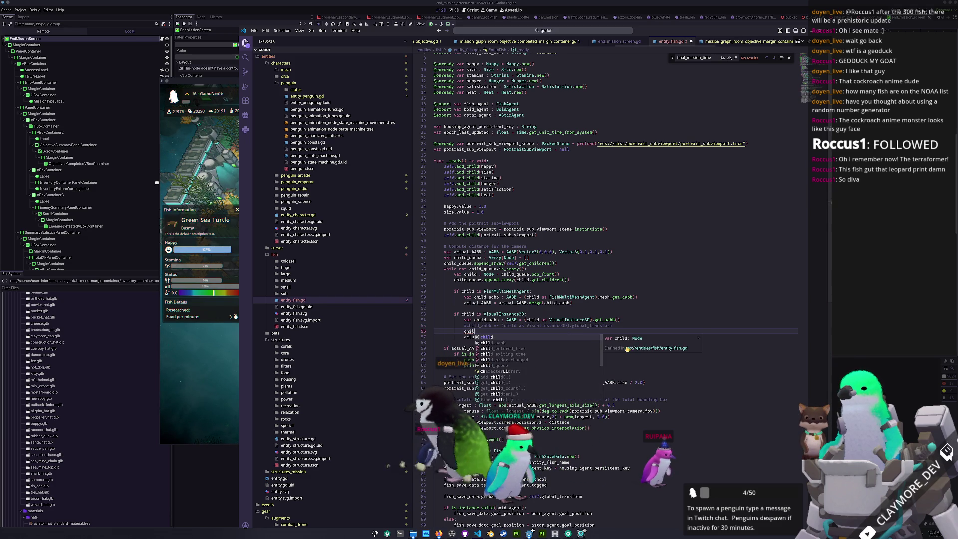
{"action": "type", "text": "scal"}
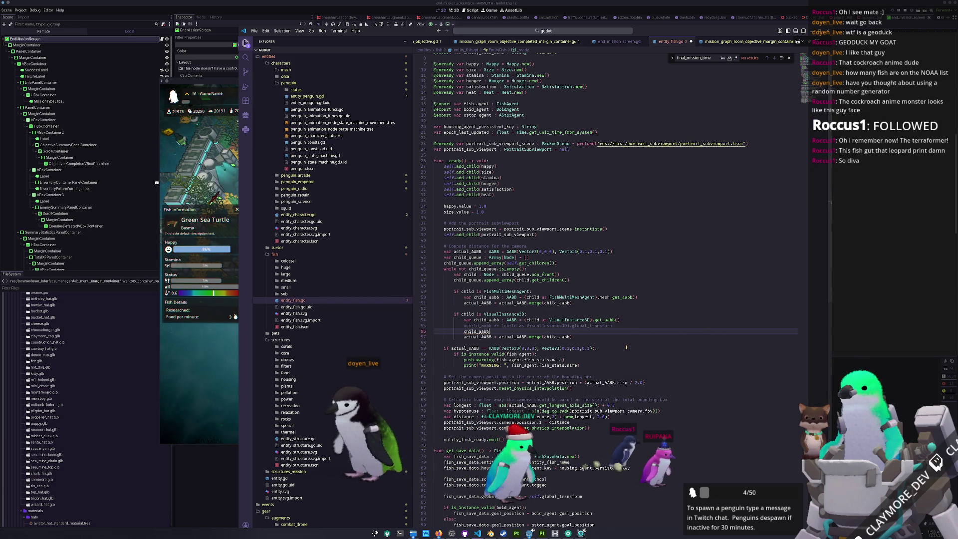
{"action": "type", "text": "."}
{"action": "key", "text": "Down"}
{"action": "key", "text": "Down"}
{"action": "key", "text": "Down"}
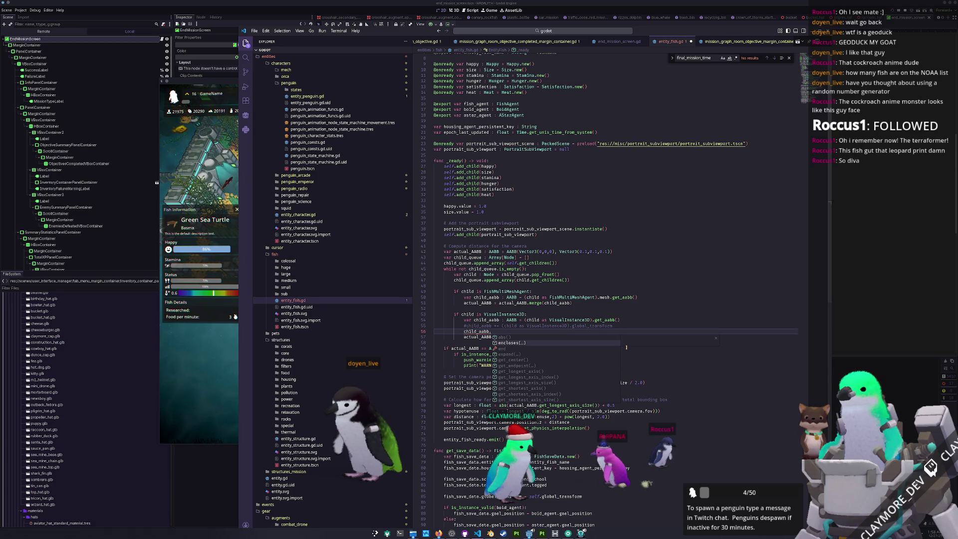
{"action": "key", "text": "Down"}
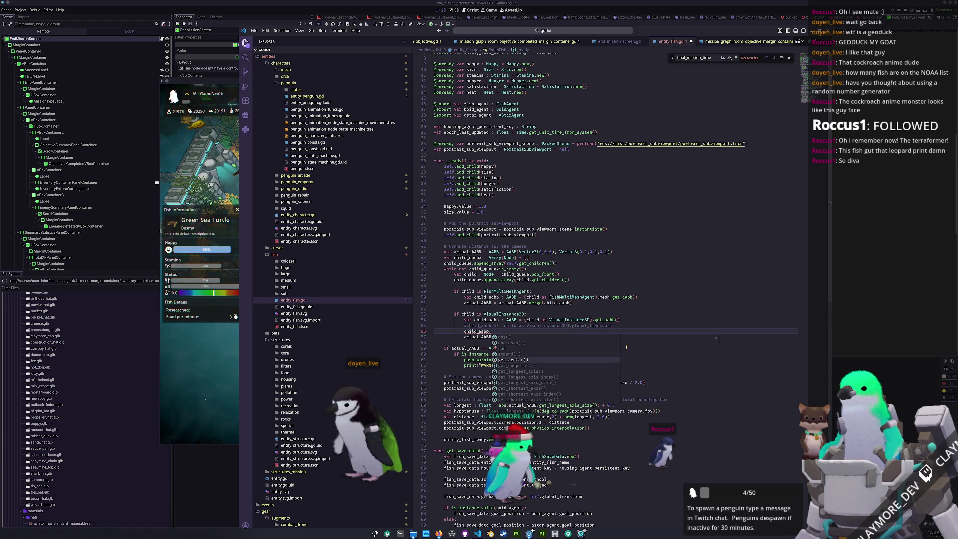
{"action": "key", "text": "Down"}
{"action": "key", "text": "Down"}
{"action": "key", "text": "Down"}
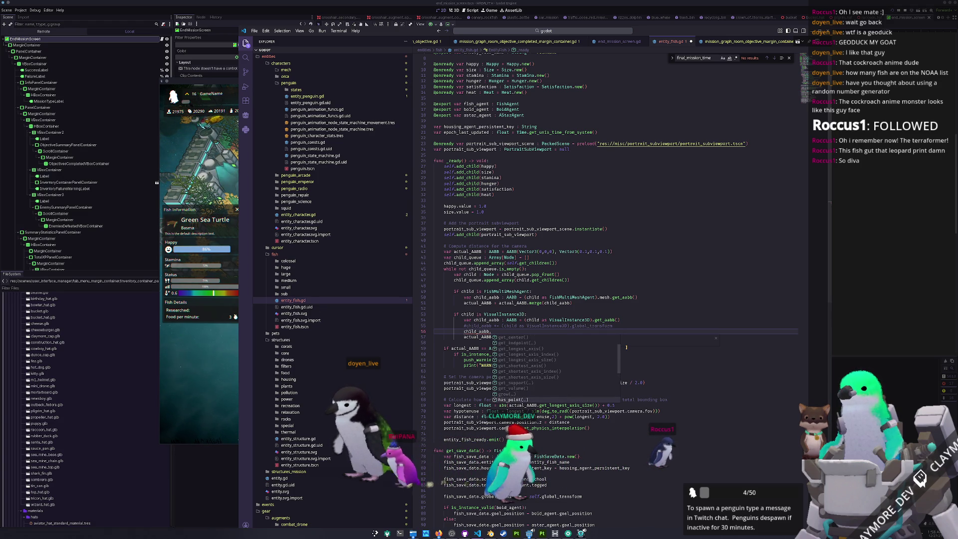
{"action": "key", "text": "Return"}
{"action": "type", "text": ")"}
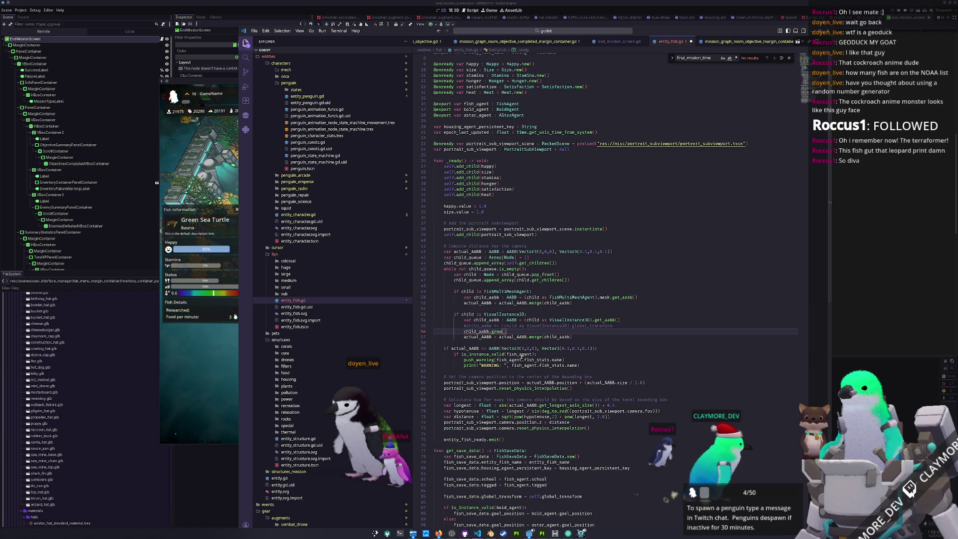
{"action": "mouse_move", "coordinate": [495, 331]}
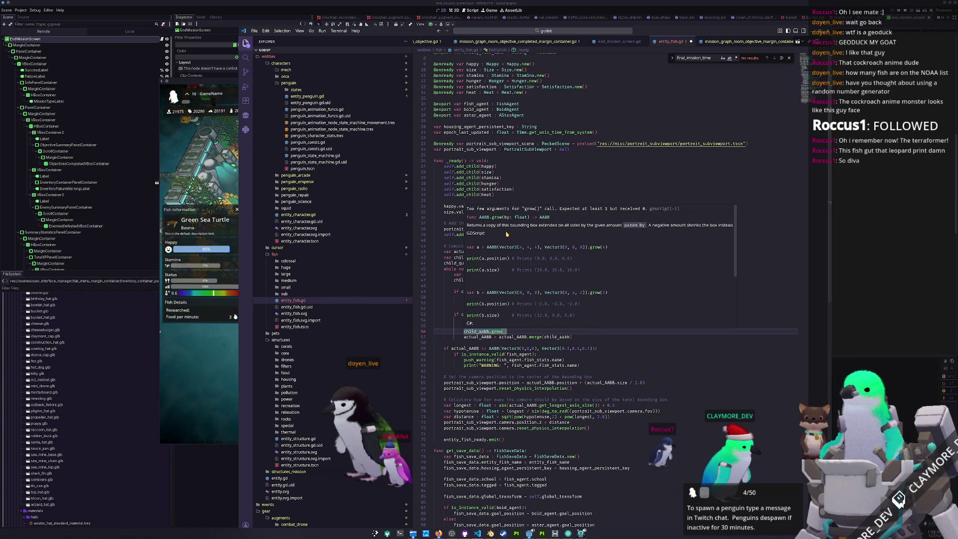
{"action": "key", "text": "Escape"}
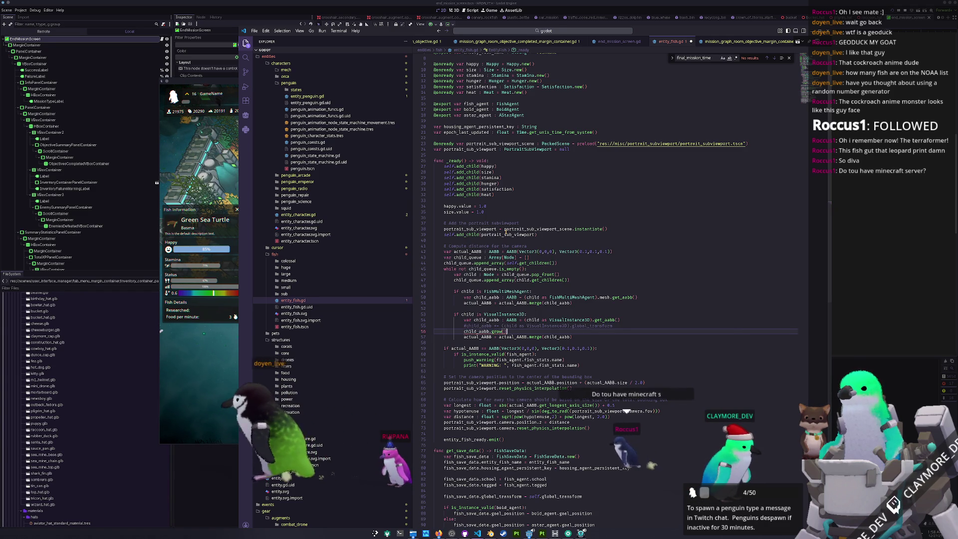
Step: Try expand, then browse other AABB members such as size and get_support
{"action": "type", "text": "expand"}
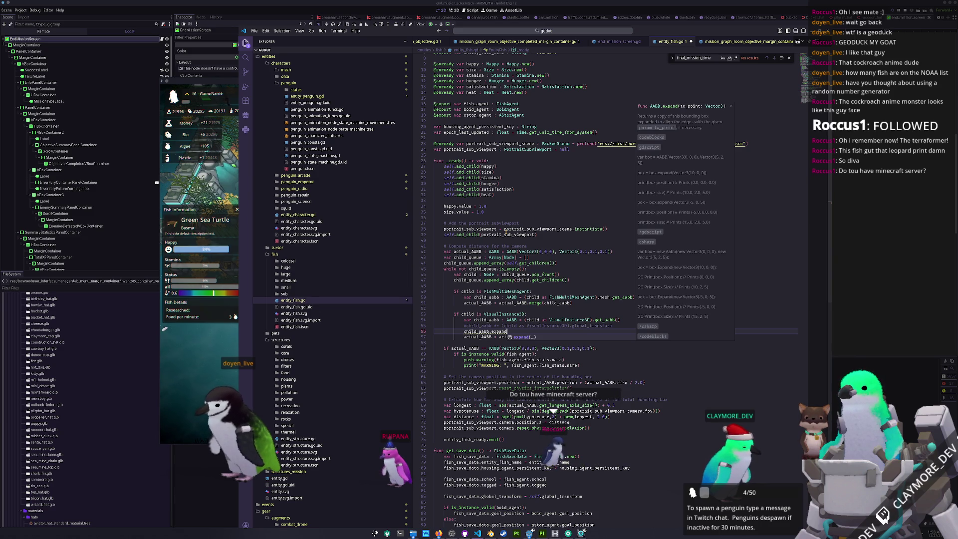
{"action": "key", "text": "ctrl+BackSpace"}
{"action": "key", "text": "ctrl+BackSpace"}
{"action": "type", "text": "."}
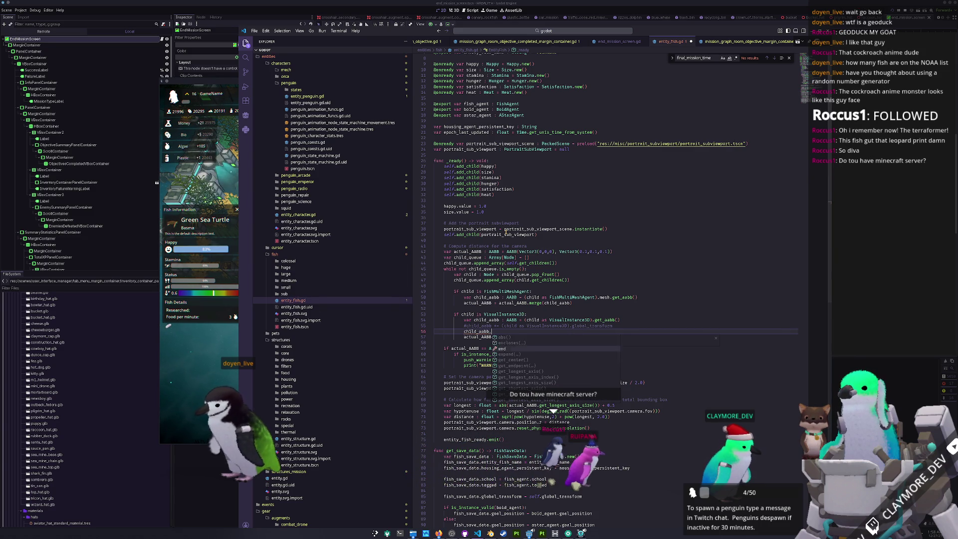
{"action": "key", "text": "Down"}
{"action": "key", "text": "Down"}
{"action": "key", "text": "Down"}
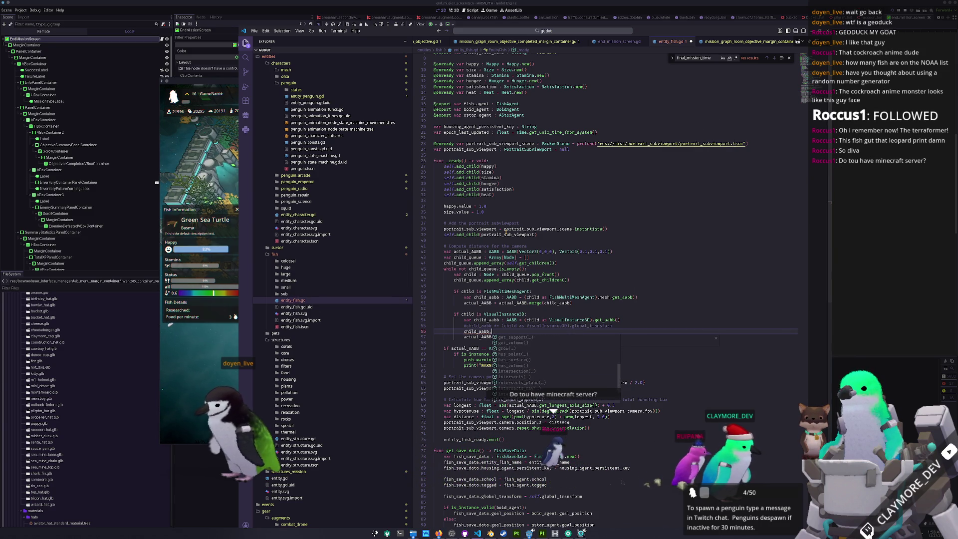
{"action": "key", "text": "Down"}
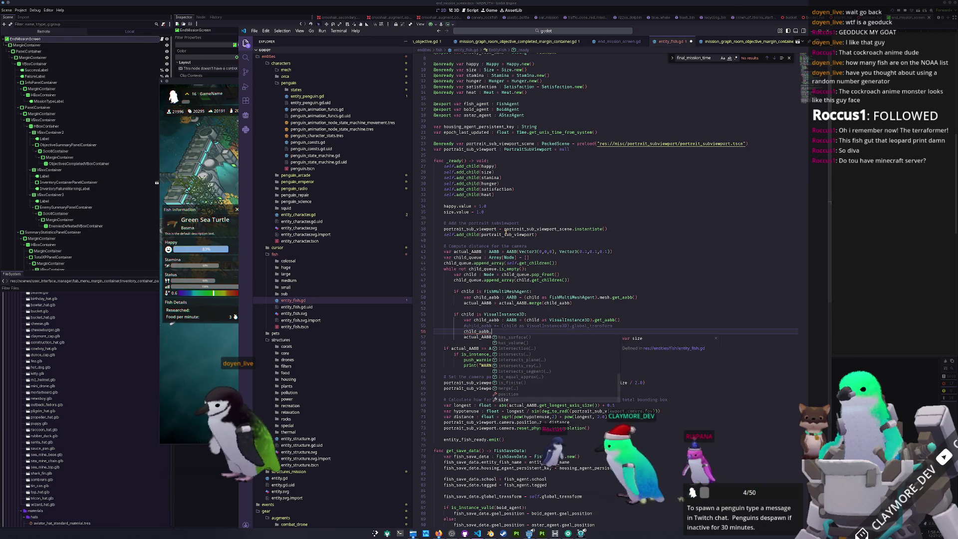
{"action": "key", "text": "Up"}
{"action": "key", "text": "Up"}
{"action": "key", "text": "Up"}
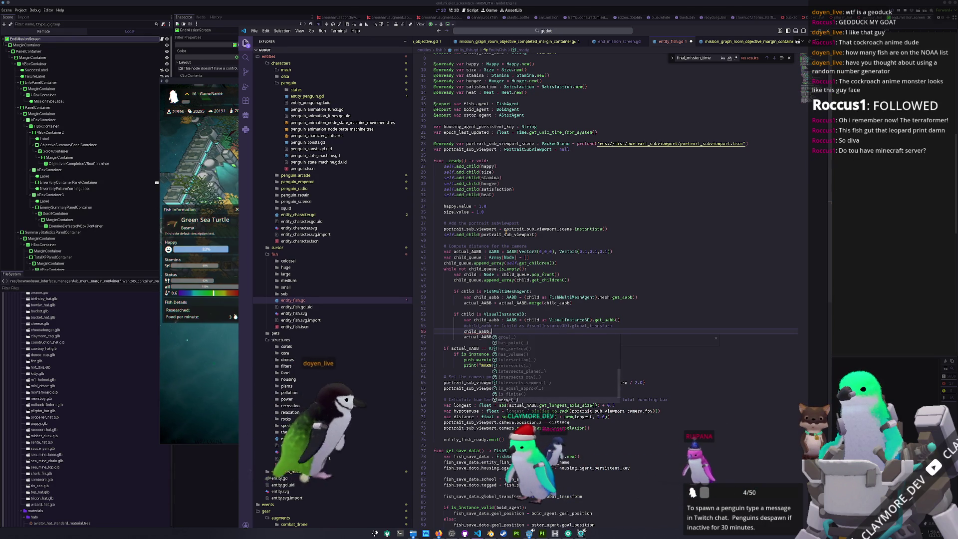
Step: Remove the unfinished child_aabb line, save entity_fish.gd, and return to the running game
{"action": "key", "text": "shift+Home"}
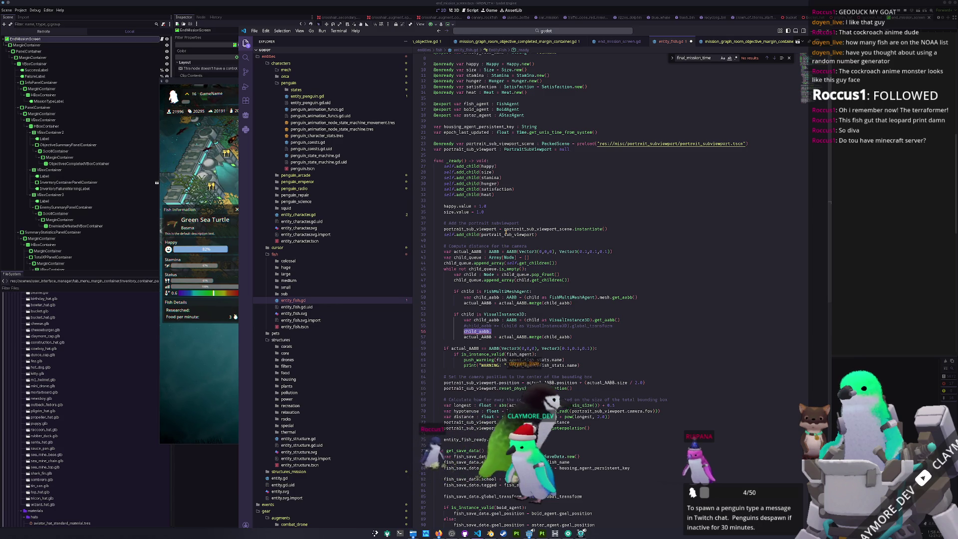
{"action": "key", "text": "ctrl+s"}
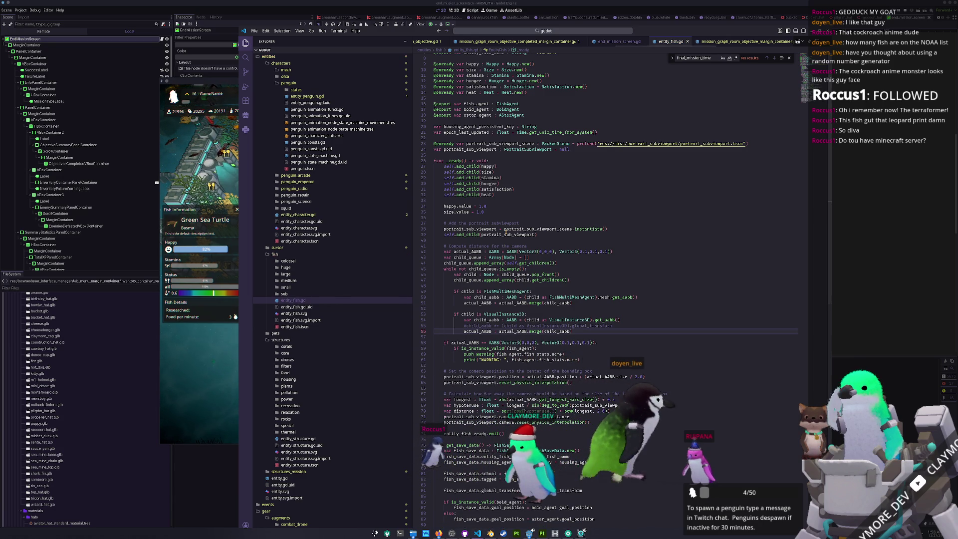
{"action": "left_click", "coordinate": [219, 363]}
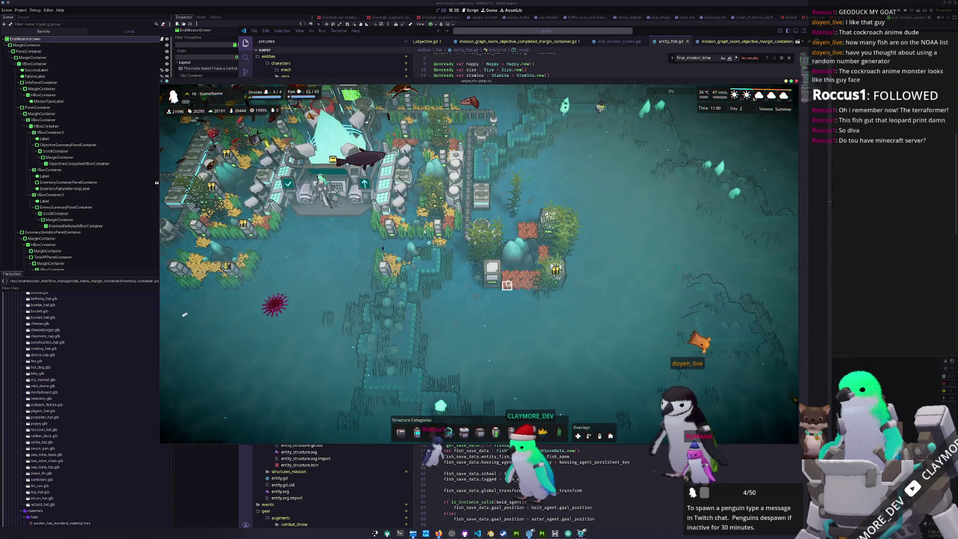
Step: Quit to the main menu and load the saved game from the first slot
{"action": "key", "text": "Escape"}
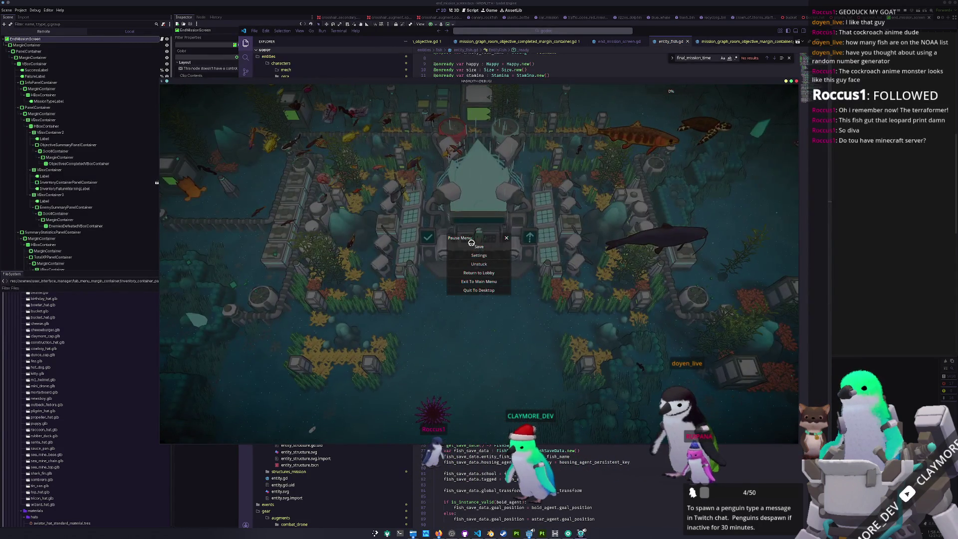
{"action": "left_click", "coordinate": [459, 281]}
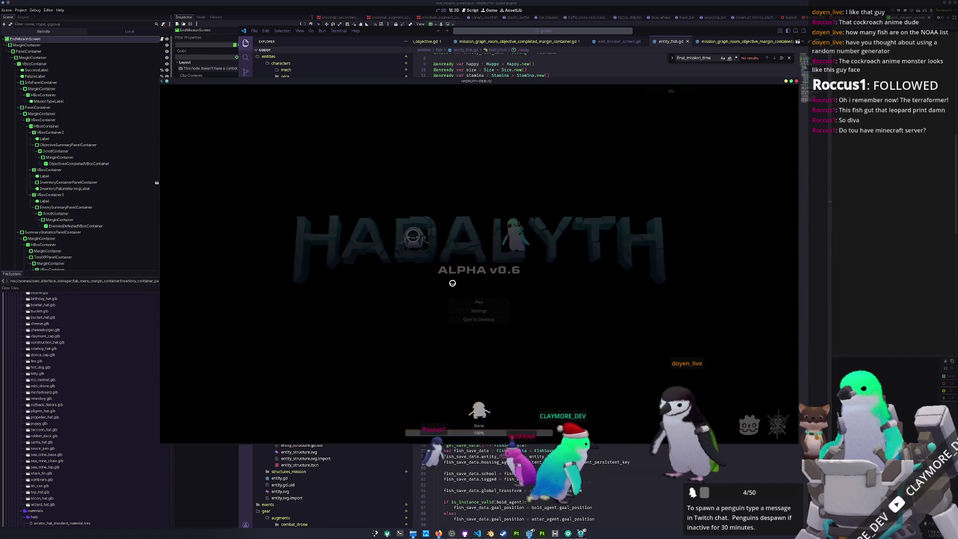
{"action": "left_click", "coordinate": [454, 301]}
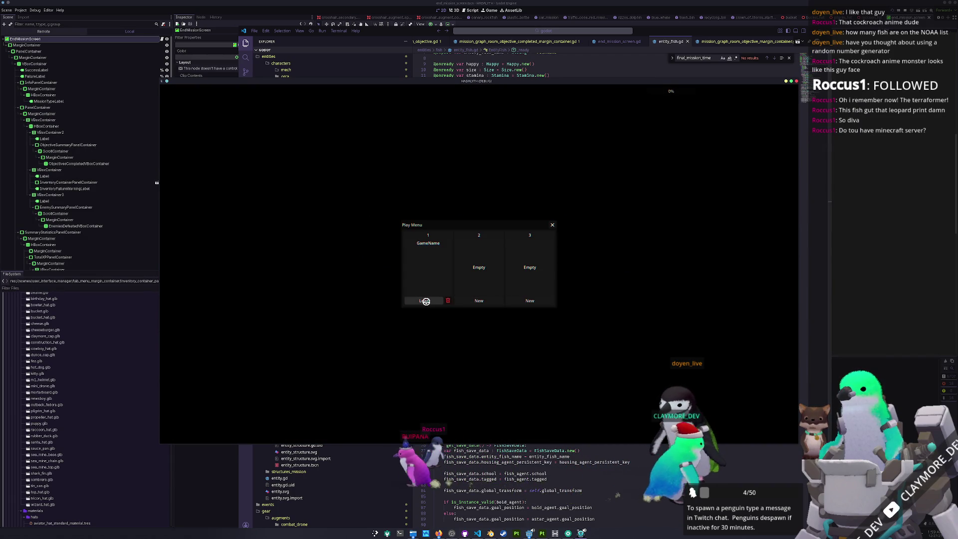
{"action": "left_click", "coordinate": [425, 301]}
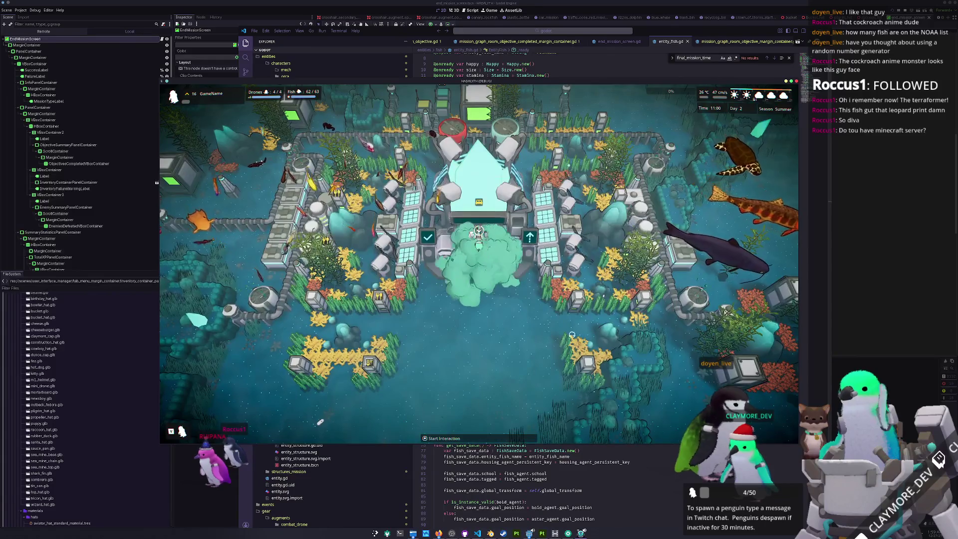
Step: Inspect a Medium Housing structure and a Green Sea Turtle, pan the base, then go back to Blender
{"action": "left_click", "coordinate": [575, 306]}
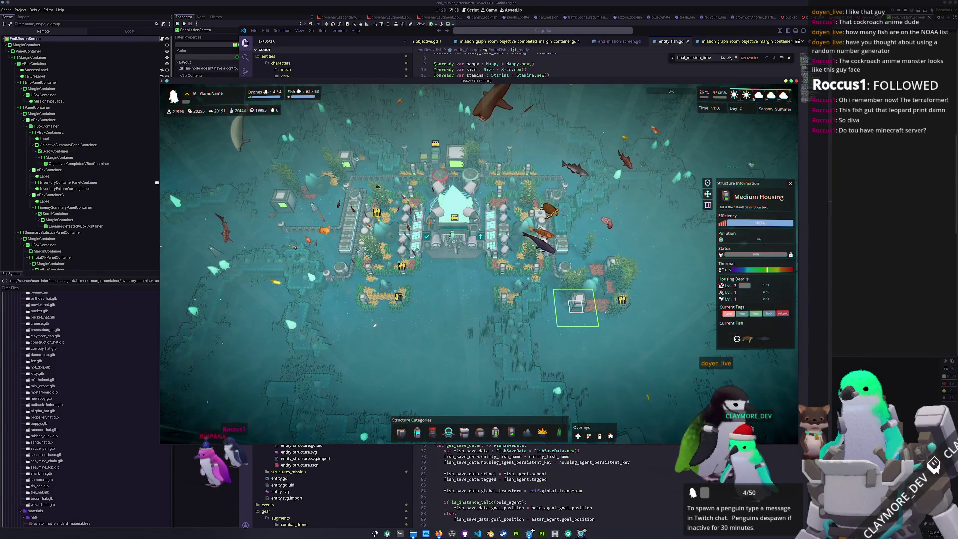
{"action": "left_click", "coordinate": [747, 339]}
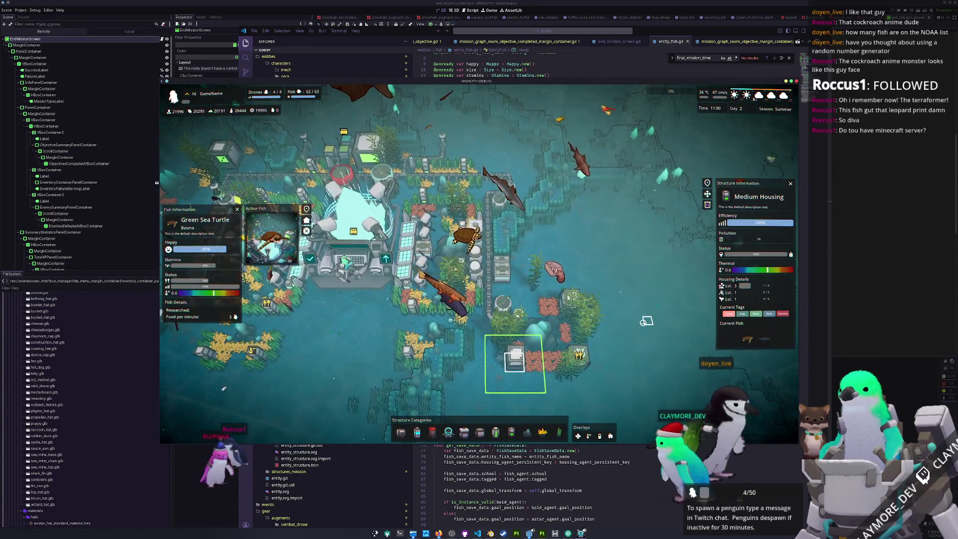
{"action": "scroll", "coordinate": [643, 321], "scroll_direction": "down", "scroll_amount": 3}
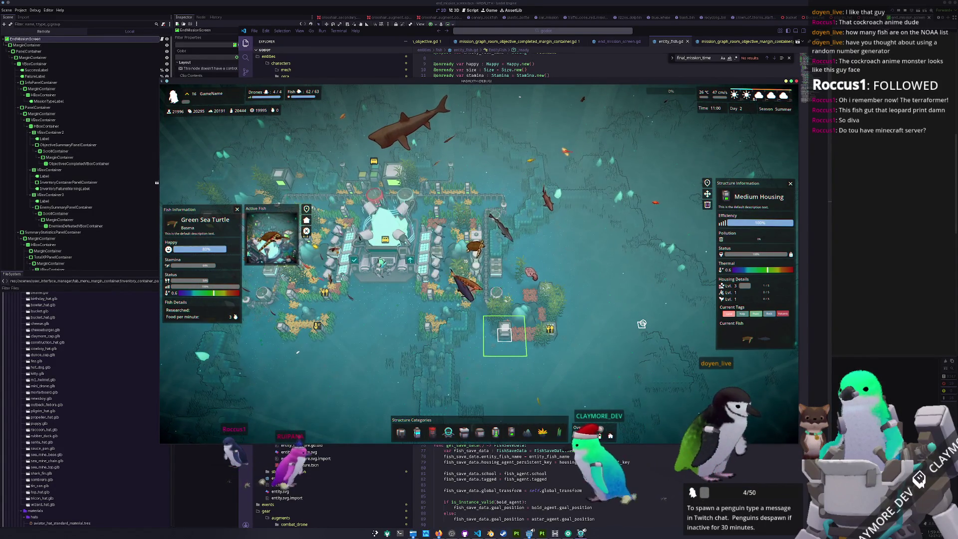
{"action": "key", "text": "s"}
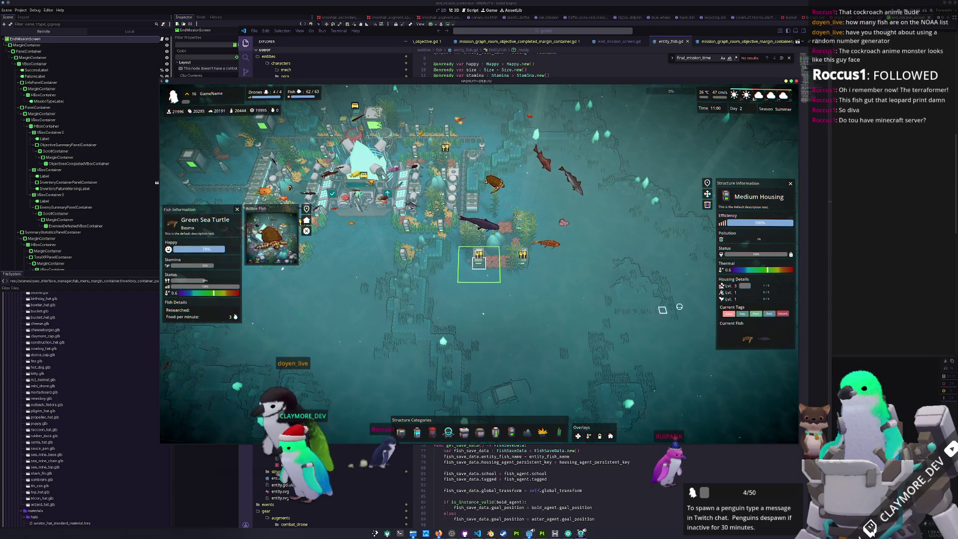
{"action": "mouse_move", "coordinate": [490, 533]}
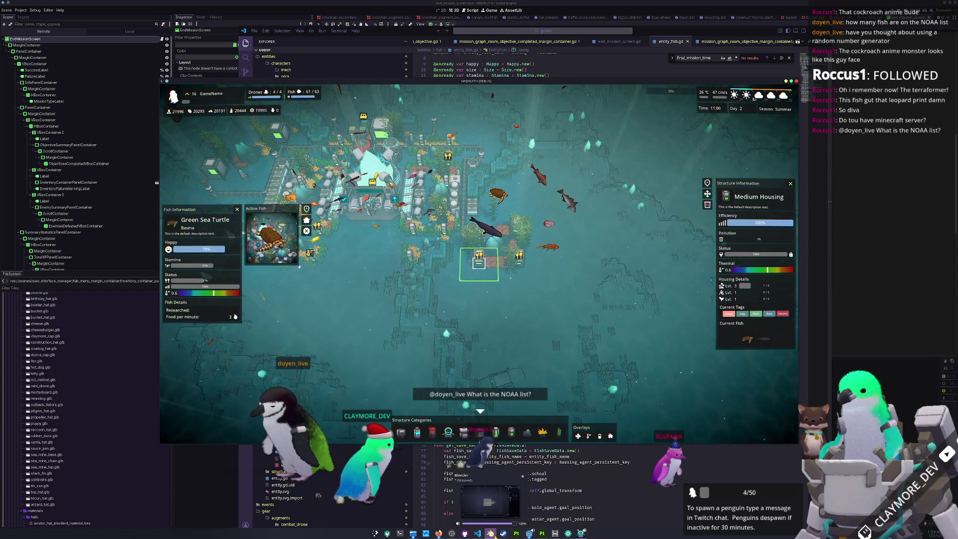
{"action": "left_click", "coordinate": [491, 534]}
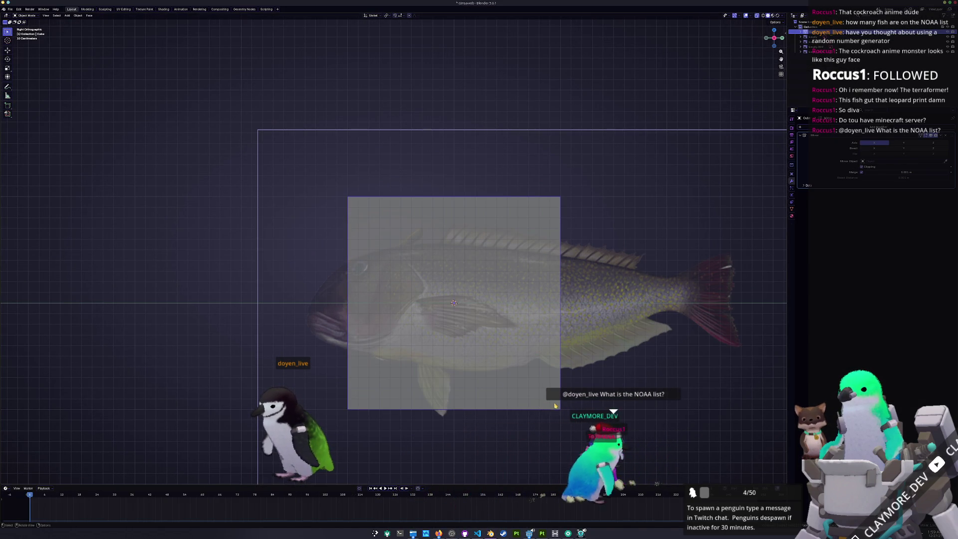
Step: In Edit Mode, raise the plane's bottom corners to the belly and set the top-left corner on the back line
{"action": "key", "text": "Tab"}
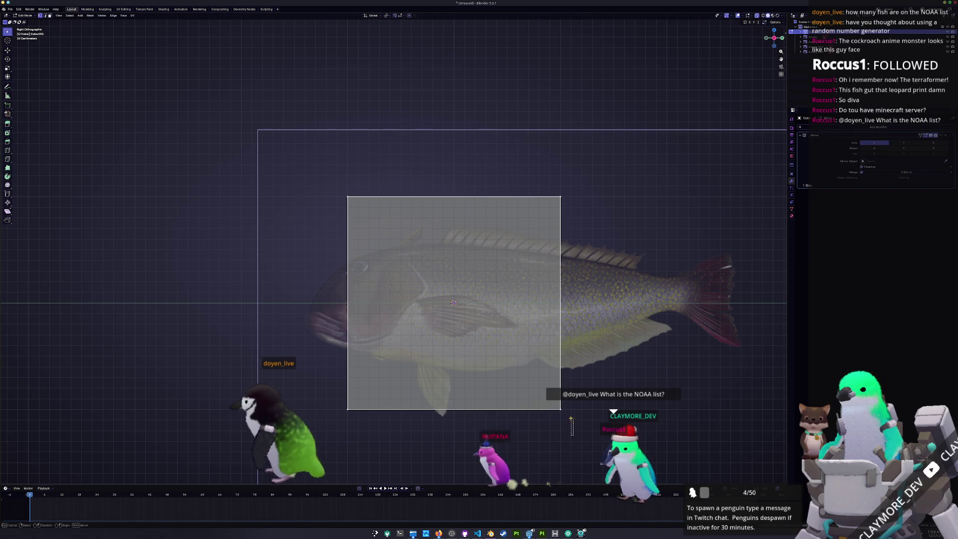
{"action": "left_click_drag", "start_coordinate": [552, 412], "coordinate": [552, 309]}
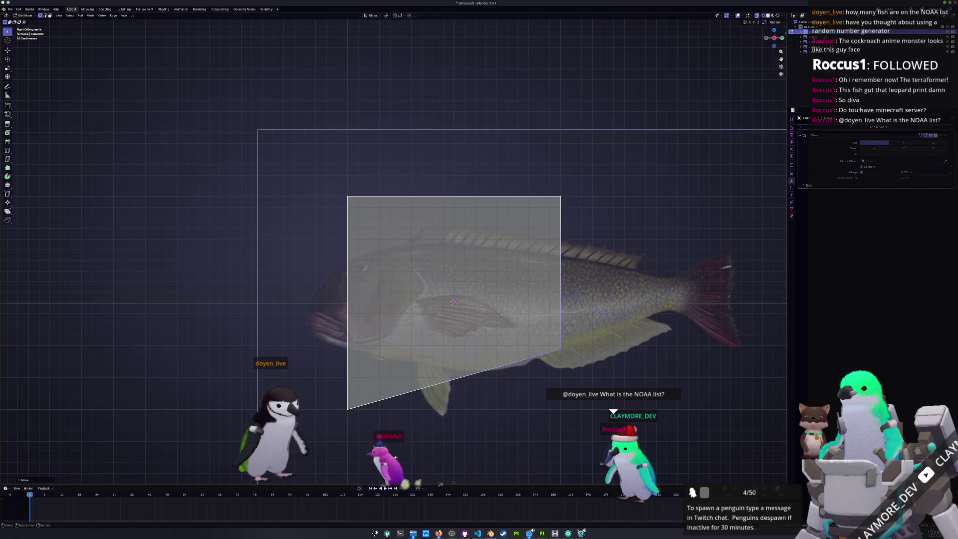
{"action": "left_click_drag", "start_coordinate": [348, 409], "coordinate": [347, 349]}
{"action": "left_click", "coordinate": [348, 198]}
{"action": "key", "text": "g"}
{"action": "key", "text": "z"}
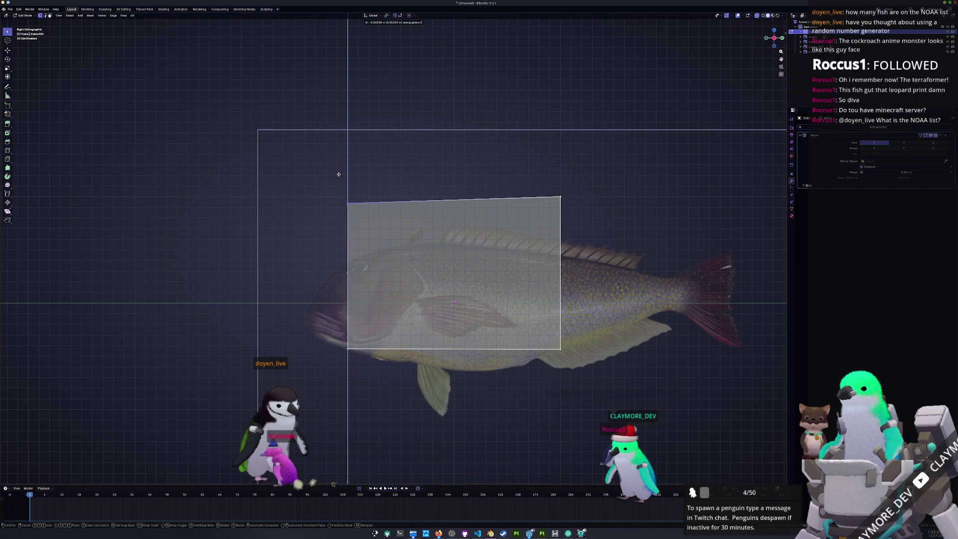
{"action": "left_click", "coordinate": [356, 232]}
Step: Move the top-right corner and middle top vertex vertically onto the back line
{"action": "left_click", "coordinate": [561, 197]}
{"action": "key", "text": "g"}
{"action": "key", "text": "z"}
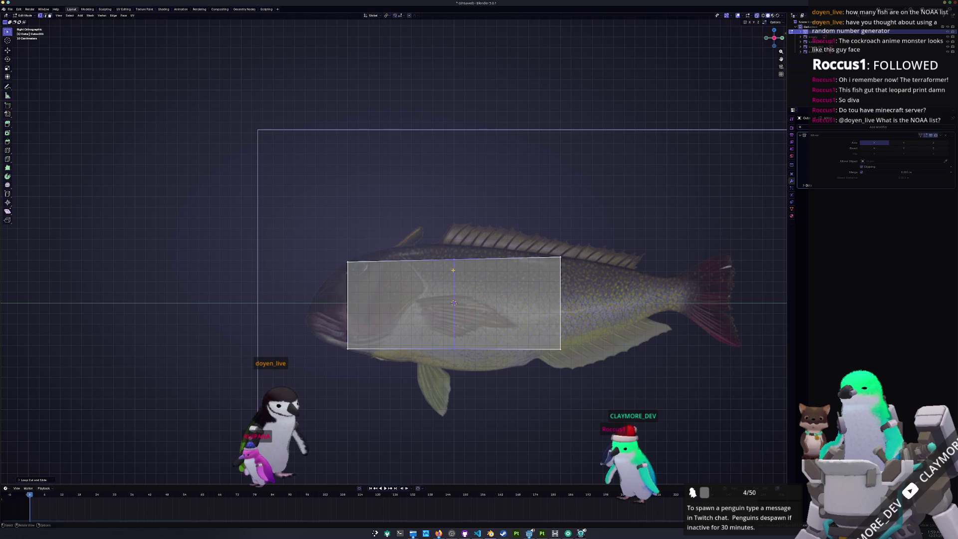
{"action": "left_click_drag", "start_coordinate": [477, 280], "coordinate": [436, 228]}
{"action": "key", "text": "g"}
{"action": "key", "text": "z"}
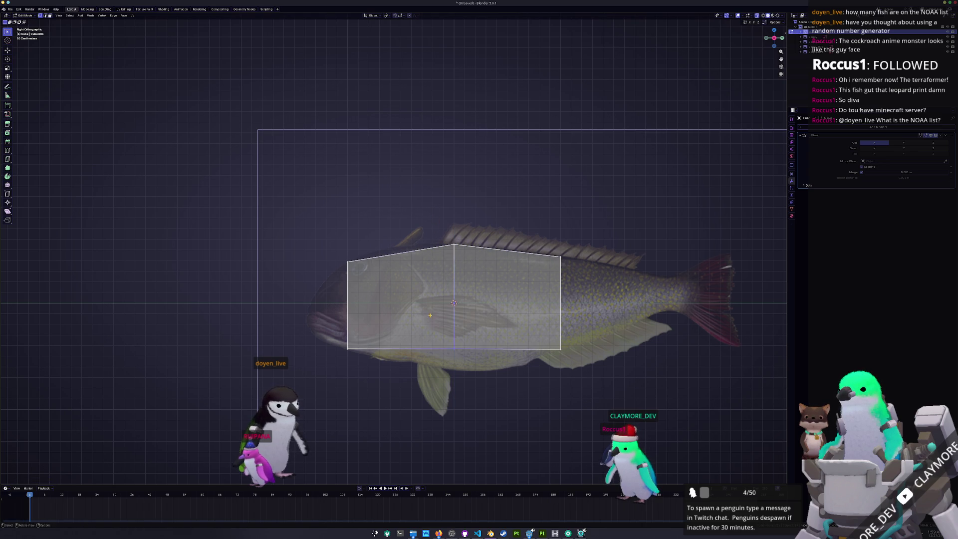
Step: Lower the middle bottom vertex to the belly and raise the inner edge's top vertex to the back
{"action": "left_click_drag", "start_coordinate": [430, 315], "coordinate": [431, 316]}
{"action": "key", "text": "g"}
{"action": "key", "text": "z"}
{"action": "left_click_drag", "start_coordinate": [388, 248], "coordinate": [387, 248]}
{"action": "key", "text": "g"}
{"action": "key", "text": "z"}
{"action": "left_click", "coordinate": [376, 228]}
Step: Add a loop cut in the right half and lower its bottom vertex along the belly
{"action": "left_click_drag", "start_coordinate": [388, 334], "coordinate": [388, 334]}
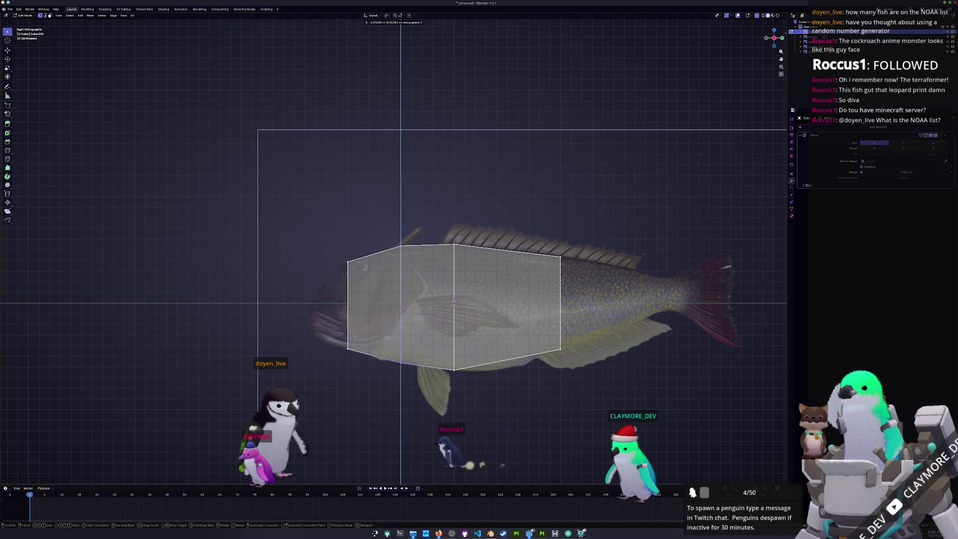
{"action": "key", "text": "ctrl+r"}
{"action": "double_click", "coordinate": [454, 277]}
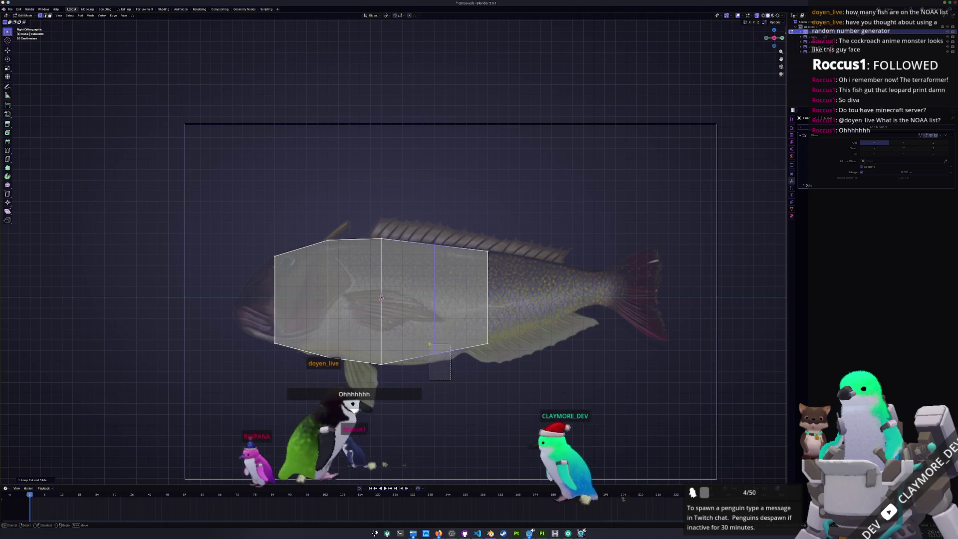
{"action": "key", "text": "g"}
{"action": "key", "text": "z"}
{"action": "left_click", "coordinate": [501, 349]}
Step: Extrude the right edge toward the tail and fit its vertices to the back and belly lines
{"action": "scroll", "coordinate": [501, 349], "scroll_direction": "up", "scroll_amount": 1}
{"action": "scroll", "coordinate": [501, 348], "scroll_direction": "right", "scroll_amount": 3}
{"action": "left_click", "coordinate": [445, 324], "text": "alt"}
{"action": "key", "text": "e"}
{"action": "left_click", "coordinate": [537, 227]}
{"action": "left_click", "coordinate": [551, 248]}
{"action": "key", "text": "g"}
{"action": "key", "text": "z"}
{"action": "left_click", "coordinate": [531, 244]}
{"action": "left_click", "coordinate": [550, 359]}
{"action": "key", "text": "g"}
{"action": "key", "text": "z"}
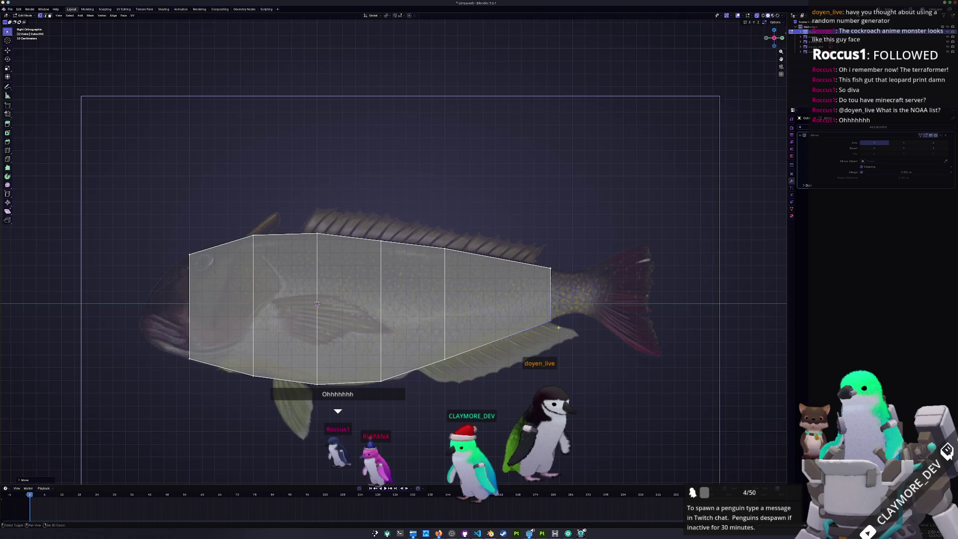
Step: Extrude another body section toward the tail and begin adjusting its top-right vertex
{"action": "scroll", "coordinate": [551, 317], "scroll_direction": "up", "scroll_amount": 2}
{"action": "left_click", "coordinate": [549, 310], "text": "alt"}
{"action": "key", "text": "e"}
{"action": "scroll", "coordinate": [574, 280], "scroll_direction": "right", "scroll_amount": 3}
{"action": "left_click", "coordinate": [583, 287]}
{"action": "key", "text": "g"}
{"action": "key", "text": "z"}
{"action": "left_click_drag", "start_coordinate": [490, 261], "coordinate": [465, 252]}
Step: Slide the edge horizontally along the body and adjust the tail-end edge vertically
{"action": "key", "text": "g"}
{"action": "key", "text": "y"}
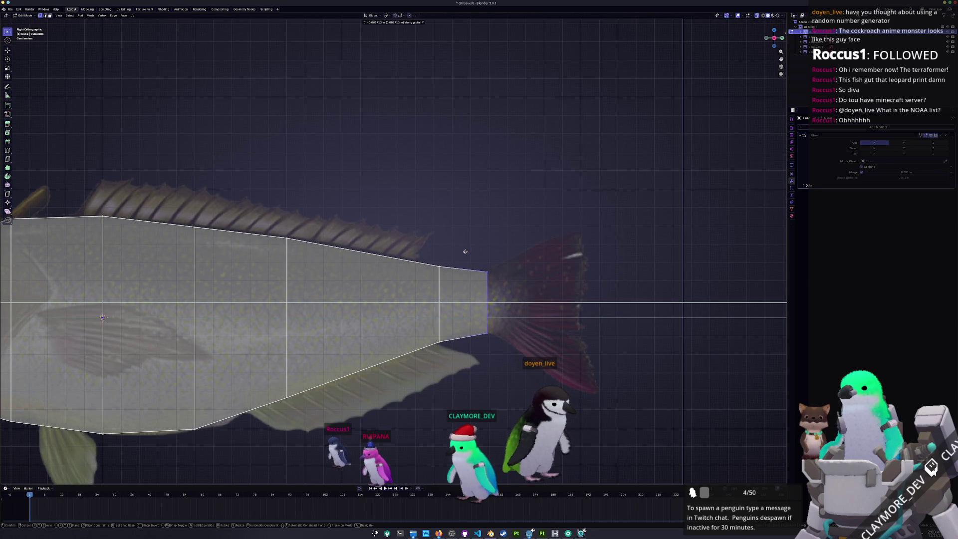
{"action": "left_click", "coordinate": [452, 254]}
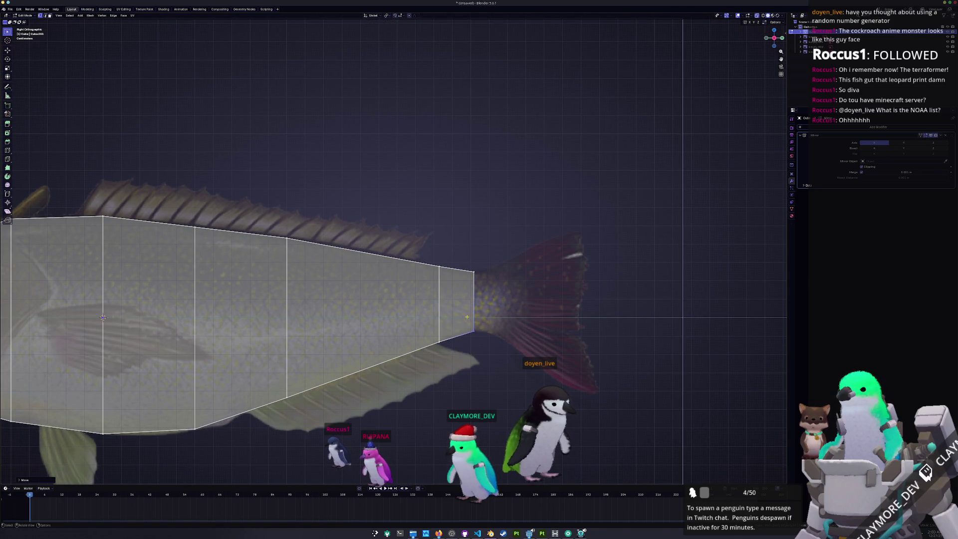
{"action": "left_click_drag", "start_coordinate": [464, 263], "coordinate": [464, 262]}
{"action": "key", "text": "g"}
{"action": "key", "text": "z"}
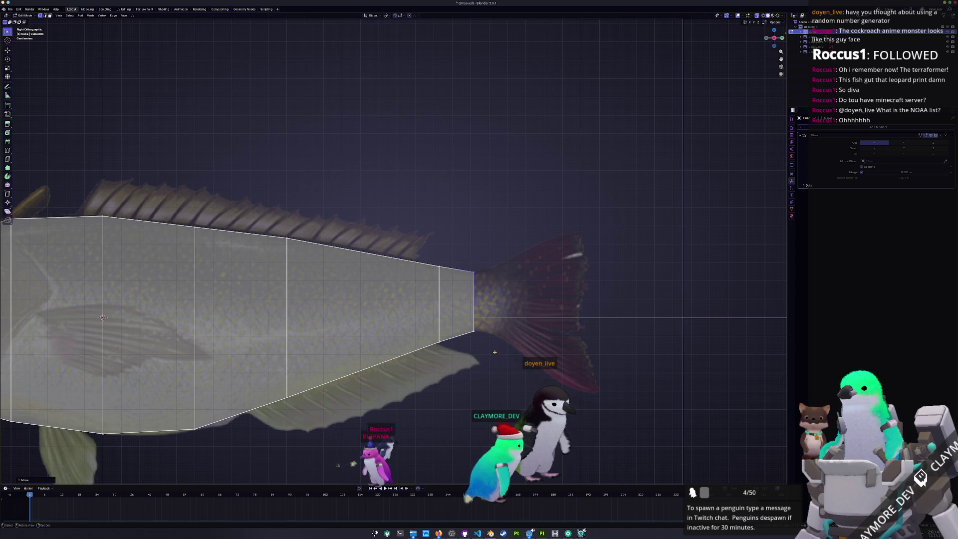
Step: Extrude a new tail section and fit its top and bottom vertices to the outline
{"action": "key", "text": "e"}
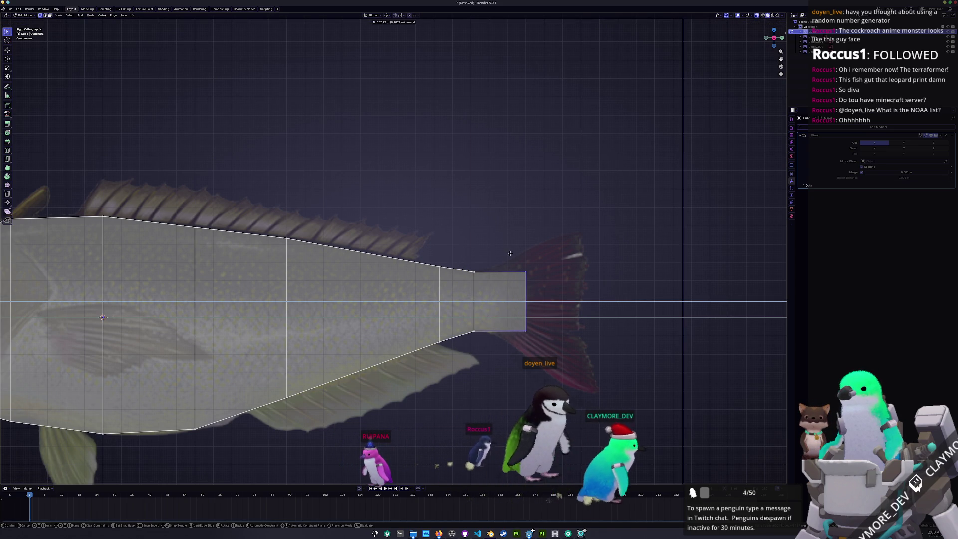
{"action": "left_click", "coordinate": [502, 269]}
{"action": "left_click", "coordinate": [503, 272]}
{"action": "key", "text": "g"}
{"action": "key", "text": "z"}
{"action": "left_click", "coordinate": [497, 263]}
{"action": "left_click", "coordinate": [503, 332]}
{"action": "key", "text": "g"}
{"action": "key", "text": "z"}
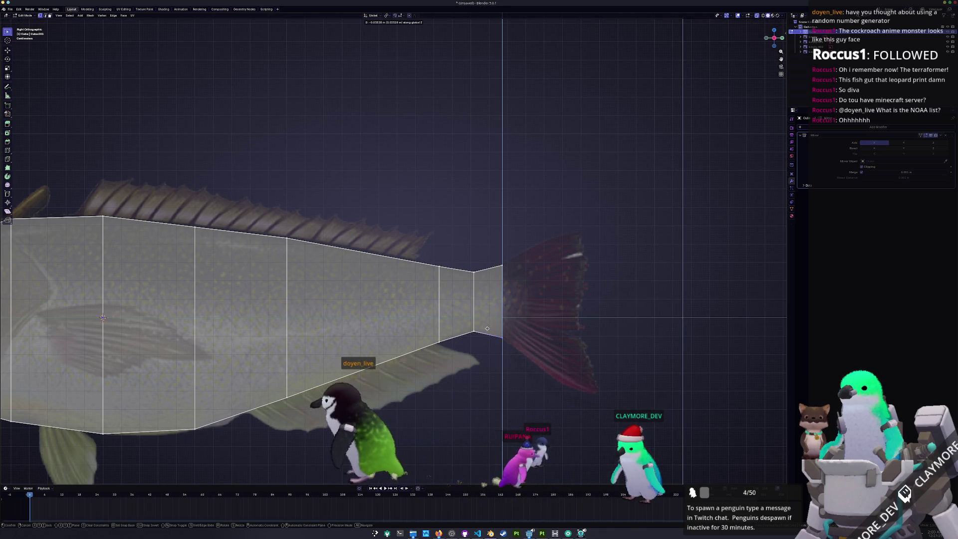
{"action": "left_click", "coordinate": [503, 339]}
Step: Shift the tail edge along the body, extrude a short stalk section, and pinch its end with S Z
{"action": "left_click_drag", "start_coordinate": [514, 367], "coordinate": [487, 243]}
{"action": "key", "text": "g"}
{"action": "key", "text": "y"}
{"action": "left_click", "coordinate": [485, 245]}
{"action": "key", "text": "e"}
{"action": "left_click", "coordinate": [516, 249]}
{"action": "key", "text": "s"}
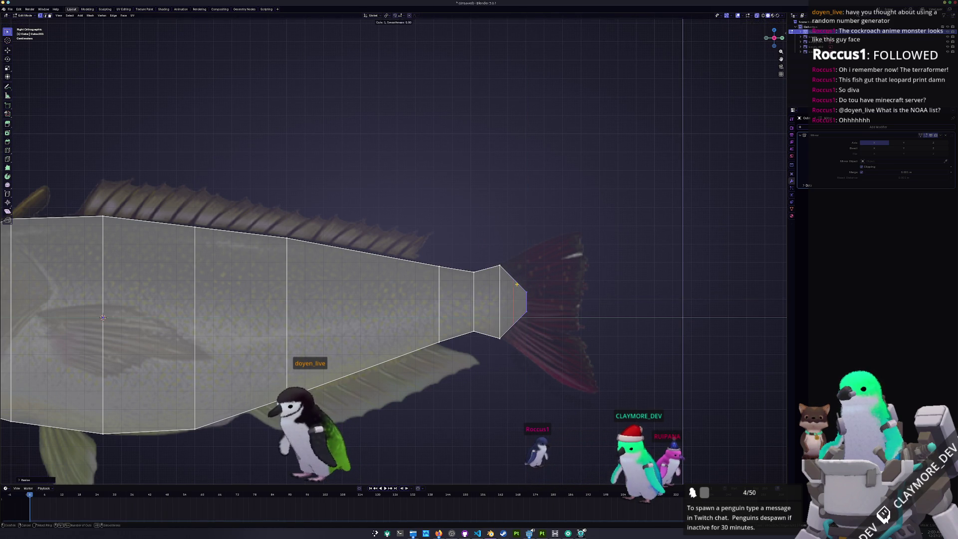
{"action": "key", "text": "s"}
{"action": "key", "text": "z"}
{"action": "left_click", "coordinate": [553, 271]}
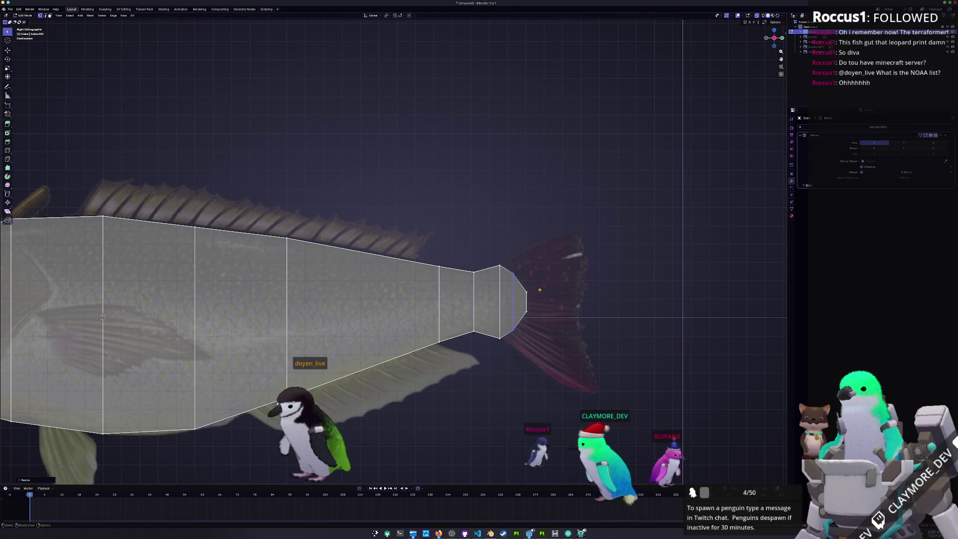
{"action": "scroll", "coordinate": [519, 296], "scroll_direction": "down", "scroll_amount": 3}
{"action": "scroll", "coordinate": [519, 295], "scroll_direction": "up", "scroll_amount": 2}
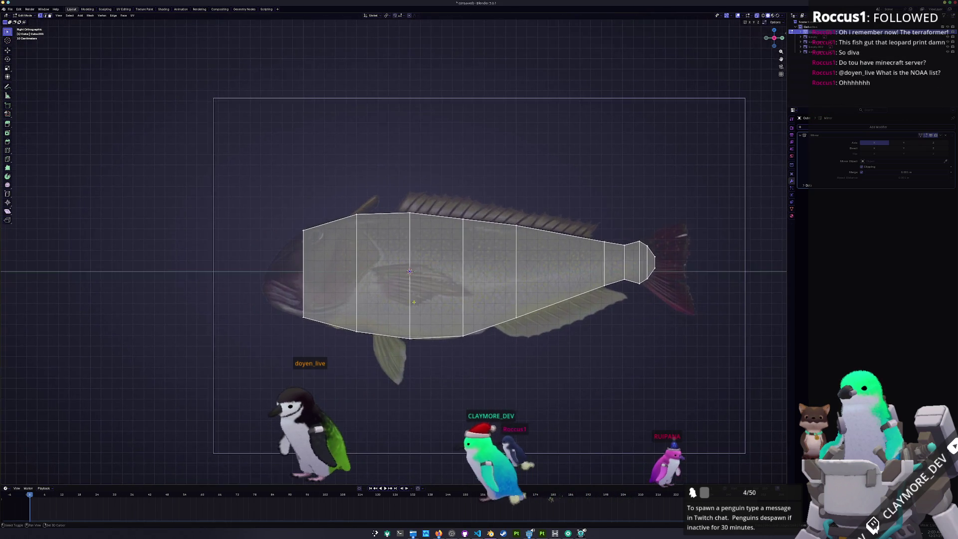
Step: Add an edge loop along the body and slide the inner belly vertex along its edge
{"action": "scroll", "coordinate": [472, 328], "scroll_direction": "down", "scroll_amount": 3}
{"action": "scroll", "coordinate": [462, 309], "scroll_direction": "right", "scroll_amount": 3}
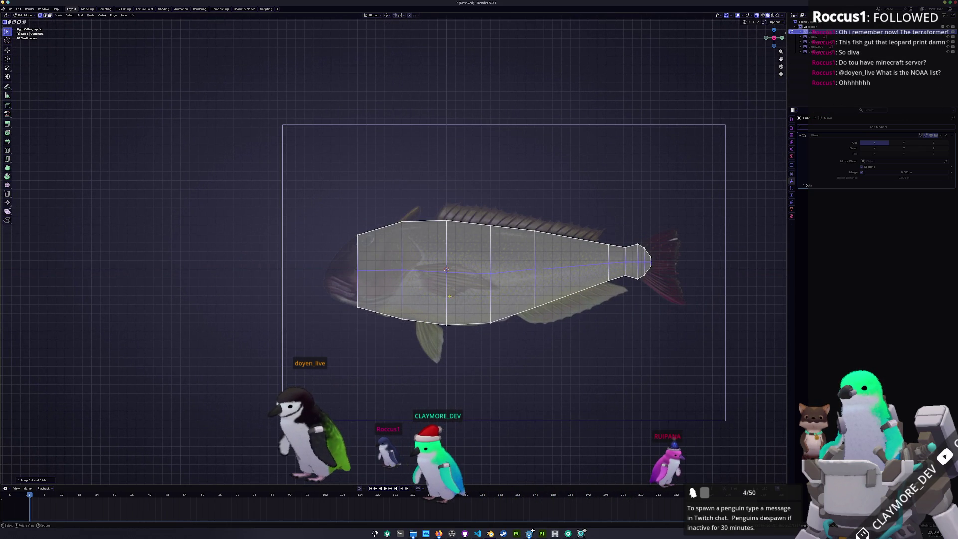
{"action": "left_click", "coordinate": [356, 273]}
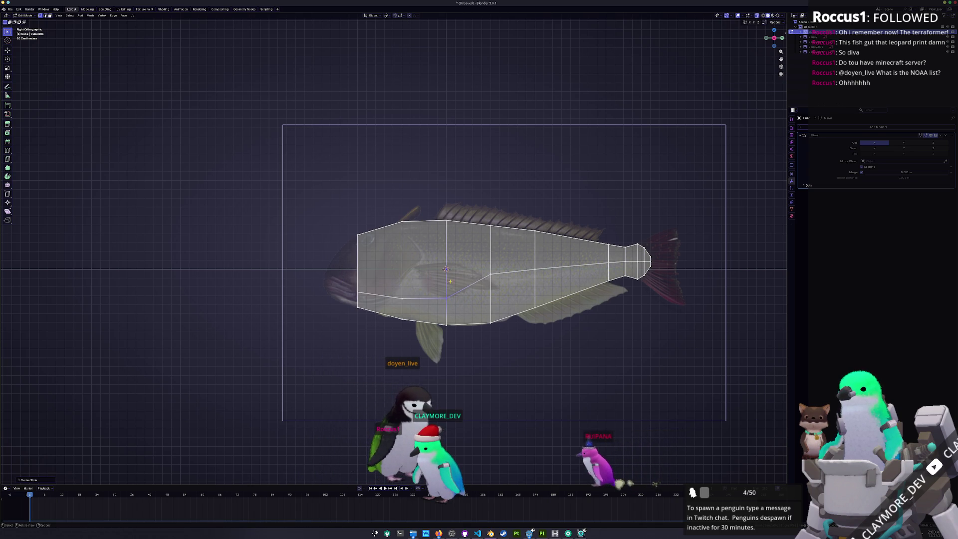
{"action": "left_click_drag", "start_coordinate": [475, 256], "coordinate": [475, 257]}
{"action": "key", "text": "shift+v"}
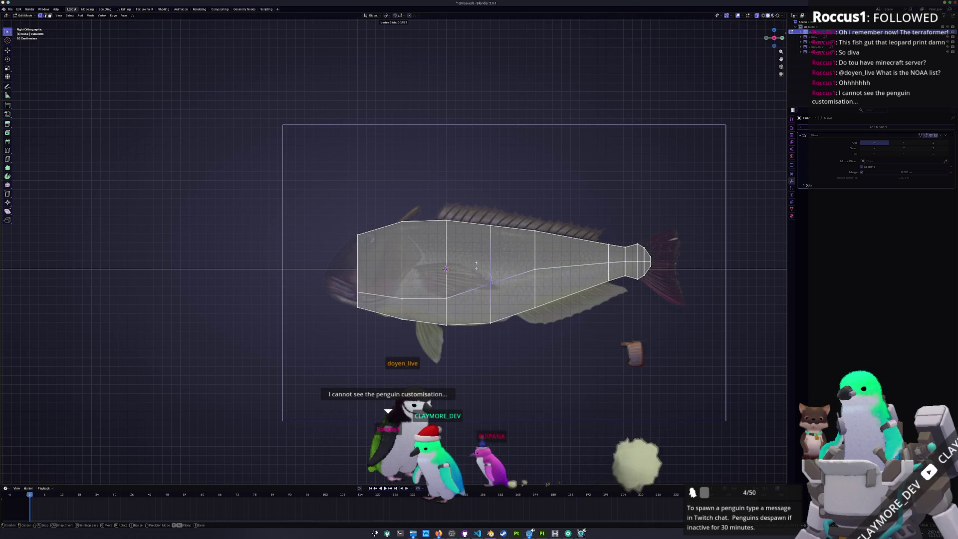
{"action": "left_click", "coordinate": [513, 258]}
Step: Move a lower vertex near the head vertically to follow the reference outline
{"action": "scroll", "coordinate": [514, 257], "scroll_direction": "up", "scroll_amount": 2}
{"action": "scroll", "coordinate": [592, 283], "scroll_direction": "up", "scroll_amount": 2}
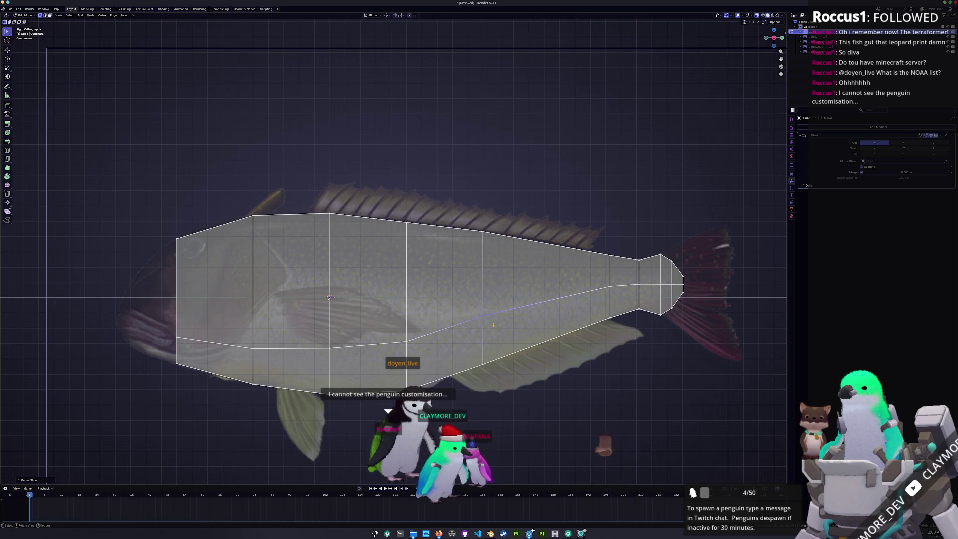
{"action": "scroll", "coordinate": [392, 311], "scroll_direction": "left", "scroll_amount": 5}
{"action": "left_click_drag", "start_coordinate": [466, 354], "coordinate": [438, 326]}
{"action": "key", "text": "g"}
{"action": "key", "text": "z"}
{"action": "scroll", "coordinate": [404, 285], "scroll_direction": "up", "scroll_amount": 2}
{"action": "left_click", "coordinate": [404, 283]}
Step: Add an edge loop across the head and shift it vertically
{"action": "key", "text": "ctrl+r"}
{"action": "left_click", "coordinate": [465, 269]}
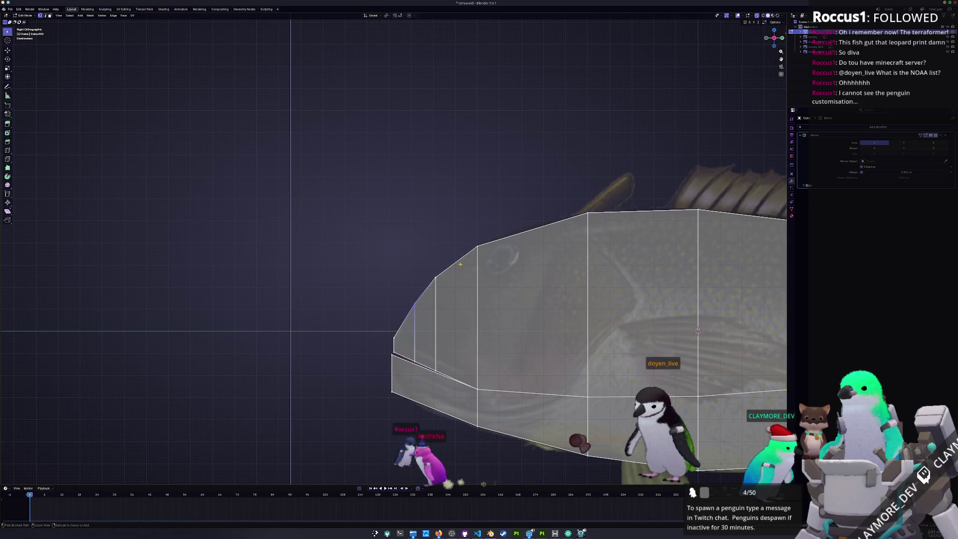
{"action": "key", "text": "g"}
{"action": "key", "text": "z"}
{"action": "left_click", "coordinate": [441, 243]}
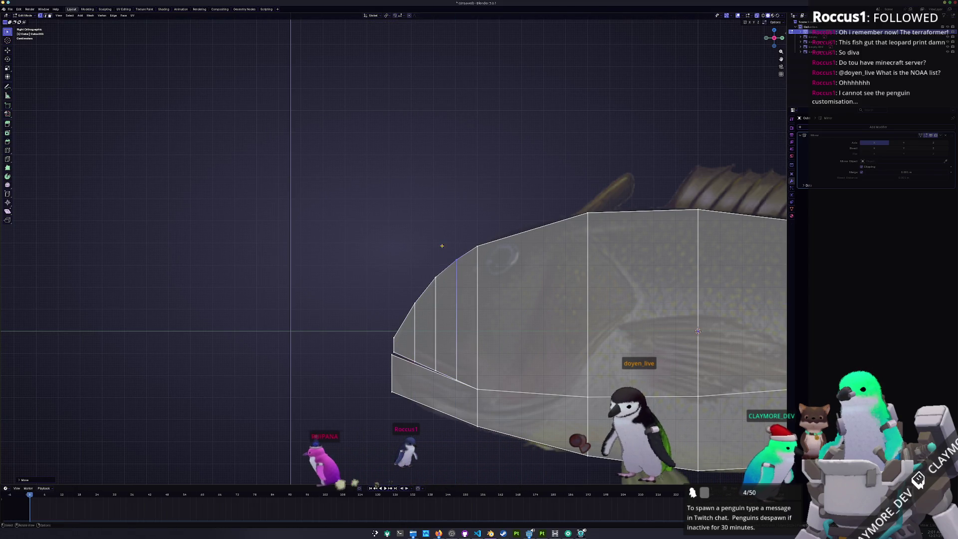
Step: Add a loop cut across the lower head face and drop its vertex and edge loop to the reference
{"action": "key", "text": "ctrl+r"}
{"action": "left_click", "coordinate": [424, 409]}
{"action": "scroll", "coordinate": [440, 347], "scroll_direction": "down", "scroll_amount": 2}
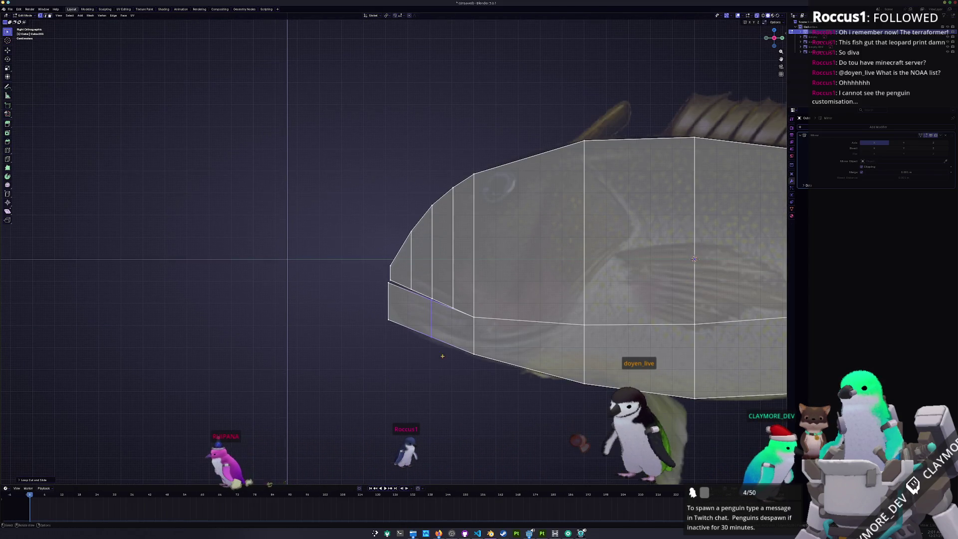
{"action": "key", "text": "g"}
{"action": "key", "text": "z"}
{"action": "left_click", "coordinate": [439, 346]}
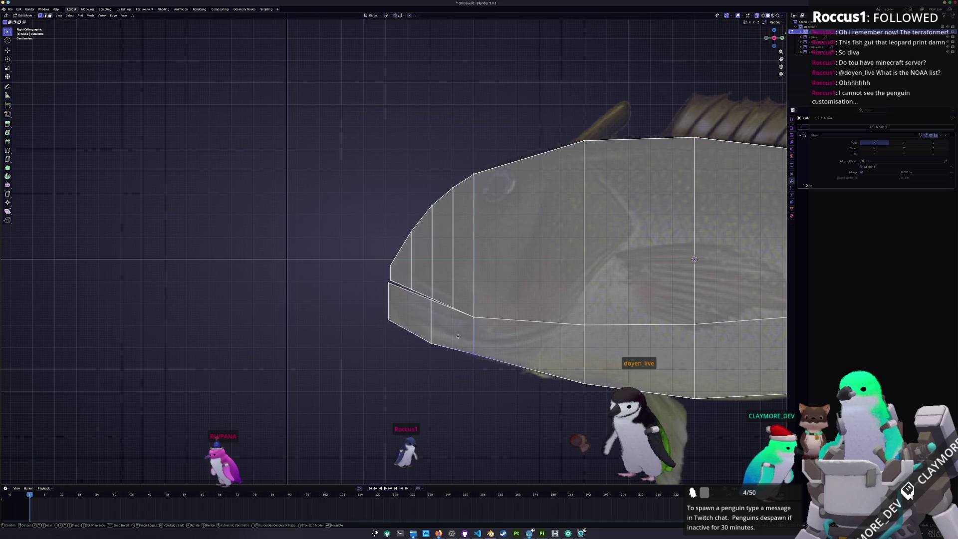
{"action": "key", "text": "alt+Home"}
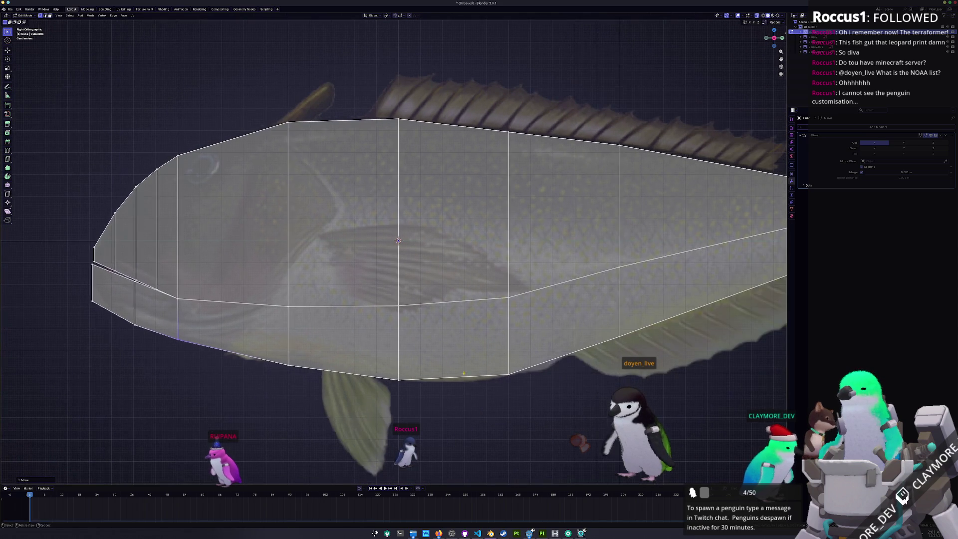
{"action": "key", "text": "g"}
{"action": "key", "text": "z"}
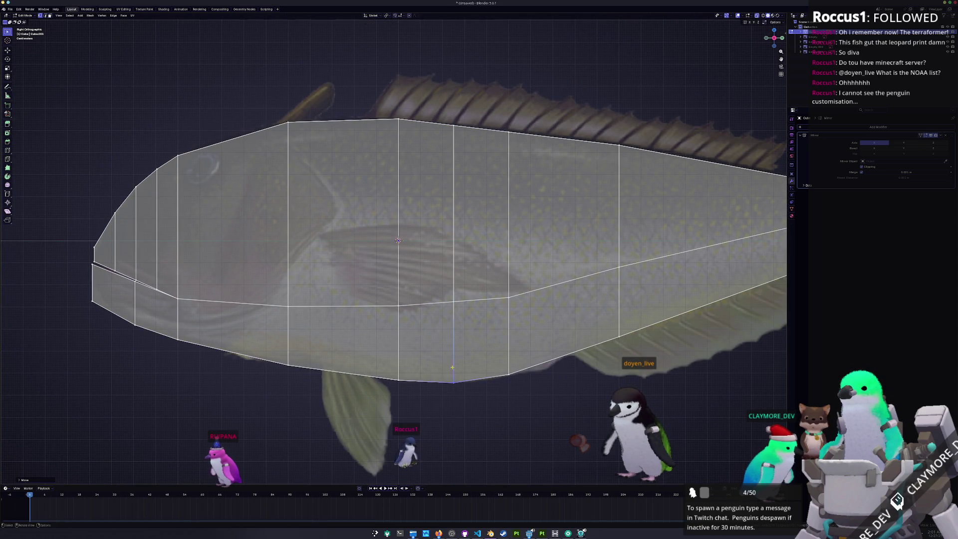
{"action": "left_click", "coordinate": [452, 367]}
Step: Begin another edge loop toward the tail end of the mesh
{"action": "key", "text": "ctrl+r"}
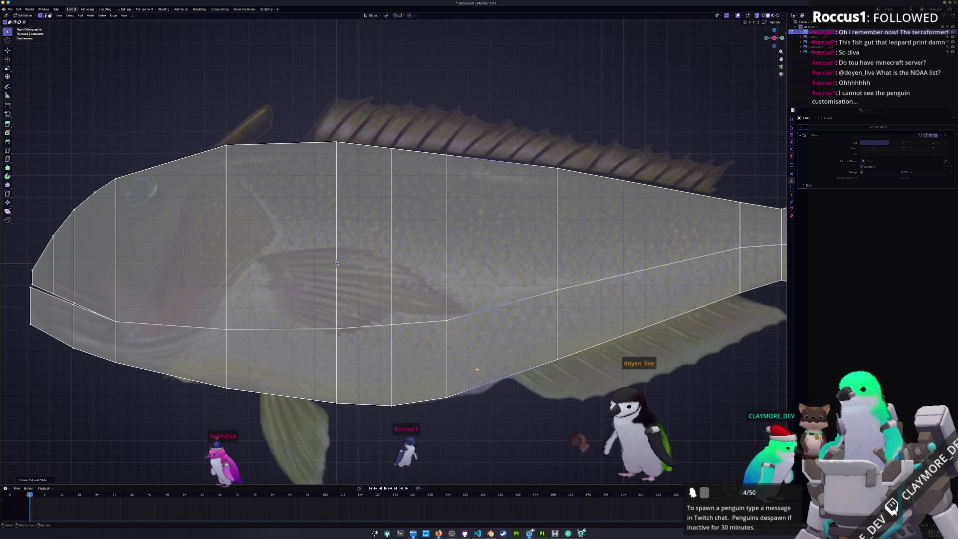
{"action": "key", "text": "g"}
{"action": "left_click", "coordinate": [474, 371]}
{"action": "scroll", "coordinate": [495, 376], "scroll_direction": "right", "scroll_amount": 5}
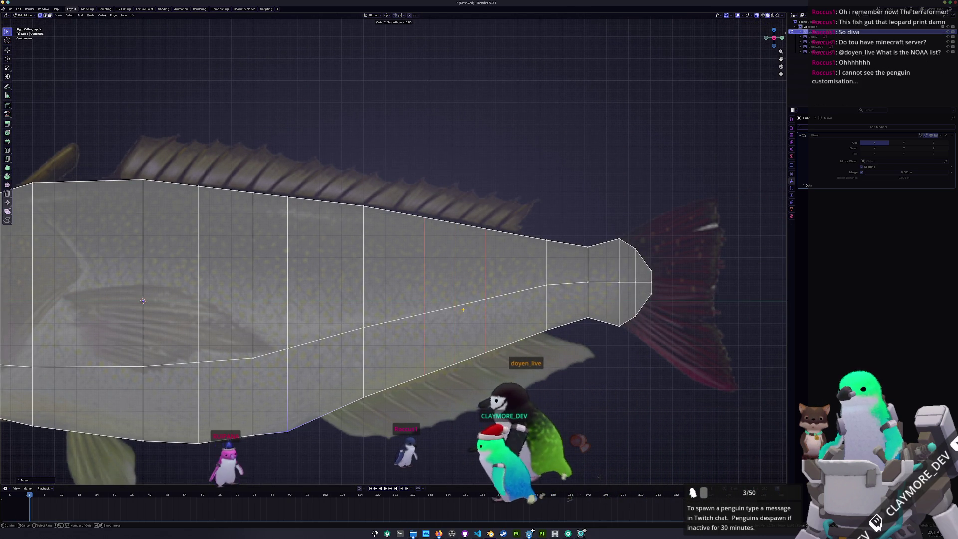
Step: Replace two new edge loops with a single centred edge loop across the fish body
{"action": "scroll", "coordinate": [463, 310], "scroll_direction": "up", "scroll_amount": 1}
{"action": "left_click", "coordinate": [434, 341]}
{"action": "right_click", "coordinate": [434, 341]}
{"action": "scroll", "coordinate": [434, 342], "scroll_direction": "down", "scroll_amount": 3}
{"action": "key", "text": "ctrl+z"}
{"action": "key", "text": "ctrl+r"}
{"action": "left_click", "coordinate": [434, 341]}
{"action": "right_click", "coordinate": [435, 342]}
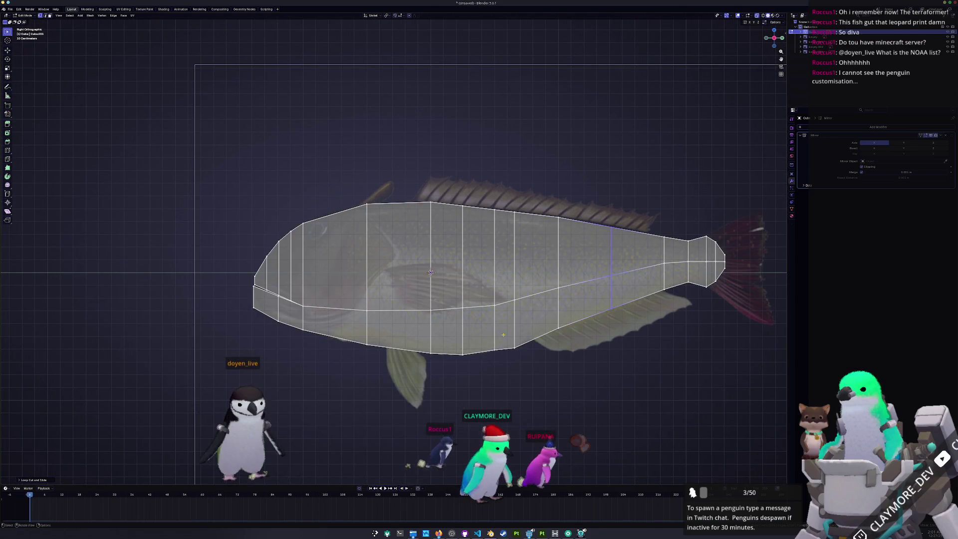
Step: Edge-slide the middle edge loop toward the head, then select the loop nearer the head
{"action": "left_click", "coordinate": [513, 319], "text": "alt"}
{"action": "key", "text": "g"}
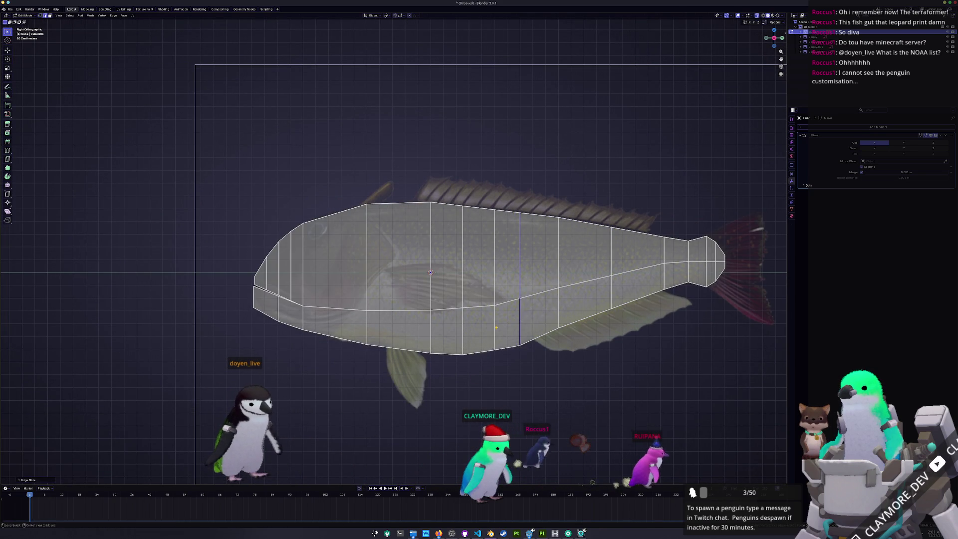
{"action": "key", "text": "g"}
{"action": "left_click", "coordinate": [453, 337]}
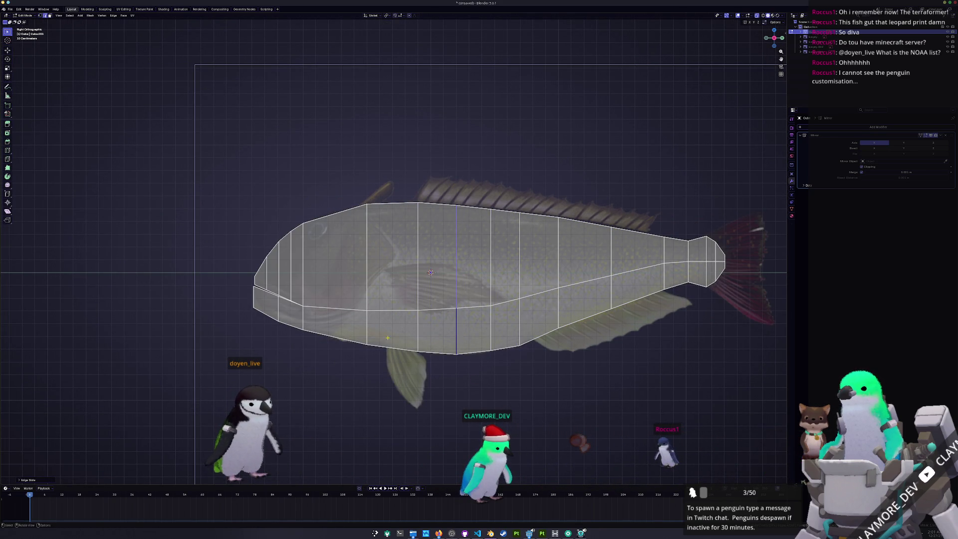
{"action": "left_click", "coordinate": [363, 334], "text": "alt"}
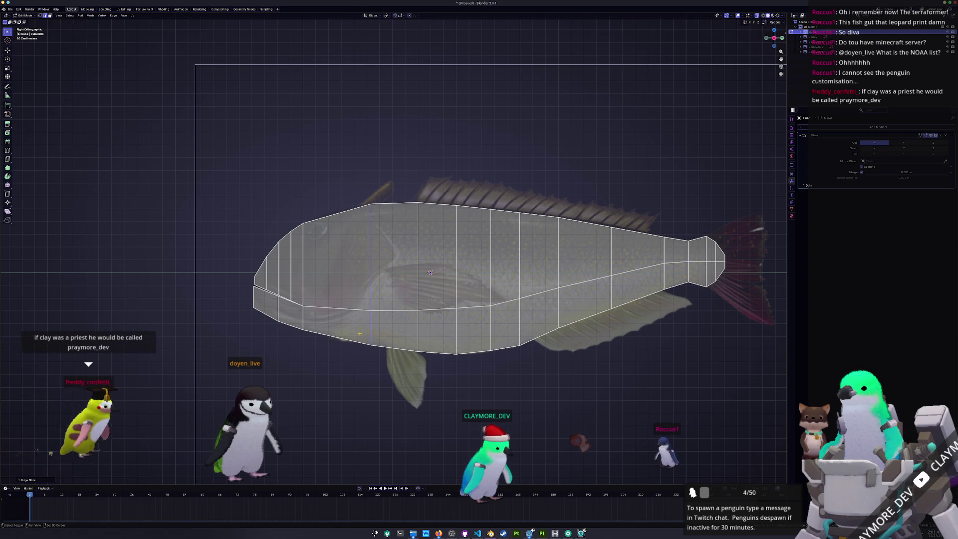
{"action": "scroll", "coordinate": [389, 320], "scroll_direction": "up", "scroll_amount": 2}
{"action": "scroll", "coordinate": [405, 313], "scroll_direction": "left", "scroll_amount": 2}
Step: Add another edge loop near the head and move it into position
{"action": "key", "text": "ctrl+r"}
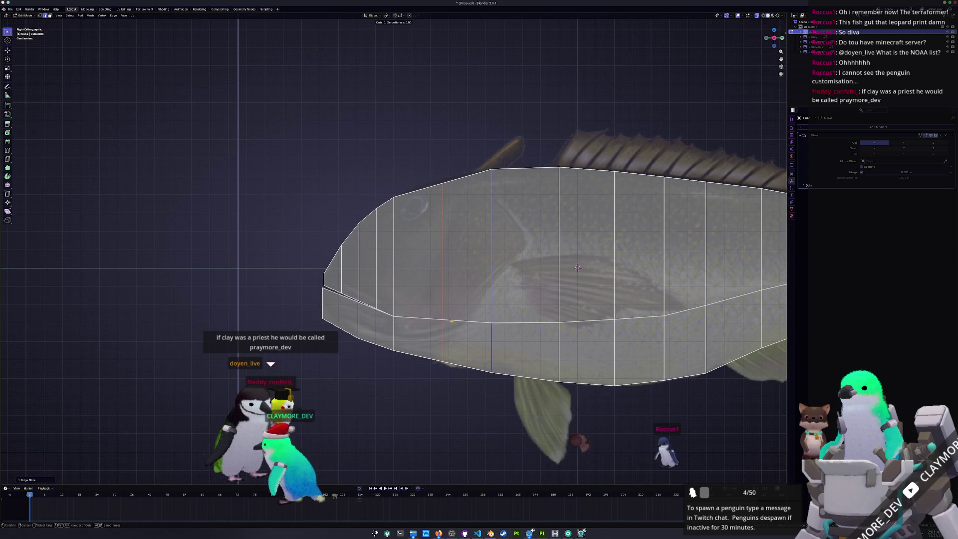
{"action": "left_click", "coordinate": [452, 321]}
{"action": "scroll", "coordinate": [445, 350], "scroll_direction": "up", "scroll_amount": 1}
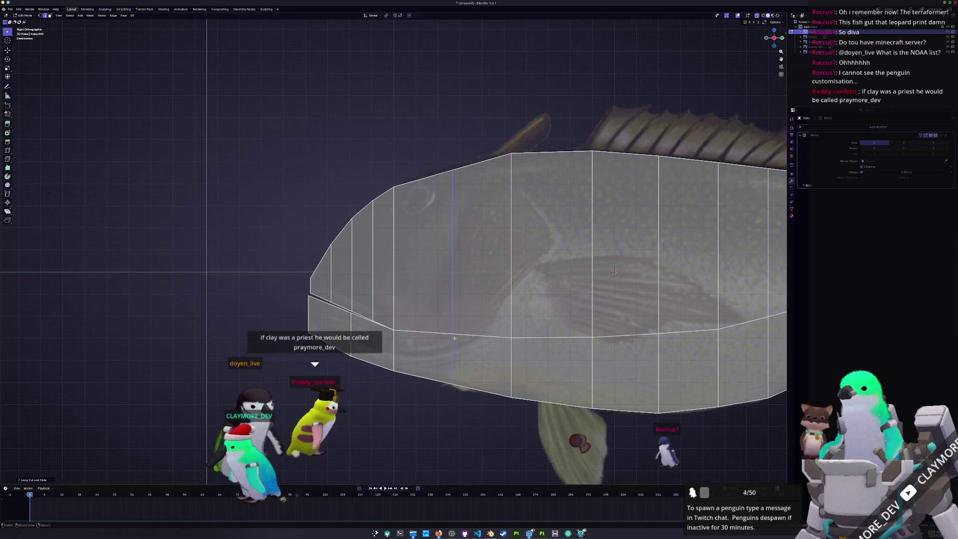
{"action": "left_click", "coordinate": [442, 374]}
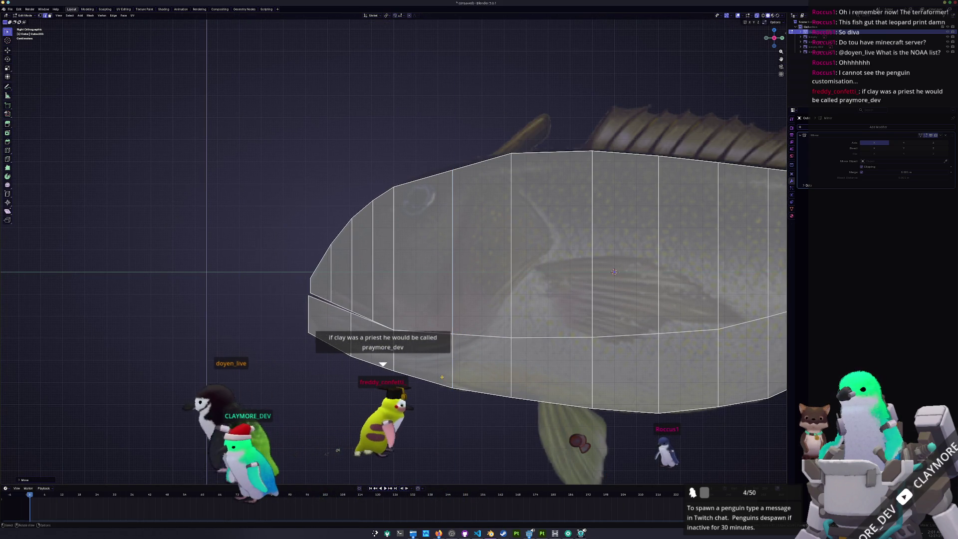
{"action": "key", "text": "g"}
{"action": "left_click", "coordinate": [520, 407]}
{"action": "key", "text": "KP_Decimal"}
{"action": "scroll", "coordinate": [446, 330], "scroll_direction": "up", "scroll_amount": 1}
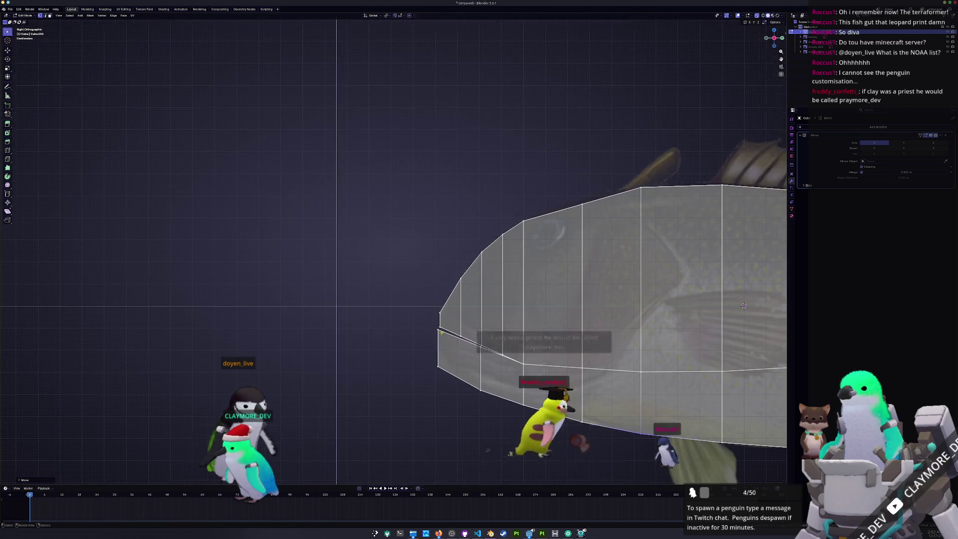
Step: Add an edge loop near the mouth, raise the mouth's lower corner vertex along Z, and exit to Object Mode
{"action": "key", "text": "ctrl+r"}
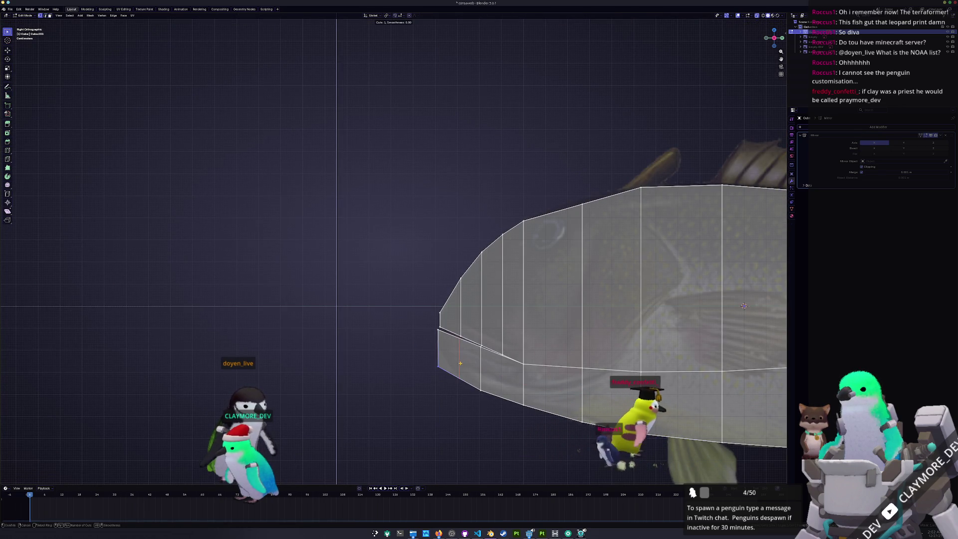
{"action": "scroll", "coordinate": [460, 363], "scroll_direction": "up", "scroll_amount": 1}
{"action": "key", "text": "g"}
{"action": "key", "text": "z"}
{"action": "left_click", "coordinate": [447, 356]}
{"action": "scroll", "coordinate": [464, 388], "scroll_direction": "up", "scroll_amount": 2}
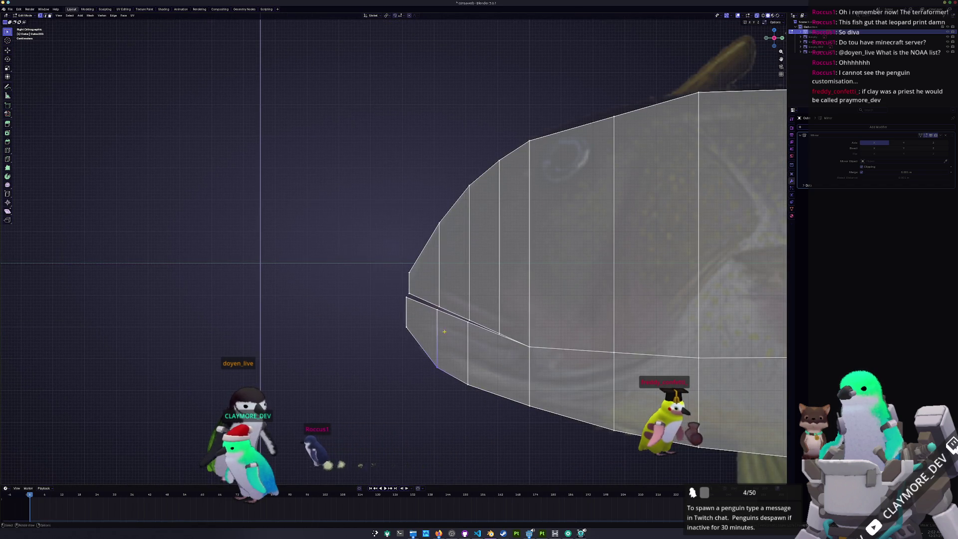
{"action": "scroll", "coordinate": [449, 347], "scroll_direction": "down", "scroll_amount": 5}
{"action": "key", "text": "Tab"}
{"action": "scroll", "coordinate": [354, 257], "scroll_direction": "down", "scroll_amount": 3}
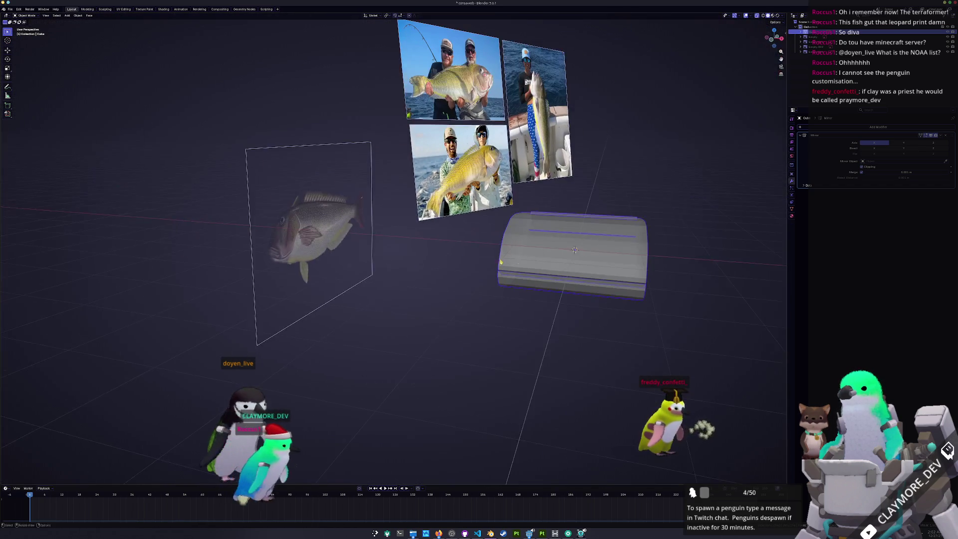
Step: In Edit Mode with top view, move the bottom-right corner vertex upward
{"action": "left_click_drag", "start_coordinate": [485, 261], "coordinate": [438, 293]}
{"action": "key", "text": "Tab"}
{"action": "key", "text": "KP_7"}
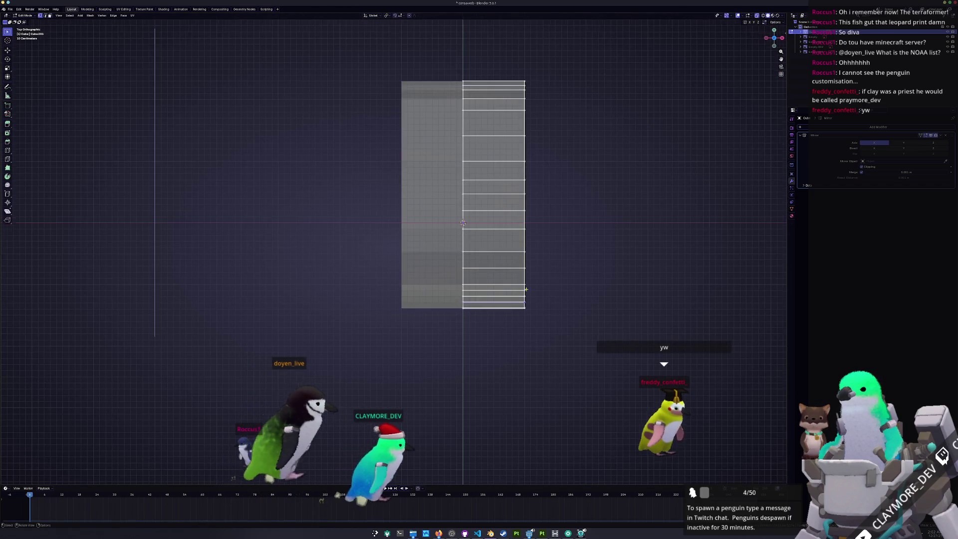
{"action": "scroll", "coordinate": [399, 139], "scroll_direction": "up", "scroll_amount": 4}
{"action": "key", "text": "g"}
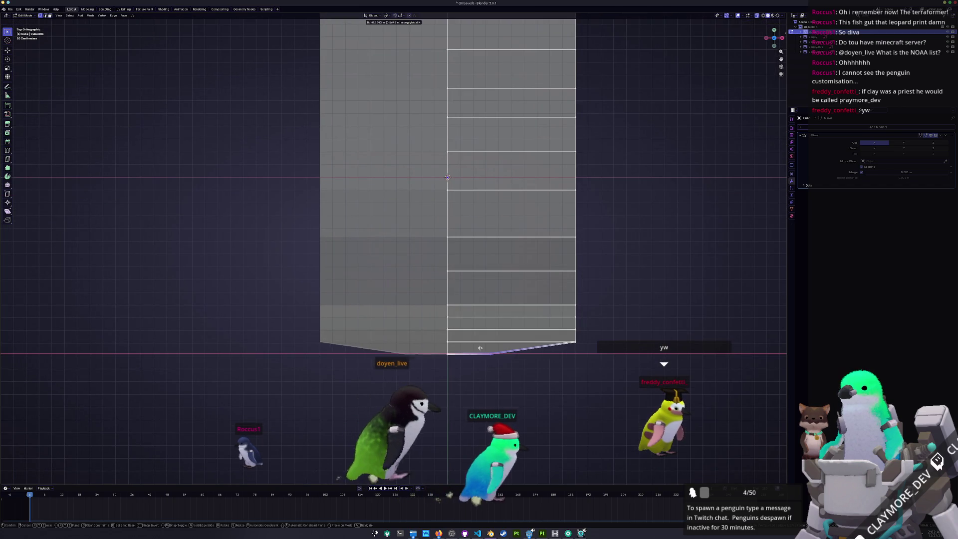
{"action": "left_click", "coordinate": [593, 357]}
{"action": "key", "text": "g"}
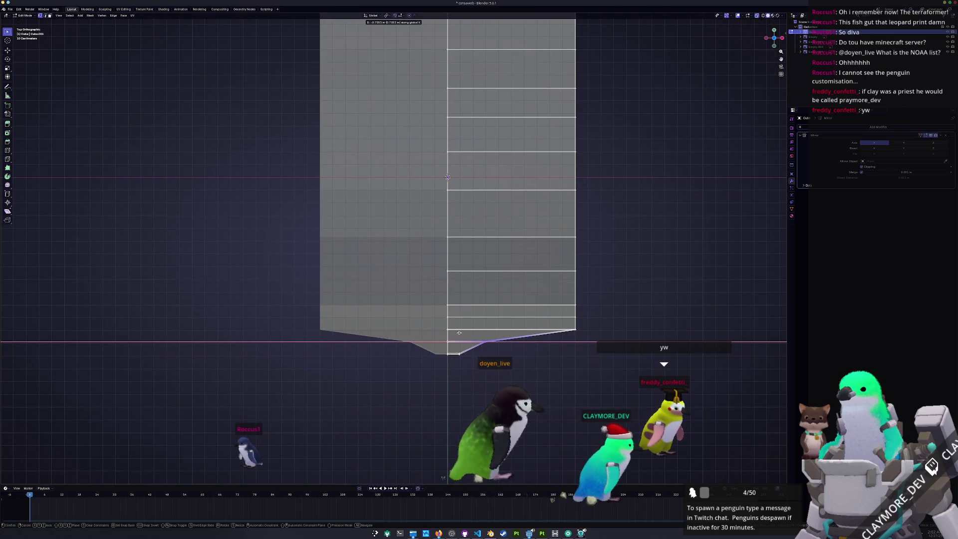
{"action": "left_click", "coordinate": [473, 313]}
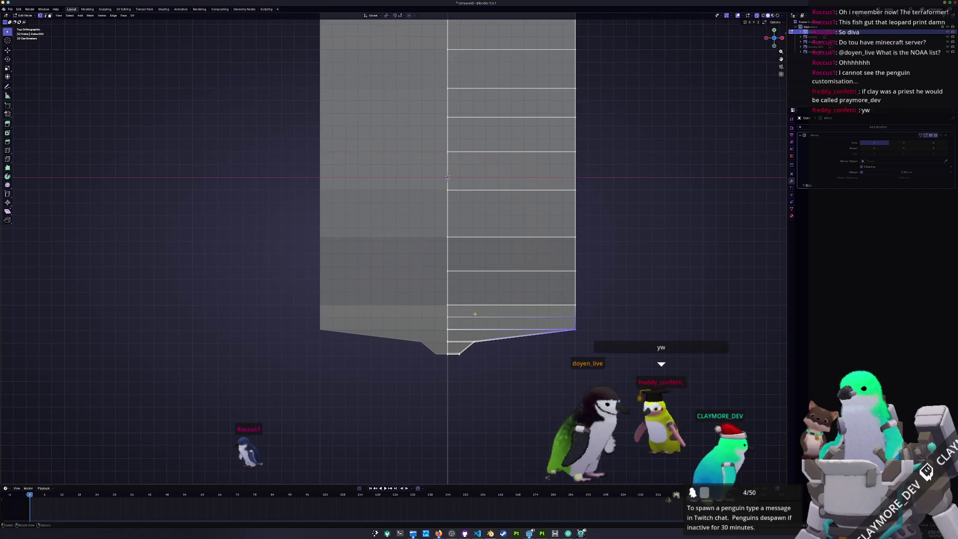
Step: Pull the corner, right-side vertices and the narrow-end vertex row inward along X
{"action": "key", "text": "g"}
{"action": "key", "text": "x"}
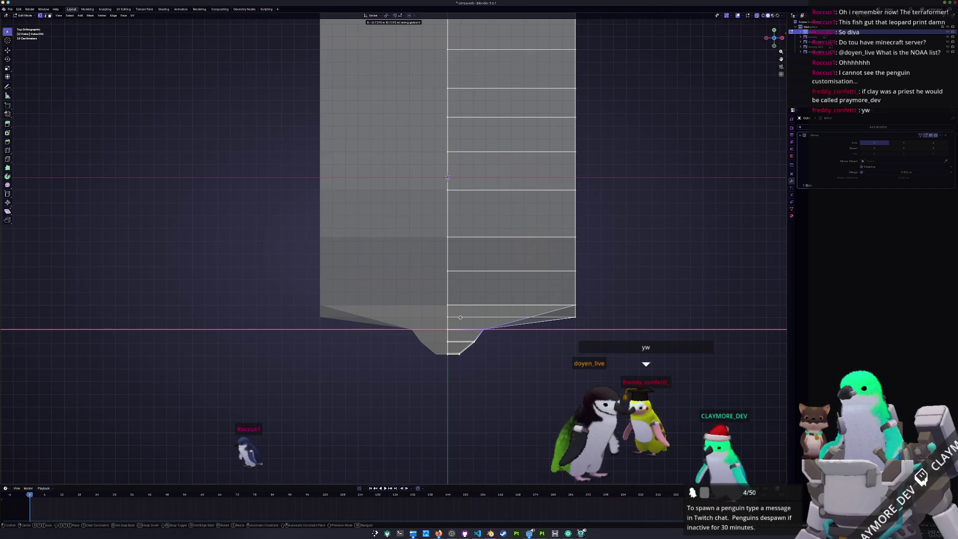
{"action": "left_click", "coordinate": [460, 317]}
{"action": "key", "text": "g"}
{"action": "key", "text": "x"}
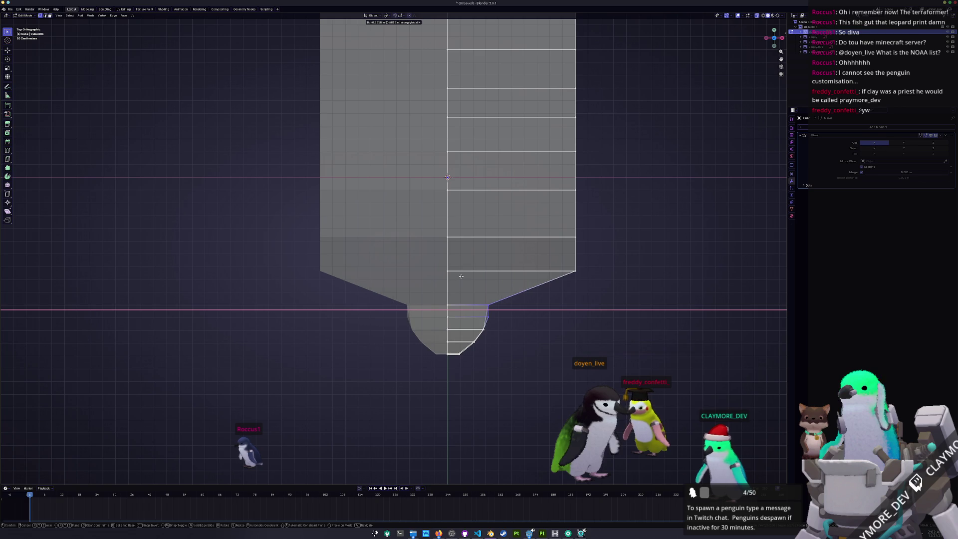
{"action": "left_click", "coordinate": [461, 276]}
{"action": "left_click_drag", "start_coordinate": [533, 259], "coordinate": [533, 259]}
{"action": "key", "text": "g"}
{"action": "key", "text": "x"}
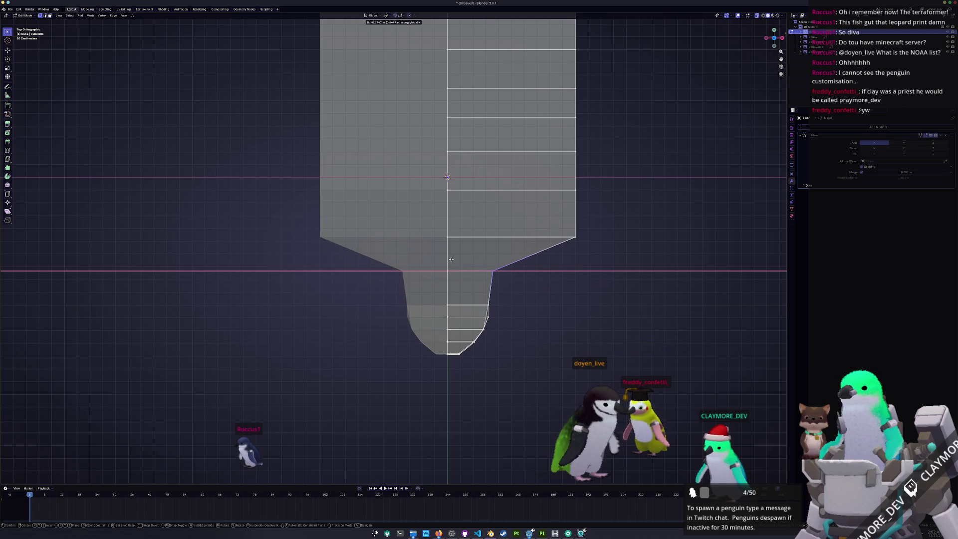
{"action": "left_click", "coordinate": [450, 259]}
Step: Narrow the edges near the bottom tip by pulling them inward
{"action": "scroll", "coordinate": [526, 308], "scroll_direction": "up", "scroll_amount": 1}
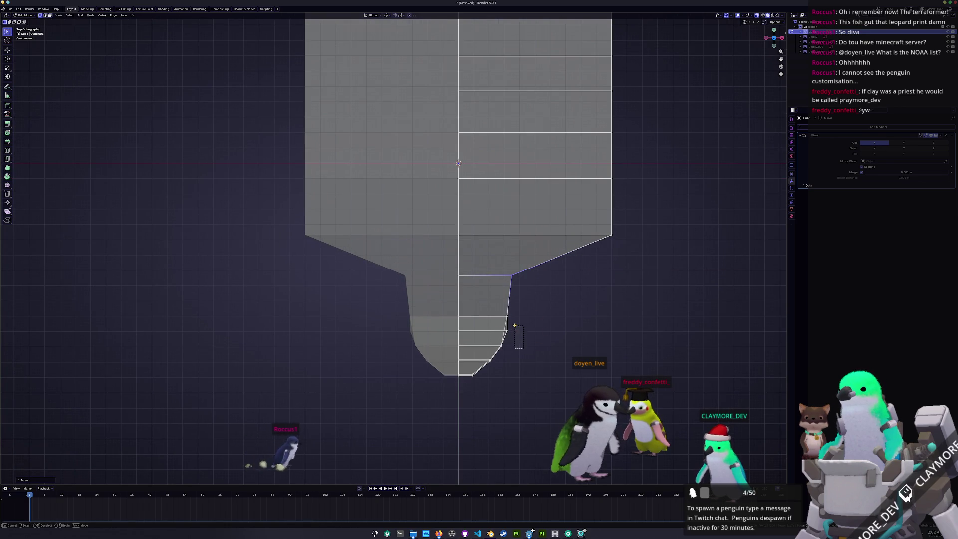
{"action": "left_click", "coordinate": [482, 328]}
{"action": "left_click_drag", "start_coordinate": [495, 341], "coordinate": [494, 342]}
{"action": "key", "text": "g"}
{"action": "key", "text": "x"}
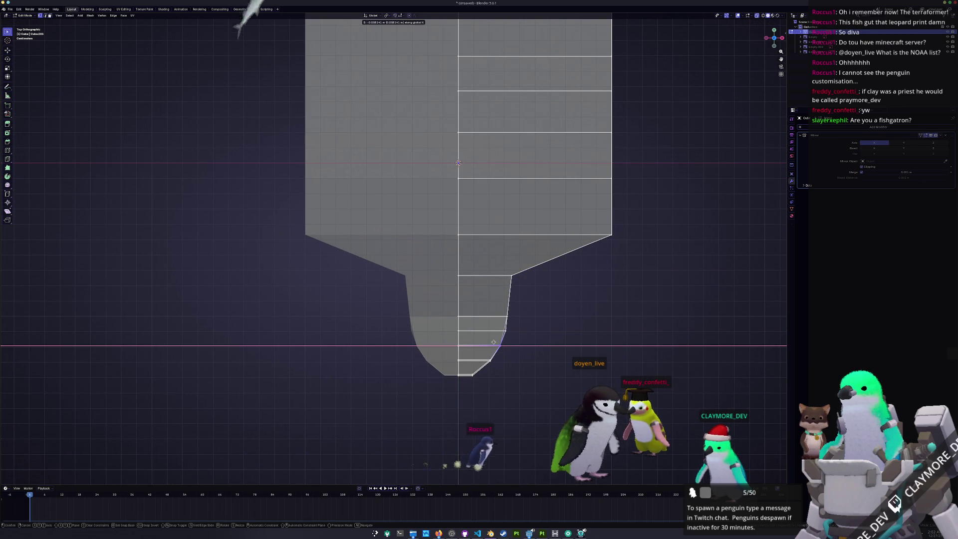
{"action": "left_click", "coordinate": [492, 343]}
{"action": "scroll", "coordinate": [491, 343], "scroll_direction": "up", "scroll_amount": 1}
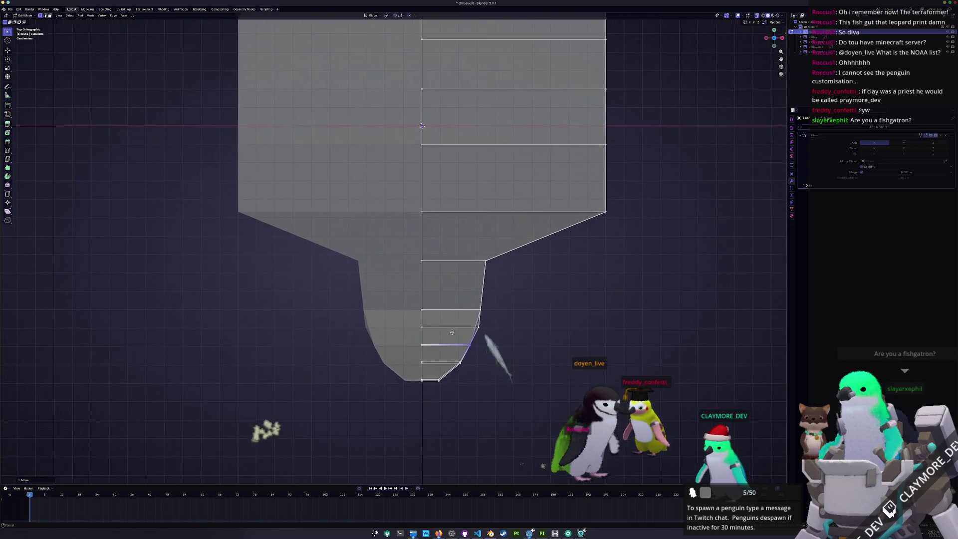
{"action": "scroll", "coordinate": [466, 339], "scroll_direction": "up", "scroll_amount": 1}
{"action": "left_click", "coordinate": [451, 384]}
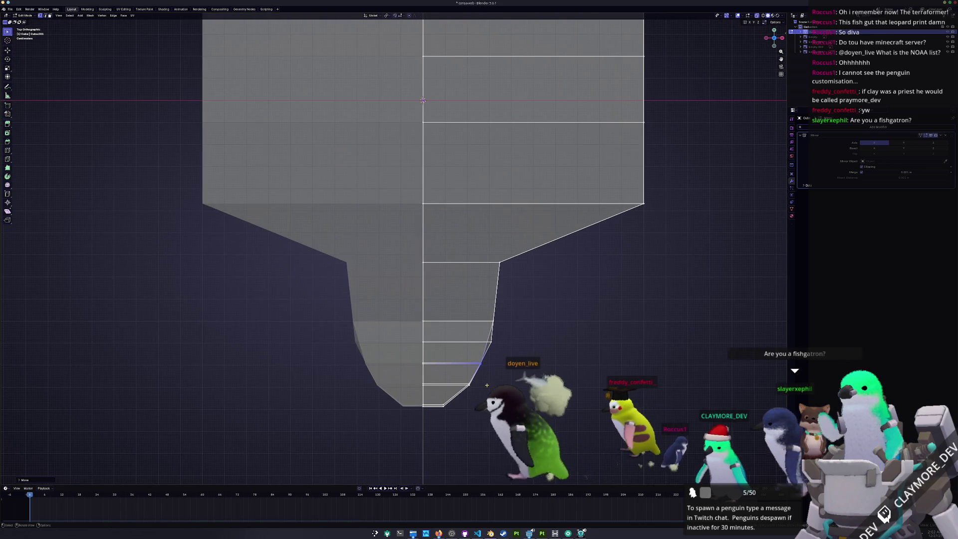
{"action": "key", "text": "g"}
{"action": "left_click", "coordinate": [436, 382]}
Step: Pull the lower-tip and tapering-side outline vertices inward along X
{"action": "left_click_drag", "start_coordinate": [457, 418], "coordinate": [432, 406]}
{"action": "left_click_drag", "start_coordinate": [496, 377], "coordinate": [475, 355]}
{"action": "key", "text": "g"}
{"action": "left_click", "coordinate": [460, 352]}
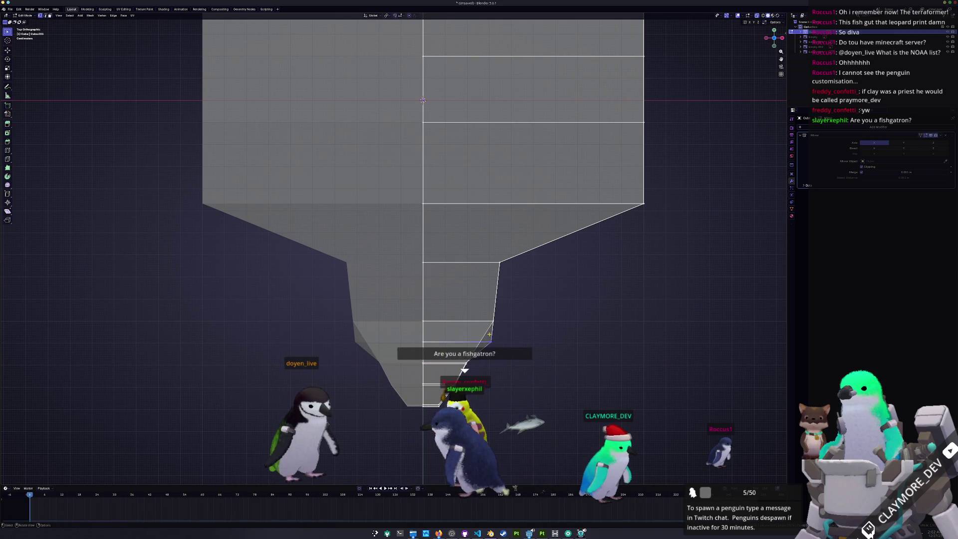
{"action": "key", "text": "g"}
{"action": "key", "text": "x"}
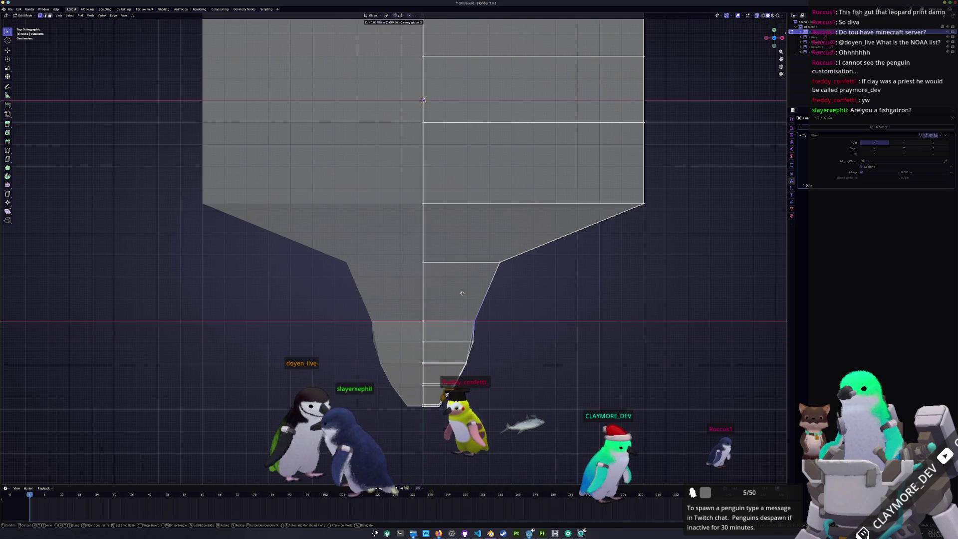
{"action": "left_click", "coordinate": [465, 293]}
{"action": "left_click", "coordinate": [499, 262]}
{"action": "key", "text": "g"}
{"action": "key", "text": "x"}
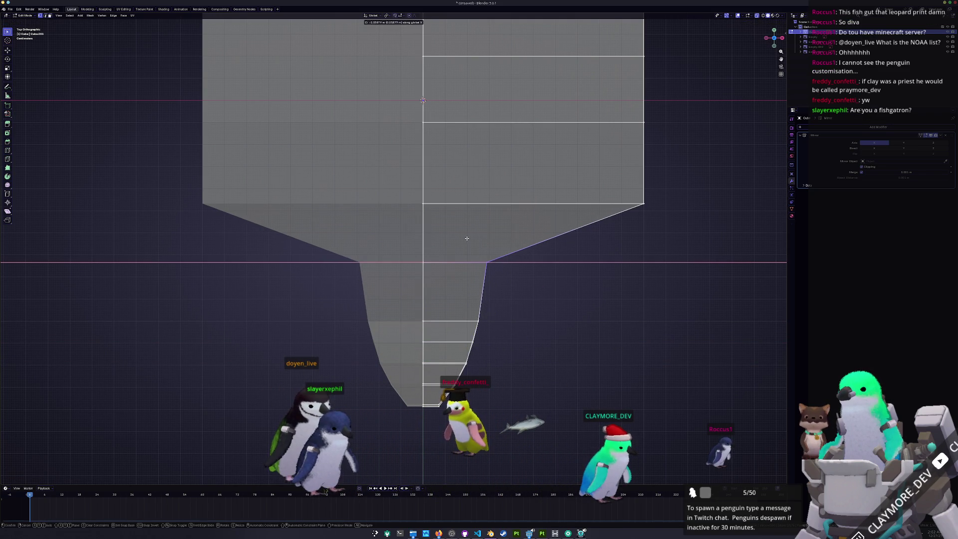
{"action": "left_click", "coordinate": [467, 239]}
Step: Pull the right corner vertex left along X and move the selected edge upward
{"action": "scroll", "coordinate": [467, 239], "scroll_direction": "up", "scroll_amount": 5}
{"action": "left_click", "coordinate": [651, 304]}
{"action": "key", "text": "g"}
{"action": "key", "text": "x"}
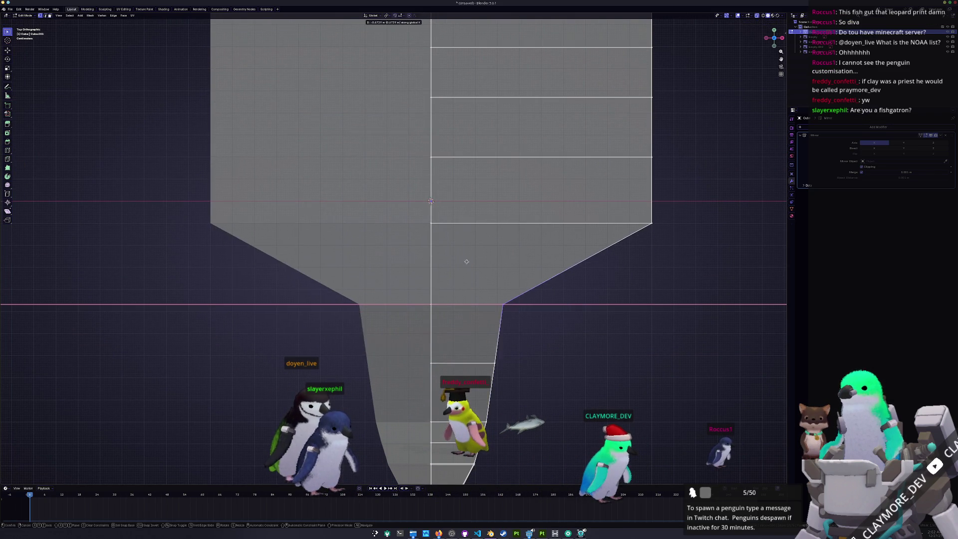
{"action": "left_click", "coordinate": [460, 260]}
{"action": "scroll", "coordinate": [508, 287], "scroll_direction": "down", "scroll_amount": 1}
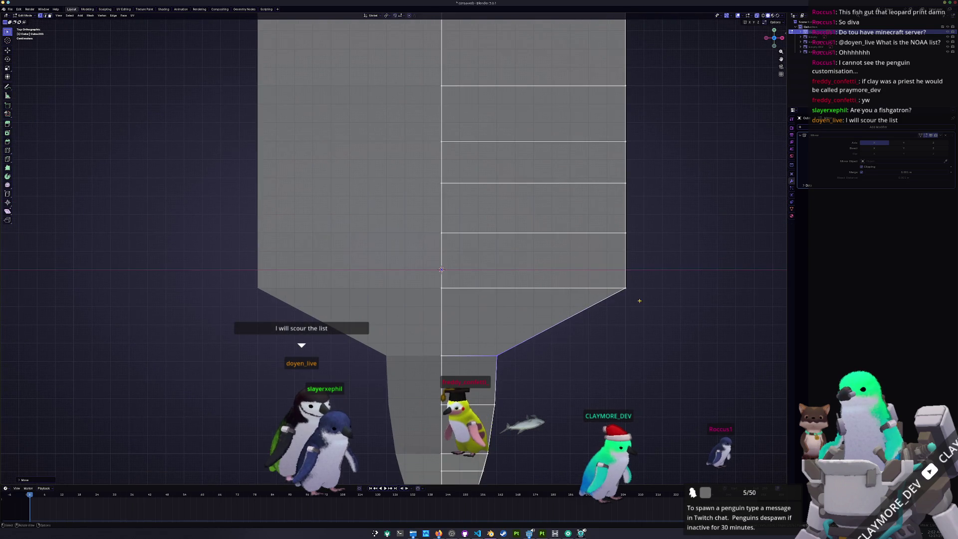
{"action": "scroll", "coordinate": [640, 300], "scroll_direction": "down", "scroll_amount": 5}
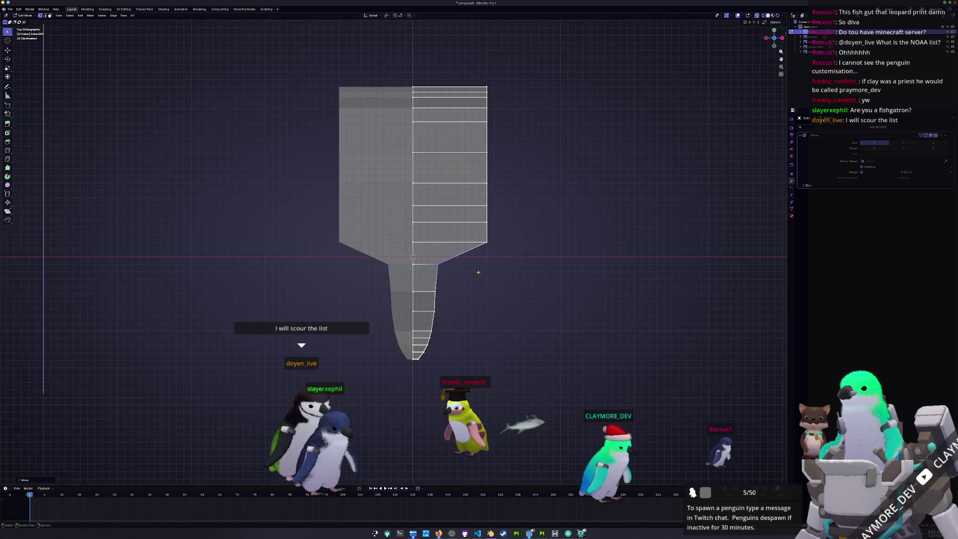
{"action": "scroll", "coordinate": [479, 269], "scroll_direction": "up", "scroll_amount": 5}
{"action": "scroll", "coordinate": [549, 306], "scroll_direction": "down", "scroll_amount": 1}
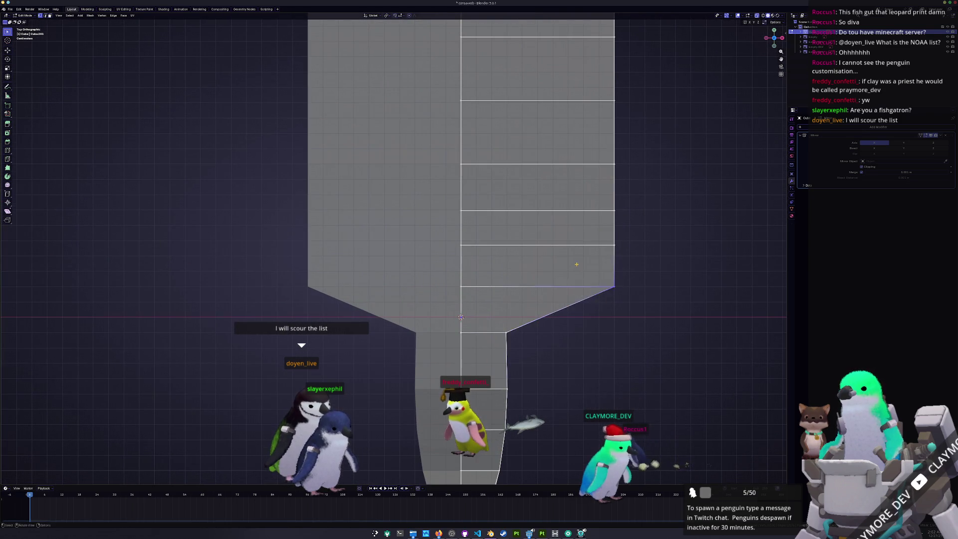
{"action": "key", "text": "g"}
{"action": "left_click", "coordinate": [464, 251]}
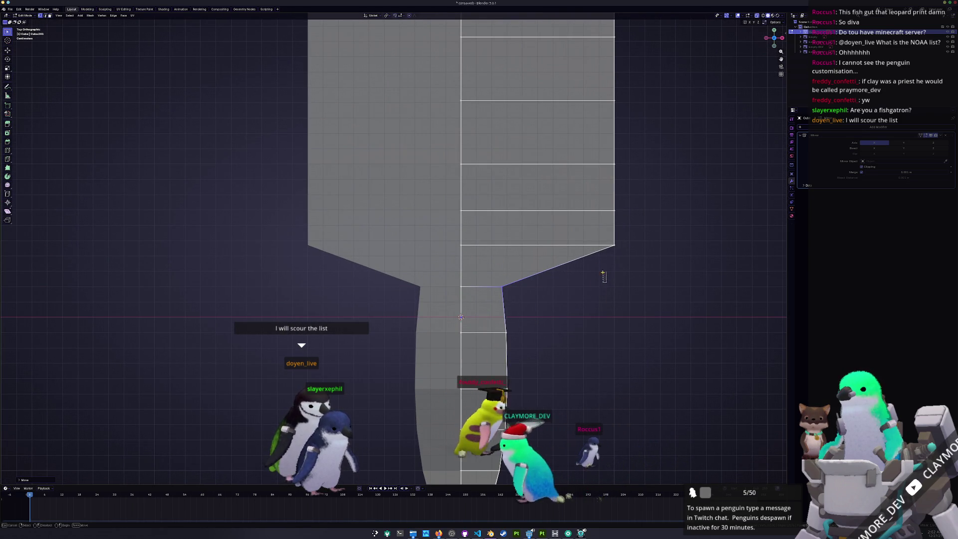
Step: Raise the bottom edge with its diagonals, shift the right-side vertices, and pull a vertex left
{"action": "left_click_drag", "start_coordinate": [586, 236], "coordinate": [627, 226]}
{"action": "key", "text": "g"}
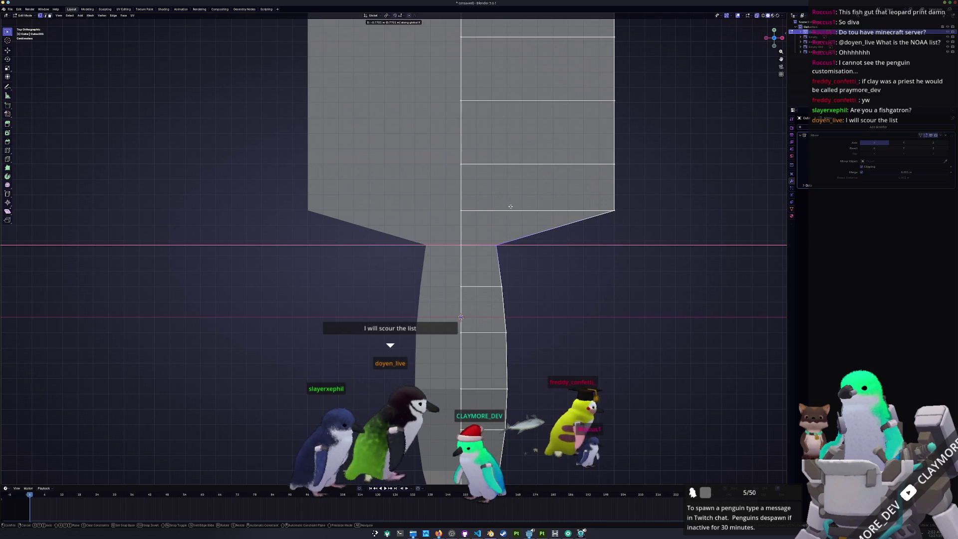
{"action": "left_click", "coordinate": [523, 281]}
{"action": "left_click_drag", "start_coordinate": [549, 338], "coordinate": [496, 279]}
{"action": "key", "text": "g"}
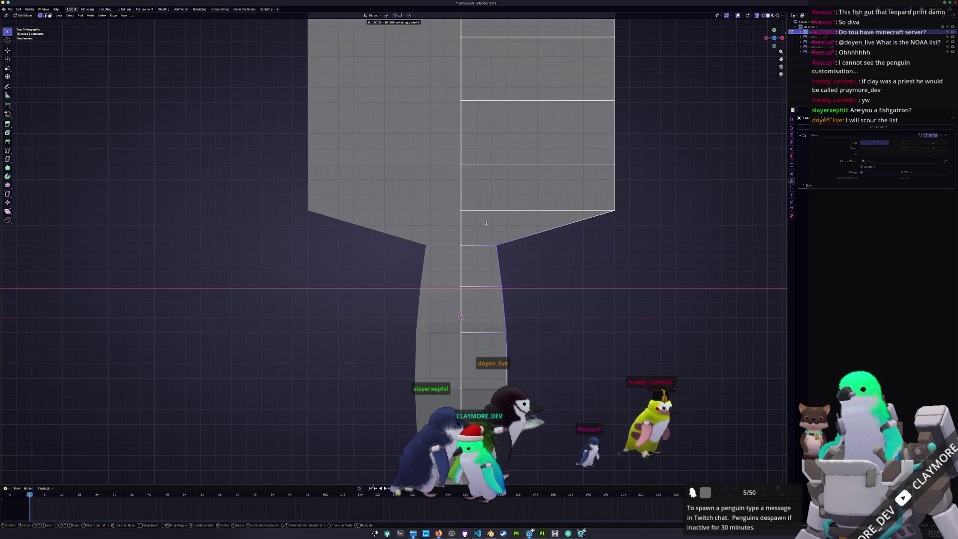
{"action": "left_click", "coordinate": [487, 224]}
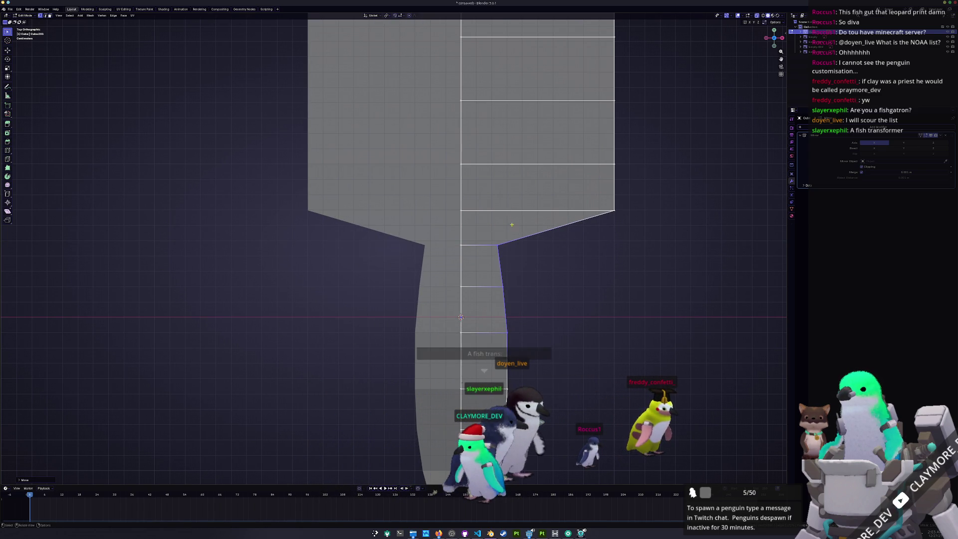
{"action": "key", "text": "g"}
{"action": "left_click", "coordinate": [481, 227]}
{"action": "scroll", "coordinate": [549, 239], "scroll_direction": "up", "scroll_amount": 2}
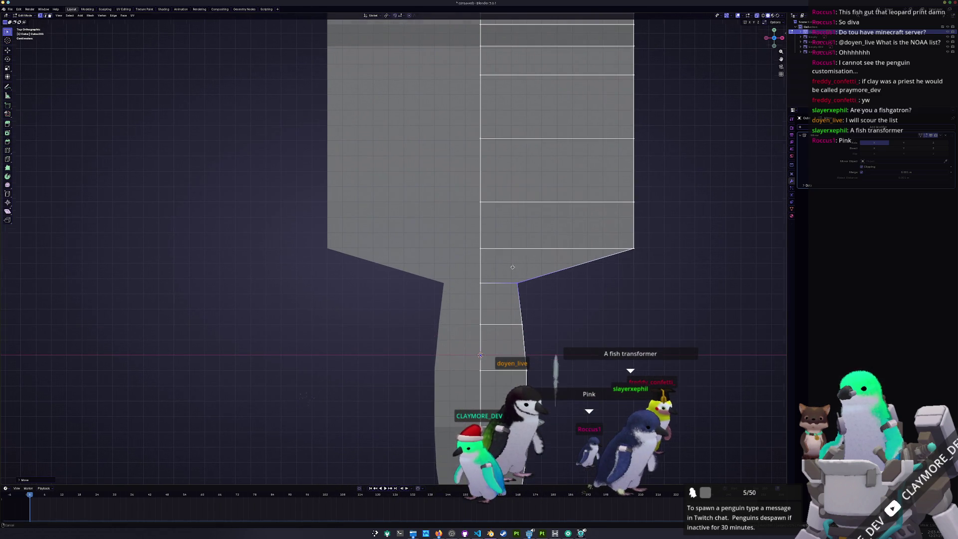
{"action": "key", "text": "g"}
{"action": "key", "text": "x"}
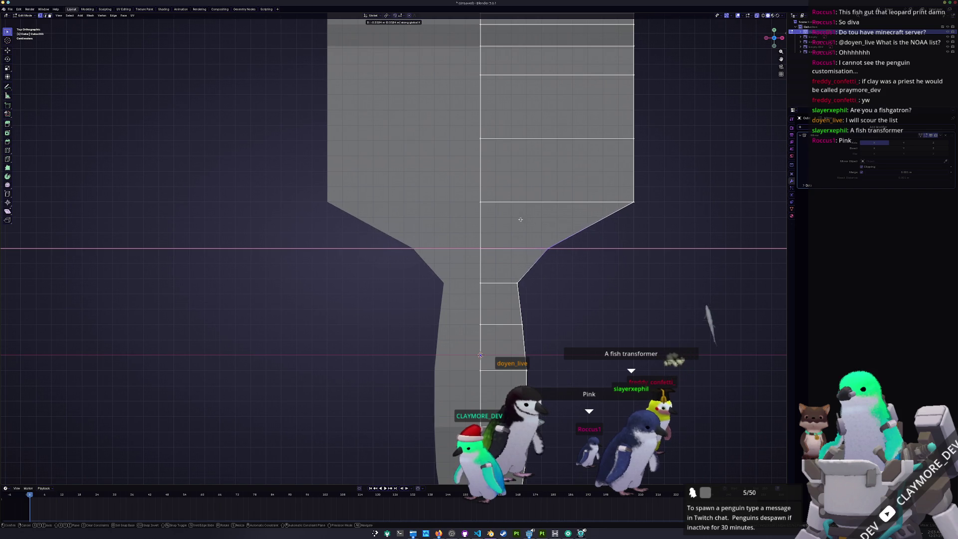
{"action": "left_click", "coordinate": [485, 211]}
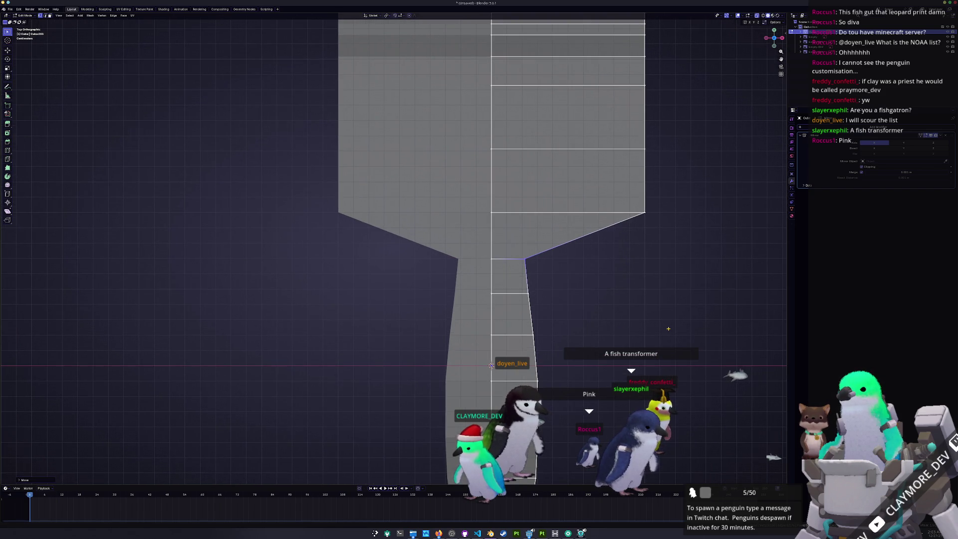
Step: Start a screen region capture and cancel it
{"action": "key", "text": "Print"}
{"action": "left_click", "coordinate": [492, 366]}
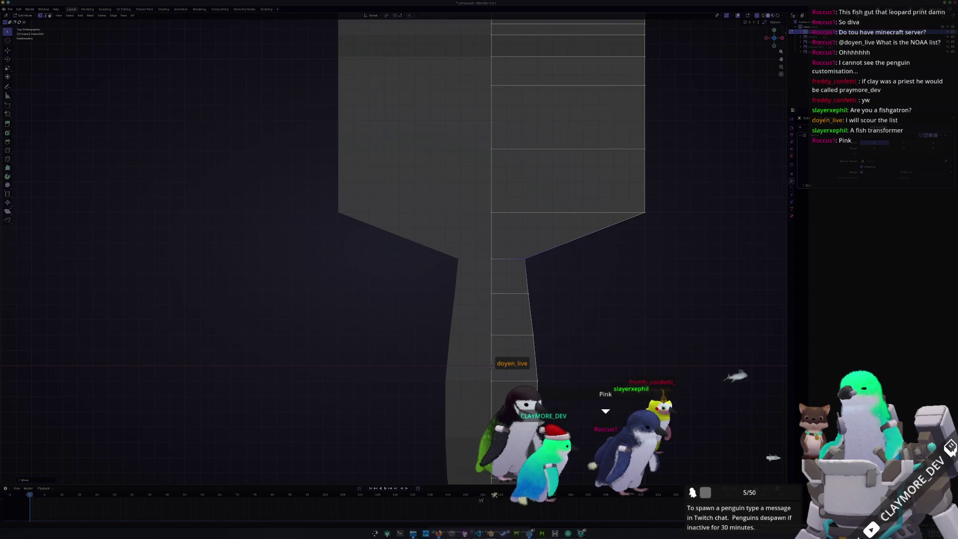
{"action": "key", "text": "Escape"}
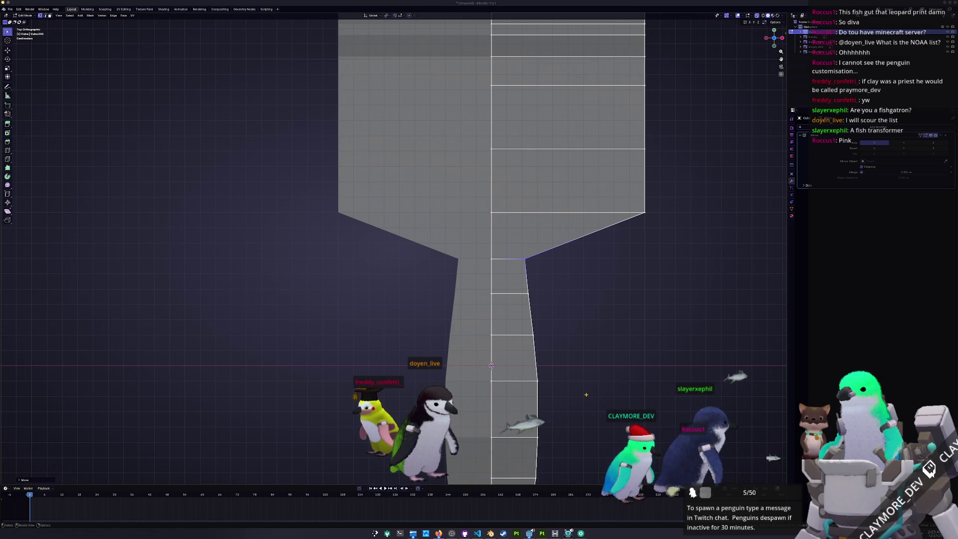
Step: Move the current selection horizontally along X and bring the narrow column into view
{"action": "left_click_drag", "start_coordinate": [568, 257], "coordinate": [554, 311]}
{"action": "key", "text": "g"}
{"action": "key", "text": "x"}
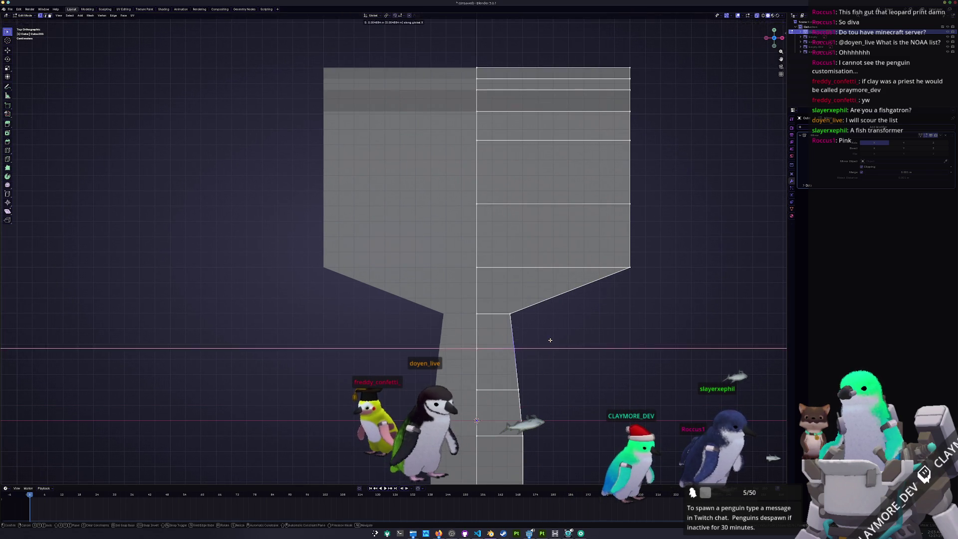
{"action": "key", "text": "Return"}
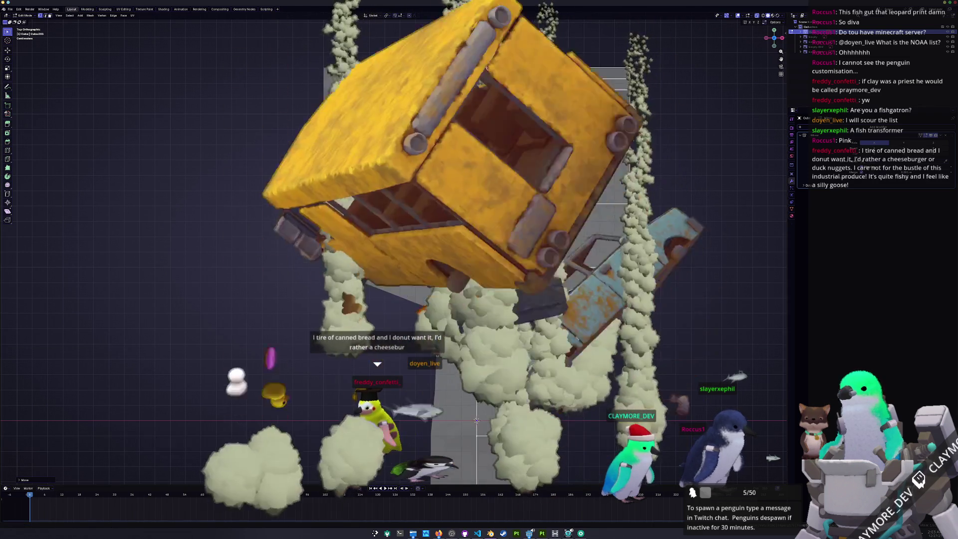
{"action": "left_click_drag", "start_coordinate": [499, 299], "coordinate": [478, 262]}
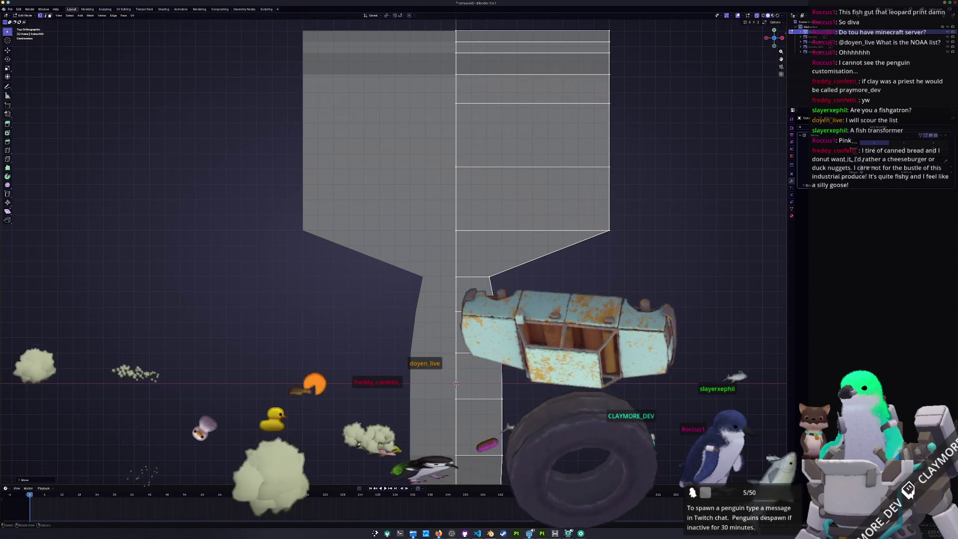
Step: Pull two vertices on the column's right edge inward along X
{"action": "left_click_drag", "start_coordinate": [511, 321], "coordinate": [477, 293]}
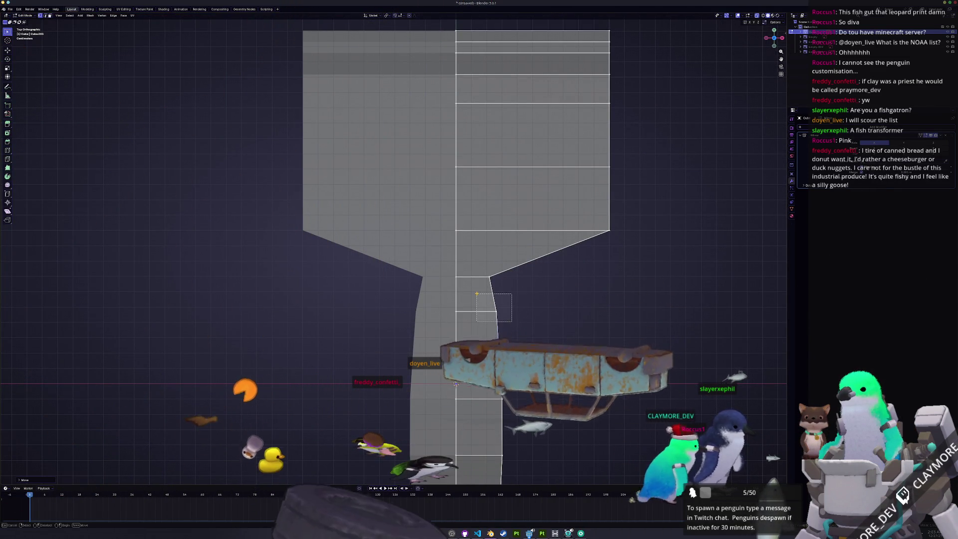
{"action": "key", "text": "g"}
{"action": "key", "text": "x"}
{"action": "left_click", "coordinate": [475, 290]}
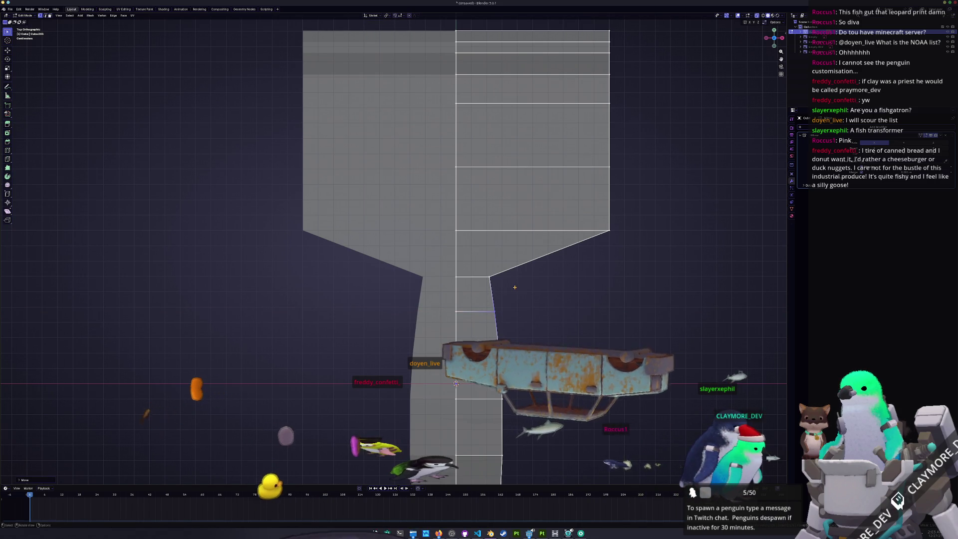
{"action": "left_click_drag", "start_coordinate": [488, 266], "coordinate": [486, 265]}
{"action": "key", "text": "g"}
{"action": "key", "text": "x"}
{"action": "left_click", "coordinate": [479, 262]}
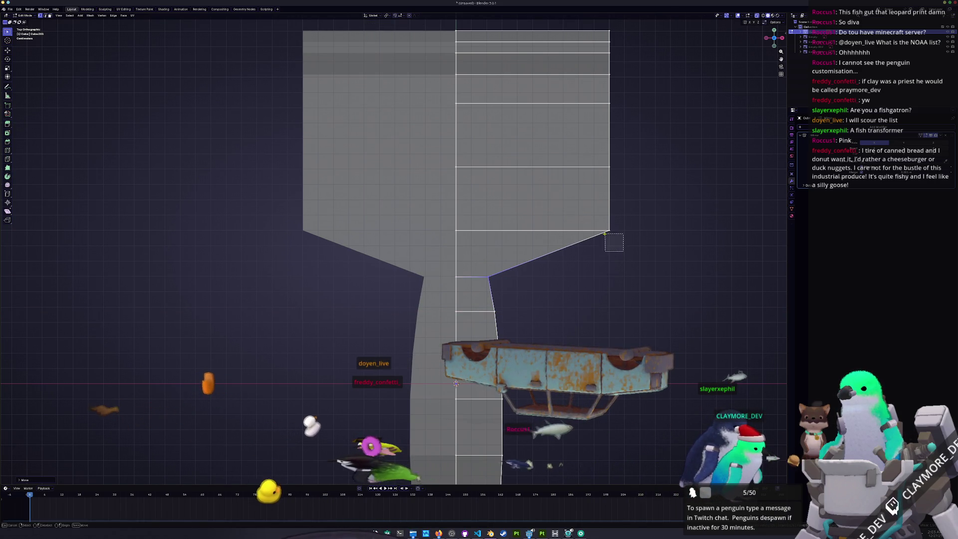
Step: Narrow three of the column's vertex rows by moving them inward along X
{"action": "left_click_drag", "start_coordinate": [618, 242], "coordinate": [596, 218]}
{"action": "key", "text": "g"}
{"action": "key", "text": "x"}
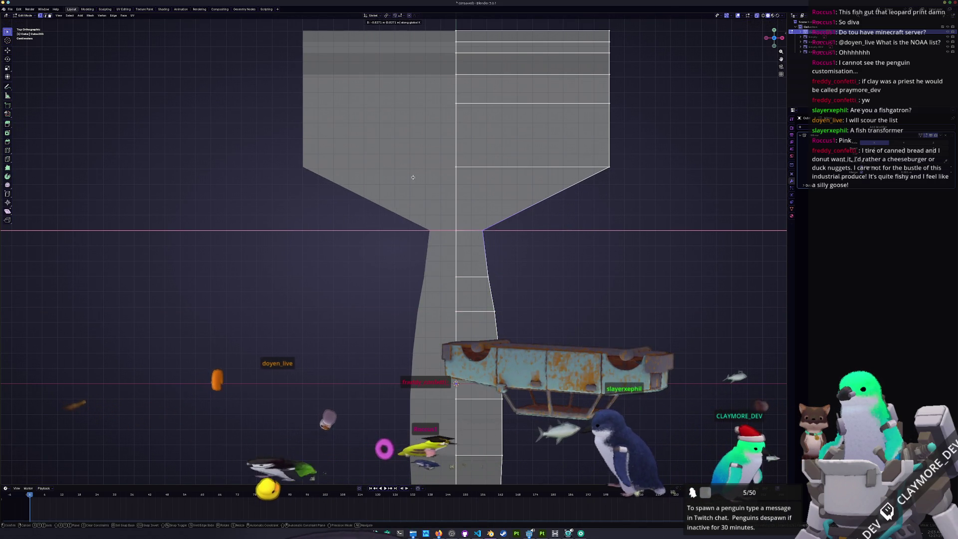
{"action": "left_click", "coordinate": [385, 178]}
{"action": "left_click_drag", "start_coordinate": [511, 289], "coordinate": [470, 264]}
{"action": "key", "text": "g"}
{"action": "key", "text": "x"}
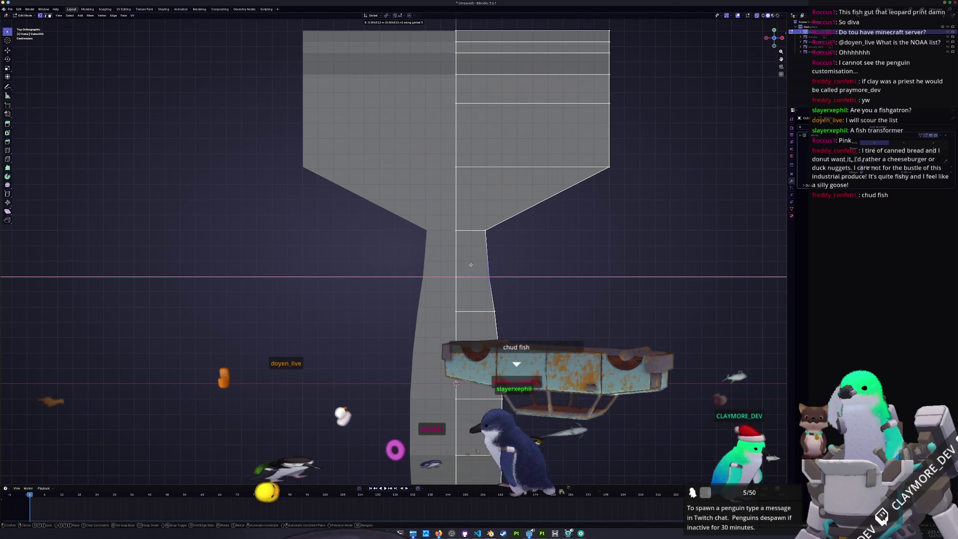
{"action": "left_click", "coordinate": [480, 263]}
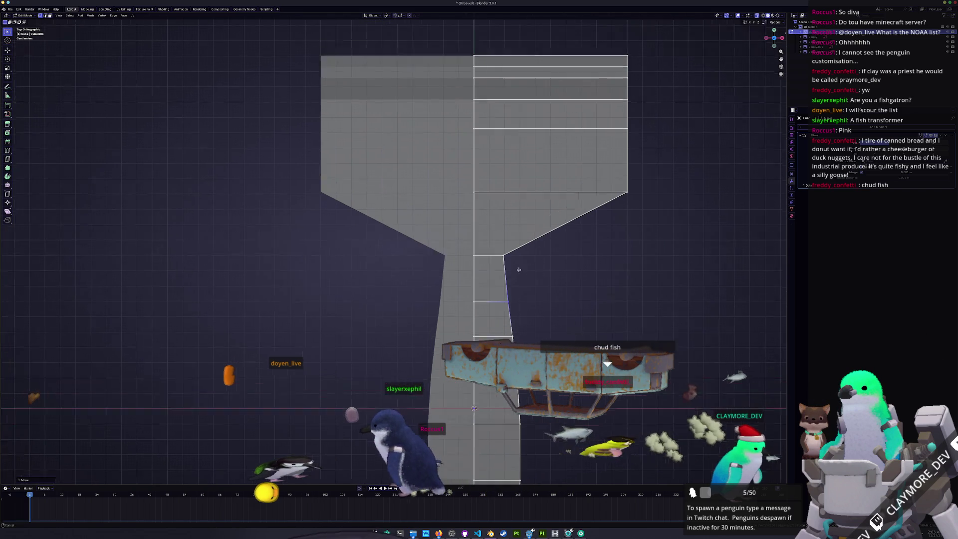
{"action": "left_click_drag", "start_coordinate": [658, 245], "coordinate": [629, 217]}
{"action": "key", "text": "g"}
{"action": "key", "text": "x"}
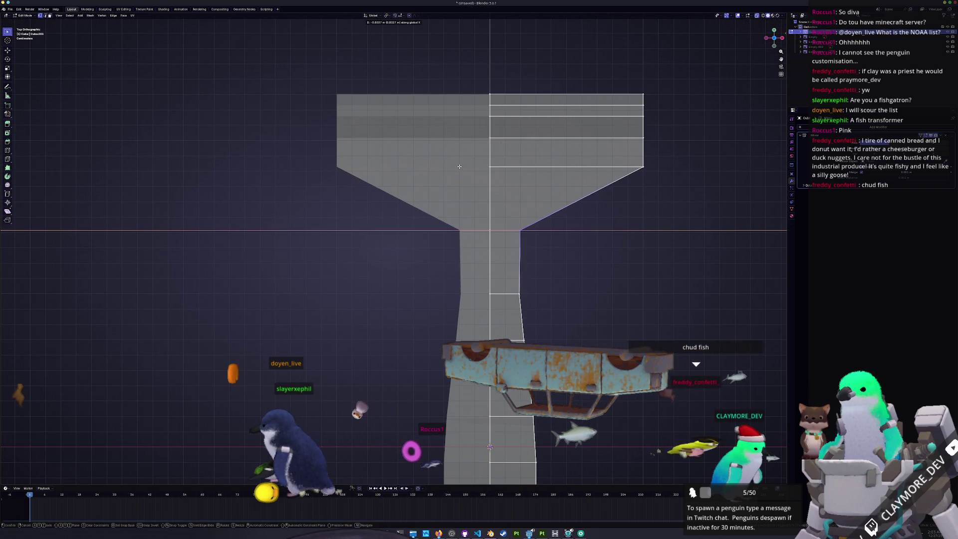
{"action": "left_click", "coordinate": [454, 164]}
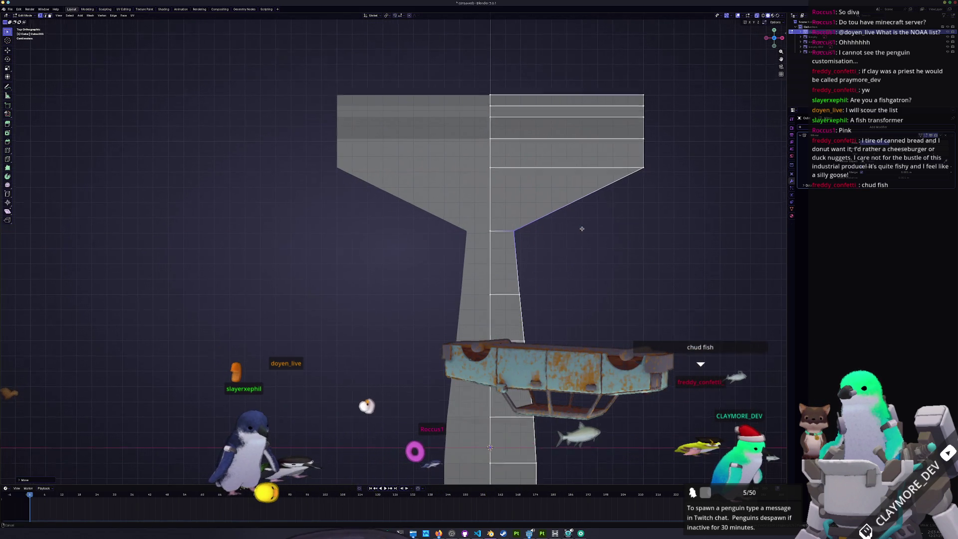
Step: Pull the column-shoulder corner vertex inward, then try raising the shoulder edge along Y and undo
{"action": "scroll", "coordinate": [580, 226], "scroll_direction": "up", "scroll_amount": 5}
{"action": "left_click_drag", "start_coordinate": [643, 223], "coordinate": [642, 224]}
{"action": "key", "text": "g"}
{"action": "key", "text": "x"}
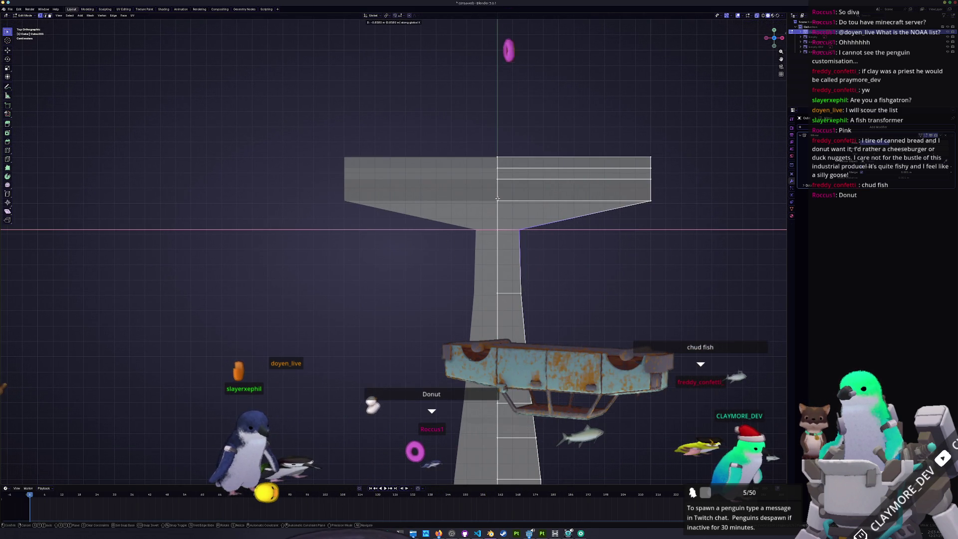
{"action": "left_click", "coordinate": [493, 198]}
{"action": "scroll", "coordinate": [670, 257], "scroll_direction": "up", "scroll_amount": 3}
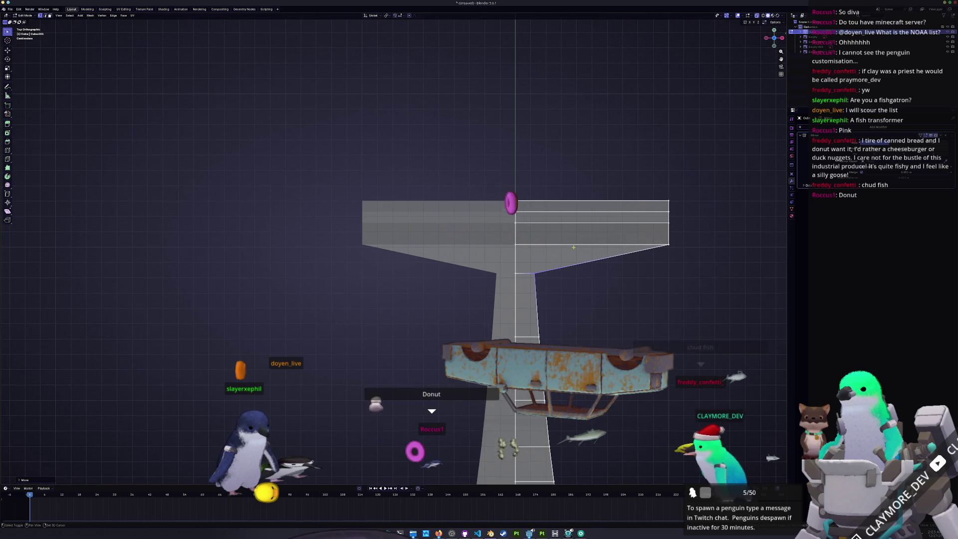
{"action": "key", "text": "g"}
{"action": "key", "text": "y"}
{"action": "key", "text": "ctrl+z"}
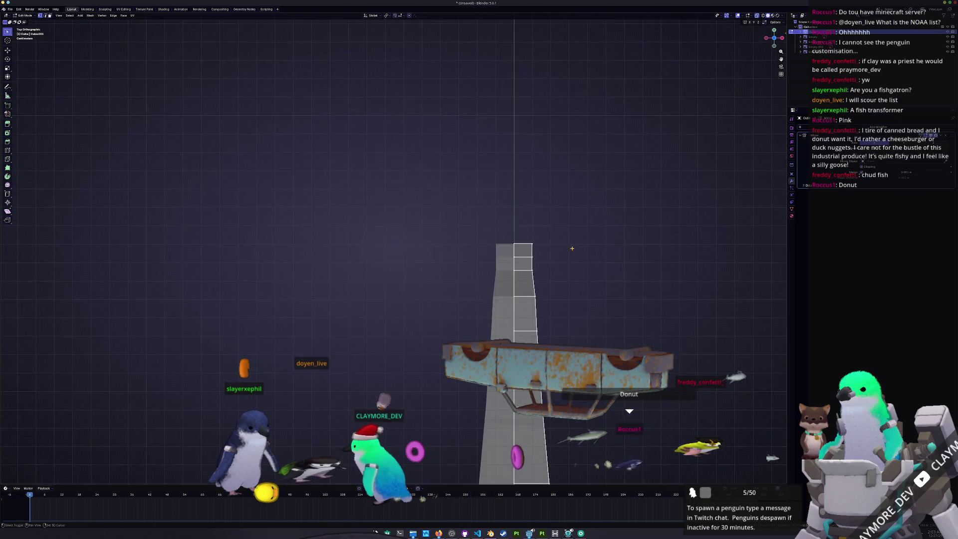
Step: In top view, pull the top-right vertex column in along X
{"action": "left_click_drag", "start_coordinate": [593, 254], "coordinate": [548, 221]}
{"action": "key", "text": "g"}
{"action": "key", "text": "x"}
{"action": "left_click", "coordinate": [539, 217]}
{"action": "key", "text": "g"}
{"action": "key", "text": "x"}
{"action": "left_click", "coordinate": [598, 249]}
Step: Scale the selection narrower along X and shift the selected edges
{"action": "scroll", "coordinate": [546, 255], "scroll_direction": "up", "scroll_amount": 1}
{"action": "key", "text": "g"}
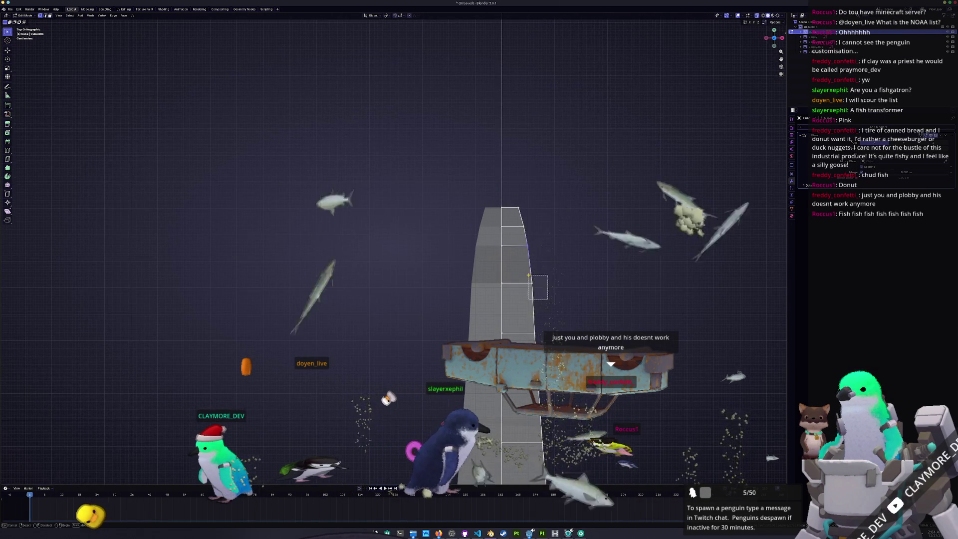
{"action": "key", "text": "s"}
{"action": "key", "text": "x"}
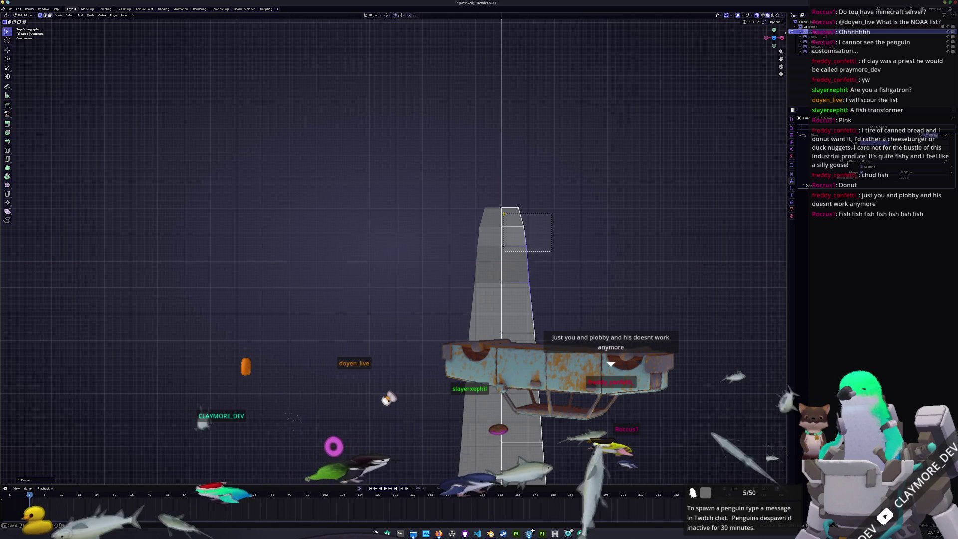
{"action": "left_click", "coordinate": [583, 210]}
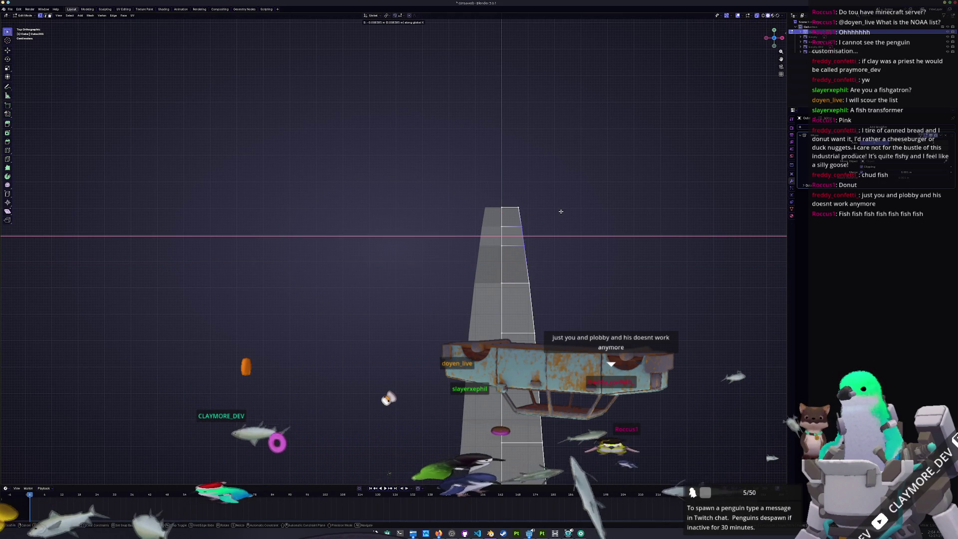
{"action": "key", "text": "g"}
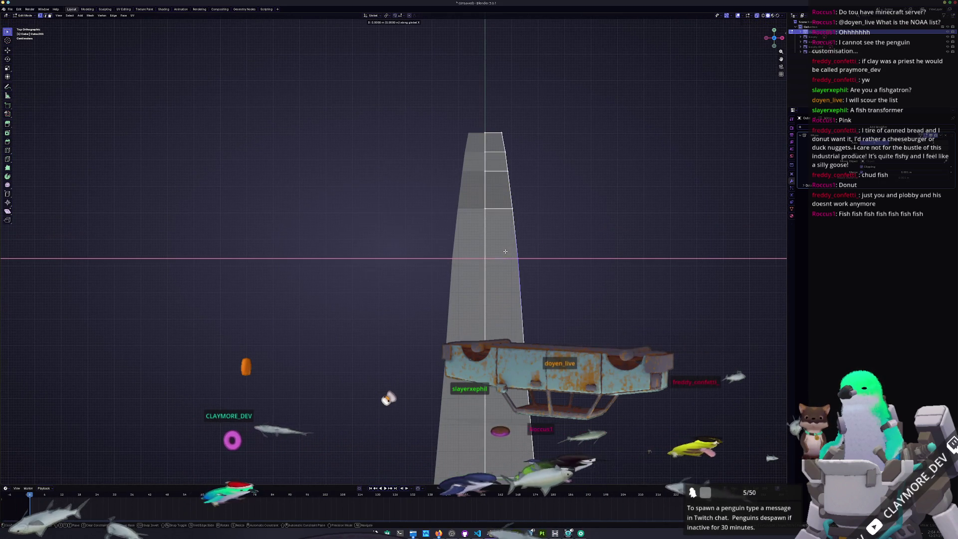
{"action": "left_click", "coordinate": [497, 254]}
{"action": "scroll", "coordinate": [494, 245], "scroll_direction": "down", "scroll_amount": 5}
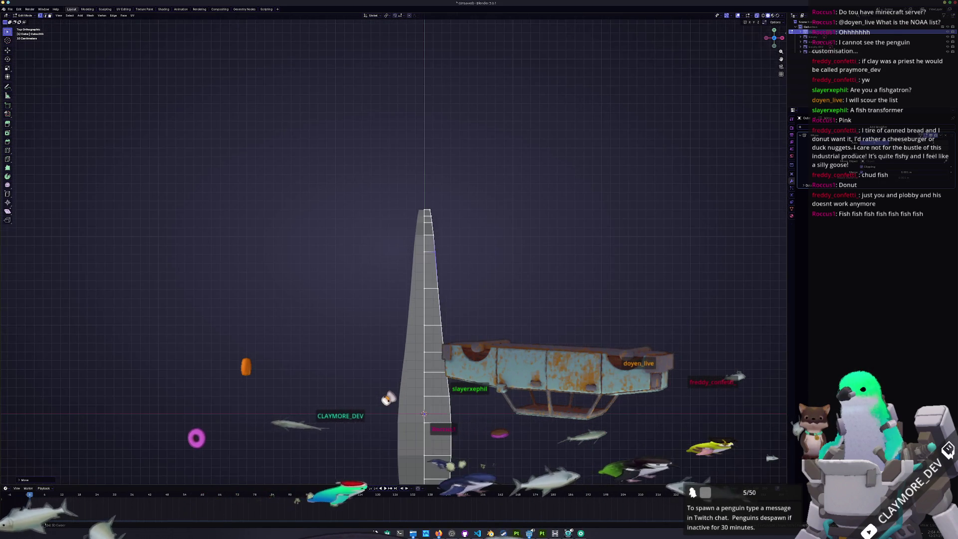
{"action": "scroll", "coordinate": [487, 228], "scroll_direction": "up", "scroll_amount": 3}
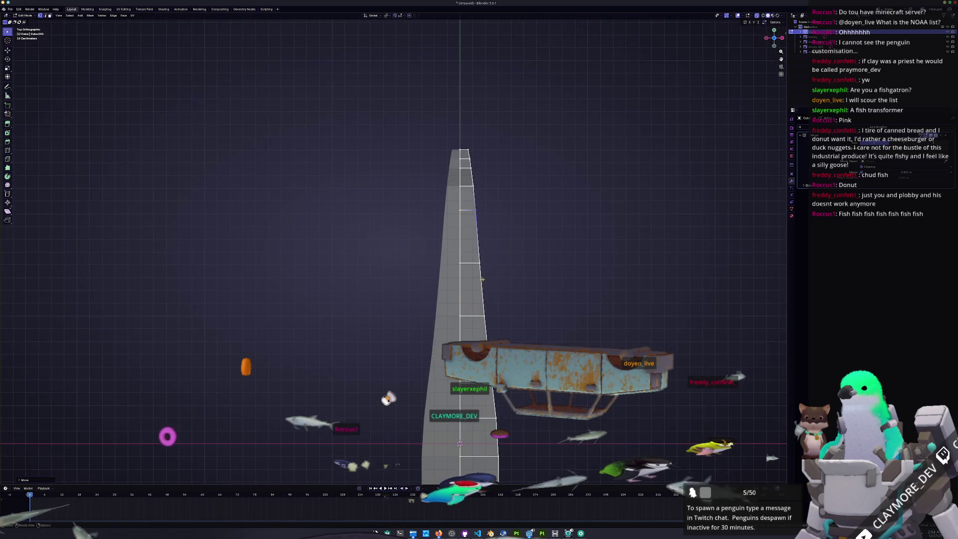
Step: Move the right-side body edges outward along X
{"action": "mouse_move", "coordinate": [521, 292]}
{"action": "left_mouse_down"}
{"action": "mouse_move", "coordinate": [484, 93]}
{"action": "mouse_move", "coordinate": [494, 126]}
{"action": "left_mouse_up"}
{"action": "key", "text": "g"}
{"action": "key", "text": "x"}
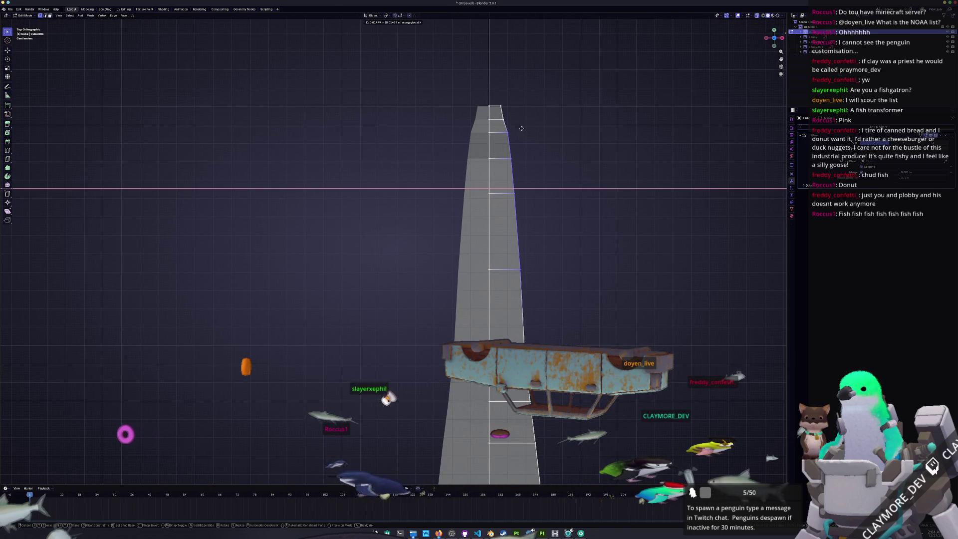
{"action": "left_click", "coordinate": [524, 144]}
{"action": "scroll", "coordinate": [528, 315], "scroll_direction": "down", "scroll_amount": 1}
{"action": "left_click_drag", "start_coordinate": [527, 315], "coordinate": [550, 232]}
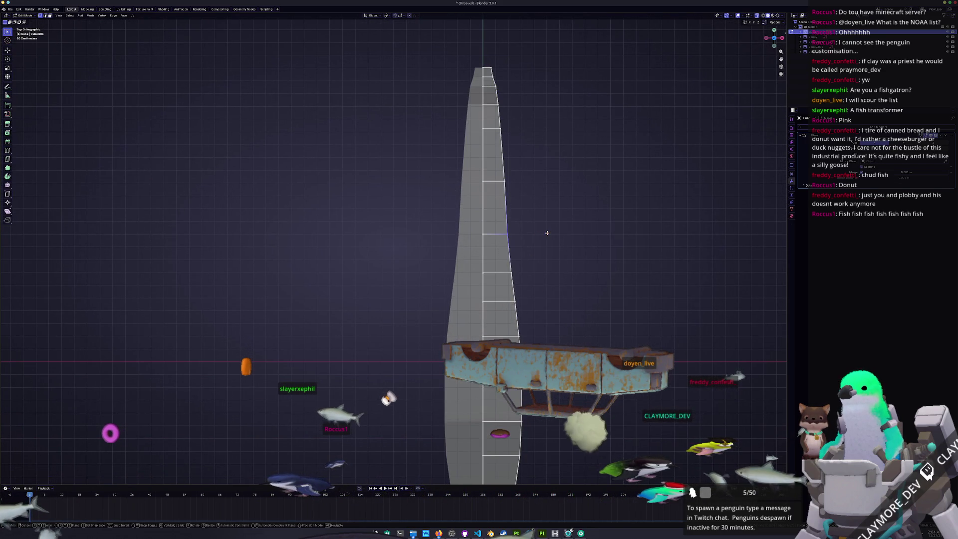
Step: Narrow the next edge rows along X so the body tapers
{"action": "key", "text": "g"}
{"action": "key", "text": "x"}
{"action": "mouse_move", "coordinate": [500, 265]}
{"action": "left_mouse_down"}
{"action": "mouse_move", "coordinate": [530, 316]}
{"action": "mouse_move", "coordinate": [499, 323]}
{"action": "left_mouse_up"}
{"action": "left_click", "coordinate": [511, 263]}
{"action": "key", "text": "g"}
{"action": "key", "text": "x"}
{"action": "left_click", "coordinate": [510, 292]}
{"action": "scroll", "coordinate": [510, 292], "scroll_direction": "down", "scroll_amount": 1}
{"action": "mouse_move", "coordinate": [504, 403]}
{"action": "left_mouse_down"}
{"action": "mouse_move", "coordinate": [504, 312]}
{"action": "mouse_move", "coordinate": [446, 246]}
{"action": "left_mouse_up"}
Step: In Right Ortho view, edge-slide the upper loop down by 0.2
{"action": "key", "text": "KP_3"}
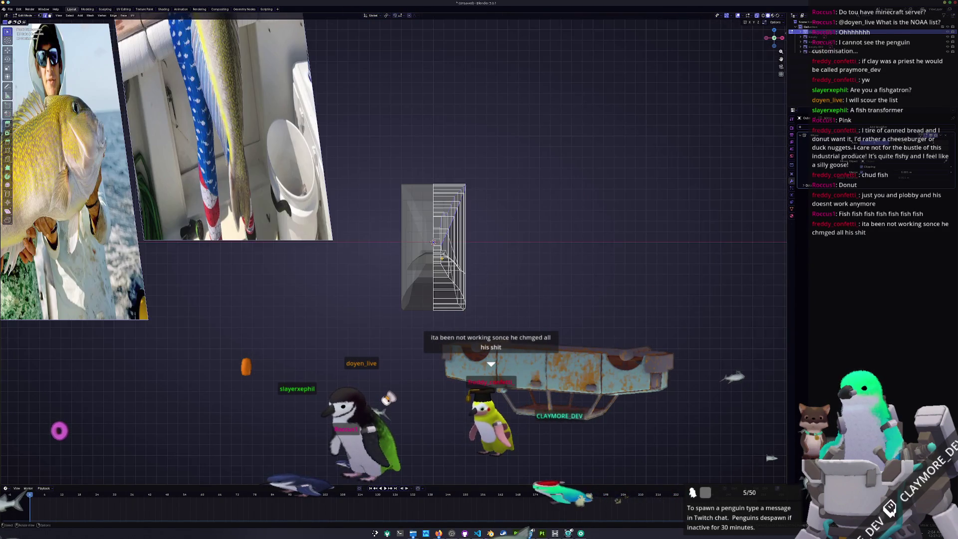
{"action": "type", "text": "g.2"}
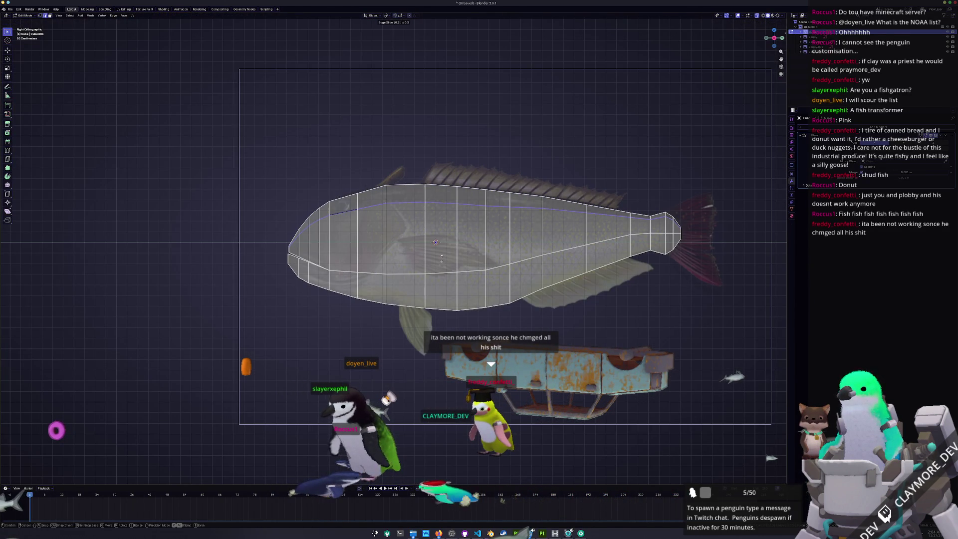
{"action": "key", "text": "KP_1"}
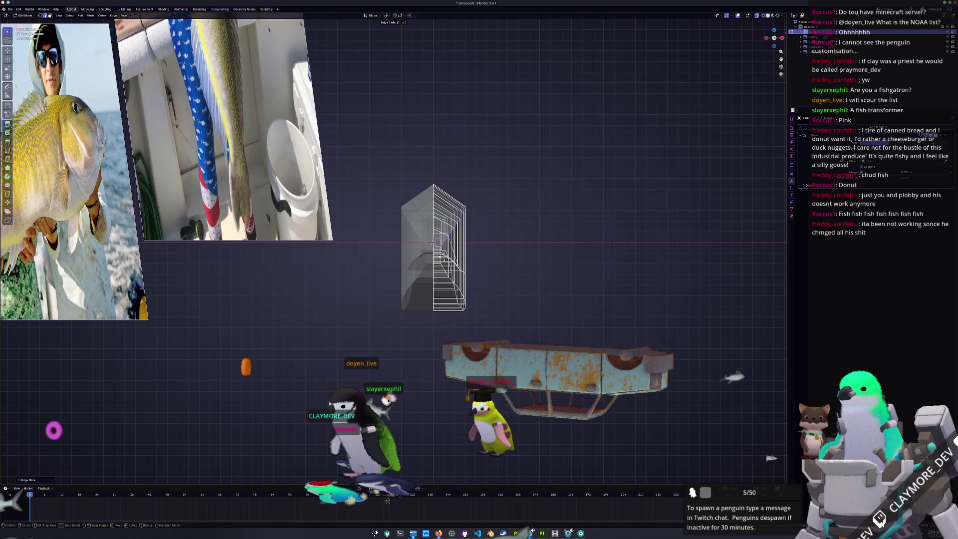
Step: Confirm the loop slide and move the selected loop by -0.25
{"action": "key", "text": "Return"}
{"action": "key", "text": "KP_4"}
{"action": "key", "text": "KP_4"}
{"action": "key", "text": "KP_8"}
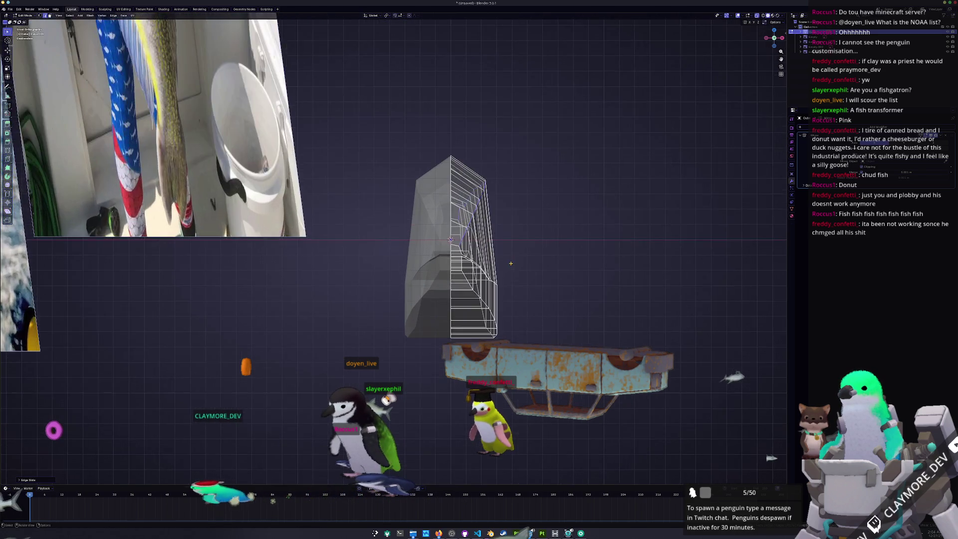
{"action": "key", "text": "KP_8"}
{"action": "key", "text": "KP_8"}
{"action": "type", "text": "g"}
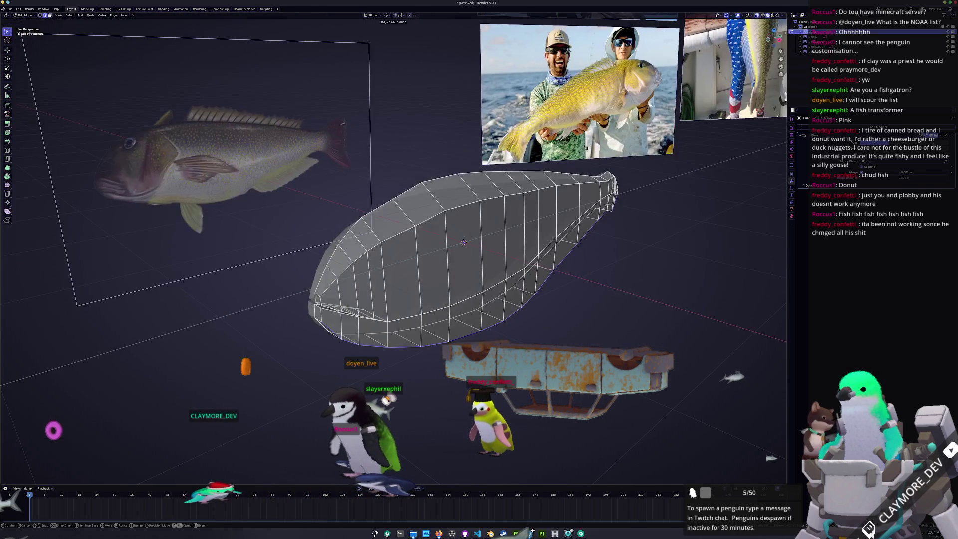
{"action": "type", "text": "25-0.25"}
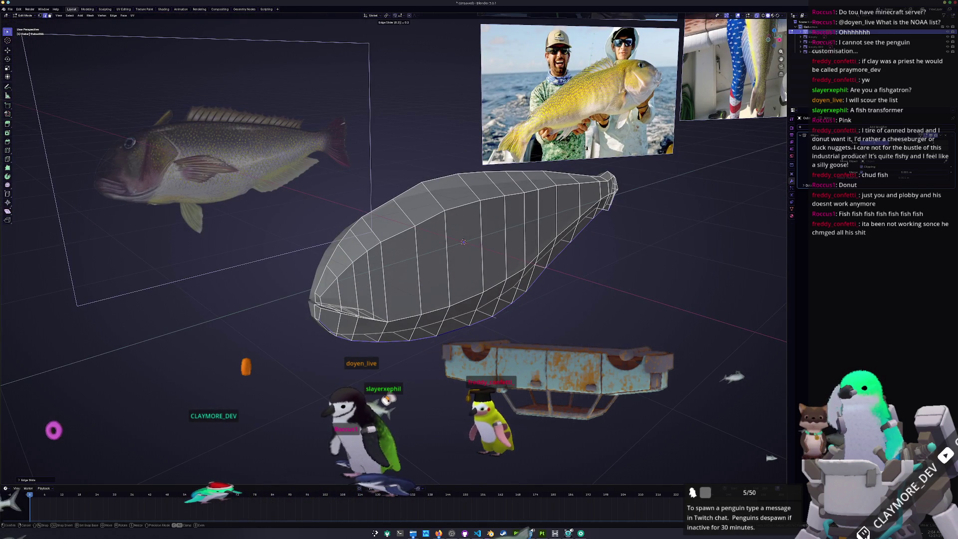
{"action": "key", "text": "KP_1"}
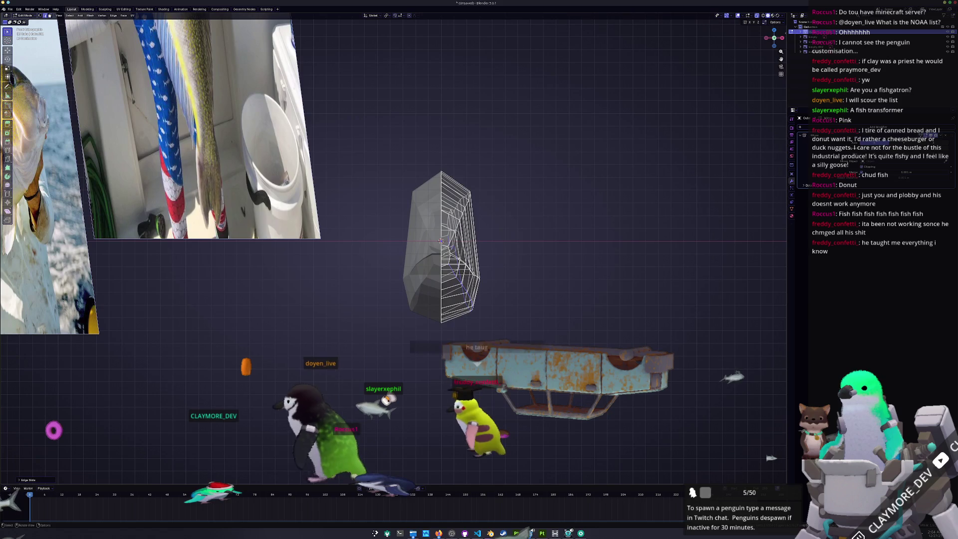
{"action": "key", "text": "KP_3"}
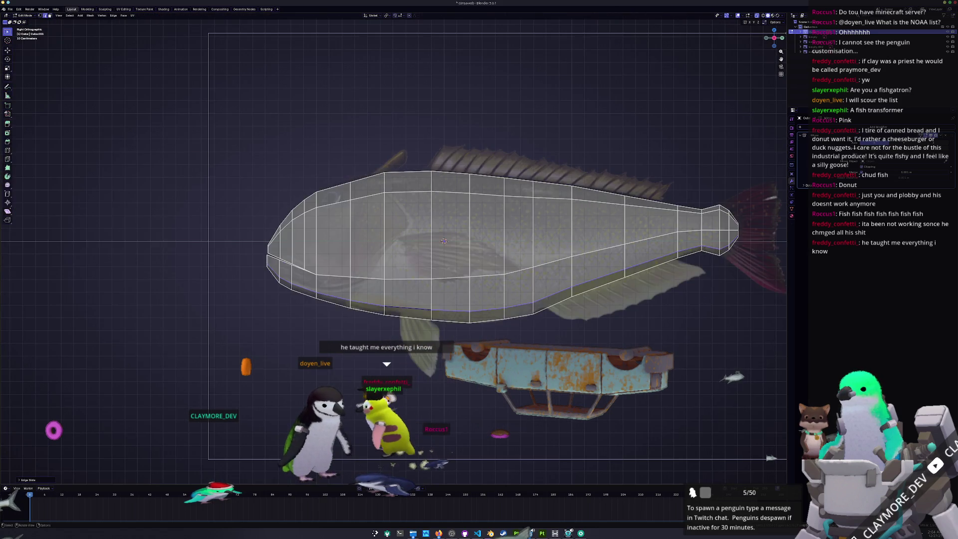
Step: Select the vertex at the front of the fish head
{"action": "key", "text": "Tab"}
{"action": "key", "text": "Tab"}
{"action": "scroll", "coordinate": [455, 288], "scroll_direction": "up", "scroll_amount": 2}
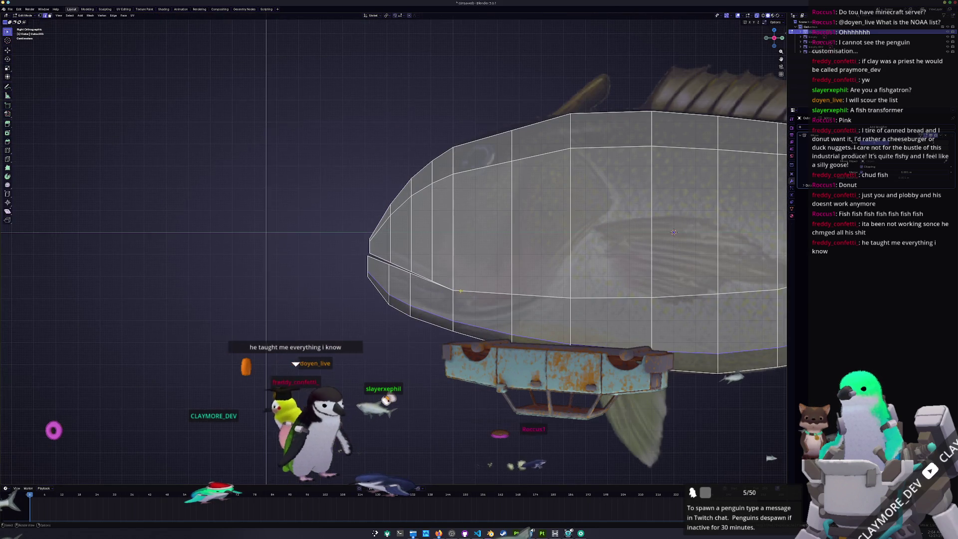
{"action": "left_click", "coordinate": [474, 300]}
{"action": "scroll", "coordinate": [498, 287], "scroll_direction": "up", "scroll_amount": 2}
{"action": "key", "text": "g"}
{"action": "right_click", "coordinate": [497, 287]}
{"action": "scroll", "coordinate": [391, 250], "scroll_direction": "up", "scroll_amount": 1}
Step: Trace a knife cut back from the head's tip, then abandon it
{"action": "key", "text": "k"}
{"action": "left_click", "coordinate": [352, 234]}
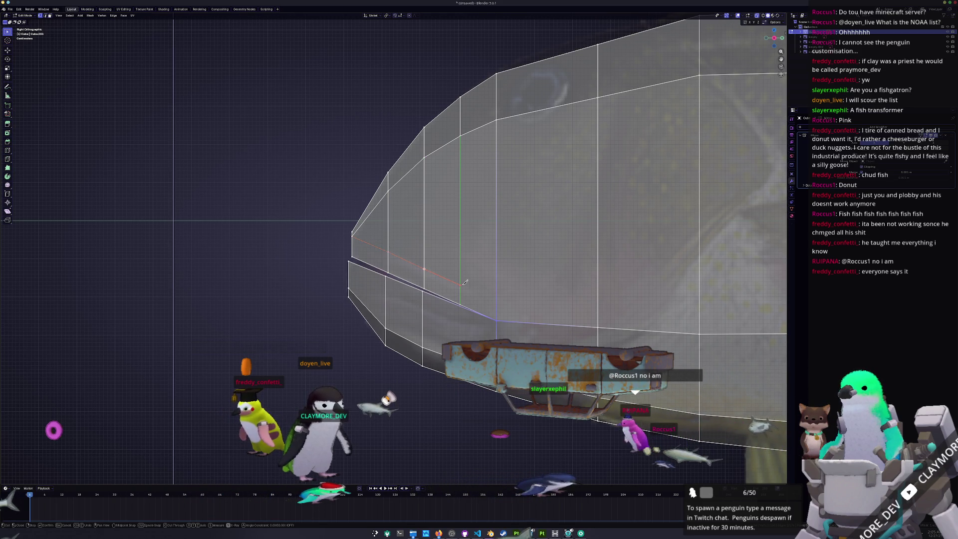
{"action": "left_click", "coordinate": [508, 303]}
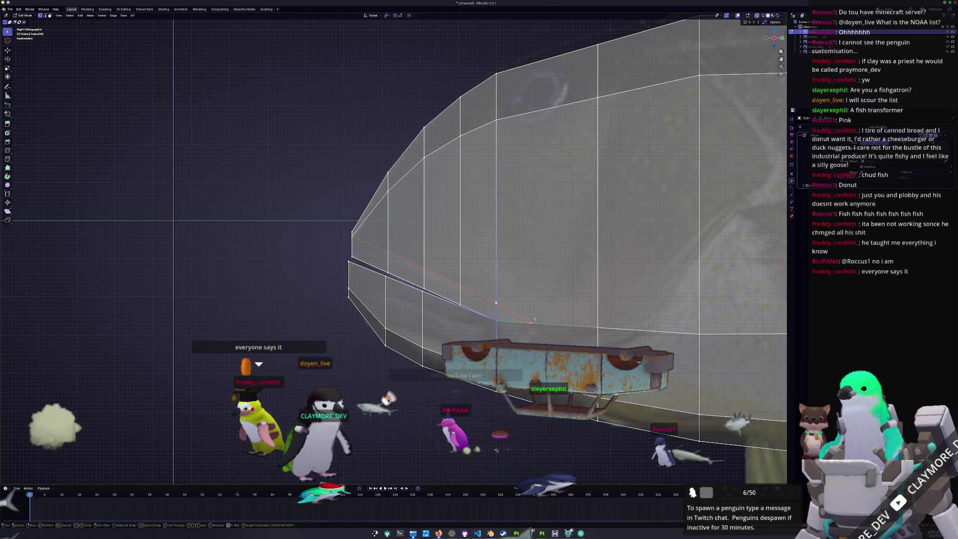
{"action": "left_click", "coordinate": [531, 322]}
{"action": "left_click", "coordinate": [529, 353]}
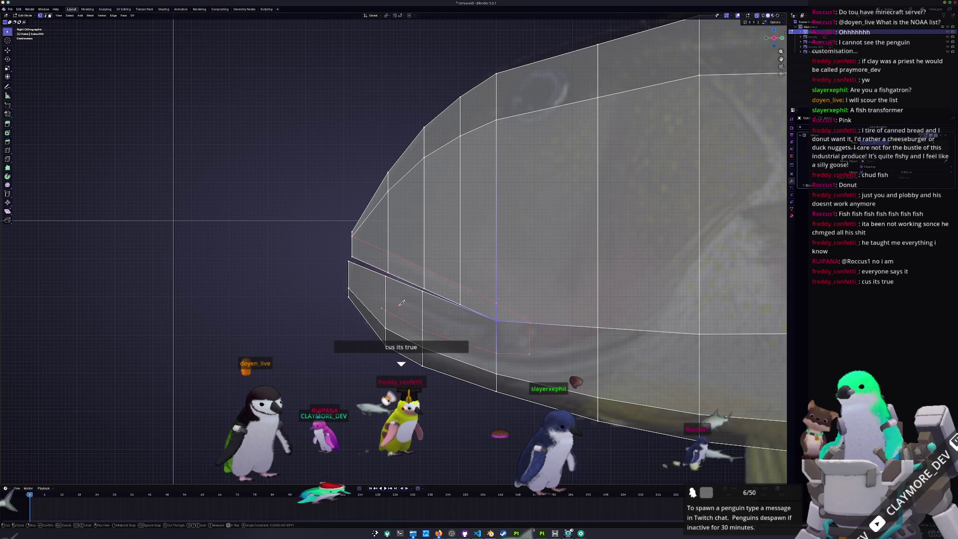
{"action": "key", "text": "Escape"}
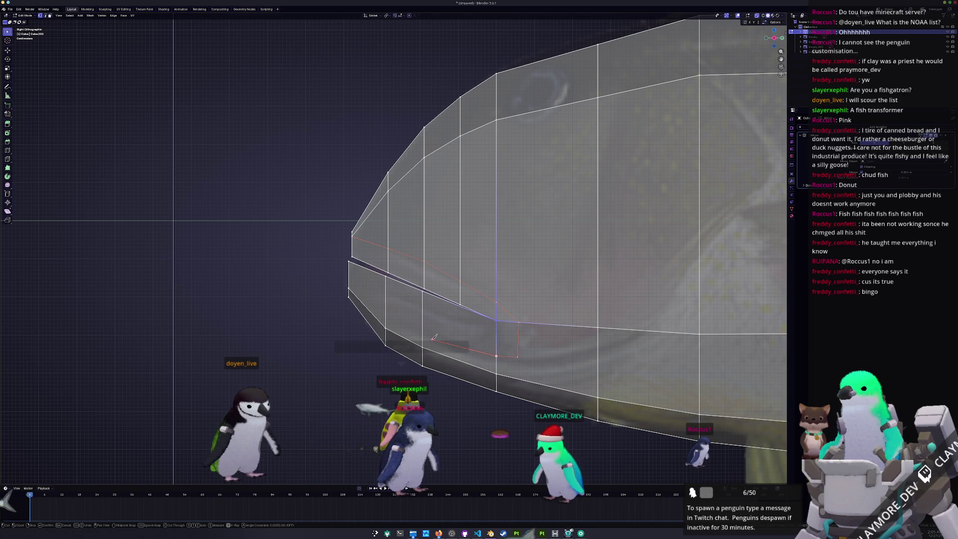
Step: Mark a point on the mouth line and slide two mouth edges to open the slit
{"action": "left_click", "coordinate": [386, 310]}
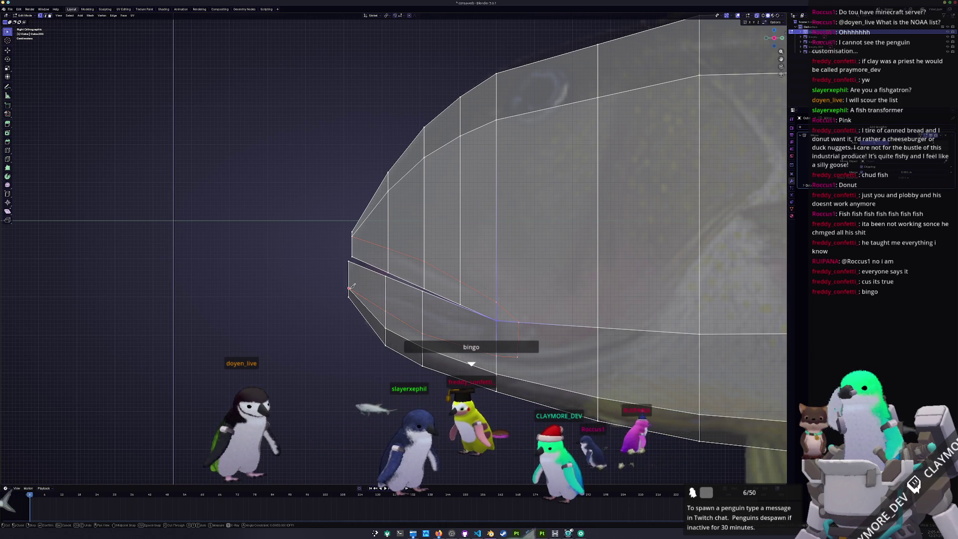
{"action": "scroll", "coordinate": [491, 331], "scroll_direction": "up", "scroll_amount": 1}
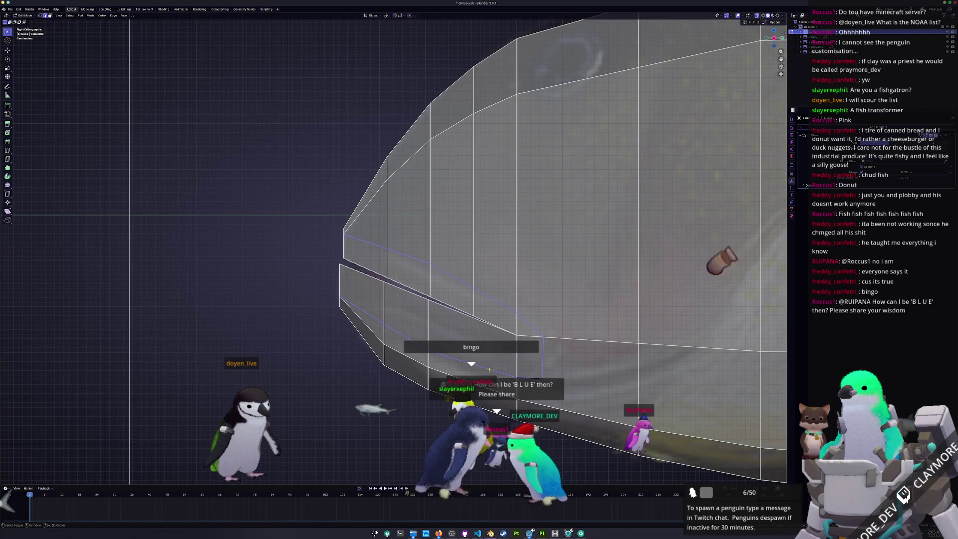
{"action": "scroll", "coordinate": [490, 340], "scroll_direction": "up", "scroll_amount": 1}
{"action": "scroll", "coordinate": [490, 341], "scroll_direction": "up", "scroll_amount": 2}
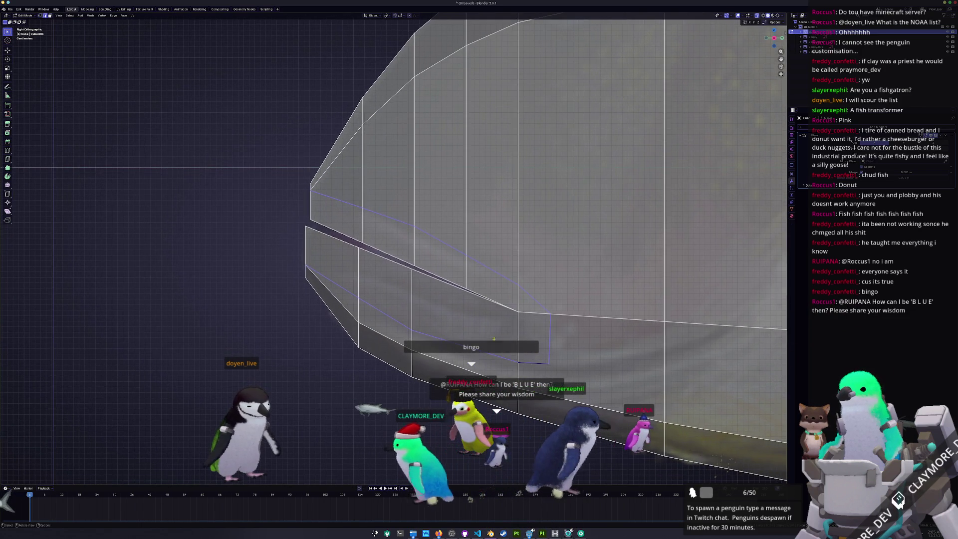
{"action": "scroll", "coordinate": [491, 354], "scroll_direction": "down", "scroll_amount": 2}
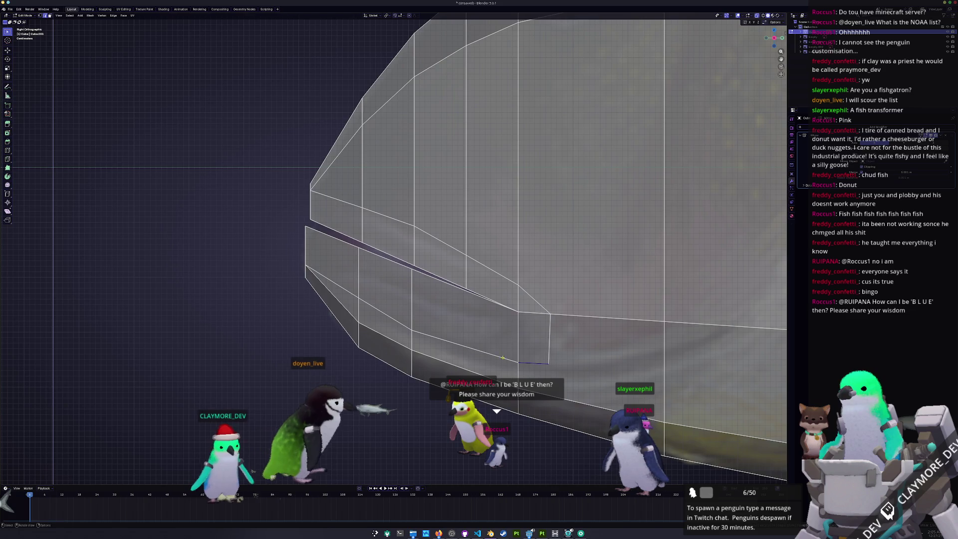
{"action": "scroll", "coordinate": [499, 355], "scroll_direction": "left", "scroll_amount": 3}
{"action": "scroll", "coordinate": [488, 356], "scroll_direction": "up", "scroll_amount": 1}
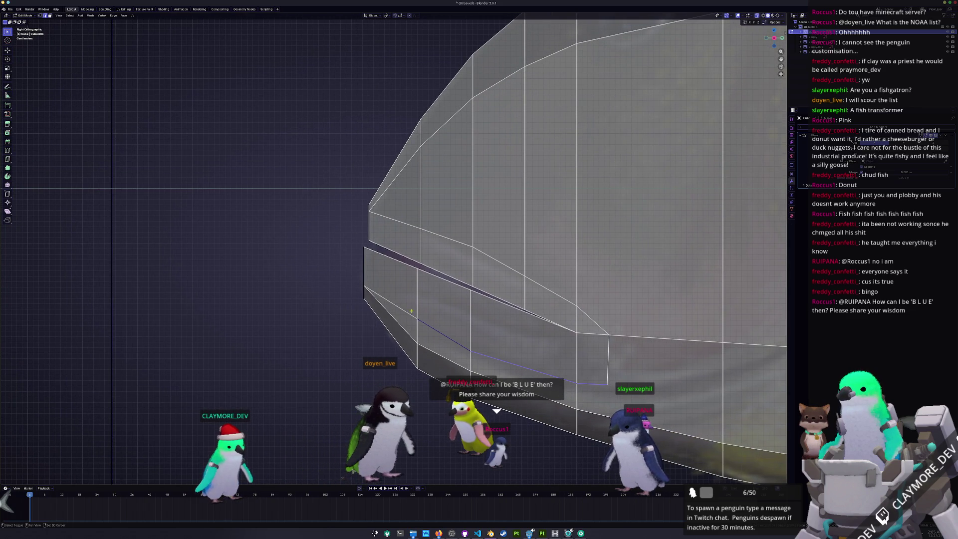
{"action": "key", "text": "g"}
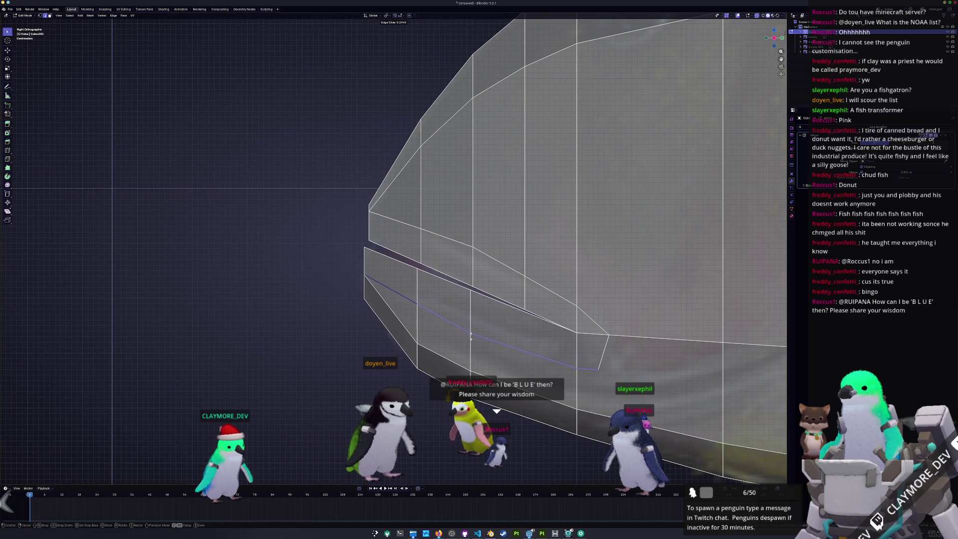
{"action": "left_click", "coordinate": [470, 337]}
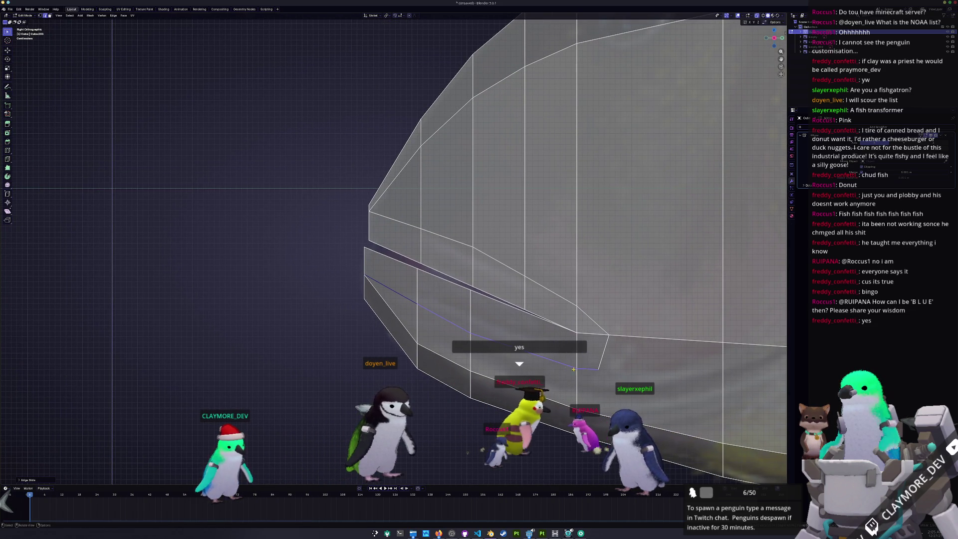
{"action": "key", "text": "g"}
{"action": "key", "text": "g"}
{"action": "left_click", "coordinate": [589, 361]}
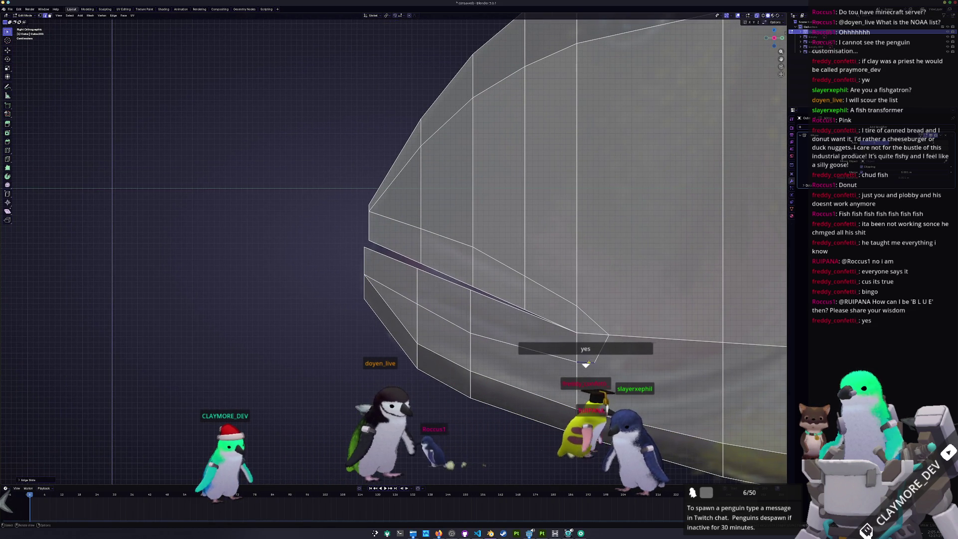
{"action": "left_click_drag", "start_coordinate": [579, 366], "coordinate": [508, 344]}
{"action": "scroll", "coordinate": [597, 355], "scroll_direction": "up", "scroll_amount": 3}
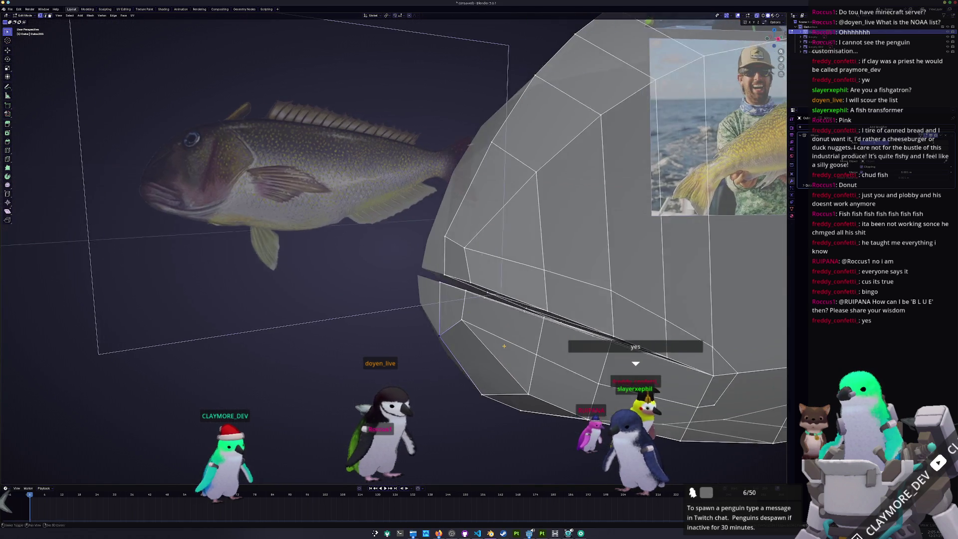
Step: Slide a mouth vertex along its edge, checking it in the right side view
{"action": "key", "text": "g"}
{"action": "key", "text": "g"}
{"action": "left_click", "coordinate": [508, 323]}
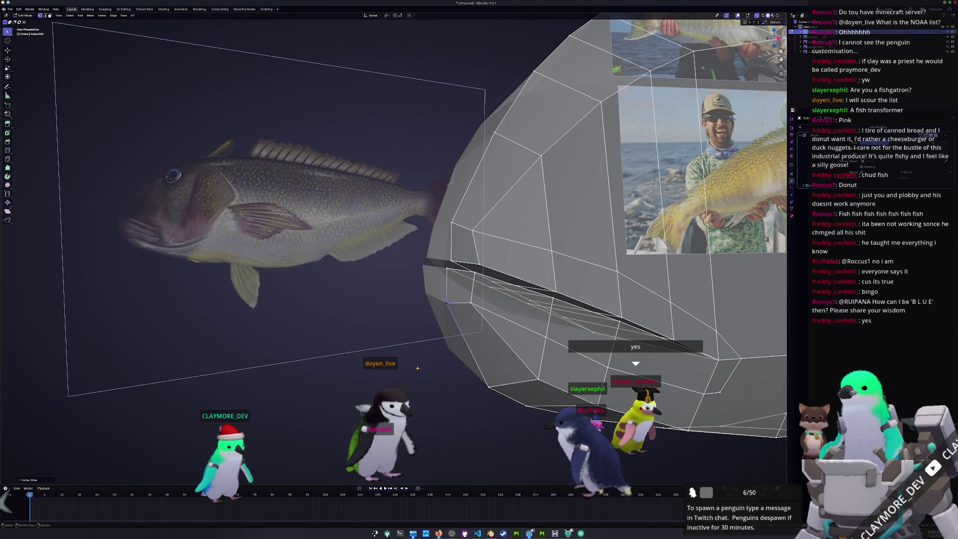
{"action": "key", "text": "KP_3"}
{"action": "key", "text": "KP_5"}
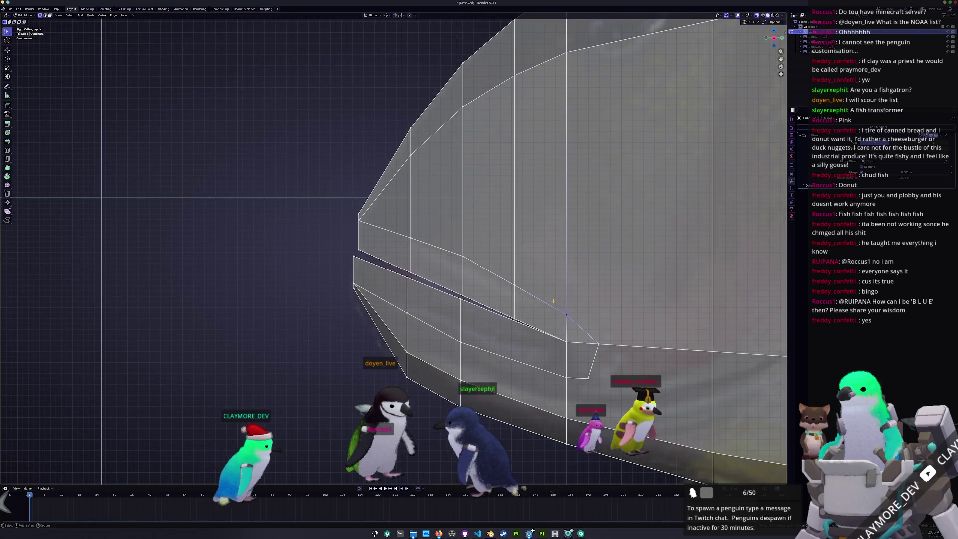
{"action": "key", "text": "g"}
{"action": "key", "text": "z"}
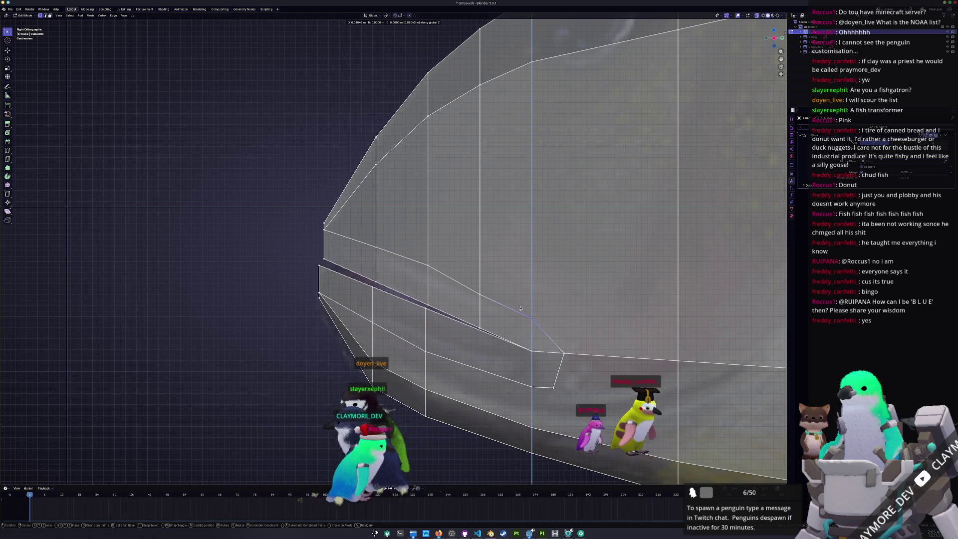
{"action": "key", "text": "Escape"}
Step: Vertex-slide the vertex at the end of the mouth slit
{"action": "left_click", "coordinate": [480, 289]}
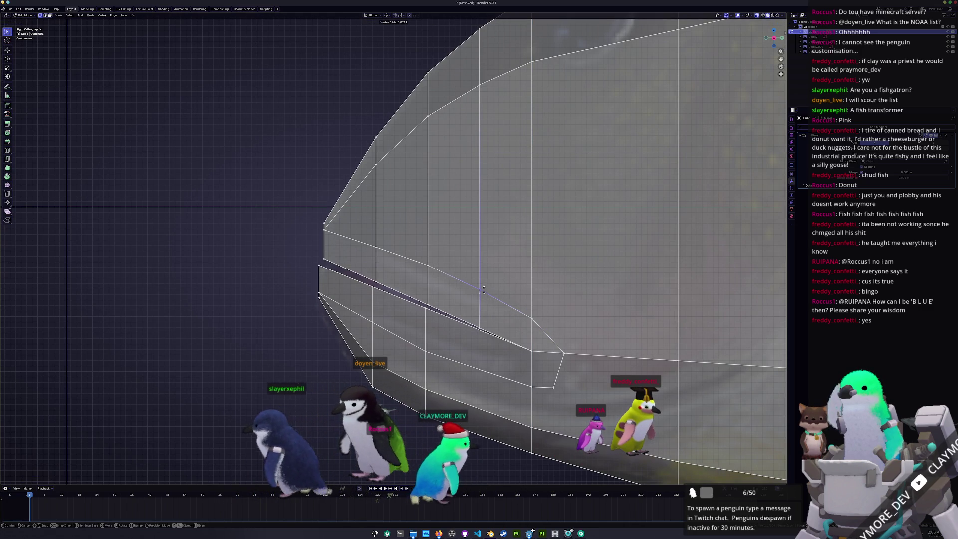
{"action": "left_click", "coordinate": [429, 262]}
{"action": "left_click_drag", "start_coordinate": [322, 231], "coordinate": [398, 259]}
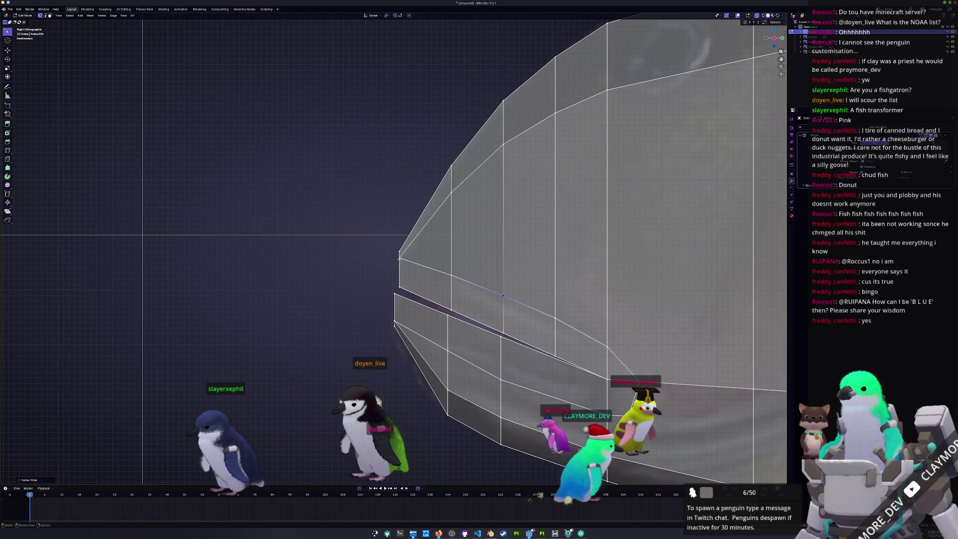
{"action": "key", "text": "shift+v"}
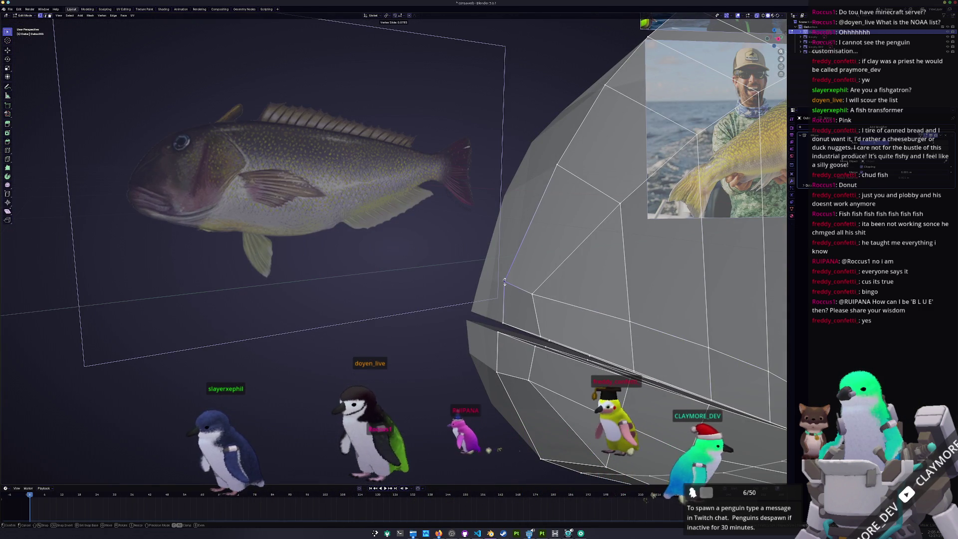
{"action": "left_click", "coordinate": [504, 282]}
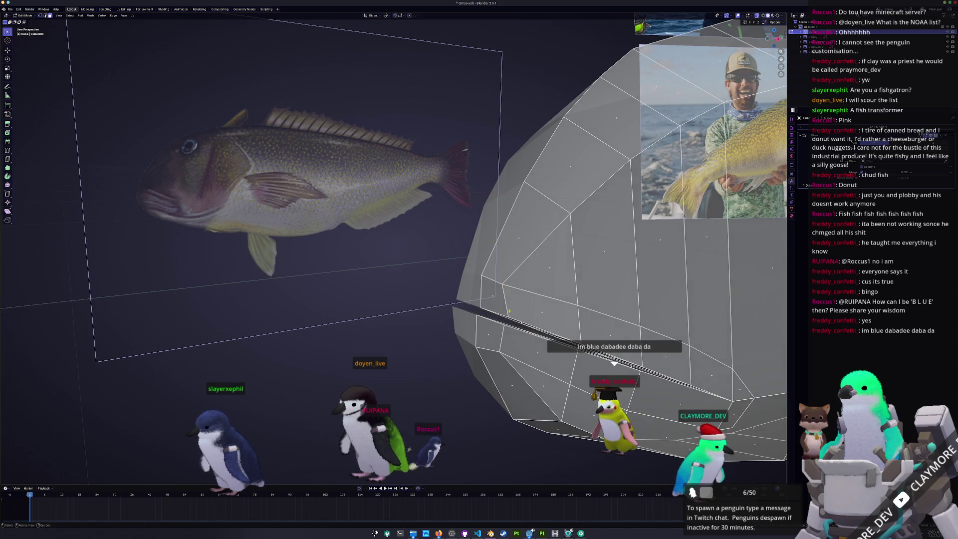
{"action": "left_click_drag", "start_coordinate": [512, 311], "coordinate": [464, 280]}
Step: Select the four-face mouth strip and push it inward with Alt+S shrink/flatten
{"action": "left_click", "coordinate": [493, 287], "text": "shift"}
{"action": "left_click", "coordinate": [551, 300], "text": "shift"}
{"action": "left_click", "coordinate": [604, 316], "text": "shift"}
{"action": "left_click", "coordinate": [654, 342], "text": "shift"}
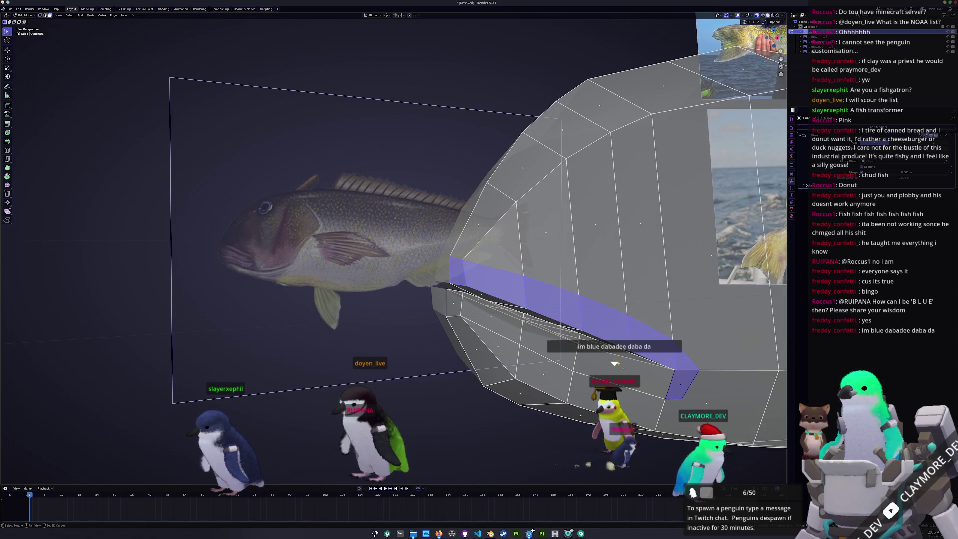
{"action": "left_click_drag", "start_coordinate": [493, 314], "coordinate": [496, 355]}
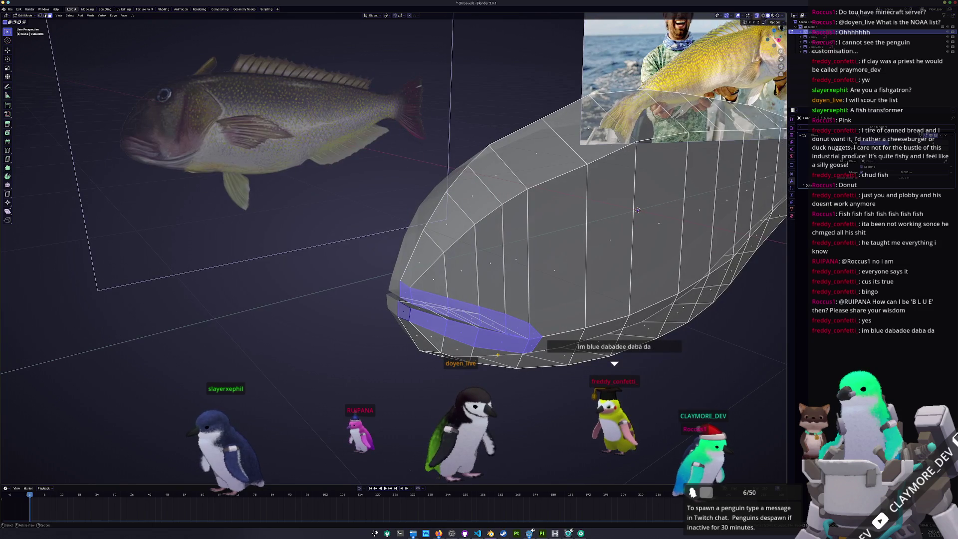
{"action": "key", "text": "alt+s"}
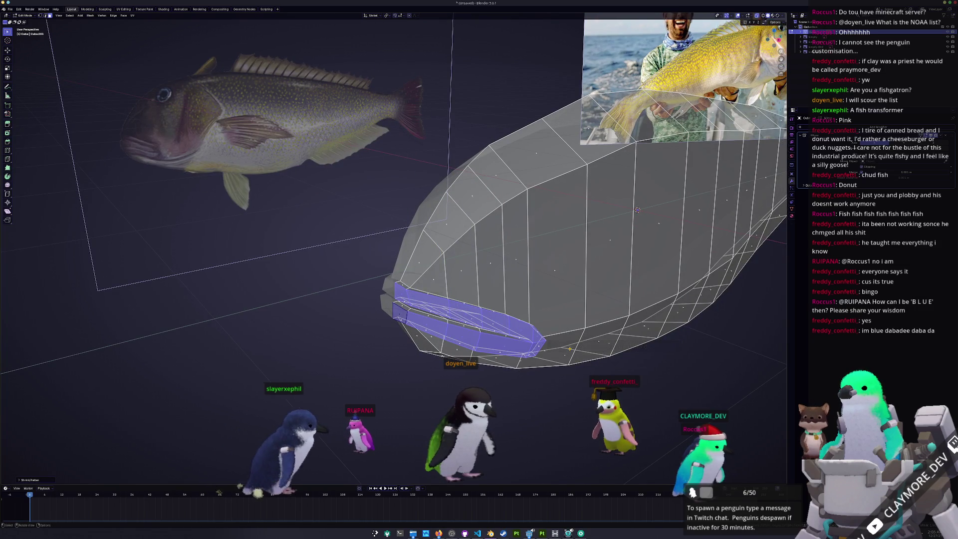
{"action": "left_click", "coordinate": [597, 251]}
Step: With X-ray on, edge-slide the loop around the mouth
{"action": "scroll", "coordinate": [597, 252], "scroll_direction": "up", "scroll_amount": 1}
{"action": "key", "text": "2"}
{"action": "left_click", "coordinate": [510, 338], "text": "alt"}
{"action": "key", "text": "alt+z"}
{"action": "mouse_move", "coordinate": [511, 338]}
{"action": "left_mouse_down"}
{"action": "mouse_move", "coordinate": [568, 343]}
{"action": "mouse_move", "coordinate": [476, 347]}
{"action": "mouse_move", "coordinate": [466, 293]}
{"action": "left_mouse_up"}
{"action": "key", "text": "g"}
{"action": "key", "text": "g"}
{"action": "left_click", "coordinate": [476, 347]}
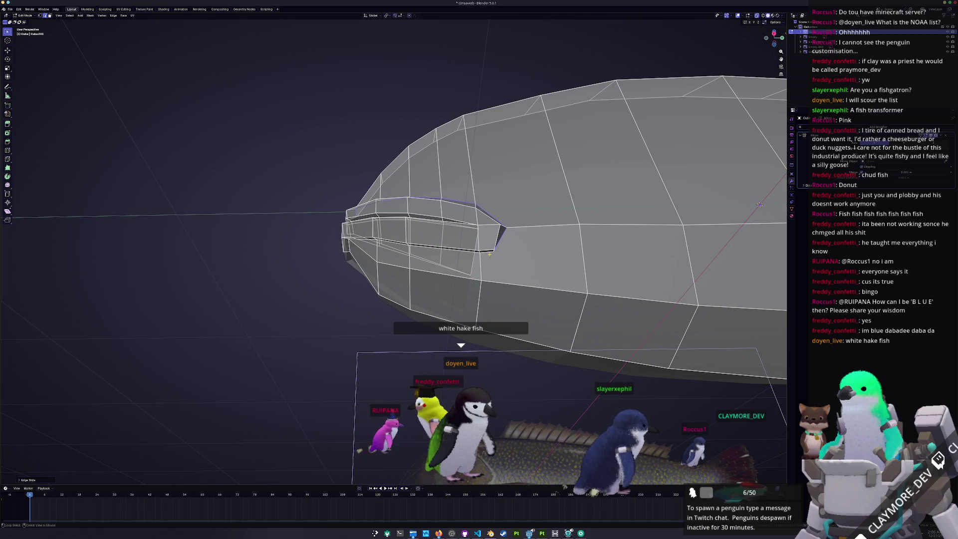
Step: Edge-slide the mouth loop to tighten the groove
{"action": "mouse_move", "coordinate": [476, 250]}
{"action": "left_mouse_down"}
{"action": "mouse_move", "coordinate": [465, 216]}
{"action": "mouse_move", "coordinate": [467, 231]}
{"action": "left_mouse_up"}
{"action": "key", "text": "g"}
{"action": "key", "text": "g"}
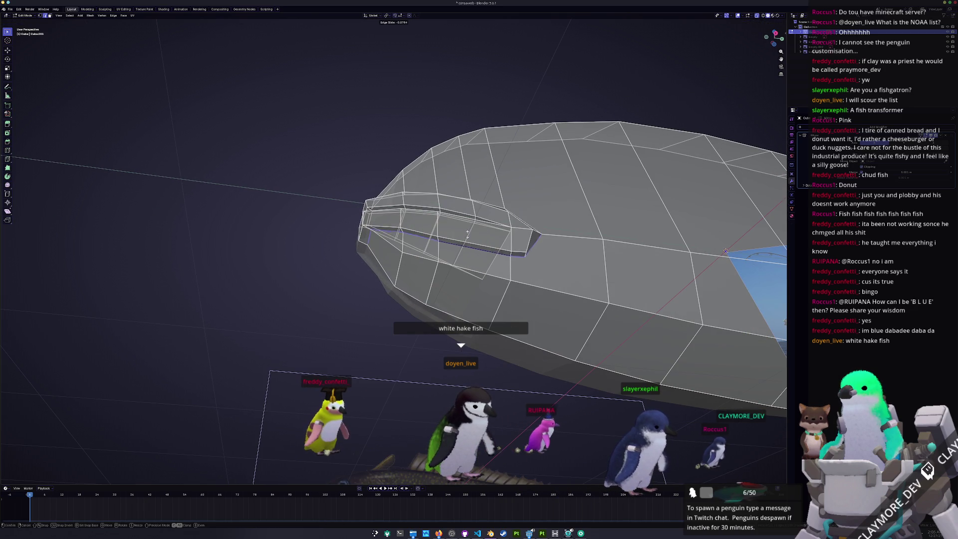
{"action": "scroll", "coordinate": [468, 231], "scroll_direction": "down", "scroll_amount": 5}
{"action": "scroll", "coordinate": [467, 231], "scroll_direction": "up", "scroll_amount": 8}
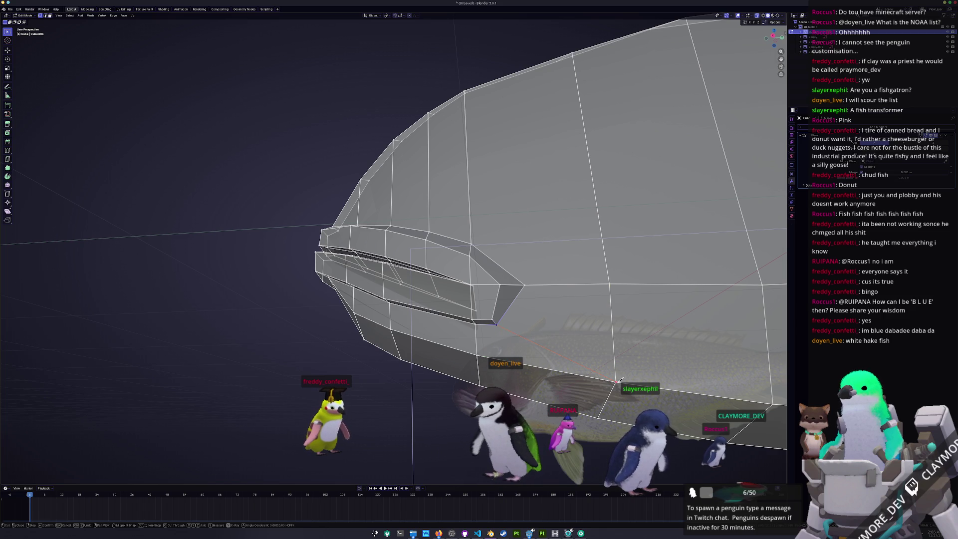
{"action": "scroll", "coordinate": [620, 379], "scroll_direction": "down", "scroll_amount": 5}
Step: Return to Object Mode, select the reference image and switch to Right Orthographic view
{"action": "key", "text": "Tab"}
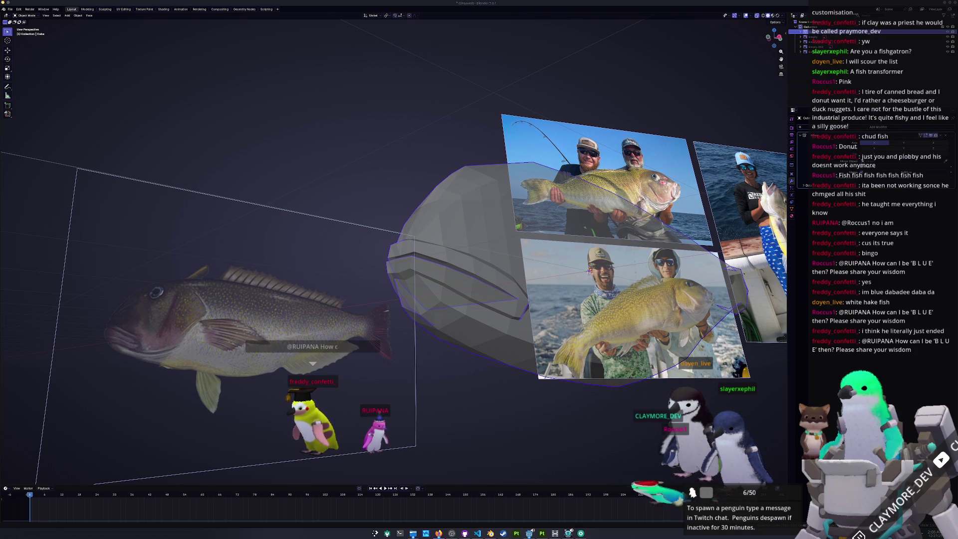
{"action": "mouse_move", "coordinate": [589, 271]}
{"action": "left_mouse_down"}
{"action": "mouse_move", "coordinate": [658, 250]}
{"action": "mouse_move", "coordinate": [622, 366]}
{"action": "left_mouse_up"}
{"action": "left_click", "coordinate": [623, 366]}
{"action": "key", "text": "KP_3"}
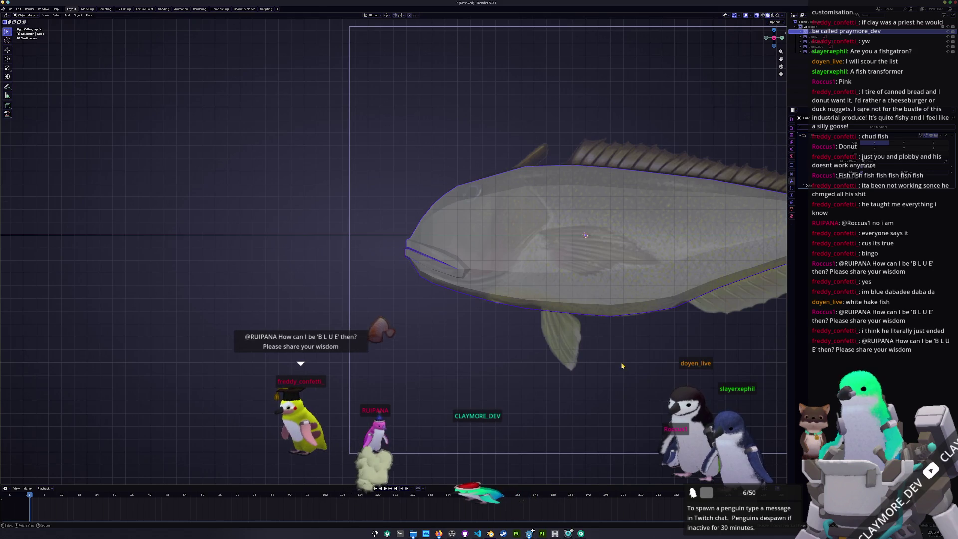
Step: Enter Edit Mode on the fish mesh and select the short edge at the mouth
{"action": "scroll", "coordinate": [499, 320], "scroll_direction": "up", "scroll_amount": 3}
{"action": "left_click", "coordinate": [467, 310]}
{"action": "key", "text": "Tab"}
{"action": "scroll", "coordinate": [461, 329], "scroll_direction": "up", "scroll_amount": 2}
{"action": "key", "text": "a"}
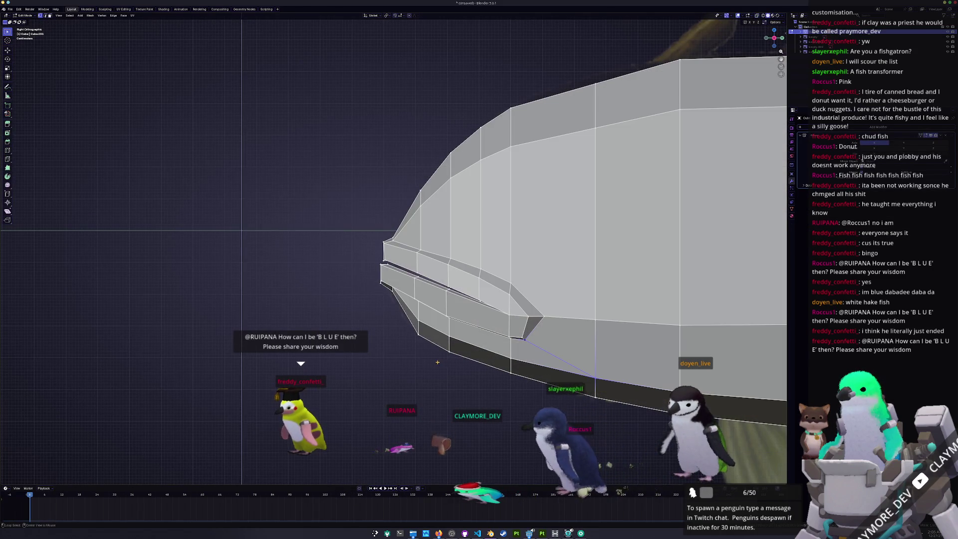
{"action": "left_click", "coordinate": [442, 345]}
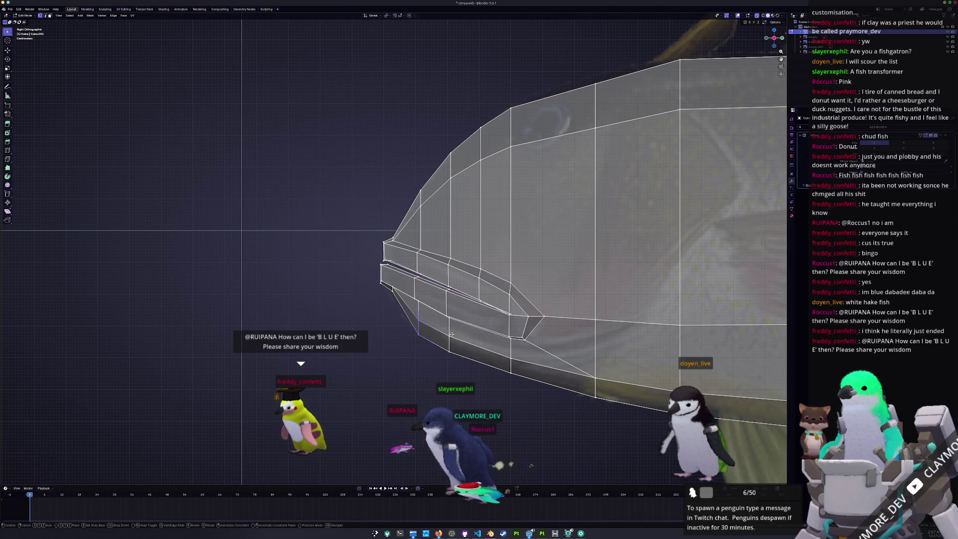
{"action": "left_click_drag", "start_coordinate": [442, 346], "coordinate": [400, 338]}
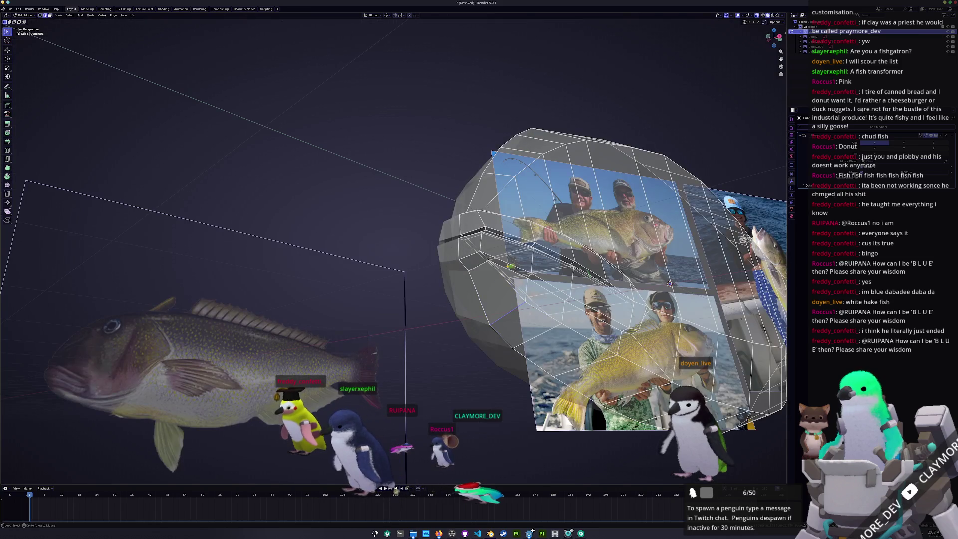
Step: With X-ray off, slide the lip edge and a lip vertex
{"action": "key", "text": "alt+z"}
{"action": "scroll", "coordinate": [698, 278], "scroll_direction": "up", "scroll_amount": 1}
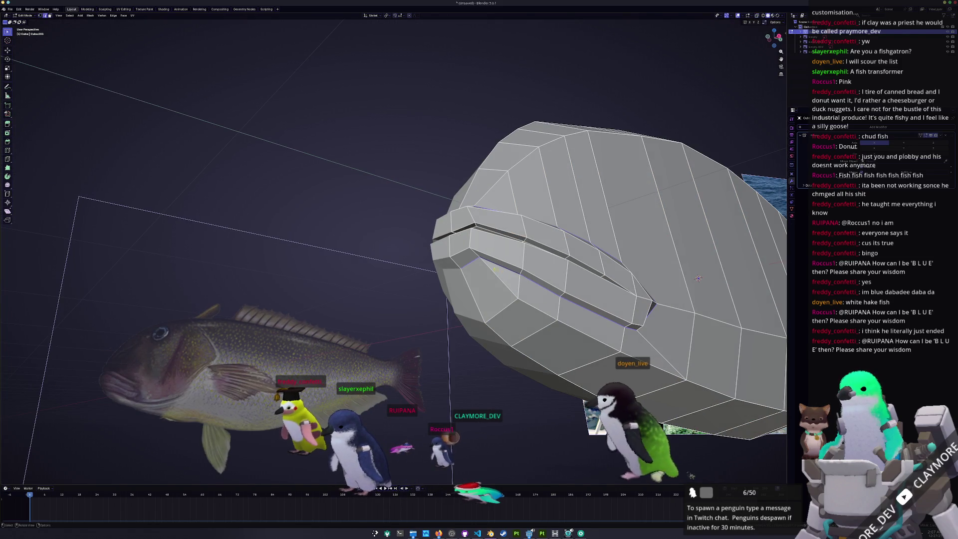
{"action": "key", "text": "g"}
{"action": "key", "text": "g"}
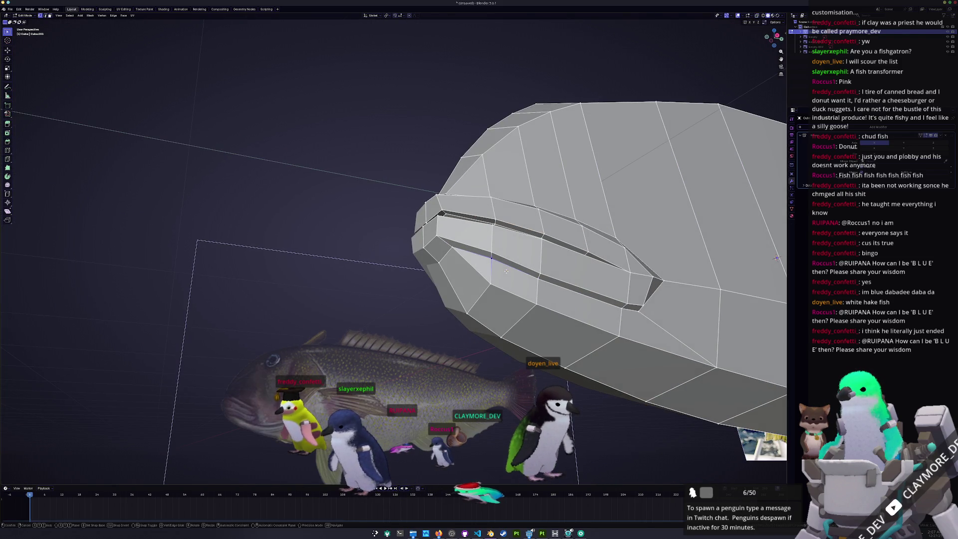
{"action": "left_click", "coordinate": [453, 249]}
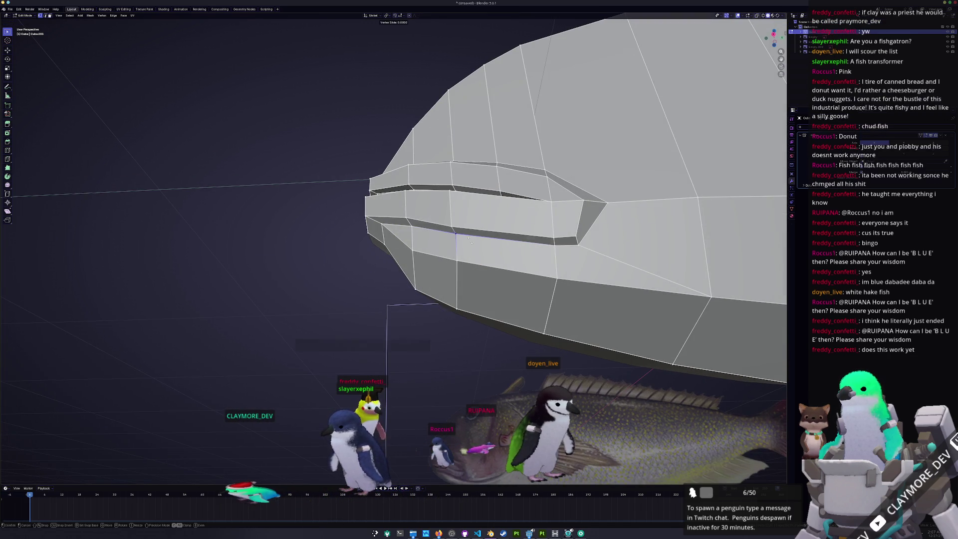
{"action": "key", "text": "g"}
{"action": "key", "text": "g"}
{"action": "left_click_drag", "start_coordinate": [473, 243], "coordinate": [444, 254]}
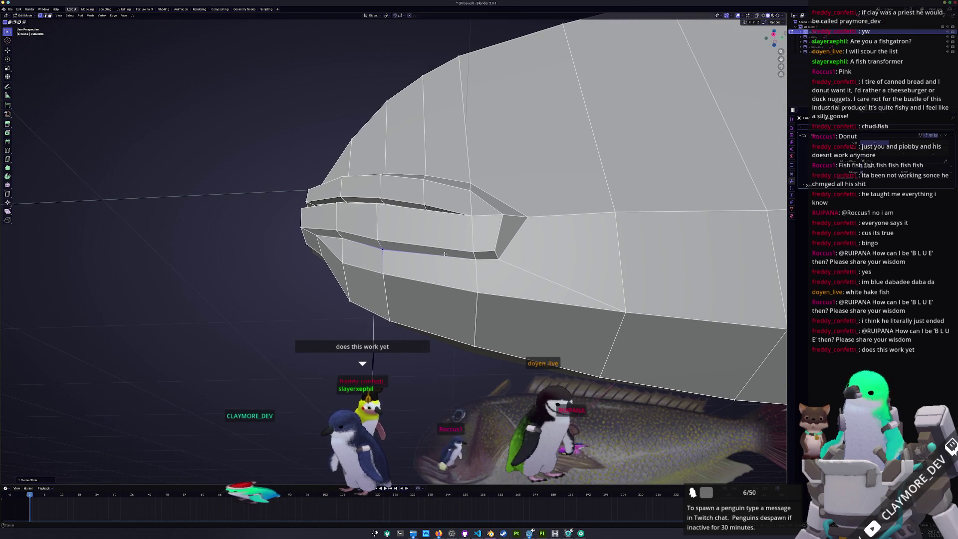
{"action": "left_click", "coordinate": [476, 261]}
Step: Vertex-slide another lip vertex and the mouth slit's corner vertex
{"action": "key", "text": "shift+v"}
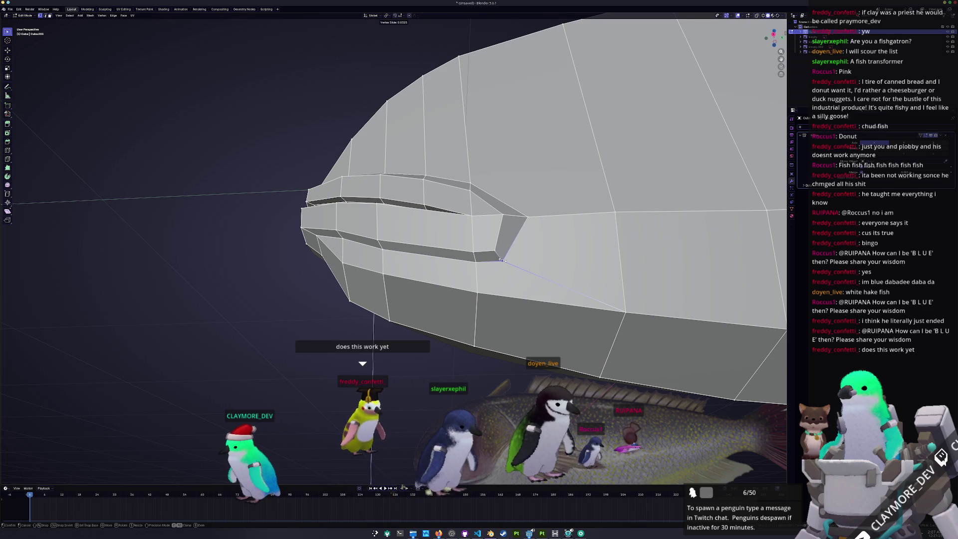
{"action": "left_click", "coordinate": [502, 260]}
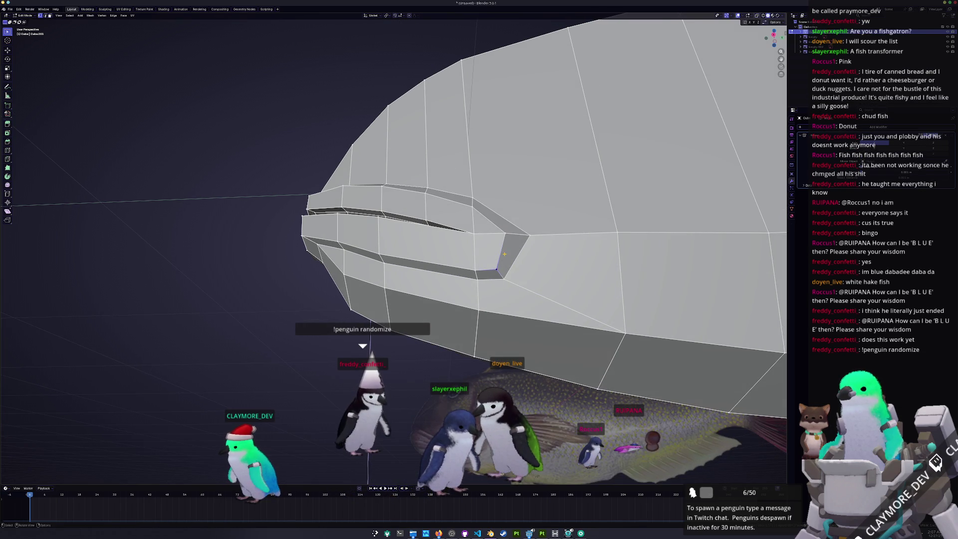
{"action": "key", "text": "shift+v"}
{"action": "left_click", "coordinate": [502, 254]}
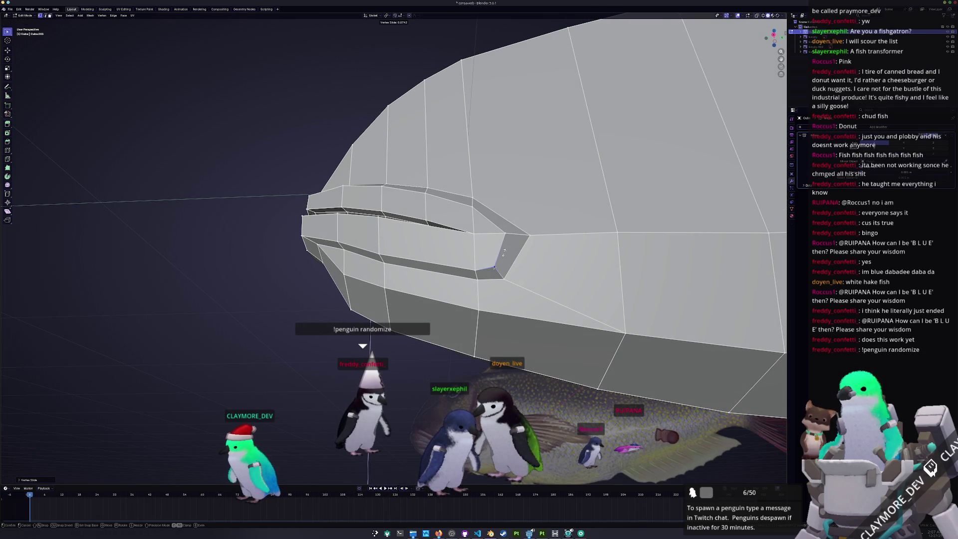
Step: Bring up the stream preview window over the viewport
{"action": "mouse_move", "coordinate": [475, 269]}
{"action": "left_mouse_down"}
{"action": "mouse_move", "coordinate": [638, 239]}
{"action": "mouse_move", "coordinate": [687, 243]}
{"action": "left_mouse_up"}
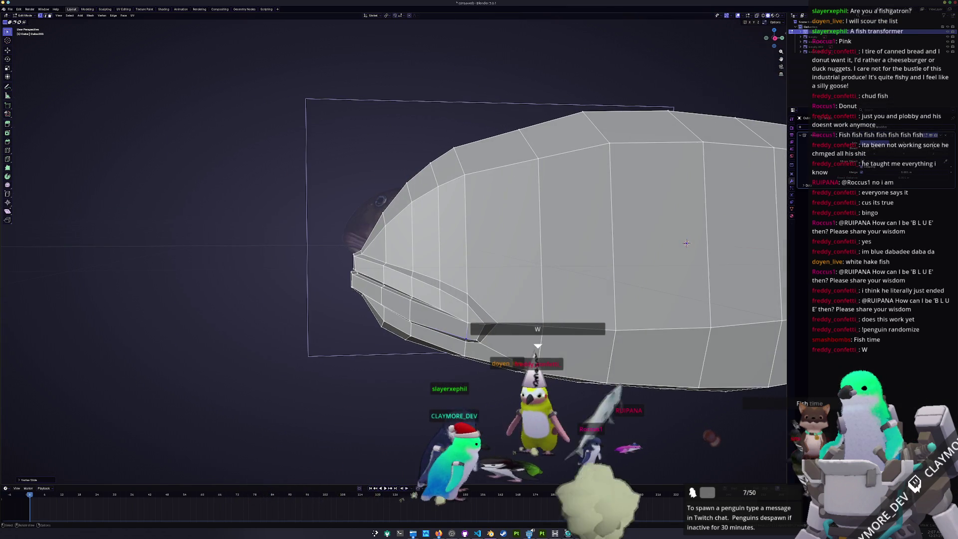
{"action": "mouse_move", "coordinate": [529, 533]}
{"action": "left_click", "coordinate": [472, 504]}
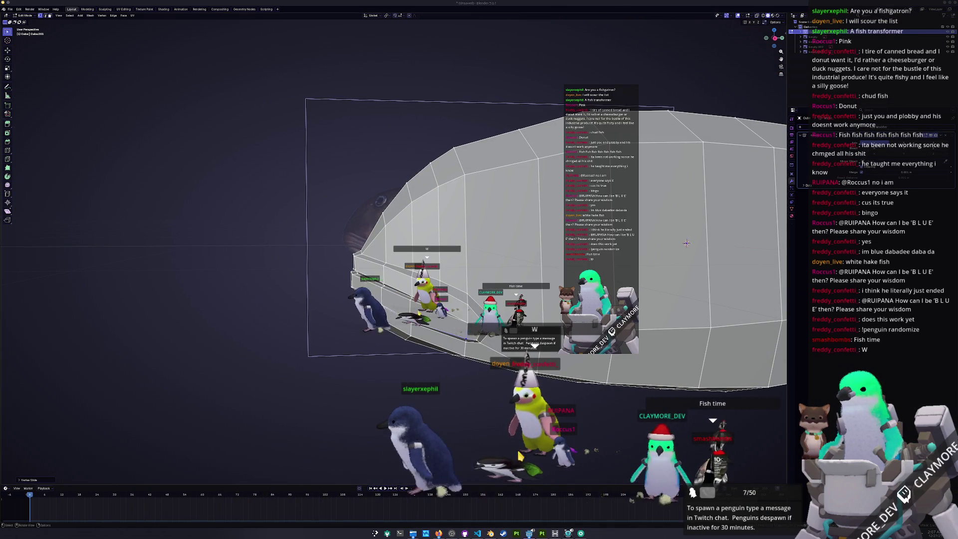
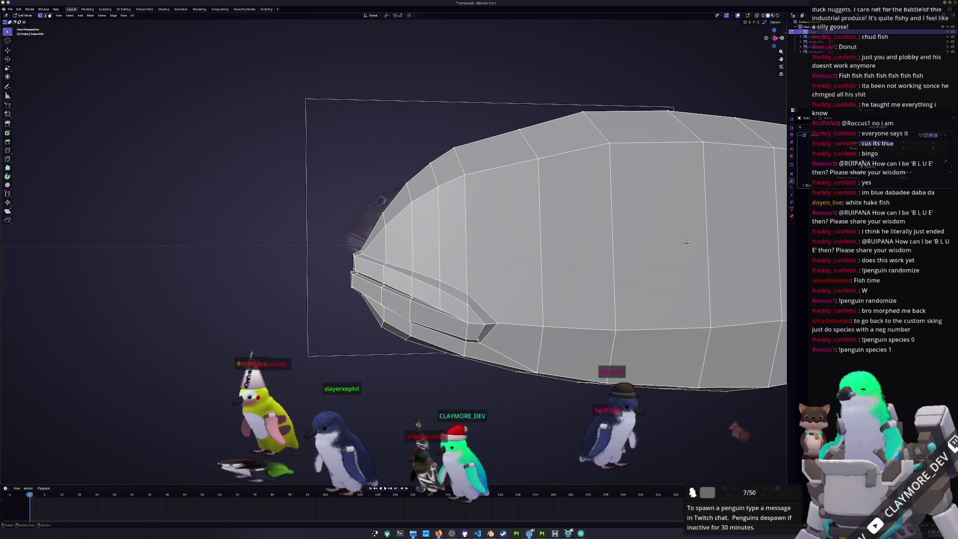
Step: In side view, slide a mouth vertex and the upper lip edge along the mouth
{"action": "key", "text": "KP_3"}
{"action": "scroll", "coordinate": [482, 348], "scroll_direction": "up", "scroll_amount": 2}
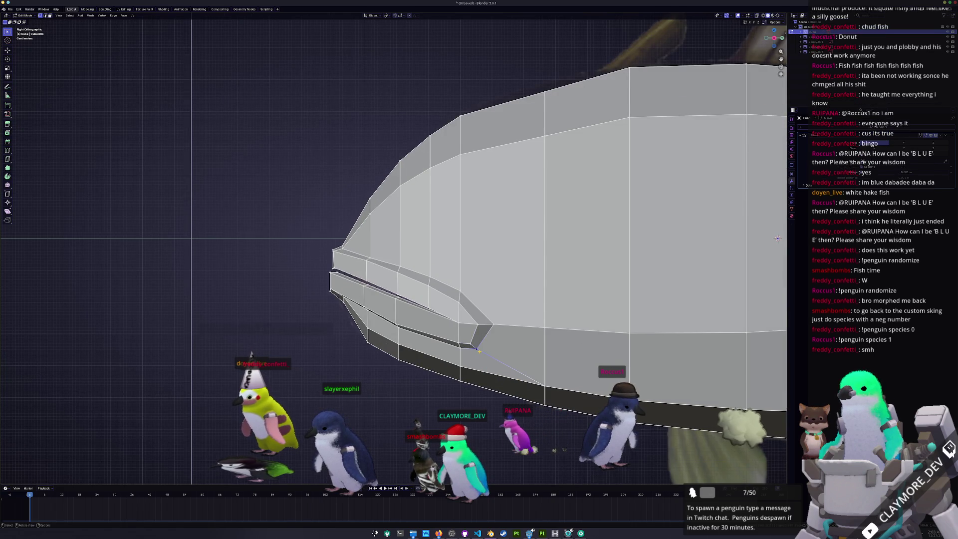
{"action": "key", "text": "shift+v"}
{"action": "left_click", "coordinate": [480, 352]}
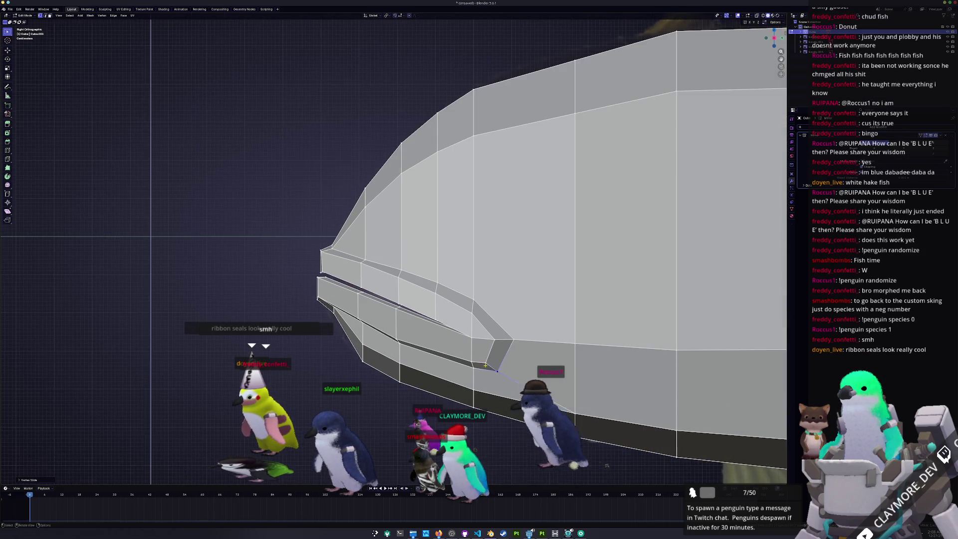
{"action": "scroll", "coordinate": [502, 337], "scroll_direction": "up", "scroll_amount": 1}
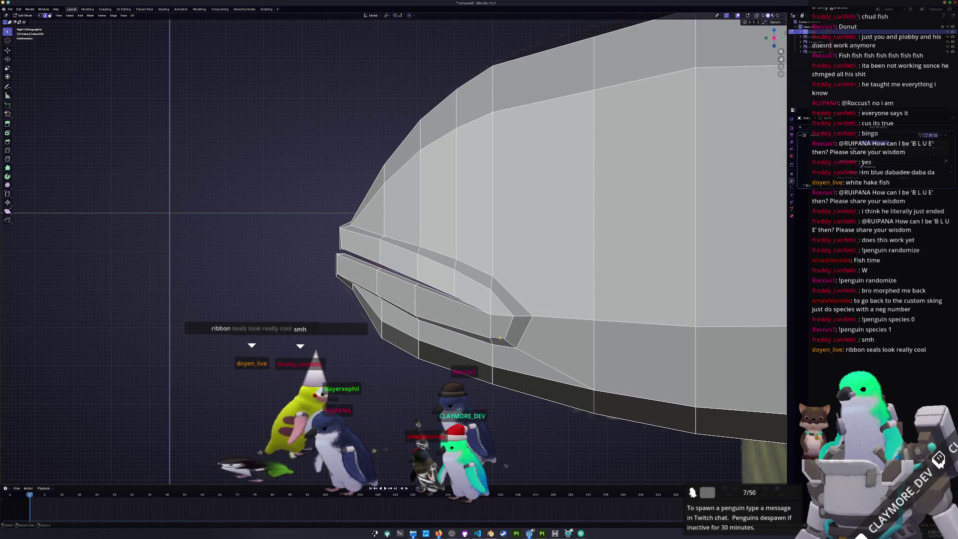
{"action": "key", "text": "g"}
{"action": "key", "text": "g"}
{"action": "left_click", "coordinate": [500, 337]}
Step: Slide the lower lip edge along the mesh to follow the jawline
{"action": "scroll", "coordinate": [464, 319], "scroll_direction": "left", "scroll_amount": 2}
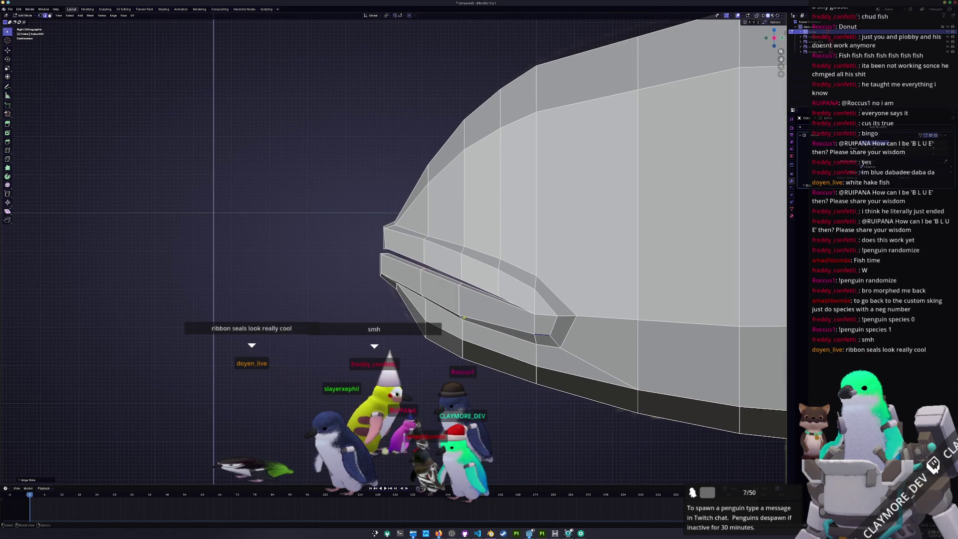
{"action": "left_click", "coordinate": [420, 293]}
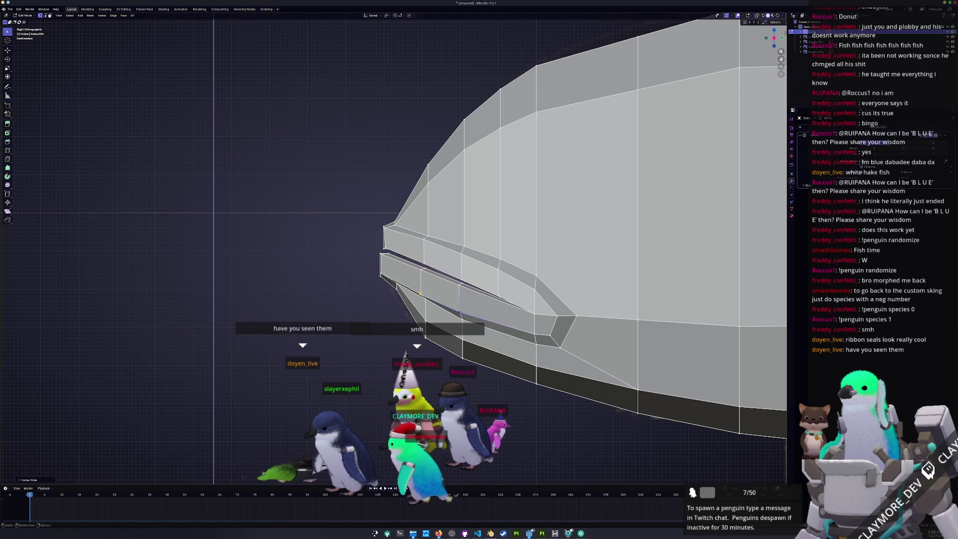
{"action": "key", "text": "g"}
{"action": "key", "text": "g"}
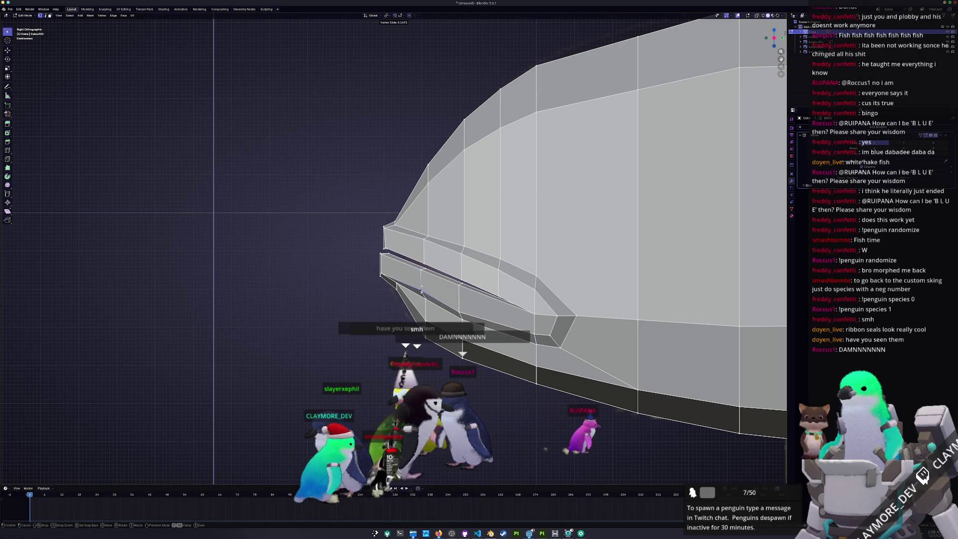
{"action": "left_click", "coordinate": [421, 291]}
{"action": "left_click_drag", "start_coordinate": [421, 291], "coordinate": [453, 299]}
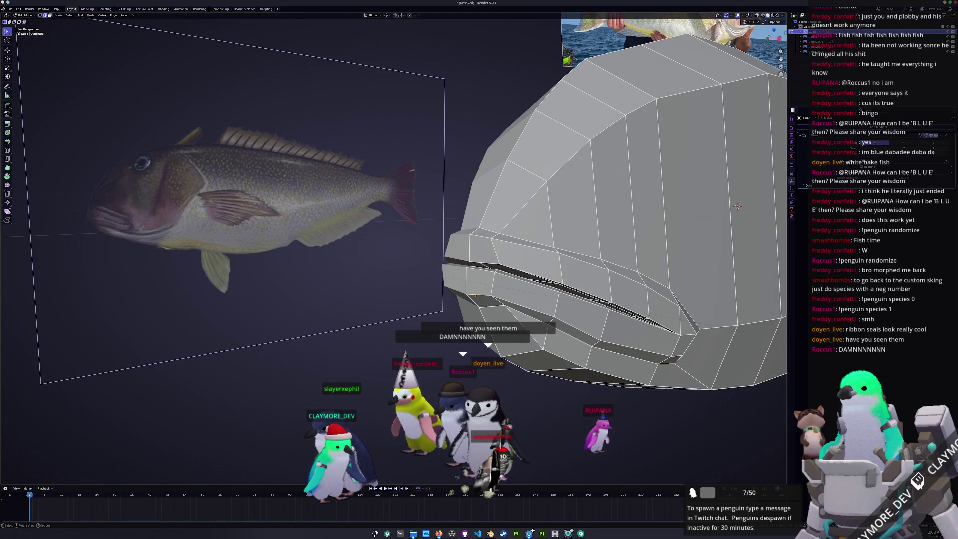
{"action": "key", "text": "g"}
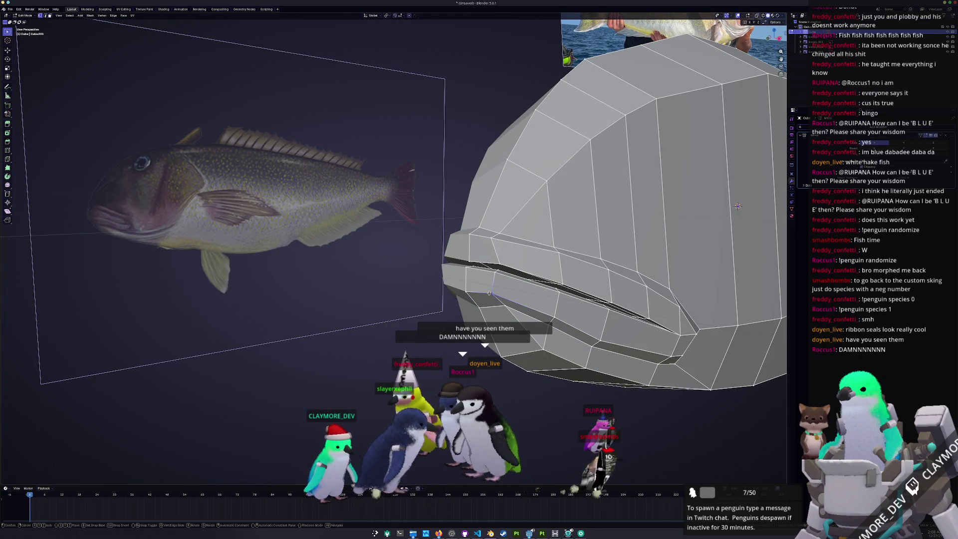
{"action": "mouse_move", "coordinate": [491, 291]}
{"action": "left_mouse_down"}
{"action": "mouse_move", "coordinate": [455, 303]}
{"action": "mouse_move", "coordinate": [438, 225]}
{"action": "left_mouse_up"}
{"action": "left_click", "coordinate": [453, 300]}
Step: Move the mouth edges along the global Y axis and select the mouth-corner edges
{"action": "key", "text": "g"}
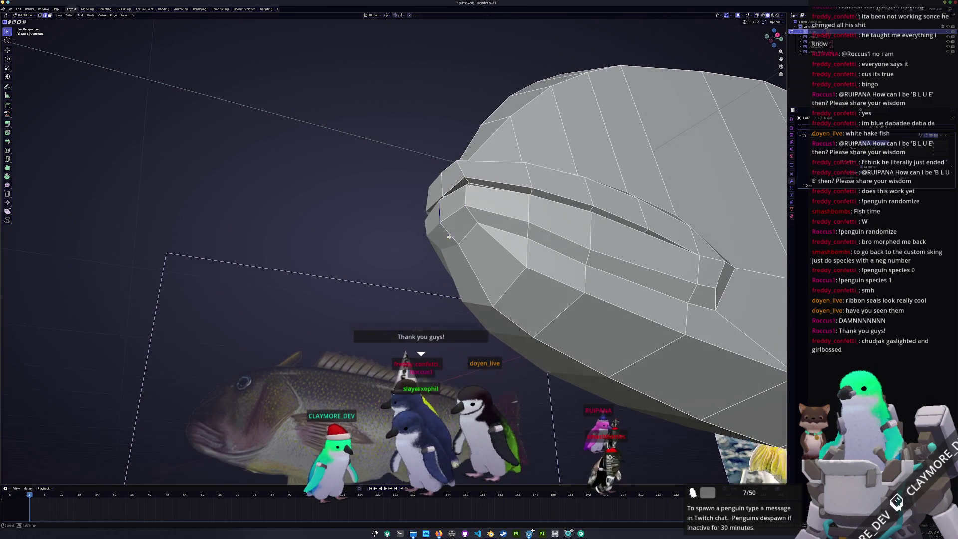
{"action": "key", "text": "y"}
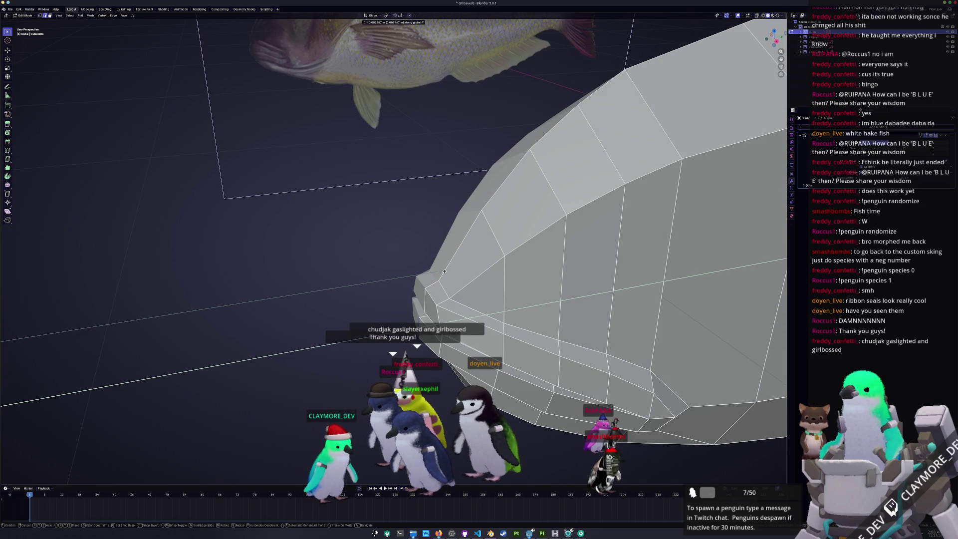
{"action": "left_click", "coordinate": [443, 272]}
{"action": "mouse_move", "coordinate": [443, 272]}
{"action": "left_mouse_down"}
{"action": "mouse_move", "coordinate": [778, 187]}
{"action": "mouse_move", "coordinate": [751, 164]}
{"action": "left_mouse_up"}
{"action": "left_click", "coordinate": [405, 290]}
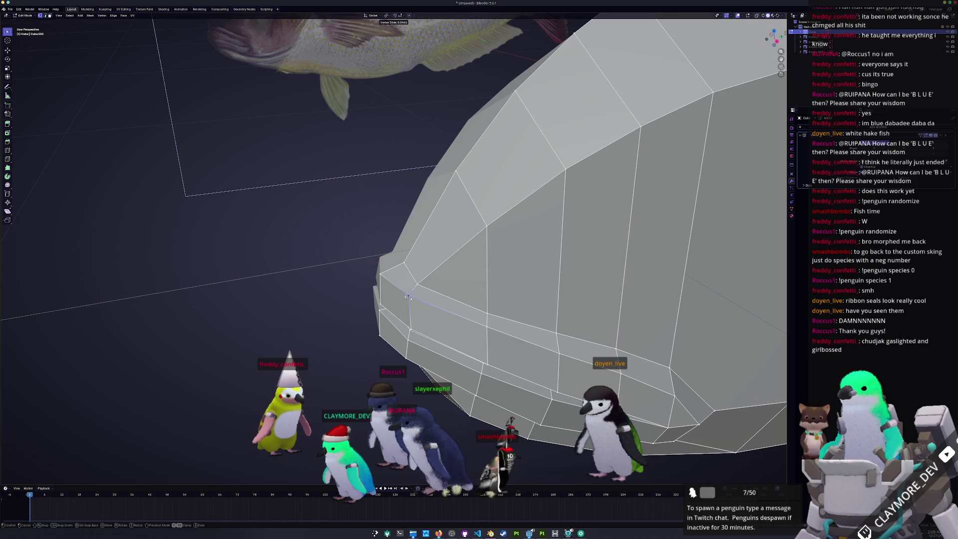
Step: Check the head in side view against the reference fish with X-ray on
{"action": "key", "text": "Tab"}
{"action": "left_click_drag", "start_coordinate": [404, 295], "coordinate": [489, 280]}
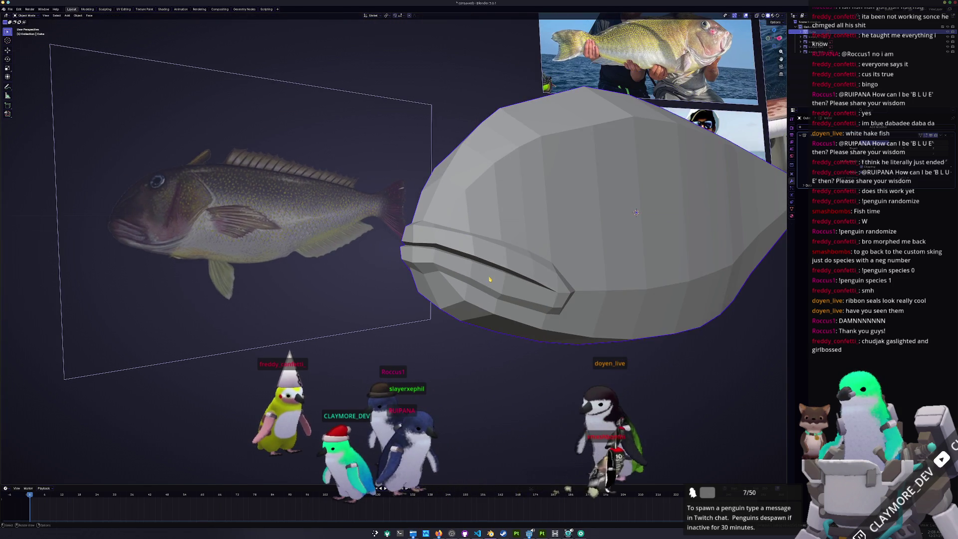
{"action": "key", "text": "KP_3"}
{"action": "key", "text": "Tab"}
{"action": "key", "text": "alt+z"}
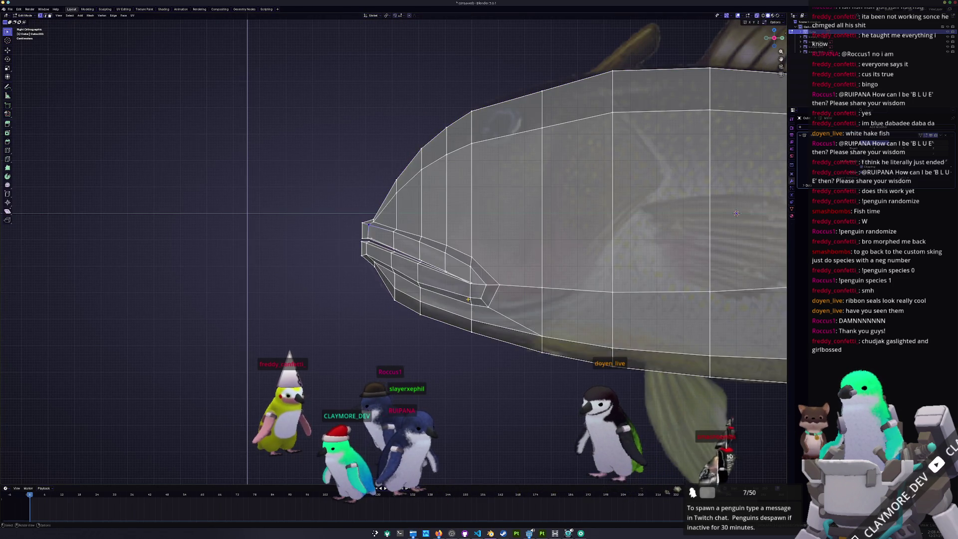
Step: Knife-cut a gill line from behind the mouth up the side of the head
{"action": "mouse_move", "coordinate": [479, 269]}
{"action": "left_mouse_down"}
{"action": "mouse_move", "coordinate": [504, 265]}
{"action": "mouse_move", "coordinate": [484, 274]}
{"action": "left_mouse_up"}
{"action": "key", "text": "KP_3"}
{"action": "scroll", "coordinate": [400, 250], "scroll_direction": "up", "scroll_amount": 6}
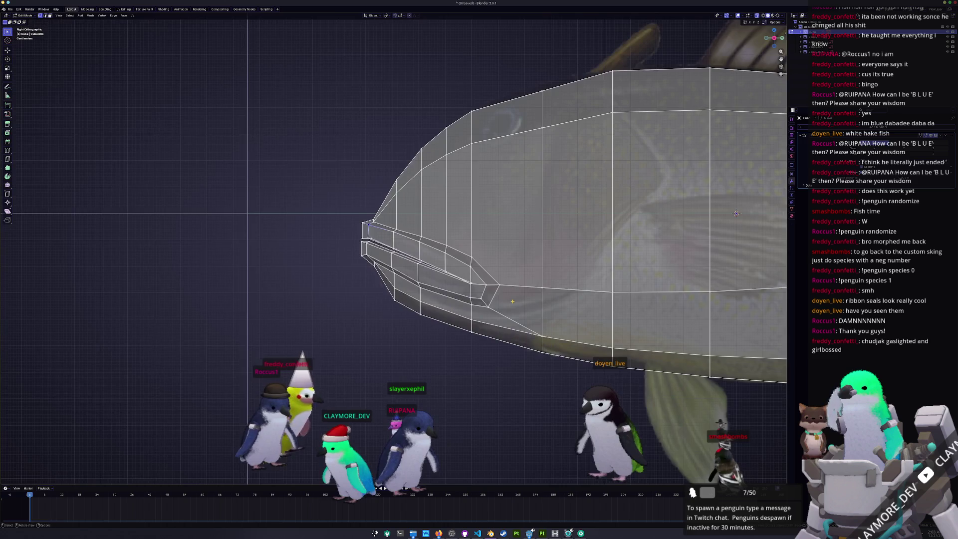
{"action": "key", "text": "k"}
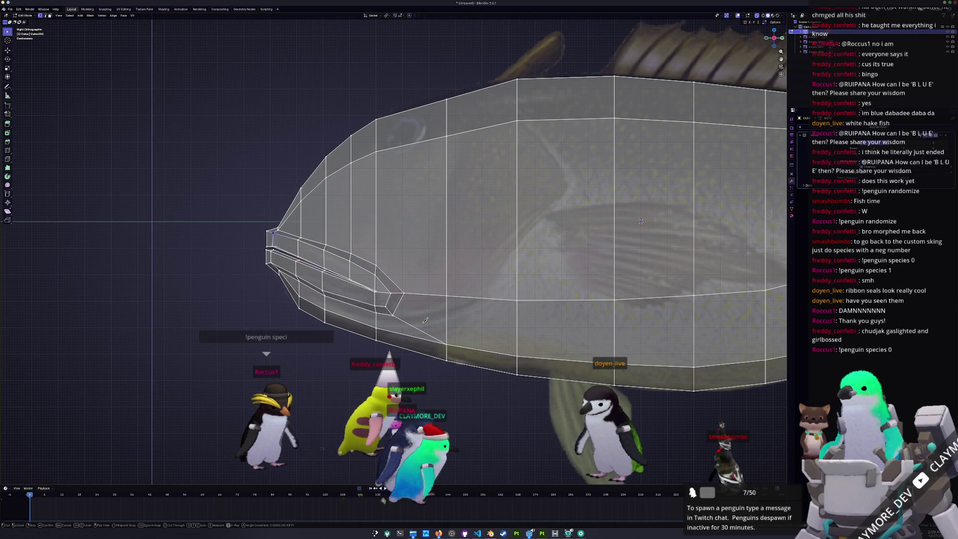
{"action": "left_click", "coordinate": [393, 315]}
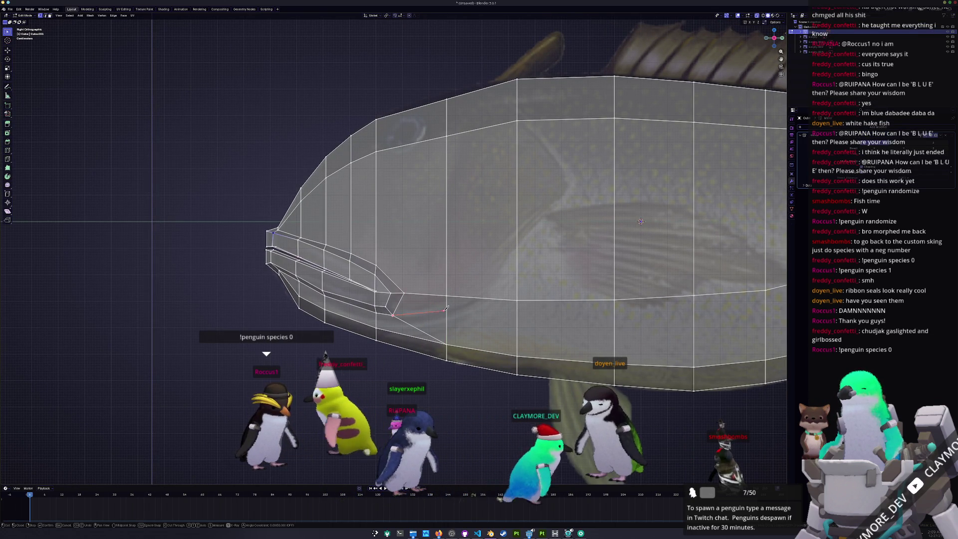
{"action": "left_click", "coordinate": [474, 298]}
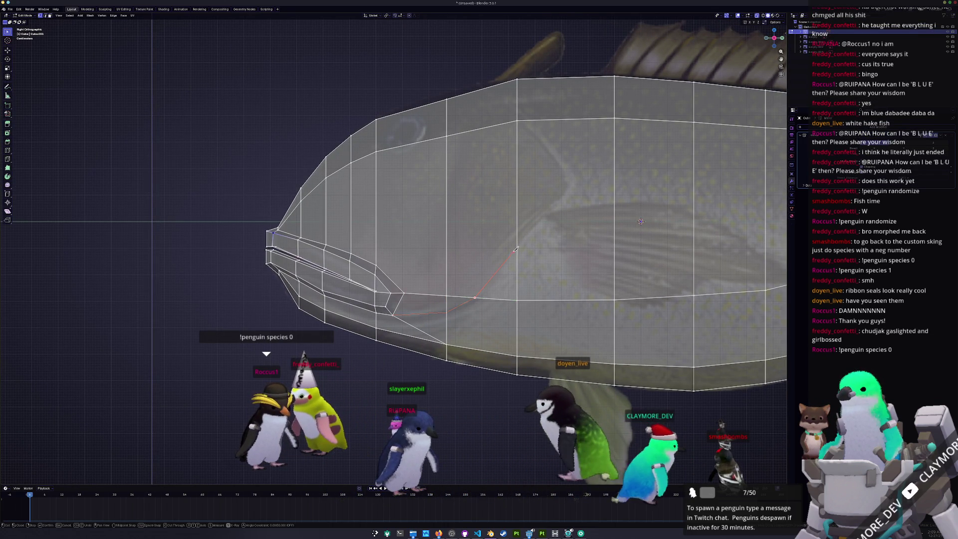
{"action": "left_click", "coordinate": [568, 183]}
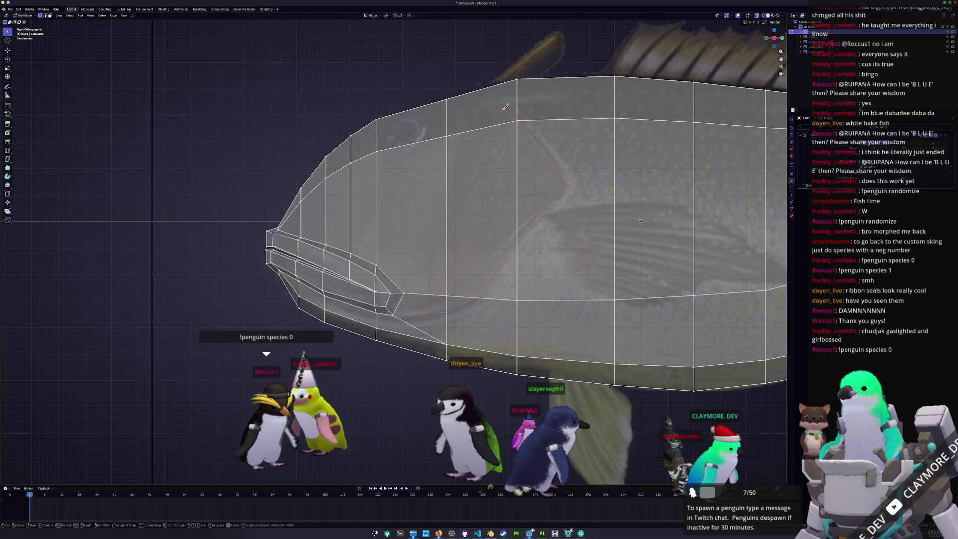
{"action": "key", "text": "Return"}
{"action": "scroll", "coordinate": [448, 174], "scroll_direction": "up", "scroll_amount": 2}
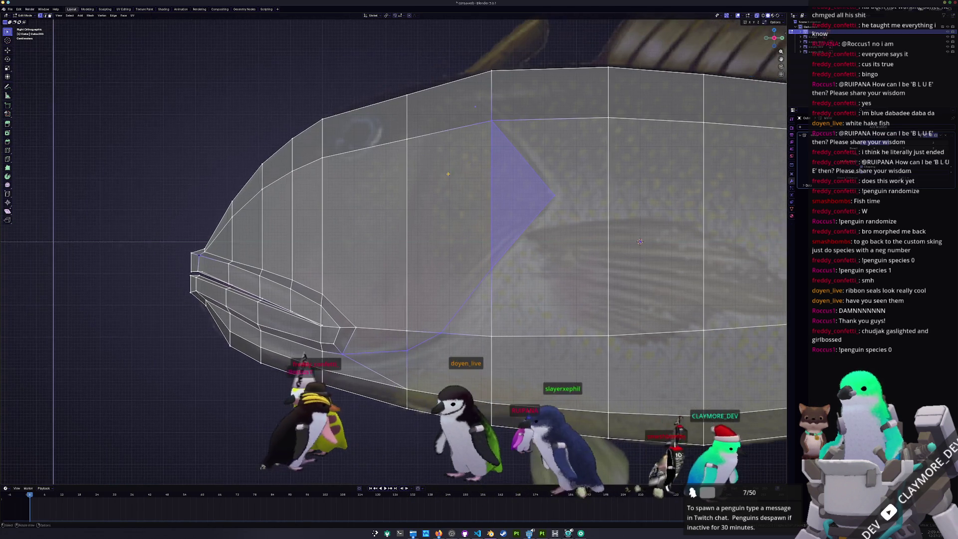
Step: Cancel a stray cut and deselect the new gill face in perspective
{"action": "key", "text": "k"}
{"action": "key", "text": "Escape"}
{"action": "mouse_move", "coordinate": [478, 104]}
{"action": "left_mouse_down"}
{"action": "mouse_move", "coordinate": [481, 147]}
{"action": "mouse_move", "coordinate": [535, 138]}
{"action": "left_mouse_up"}
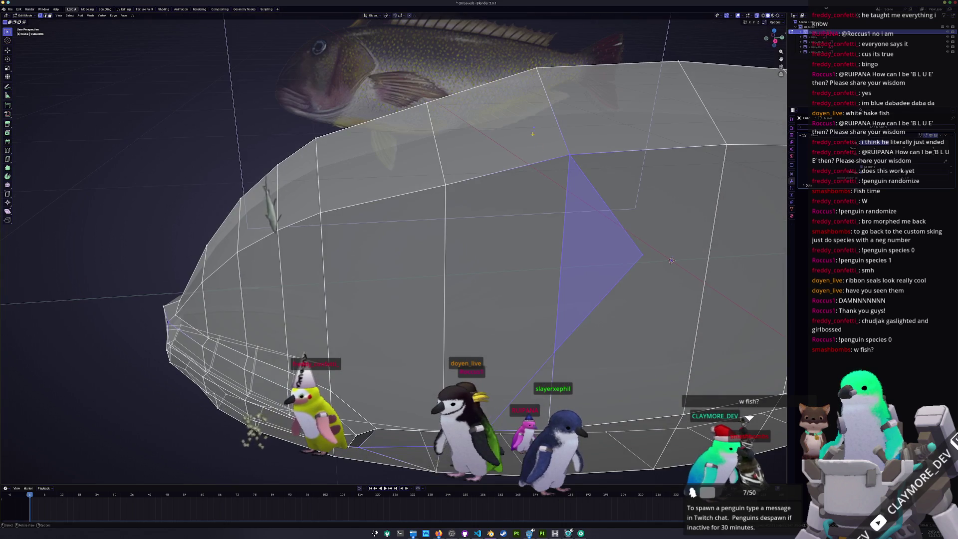
{"action": "left_click", "coordinate": [534, 131]}
{"action": "right_click", "coordinate": [537, 143]}
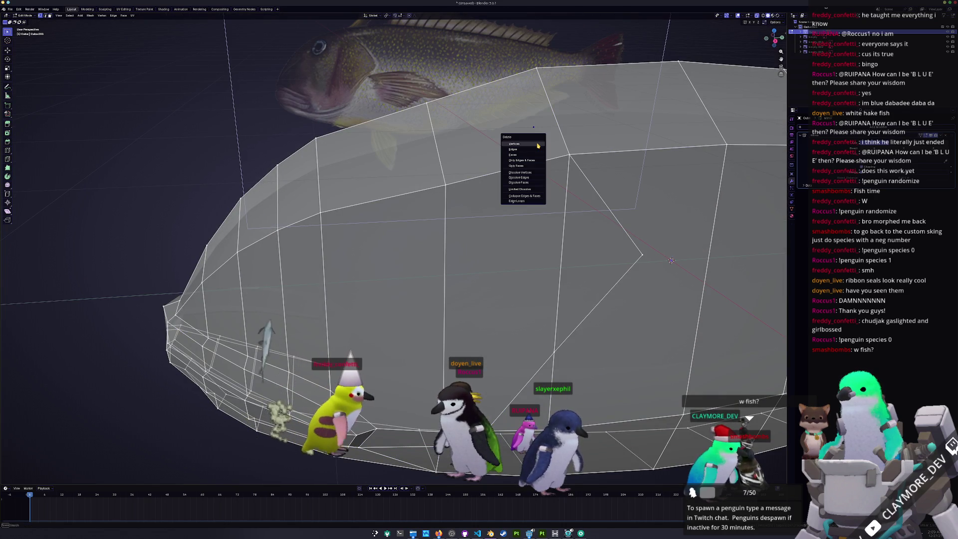
{"action": "left_click", "coordinate": [540, 152]}
Step: Knife-cut a second gill line up toward the top edge of the head
{"action": "key", "text": "k"}
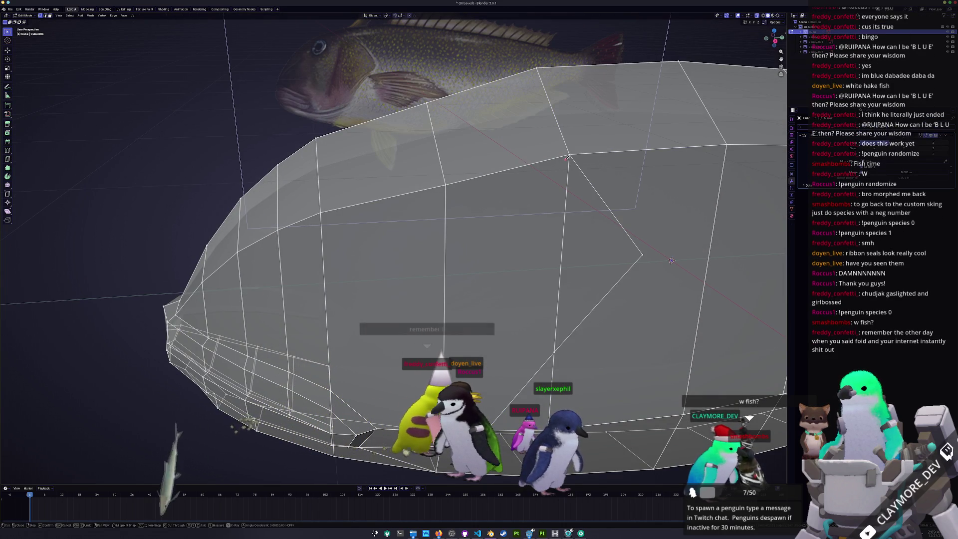
{"action": "left_click", "coordinate": [569, 154]}
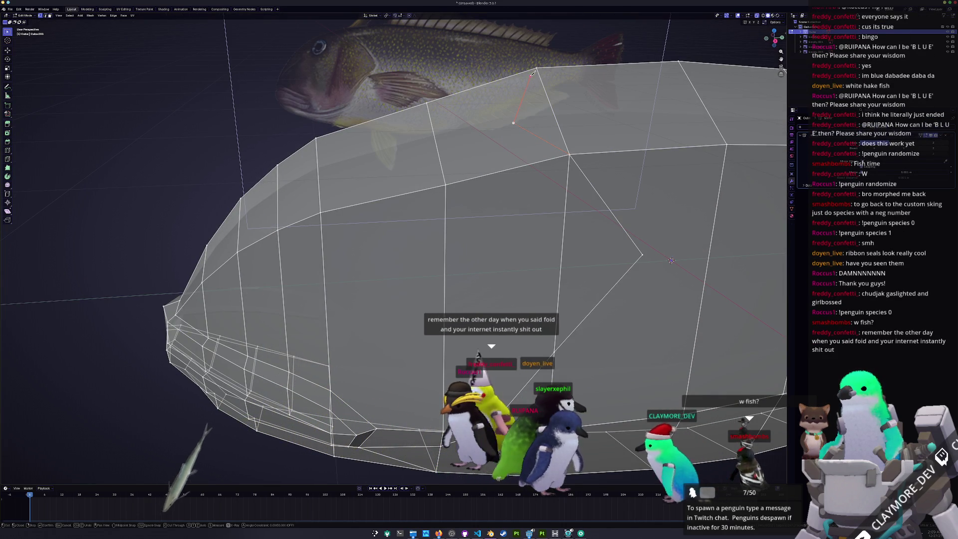
{"action": "left_click", "coordinate": [516, 121]}
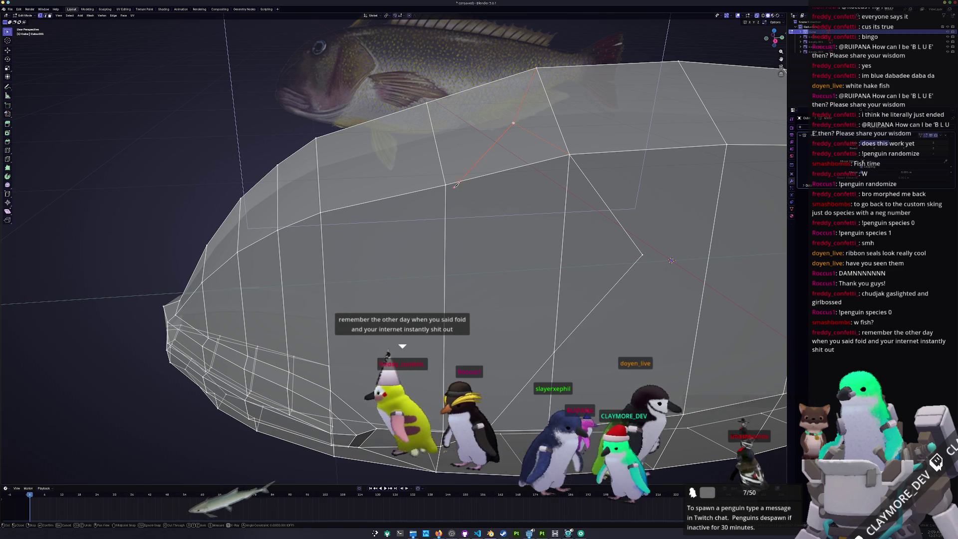
{"action": "key", "text": "Return"}
{"action": "scroll", "coordinate": [428, 324], "scroll_direction": "down", "scroll_amount": 4}
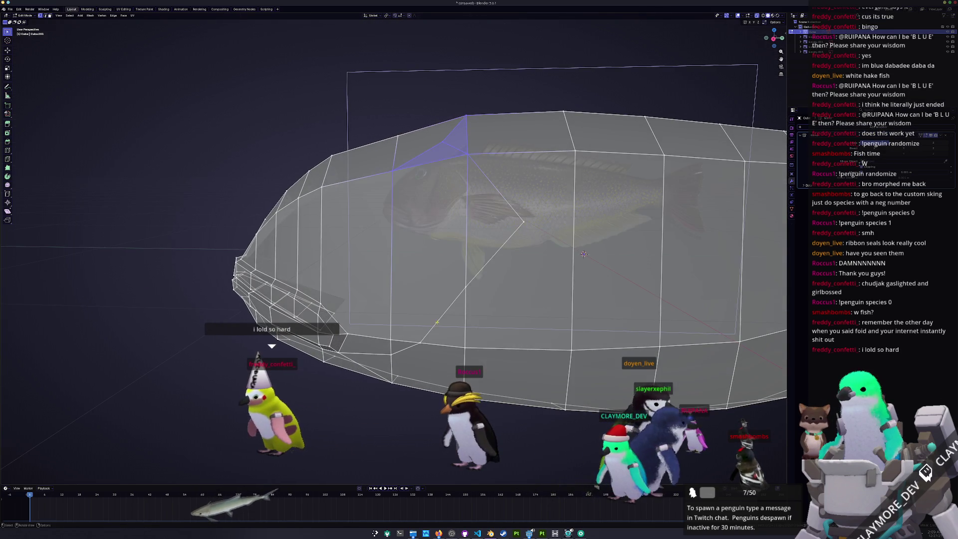
Step: Knife-cut from mid-head down toward the belly, then return to side view
{"action": "key", "text": "k"}
{"action": "left_click", "coordinate": [525, 222]}
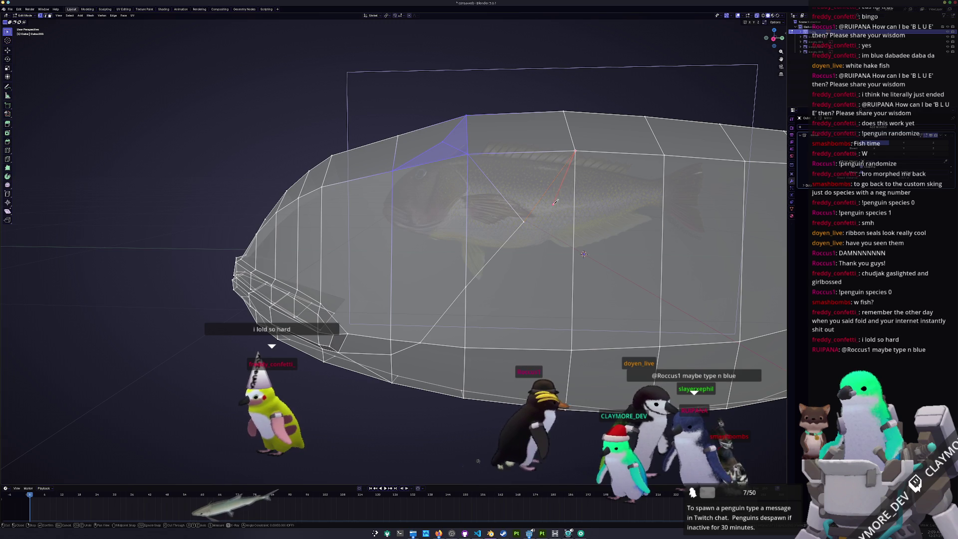
{"action": "left_click", "coordinate": [525, 222]}
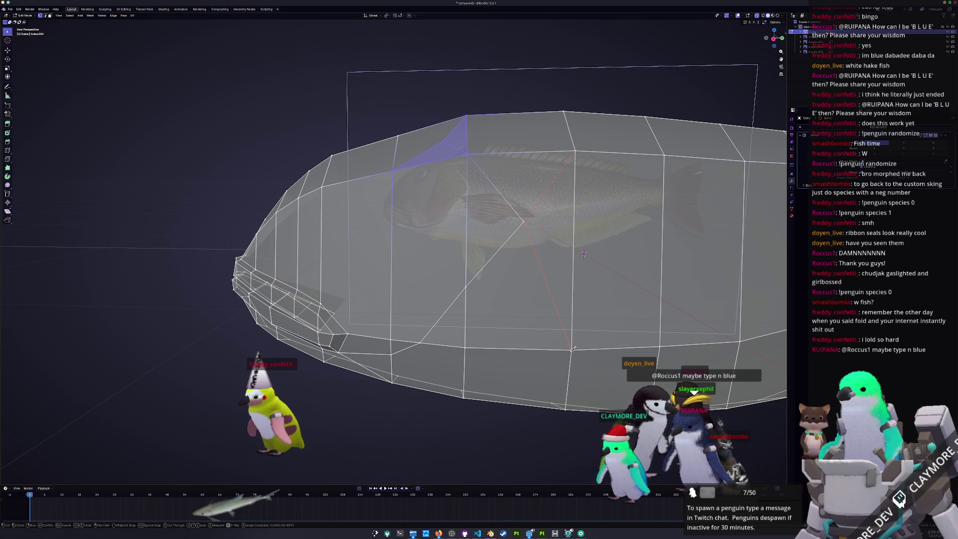
{"action": "scroll", "coordinate": [571, 351], "scroll_direction": "down", "scroll_amount": 2}
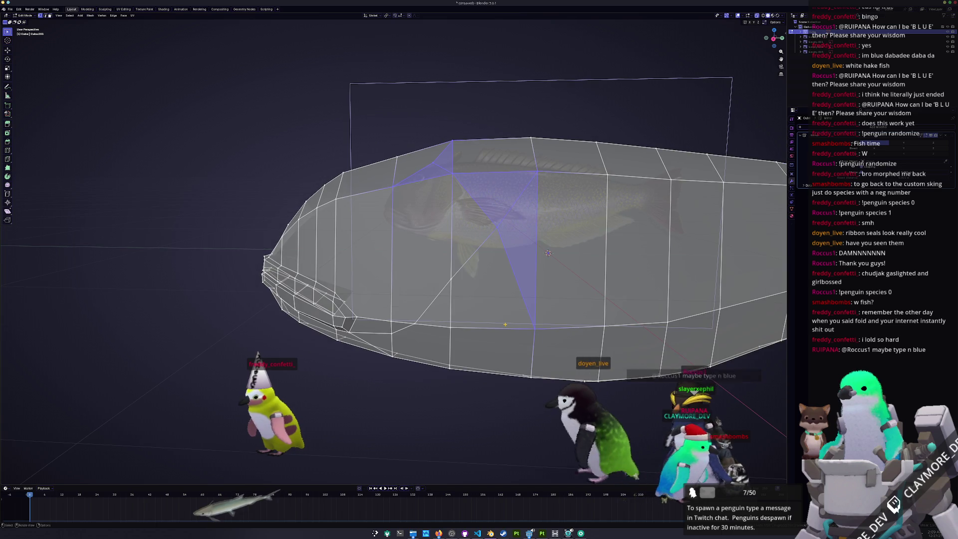
{"action": "key", "text": "KP_3"}
{"action": "scroll", "coordinate": [574, 248], "scroll_direction": "up", "scroll_amount": 2}
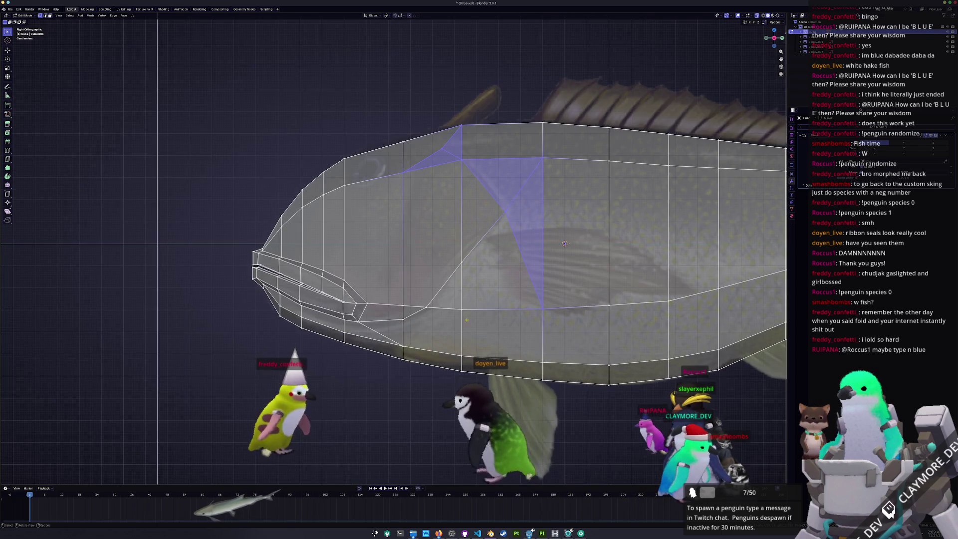
{"action": "scroll", "coordinate": [598, 243], "scroll_direction": "up", "scroll_amount": 2}
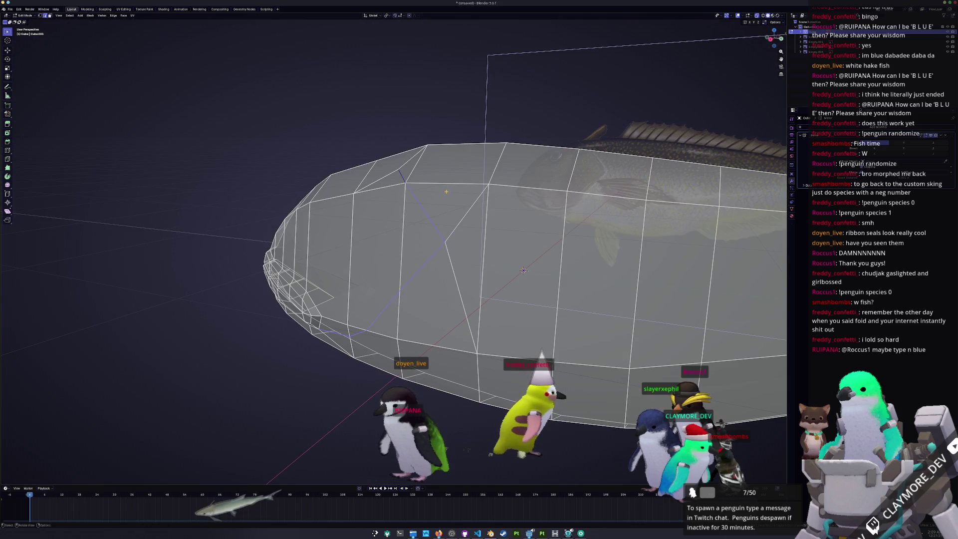
Step: Rip Vertices and Fill the cut, then slide the ripped edge along X
{"action": "key", "text": "F3"}
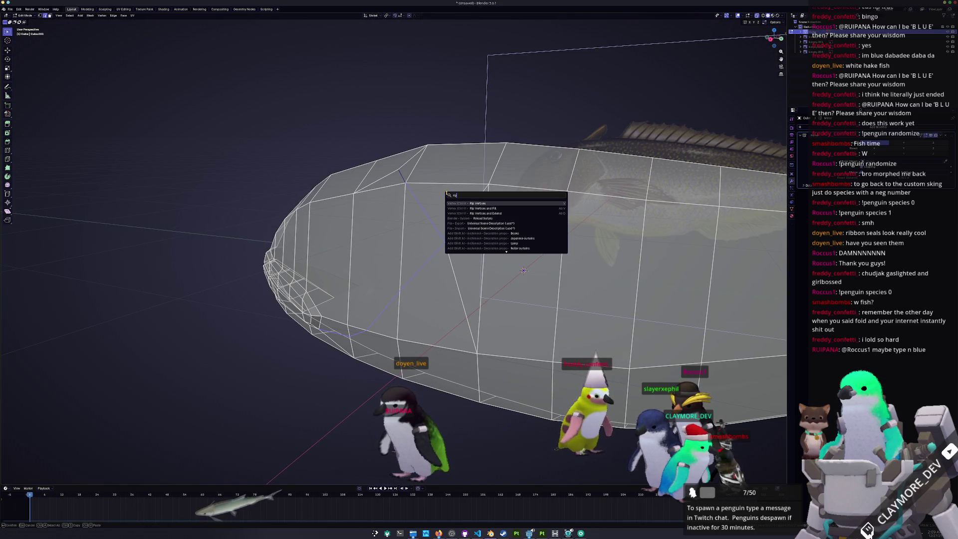
{"action": "key", "text": "Down"}
{"action": "key", "text": "Return"}
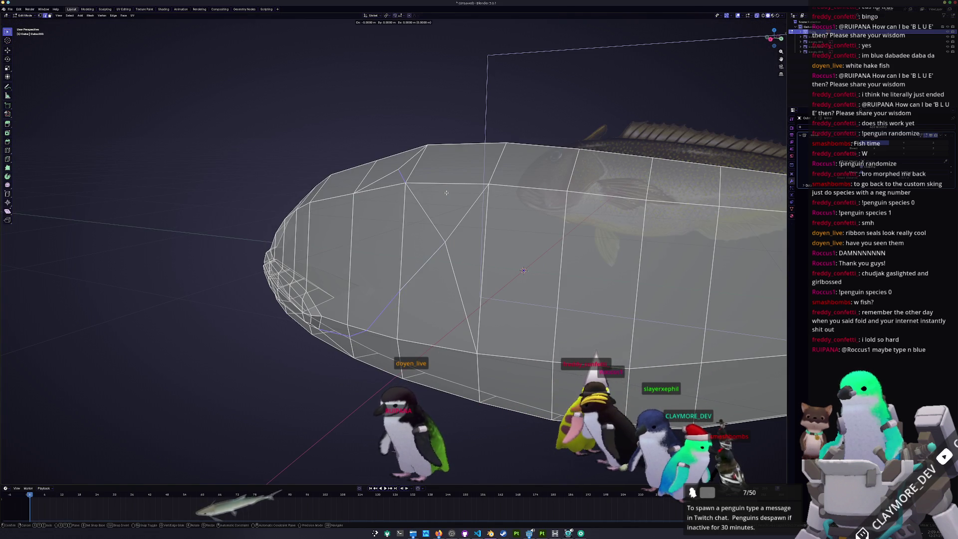
{"action": "key", "text": "g"}
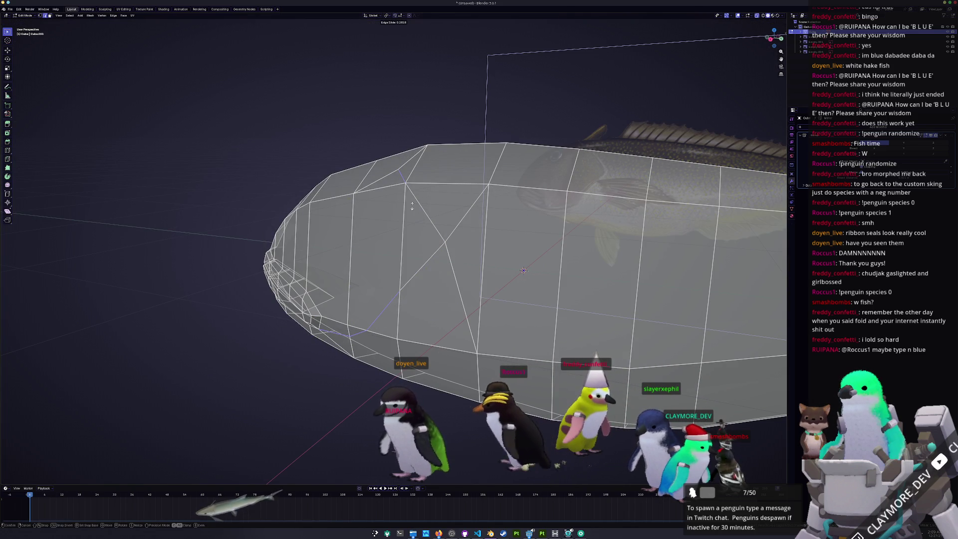
{"action": "key", "text": "g"}
{"action": "key", "text": "x"}
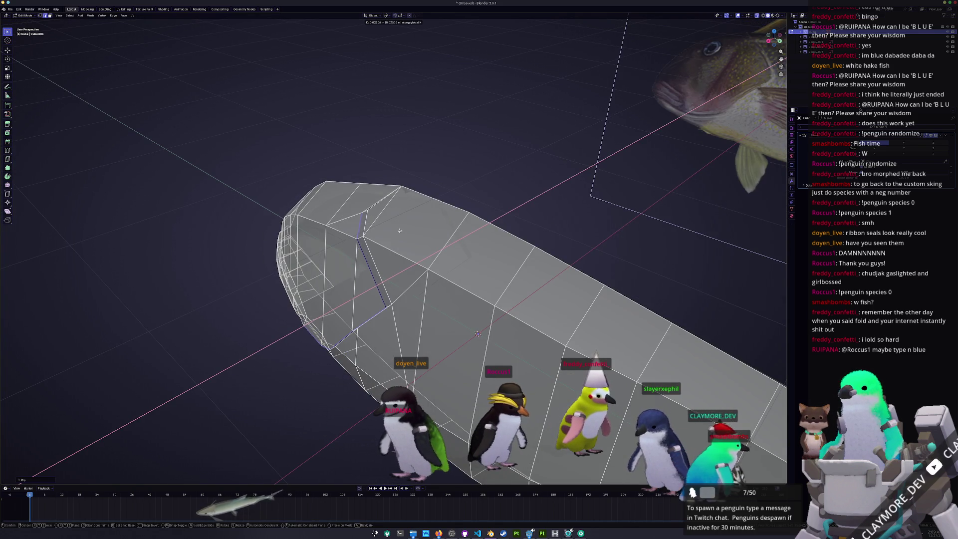
{"action": "left_click", "coordinate": [399, 231]}
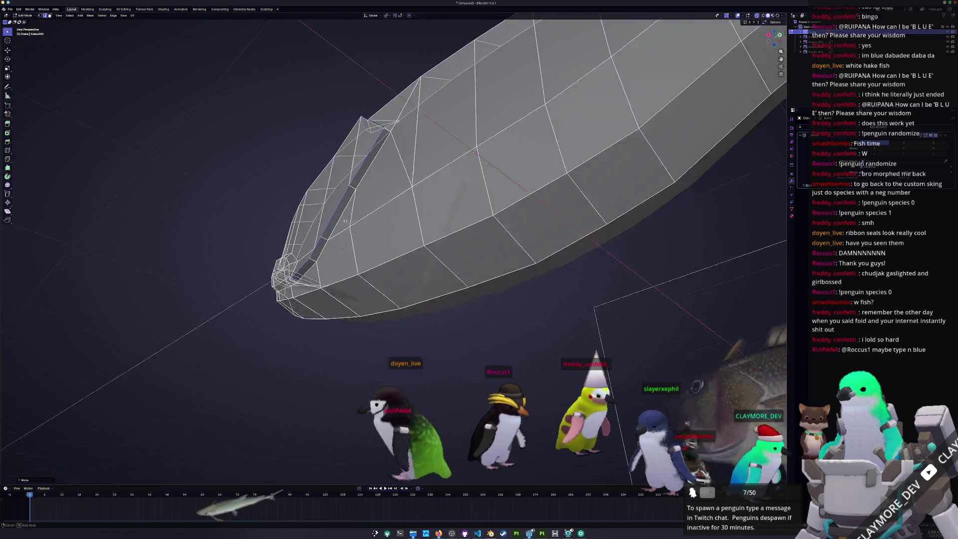
Step: Close the slit's ends by merging three vertex pairs at last
{"action": "mouse_move", "coordinate": [345, 219]}
{"action": "left_mouse_down"}
{"action": "mouse_move", "coordinate": [333, 245]}
{"action": "mouse_move", "coordinate": [342, 266]}
{"action": "left_mouse_up"}
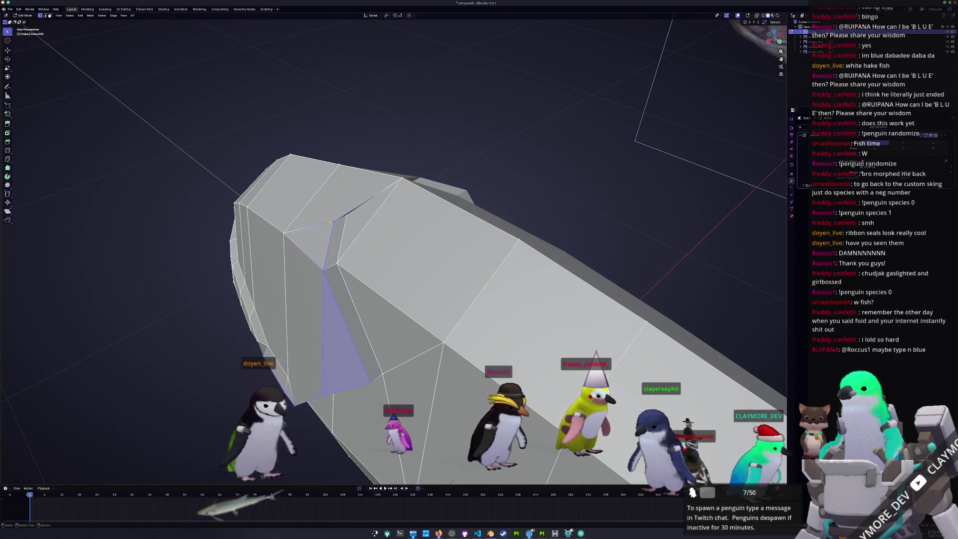
{"action": "right_click", "coordinate": [348, 216]}
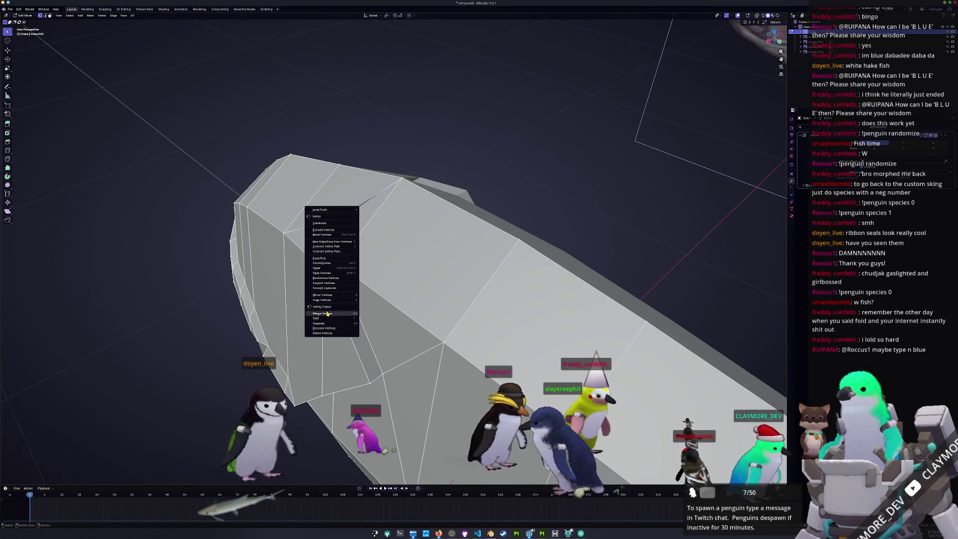
{"action": "mouse_move", "coordinate": [327, 314]}
{"action": "left_click", "coordinate": [375, 336]}
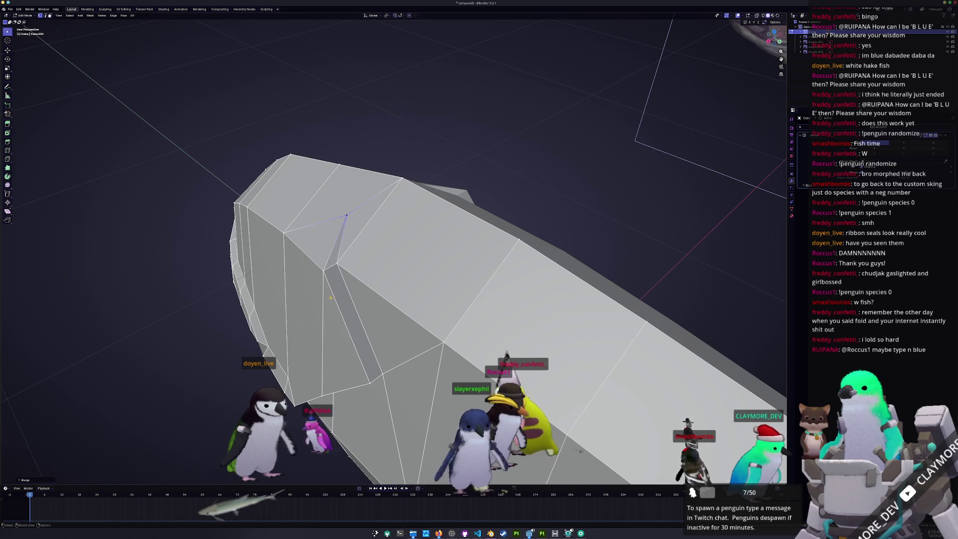
{"action": "mouse_move", "coordinate": [323, 275]}
{"action": "left_mouse_down"}
{"action": "mouse_move", "coordinate": [613, 165]}
{"action": "mouse_move", "coordinate": [322, 260]}
{"action": "left_mouse_up"}
{"action": "right_click", "coordinate": [322, 260]}
{"action": "left_click", "coordinate": [361, 259]}
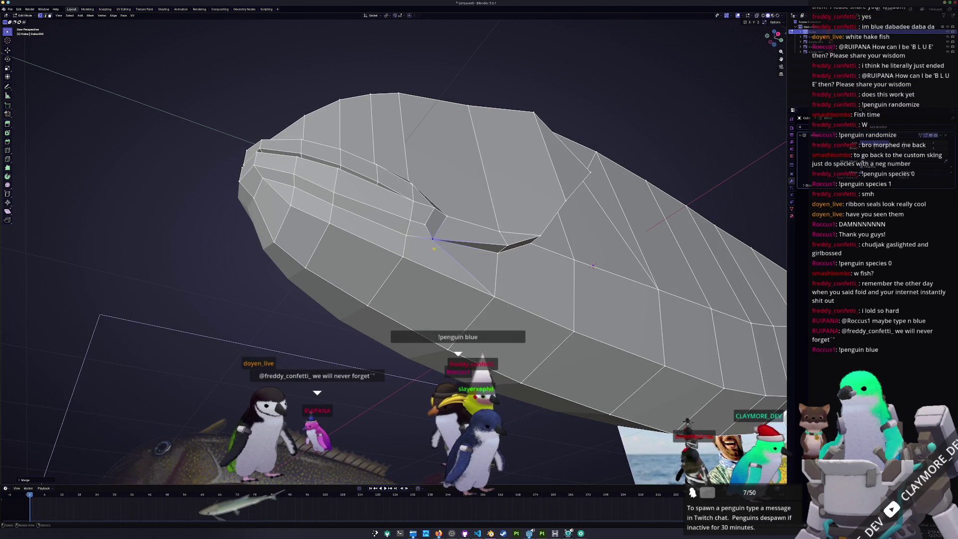
{"action": "mouse_move", "coordinate": [429, 249]}
{"action": "left_mouse_down"}
{"action": "mouse_move", "coordinate": [447, 246]}
{"action": "mouse_move", "coordinate": [419, 240]}
{"action": "left_mouse_up"}
{"action": "right_click", "coordinate": [417, 240]}
{"action": "mouse_move", "coordinate": [419, 240]}
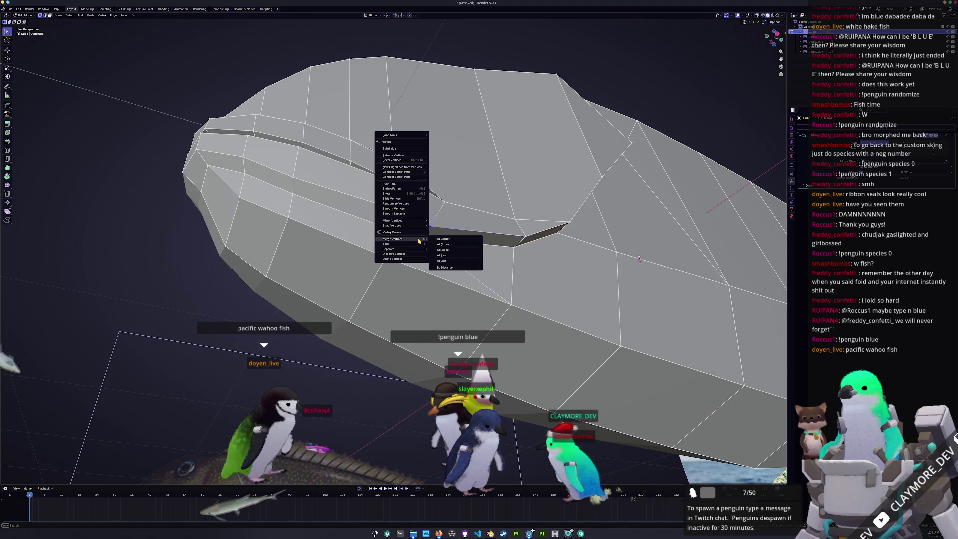
{"action": "left_click", "coordinate": [441, 260]}
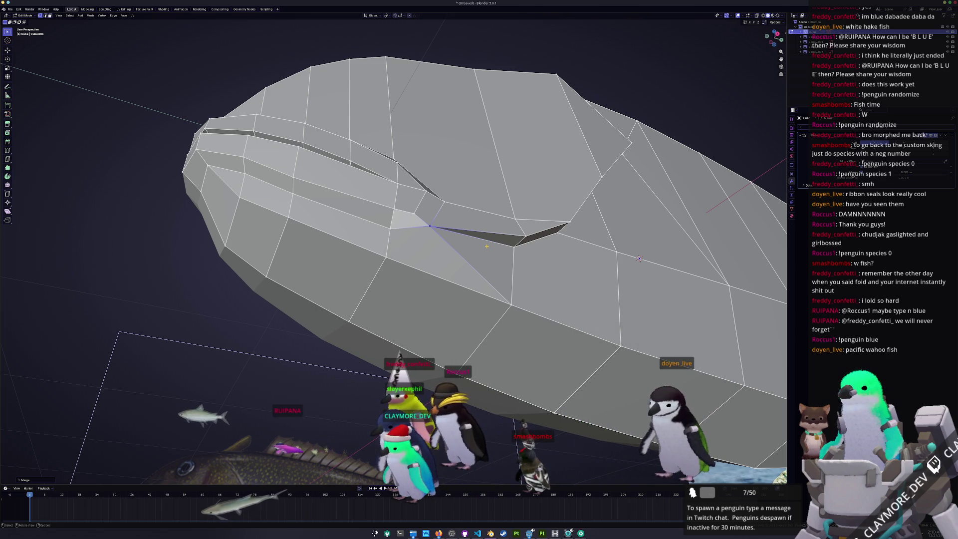
Step: Widen the slit by moving its edges along the X axis
{"action": "left_click_drag", "start_coordinate": [493, 249], "coordinate": [461, 257]}
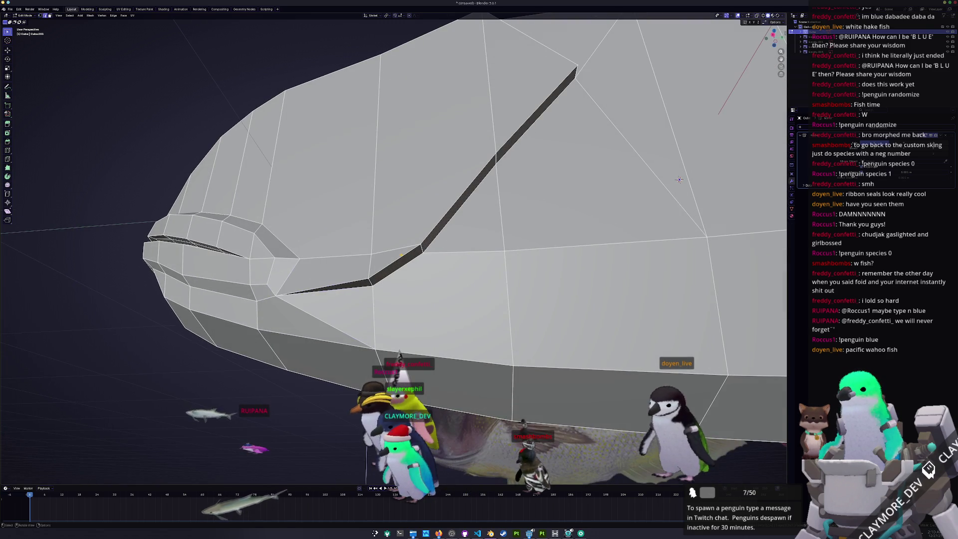
{"action": "scroll", "coordinate": [401, 255], "scroll_direction": "down", "scroll_amount": 5}
{"action": "mouse_move", "coordinate": [401, 255]}
{"action": "left_mouse_down"}
{"action": "mouse_move", "coordinate": [448, 289]}
{"action": "mouse_move", "coordinate": [438, 326]}
{"action": "left_mouse_up"}
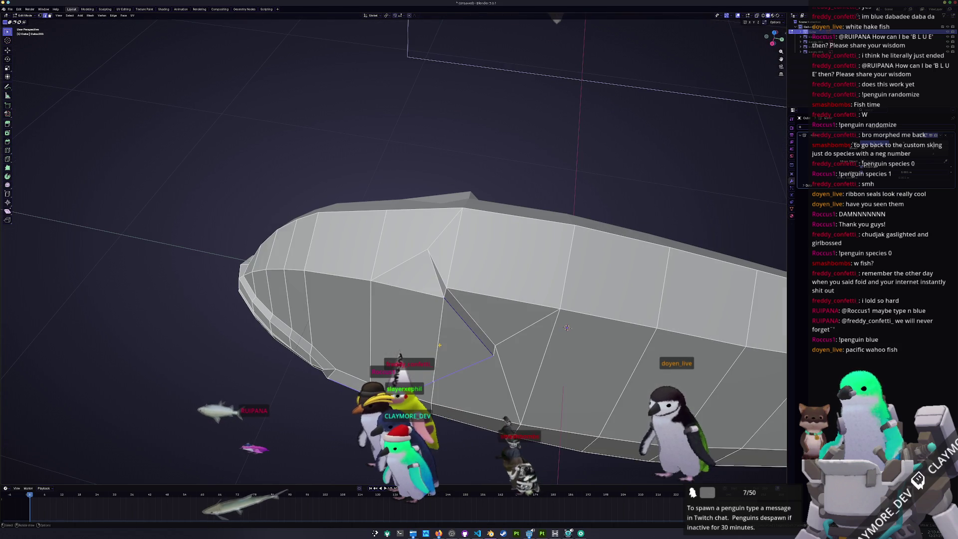
{"action": "key", "text": "g"}
{"action": "key", "text": "x"}
{"action": "left_click", "coordinate": [442, 348]}
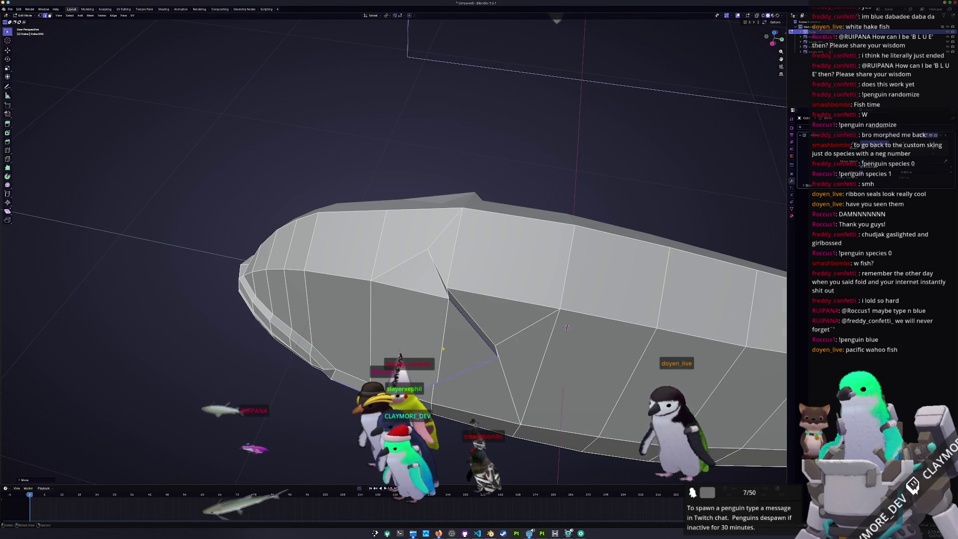
{"action": "left_click_drag", "start_coordinate": [442, 348], "coordinate": [430, 359]}
{"action": "mouse_move", "coordinate": [544, 363]}
{"action": "left_mouse_down"}
{"action": "mouse_move", "coordinate": [459, 384]}
{"action": "mouse_move", "coordinate": [490, 216]}
{"action": "mouse_move", "coordinate": [543, 150]}
{"action": "mouse_move", "coordinate": [528, 332]}
{"action": "left_mouse_up"}
{"action": "left_click", "coordinate": [527, 333], "text": "ctrl"}
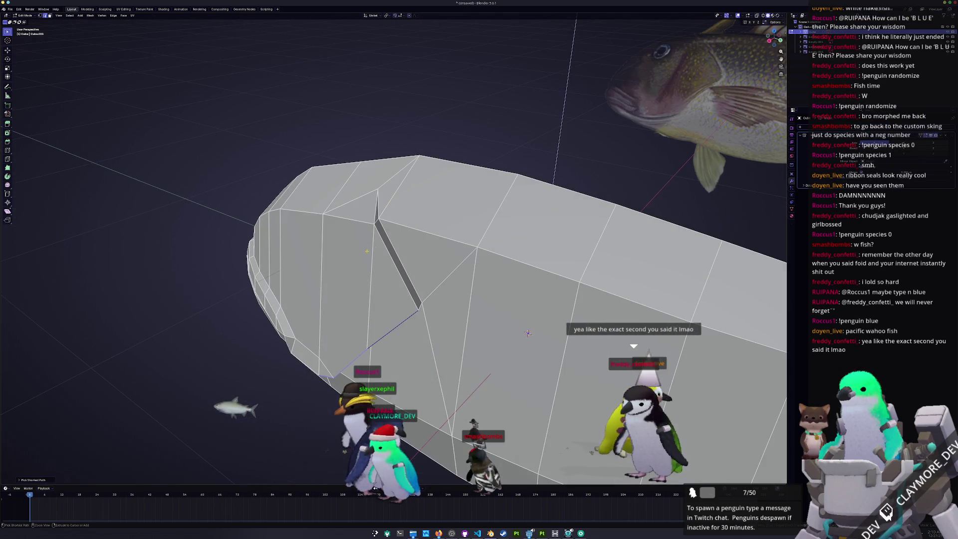
{"action": "key", "text": "g"}
{"action": "key", "text": "x"}
{"action": "left_click", "coordinate": [389, 253]}
Step: Shift the slit edges further along X, then along Y
{"action": "left_click_drag", "start_coordinate": [389, 253], "coordinate": [358, 236]}
{"action": "left_click_drag", "start_coordinate": [514, 204], "coordinate": [459, 308]}
{"action": "scroll", "coordinate": [341, 233], "scroll_direction": "down", "scroll_amount": 3}
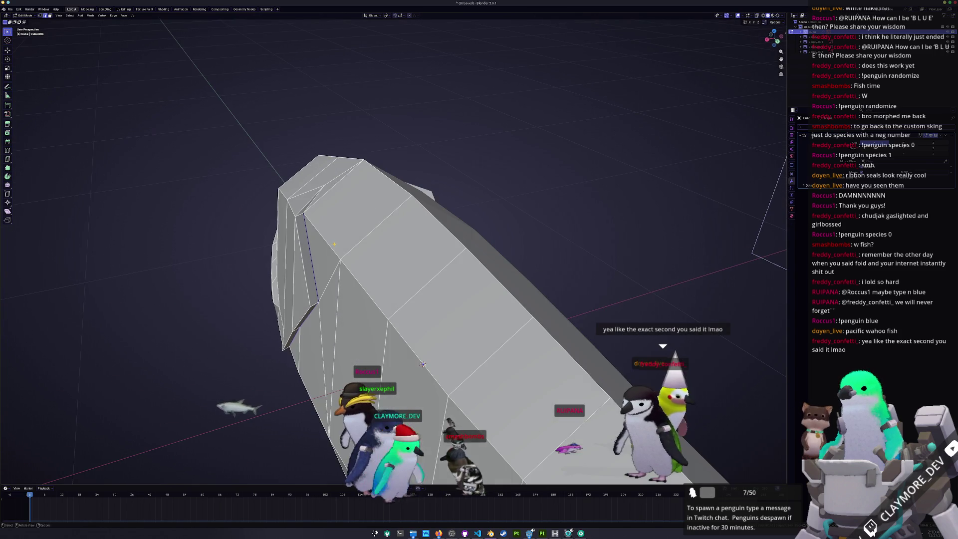
{"action": "key", "text": "g"}
{"action": "key", "text": "x"}
{"action": "left_click", "coordinate": [335, 244]}
{"action": "scroll", "coordinate": [335, 243], "scroll_direction": "up", "scroll_amount": 5}
{"action": "mouse_move", "coordinate": [336, 243]}
{"action": "left_mouse_down"}
{"action": "mouse_move", "coordinate": [363, 195]}
{"action": "mouse_move", "coordinate": [353, 270]}
{"action": "left_mouse_up"}
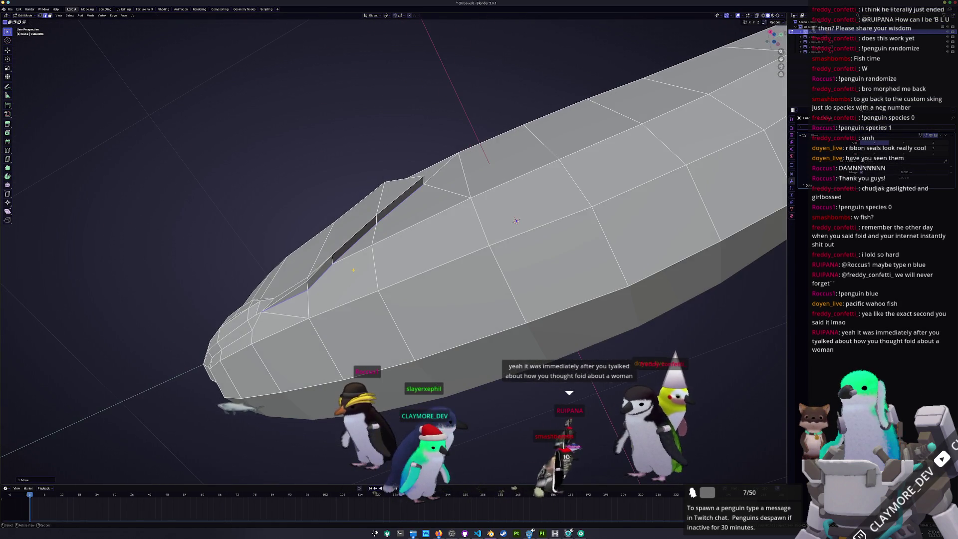
{"action": "key", "text": "y"}
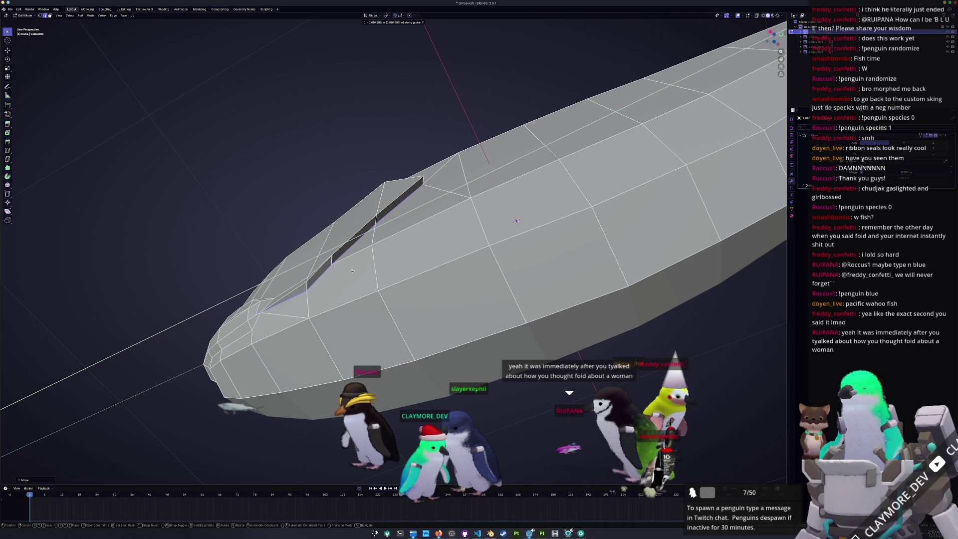
{"action": "left_click", "coordinate": [352, 271]}
Step: Move the slit's edge path along Y to open it wider
{"action": "mouse_move", "coordinate": [516, 221]}
{"action": "left_mouse_down"}
{"action": "mouse_move", "coordinate": [462, 306]}
{"action": "mouse_move", "coordinate": [503, 228]}
{"action": "left_mouse_up"}
{"action": "left_click", "coordinate": [463, 306], "text": "ctrl"}
{"action": "key", "text": "g"}
{"action": "key", "text": "y"}
{"action": "left_click", "coordinate": [503, 228]}
Step: Check the whole fish from the side and top views in Object Mode
{"action": "key", "text": "Tab"}
{"action": "scroll", "coordinate": [502, 227], "scroll_direction": "down", "scroll_amount": 5}
{"action": "key", "text": "KP_3"}
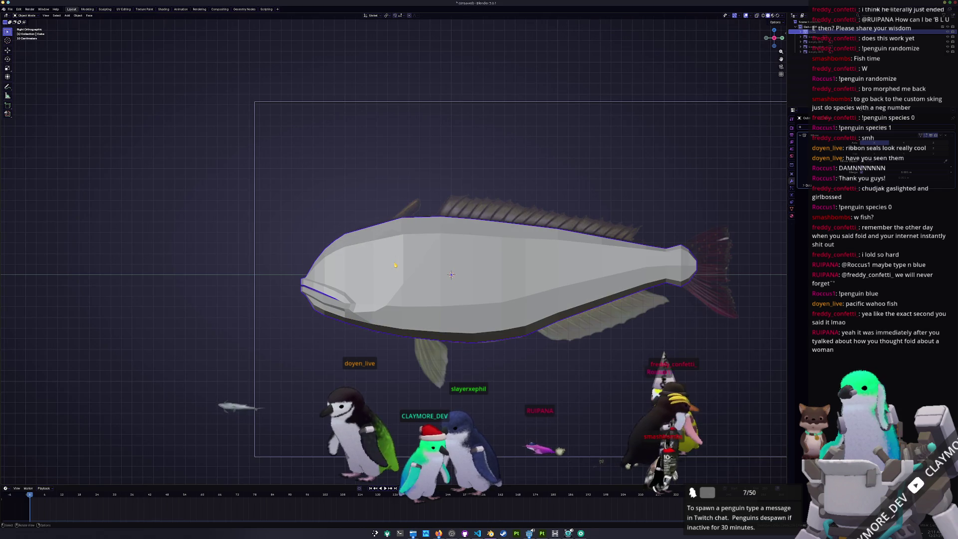
{"action": "key", "text": "KP_7"}
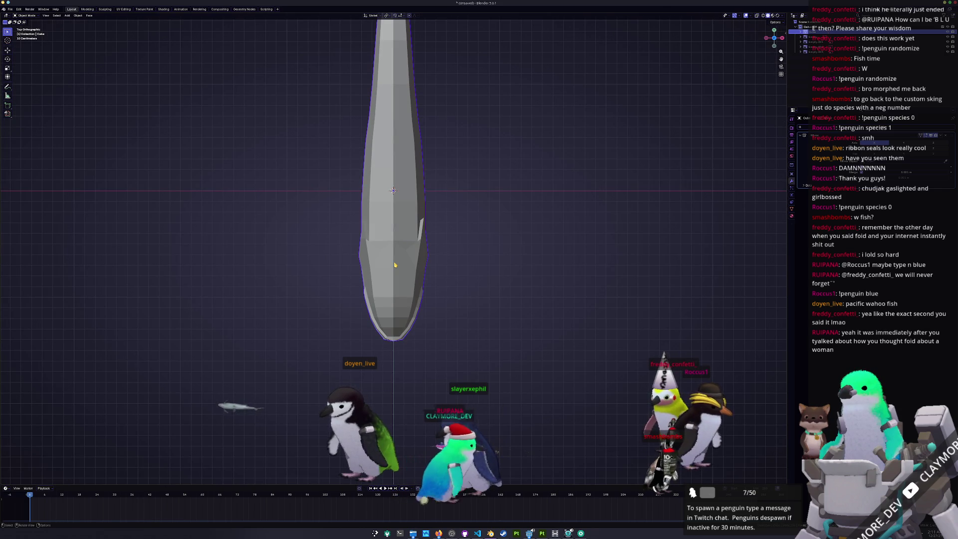
{"action": "scroll", "coordinate": [394, 265], "scroll_direction": "up", "scroll_amount": 5}
{"action": "key", "text": "Tab"}
Step: Slide a gill slit vertex along its edge and recheck it against the reference side-on
{"action": "key", "text": "Tab"}
{"action": "mouse_move", "coordinate": [441, 292]}
{"action": "left_mouse_down"}
{"action": "mouse_move", "coordinate": [327, 340]}
{"action": "mouse_move", "coordinate": [365, 282]}
{"action": "left_mouse_up"}
{"action": "scroll", "coordinate": [372, 325], "scroll_direction": "up", "scroll_amount": 3}
{"action": "key", "text": "Tab"}
{"action": "scroll", "coordinate": [372, 325], "scroll_direction": "down", "scroll_amount": 3}
{"action": "scroll", "coordinate": [366, 283], "scroll_direction": "up", "scroll_amount": 3}
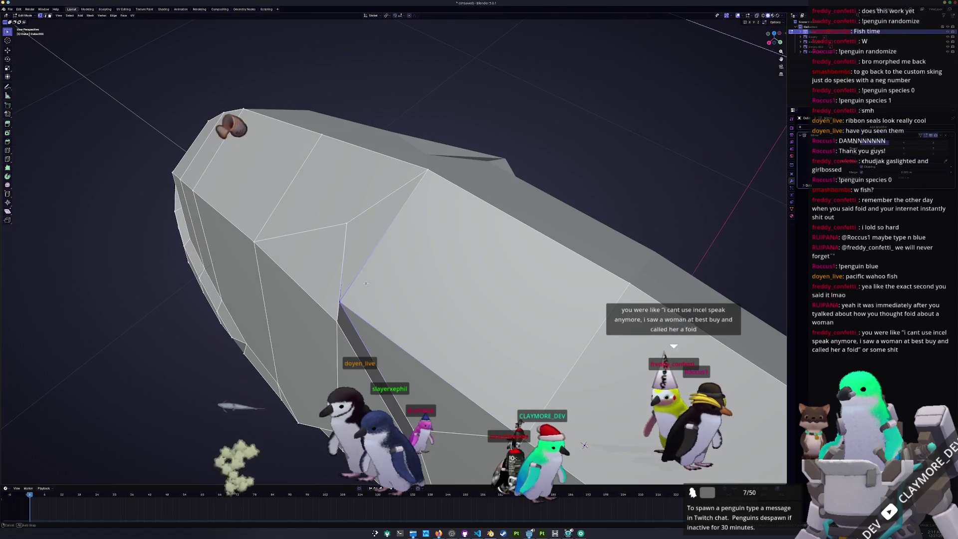
{"action": "key", "text": "g"}
{"action": "key", "text": "g"}
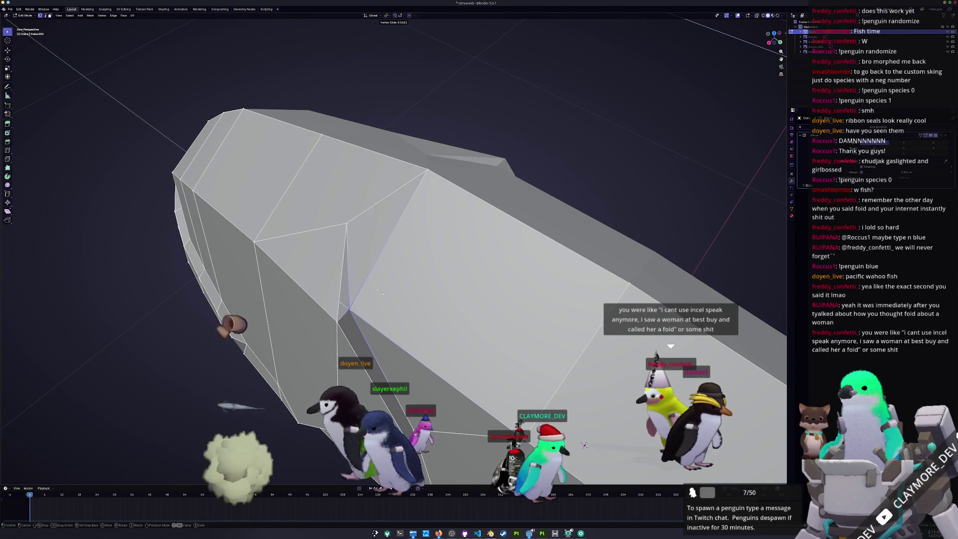
{"action": "left_click", "coordinate": [377, 291]}
{"action": "mouse_move", "coordinate": [378, 291]}
{"action": "left_mouse_down"}
{"action": "mouse_move", "coordinate": [311, 312]}
{"action": "mouse_move", "coordinate": [321, 267]}
{"action": "mouse_move", "coordinate": [285, 297]}
{"action": "left_mouse_up"}
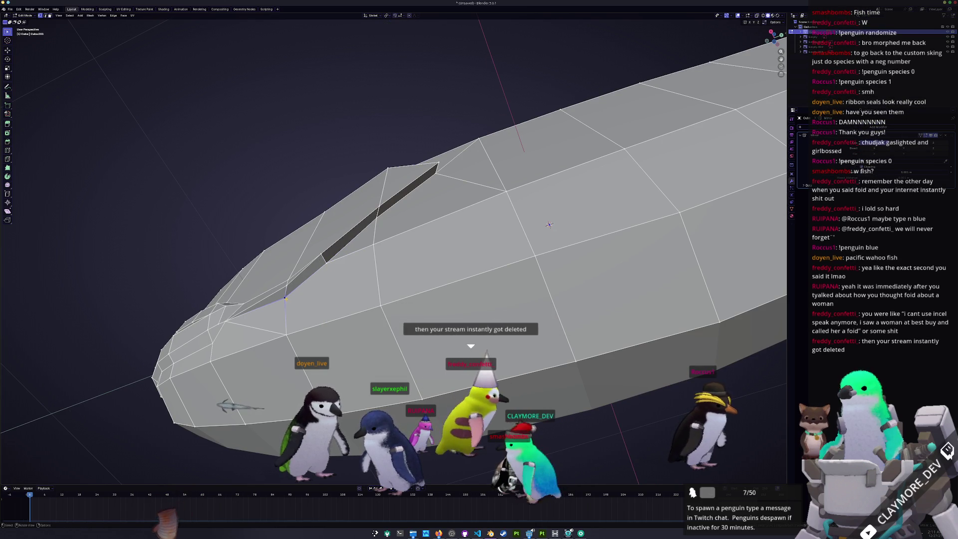
{"action": "mouse_move", "coordinate": [284, 298]}
{"action": "left_mouse_down"}
{"action": "mouse_move", "coordinate": [333, 258]}
{"action": "mouse_move", "coordinate": [287, 263]}
{"action": "left_mouse_up"}
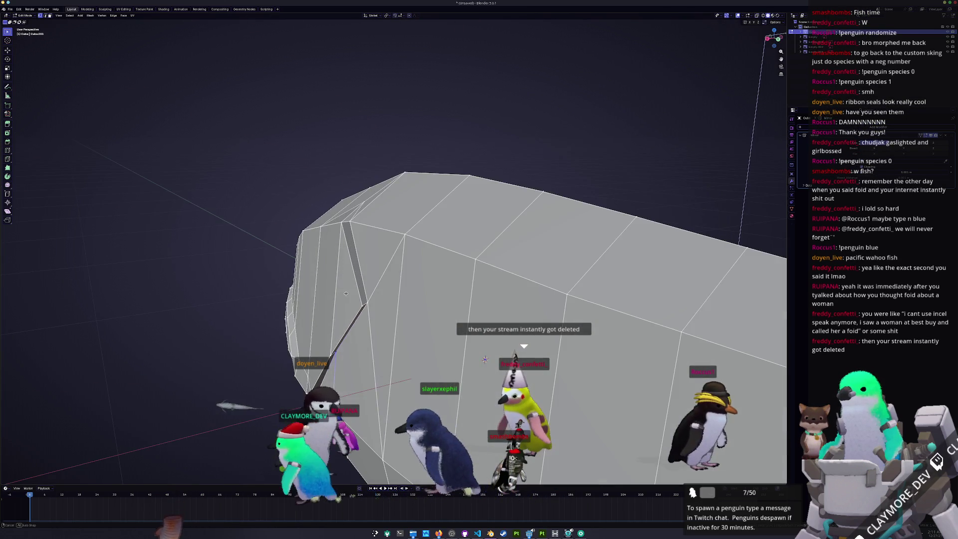
{"action": "left_click_drag", "start_coordinate": [485, 358], "coordinate": [462, 294]}
{"action": "key", "text": "KP_3"}
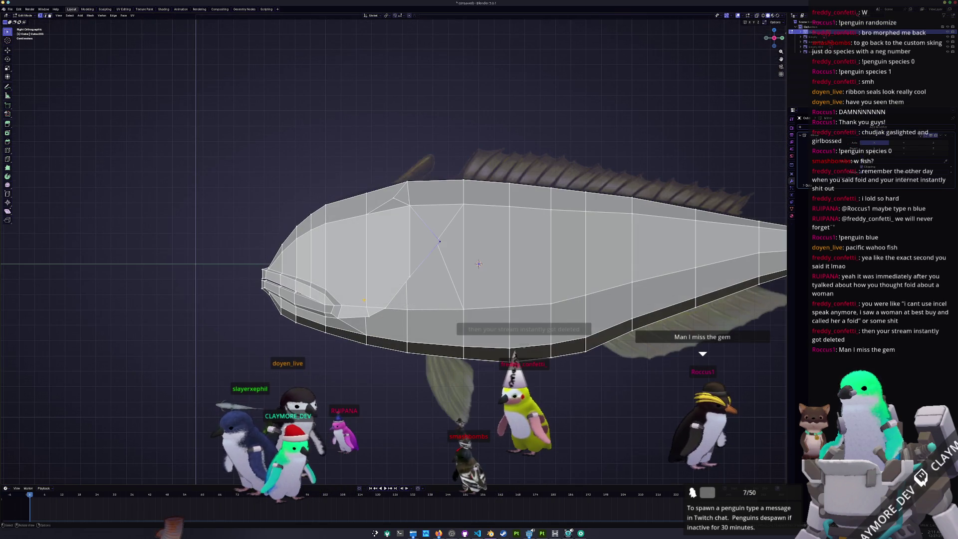
Step: With X-ray on, duplicate the lower diagonal gill edge and separate it as its own object
{"action": "scroll", "coordinate": [639, 299], "scroll_direction": "up", "scroll_amount": 2}
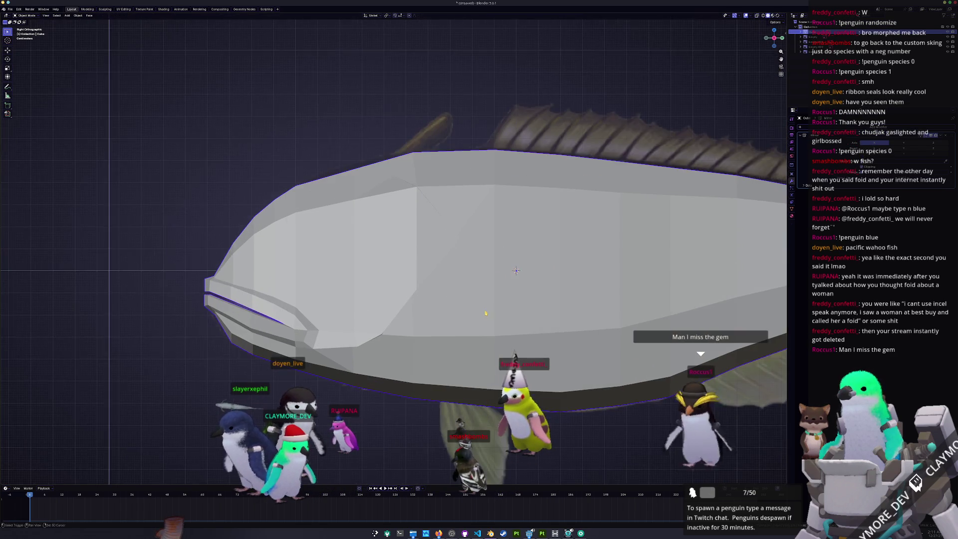
{"action": "key", "text": "alt+z"}
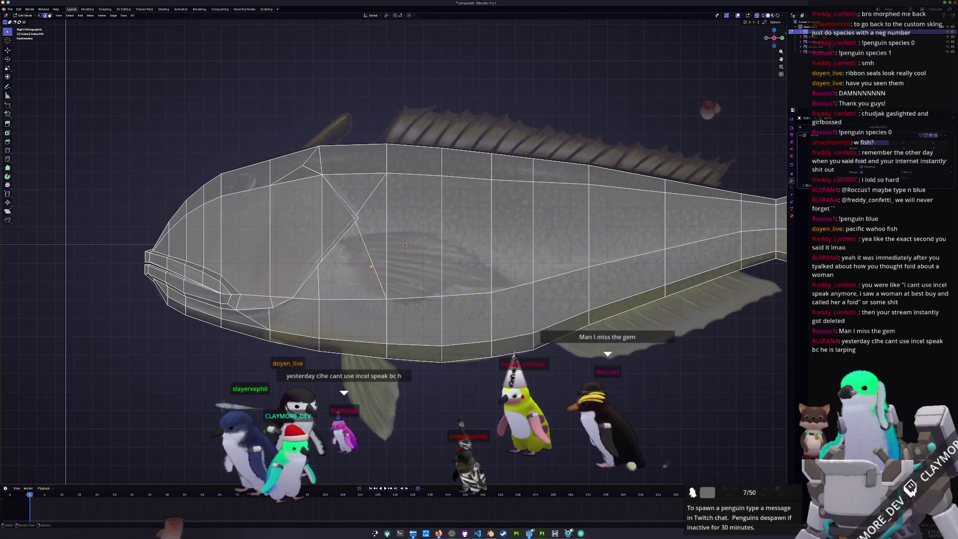
{"action": "key", "text": "2"}
{"action": "left_click", "coordinate": [380, 289]}
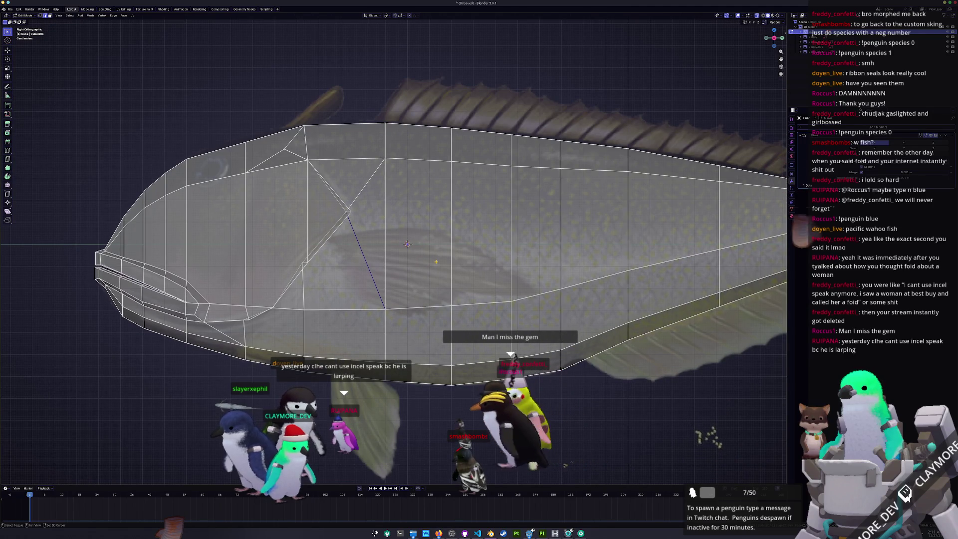
{"action": "key", "text": "shift+d"}
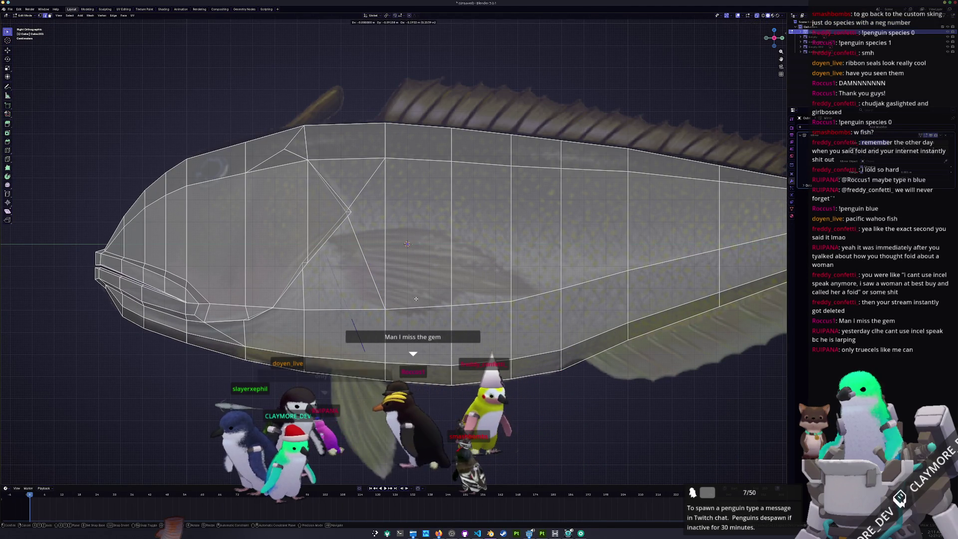
{"action": "key", "text": "Escape"}
{"action": "key", "text": "ctrl+e"}
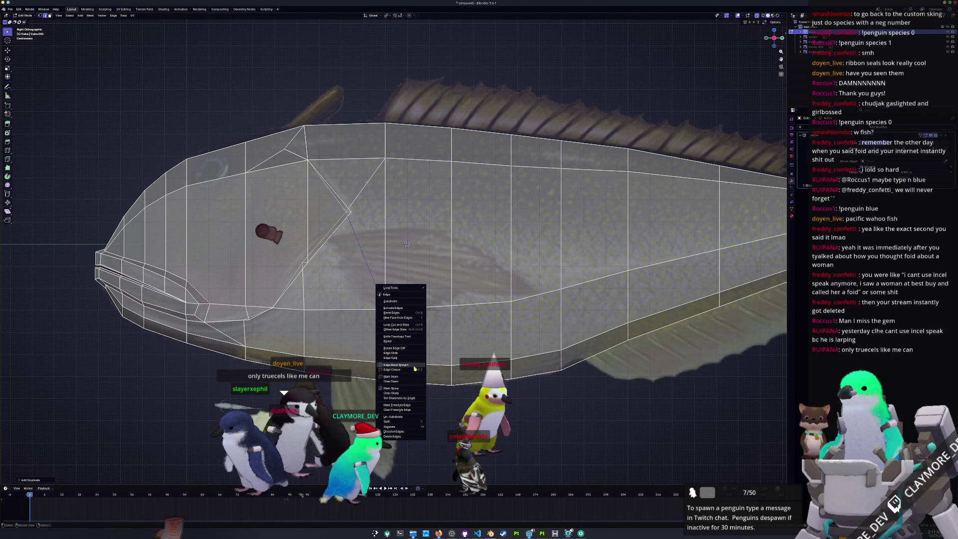
{"action": "left_click", "coordinate": [439, 427]}
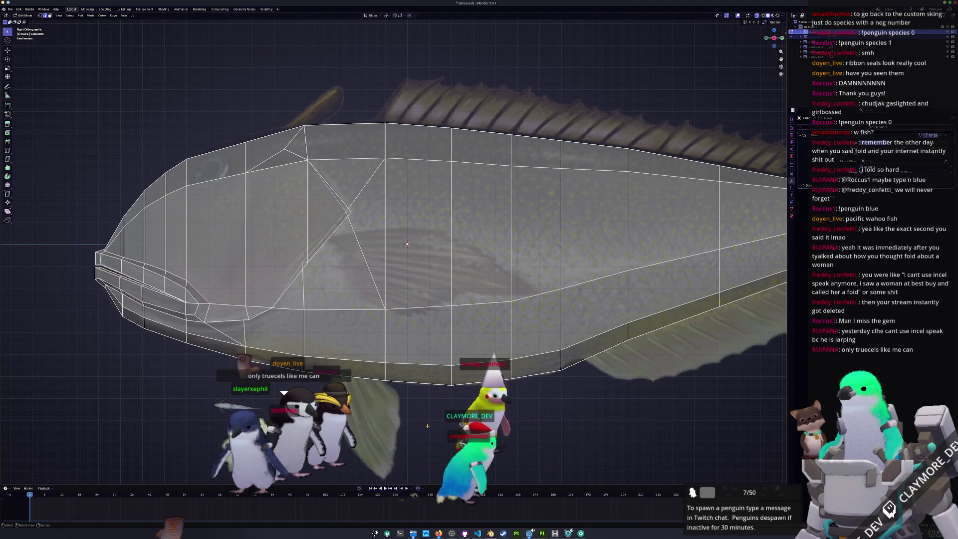
{"action": "key", "text": "Tab"}
{"action": "left_click", "coordinate": [374, 281]}
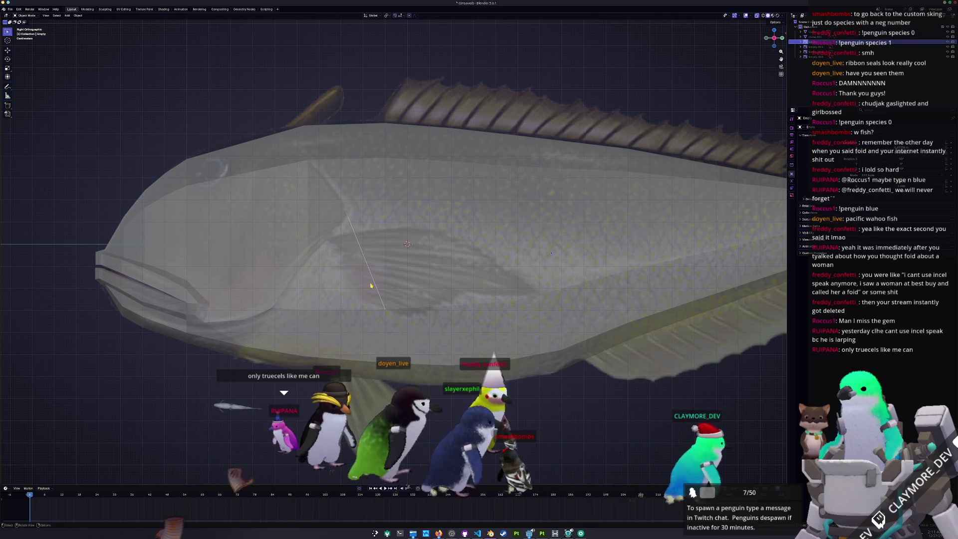
Step: Extrude the separated line into a first quad and reshape its corners over the fin reference
{"action": "left_click", "coordinate": [374, 285]}
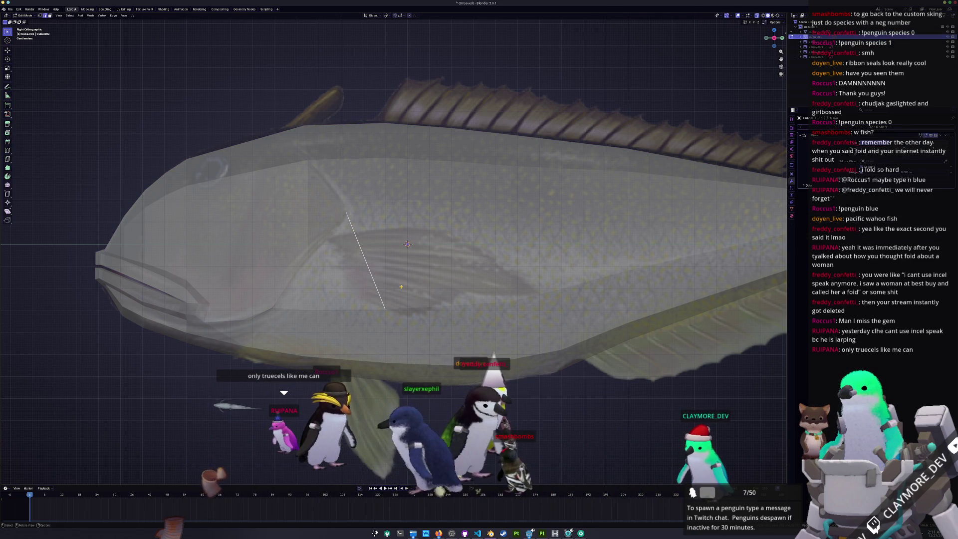
{"action": "key", "text": "g"}
{"action": "left_click", "coordinate": [326, 245]}
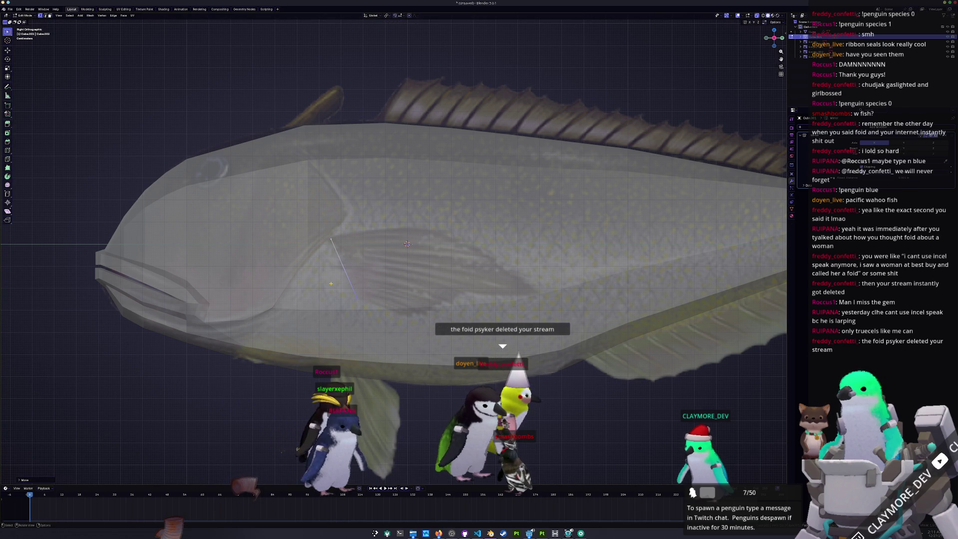
{"action": "key", "text": "e"}
{"action": "left_click", "coordinate": [417, 288]}
{"action": "key", "text": "g"}
{"action": "left_click", "coordinate": [397, 208]}
{"action": "key", "text": "g"}
{"action": "mouse_move", "coordinate": [444, 310]}
{"action": "left_mouse_down"}
{"action": "mouse_move", "coordinate": [405, 287]}
{"action": "mouse_move", "coordinate": [397, 214]}
{"action": "left_mouse_up"}
Step: Extrude a second face from the quad's right edge and raise its corners
{"action": "key", "text": "e"}
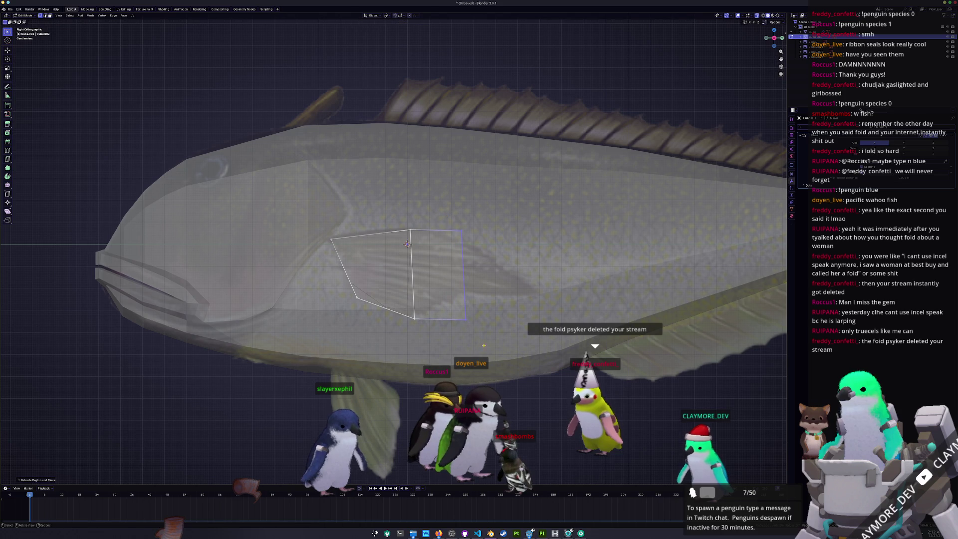
{"action": "left_click", "coordinate": [465, 320]}
{"action": "key", "text": "g"}
{"action": "left_click", "coordinate": [467, 295]}
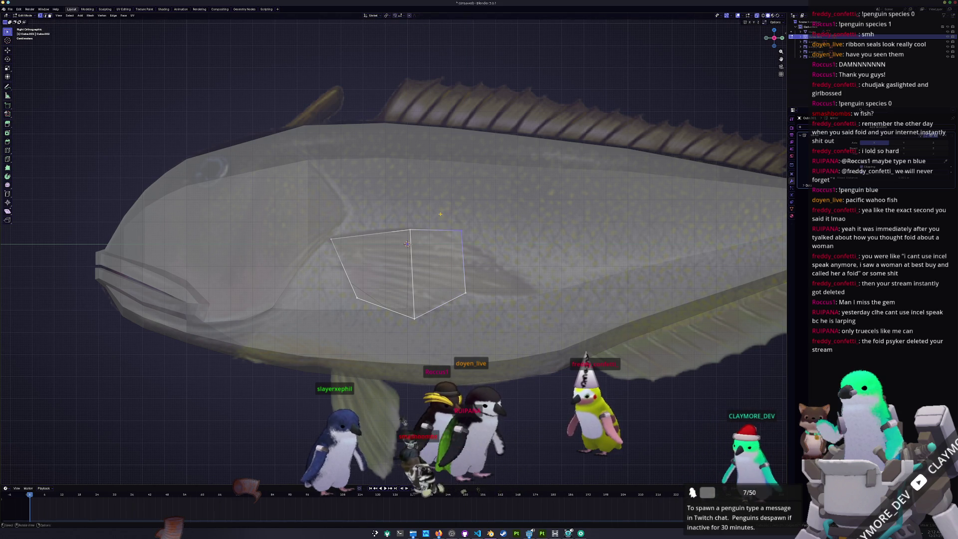
{"action": "key", "text": "g"}
{"action": "key", "text": "z"}
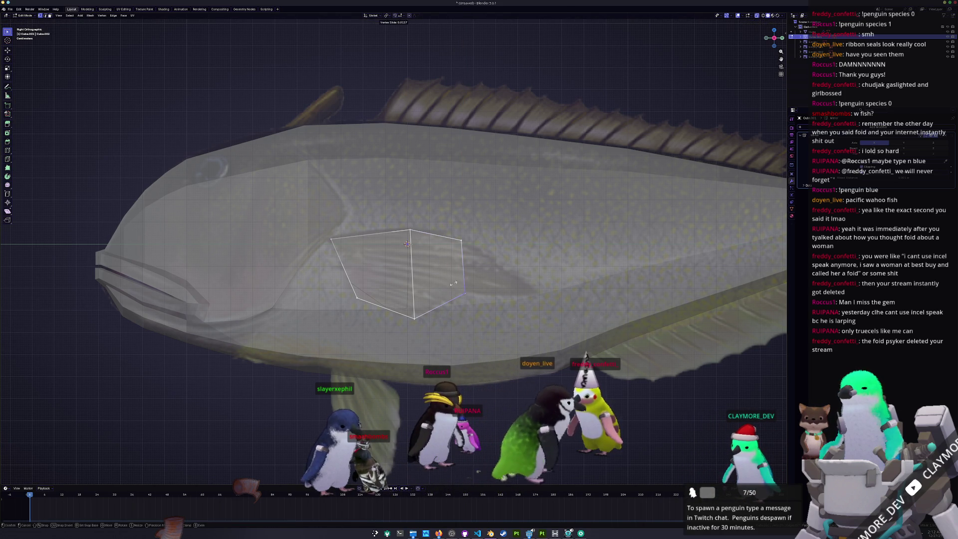
{"action": "scroll", "coordinate": [407, 243], "scroll_direction": "up", "scroll_amount": 1}
Step: Extrude a third face toward the tail and lower its top-right corner vertically
{"action": "key", "text": "e"}
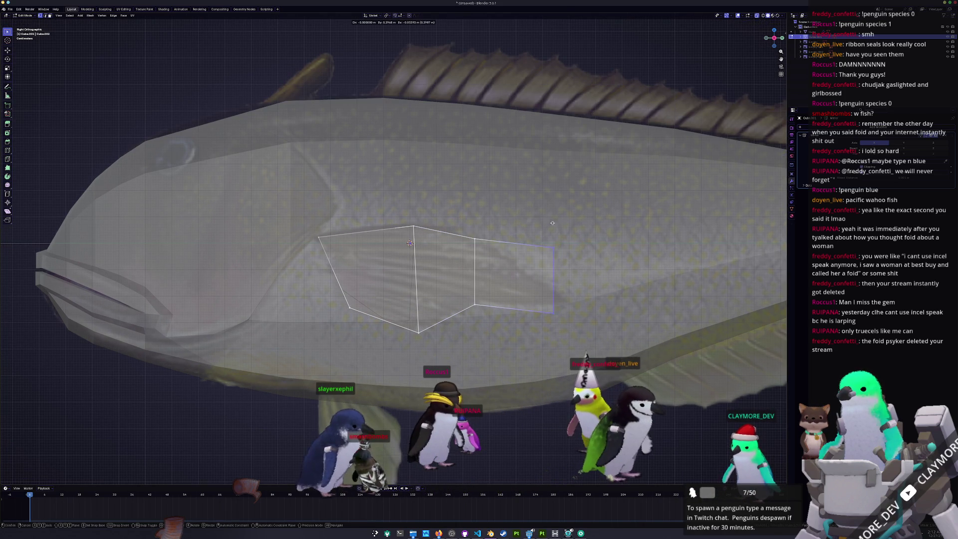
{"action": "left_click", "coordinate": [565, 215]}
{"action": "left_click_drag", "start_coordinate": [547, 209], "coordinate": [547, 209]}
{"action": "key", "text": "g"}
{"action": "key", "text": "z"}
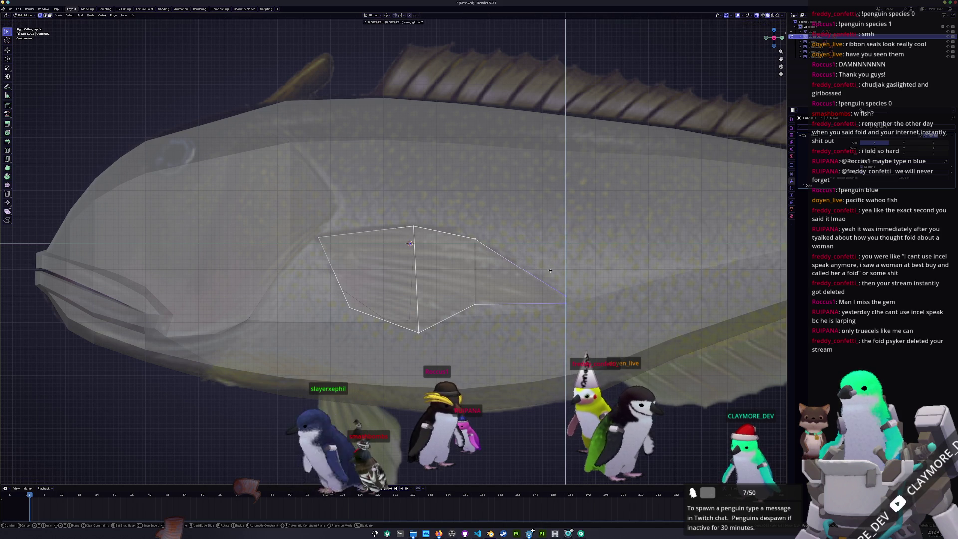
{"action": "scroll", "coordinate": [483, 305], "scroll_direction": "up", "scroll_amount": 1}
Step: Fill the whole fin outline with a single face and expand LoopTools in the sidebar
{"action": "left_click_drag", "start_coordinate": [484, 306], "coordinate": [484, 305]}
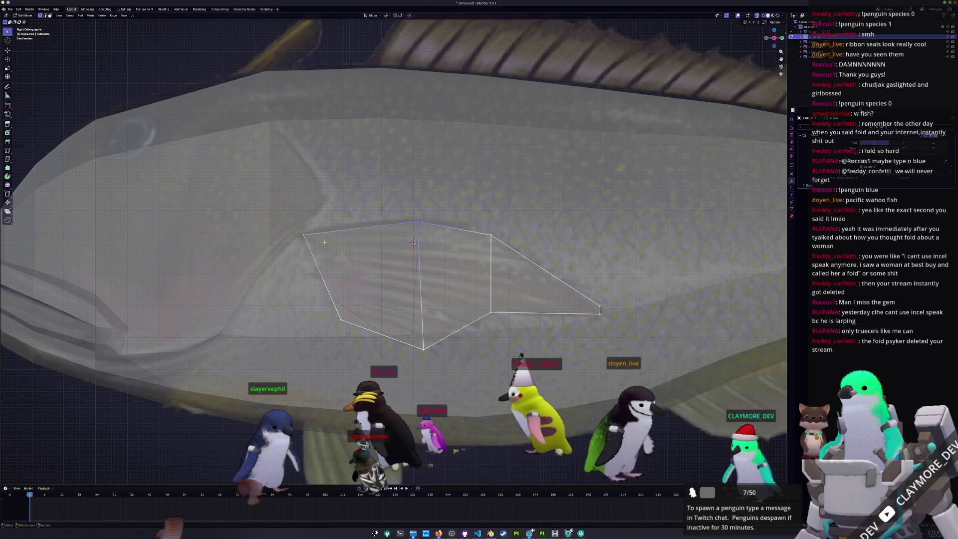
{"action": "left_click_drag", "start_coordinate": [317, 245], "coordinate": [280, 227]}
{"action": "key", "text": "f"}
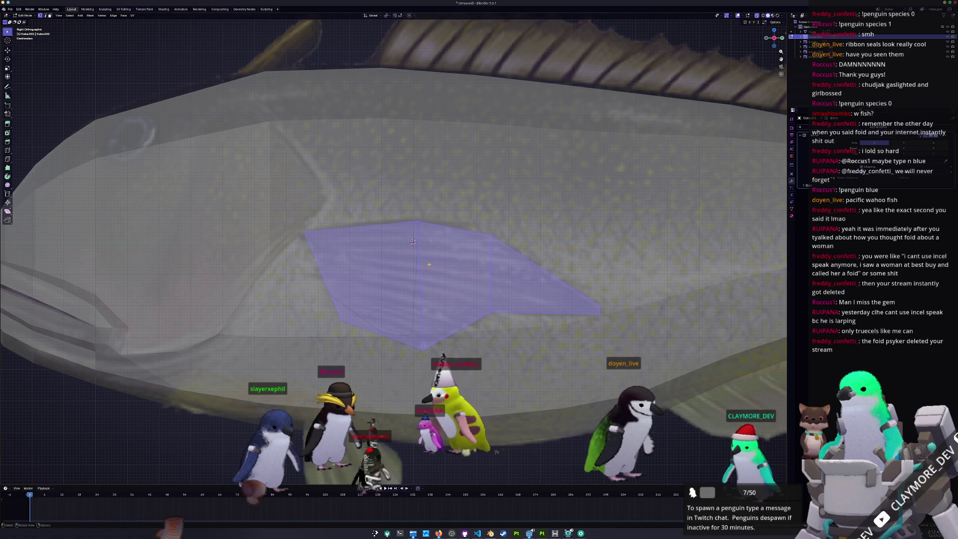
{"action": "key", "text": "n"}
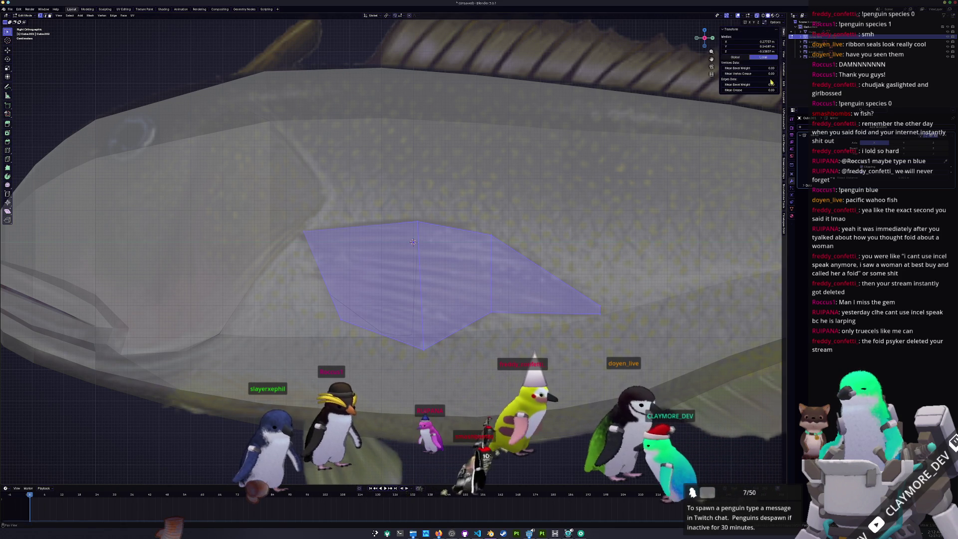
{"action": "left_click", "coordinate": [782, 53]}
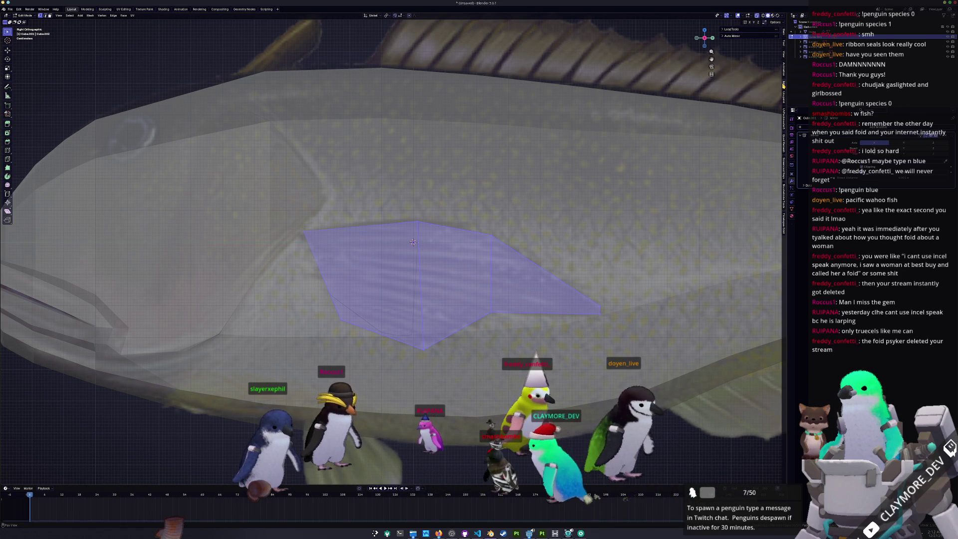
{"action": "left_click", "coordinate": [741, 30]}
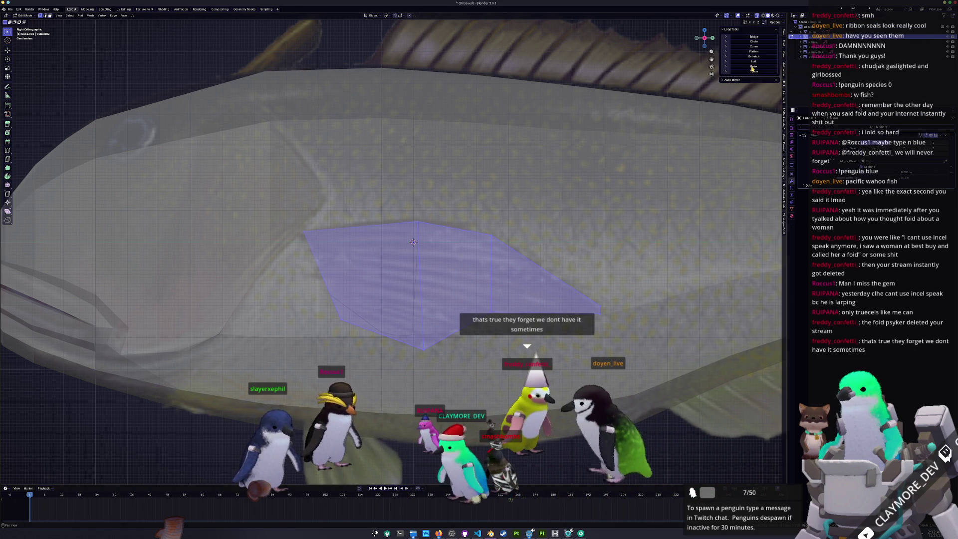
Step: From the top view, rotate the fin around X so it angles away from the body
{"action": "left_click_drag", "start_coordinate": [630, 128], "coordinate": [522, 255]}
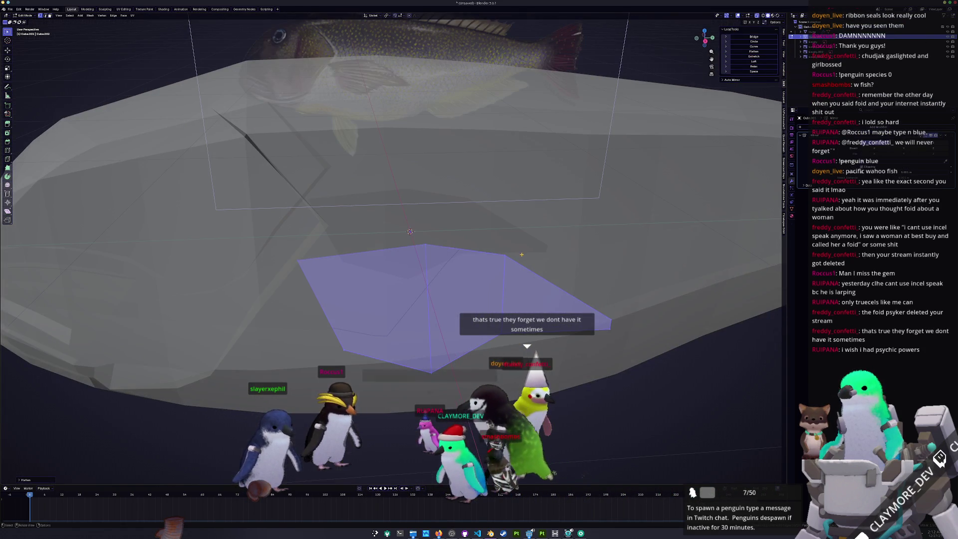
{"action": "key", "text": "KP_7"}
{"action": "key", "text": "r"}
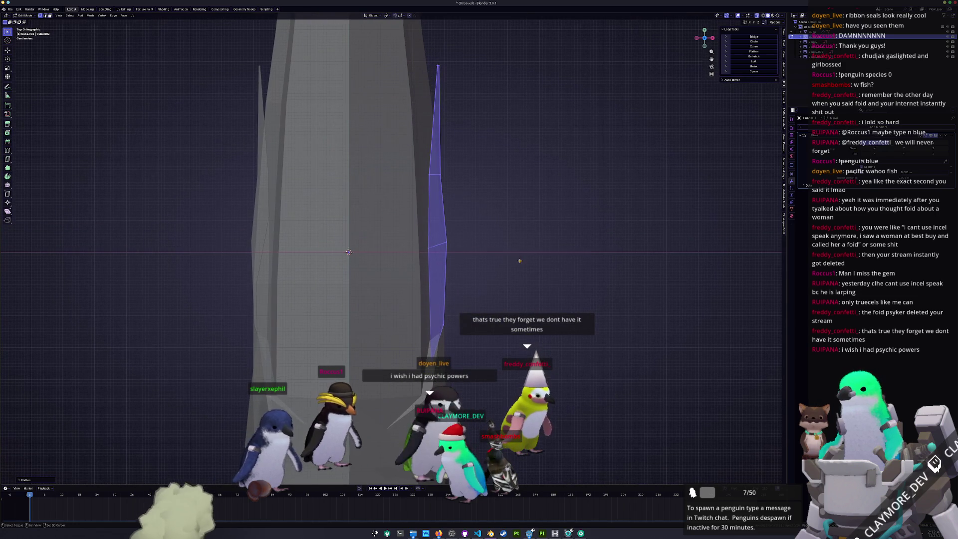
{"action": "key", "text": "x"}
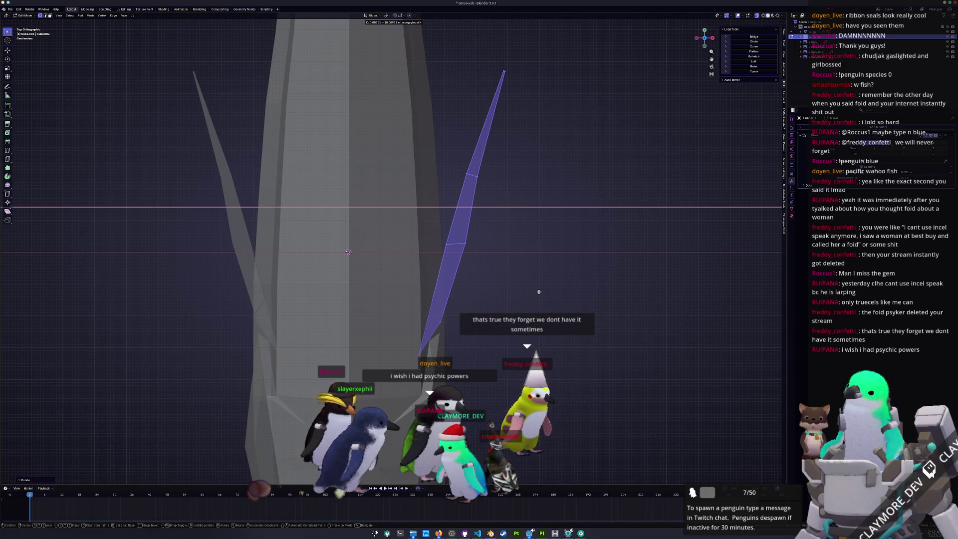
{"action": "left_click", "coordinate": [540, 293]}
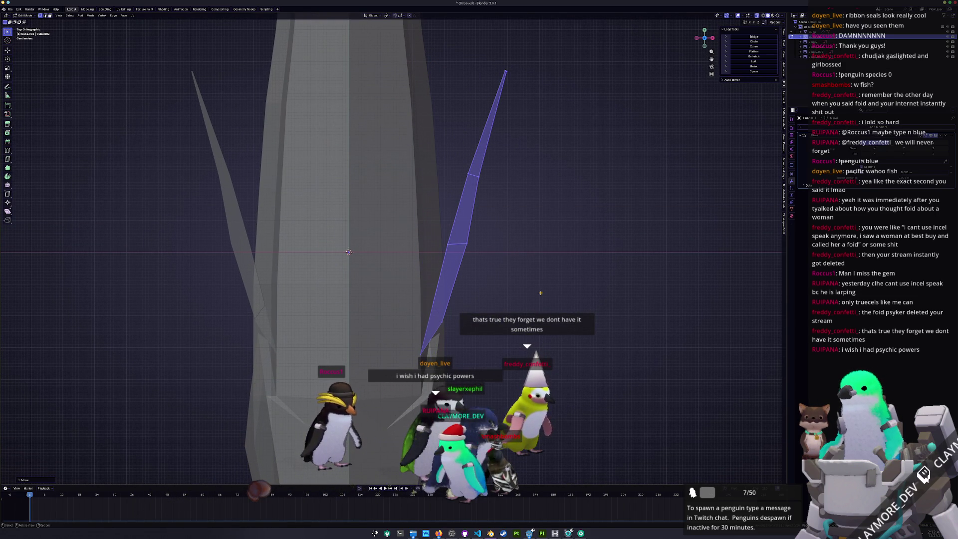
Step: Check the fin from side, top and front views, then rotate it further from the front
{"action": "key", "text": "KP_3"}
{"action": "scroll", "coordinate": [531, 294], "scroll_direction": "down", "scroll_amount": 5}
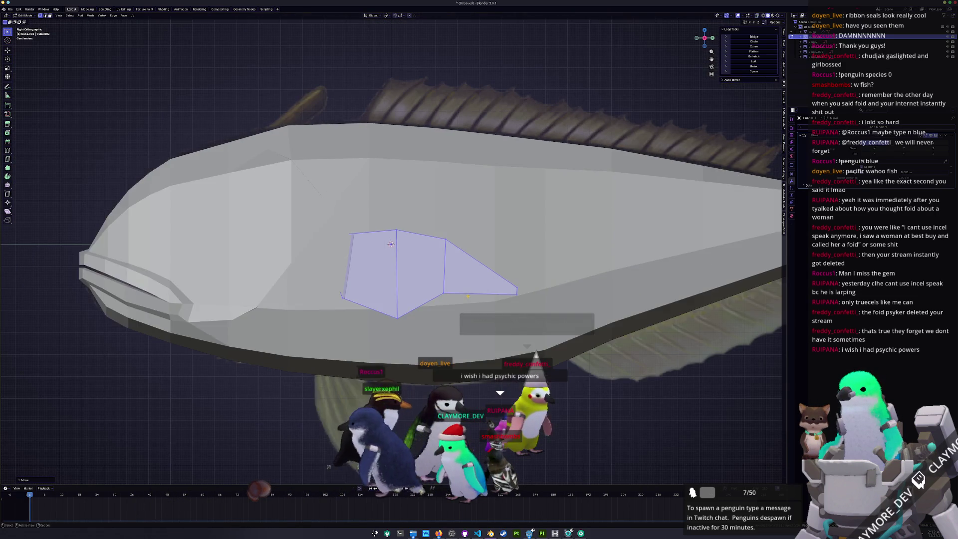
{"action": "key", "text": "KP_7"}
{"action": "key", "text": "KP_8"}
{"action": "key", "text": "KP_8"}
{"action": "key", "text": "KP_8"}
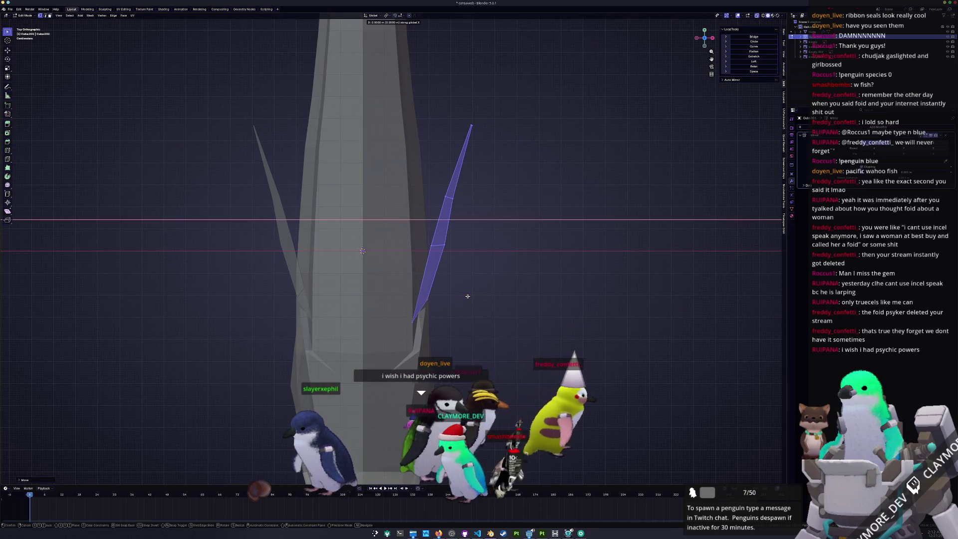
{"action": "key", "text": "KP_1"}
{"action": "key", "text": "r"}
{"action": "left_click", "coordinate": [533, 240]}
Step: Shift the fin along the X axis to sit against the fish's side
{"action": "key", "text": "KP_3"}
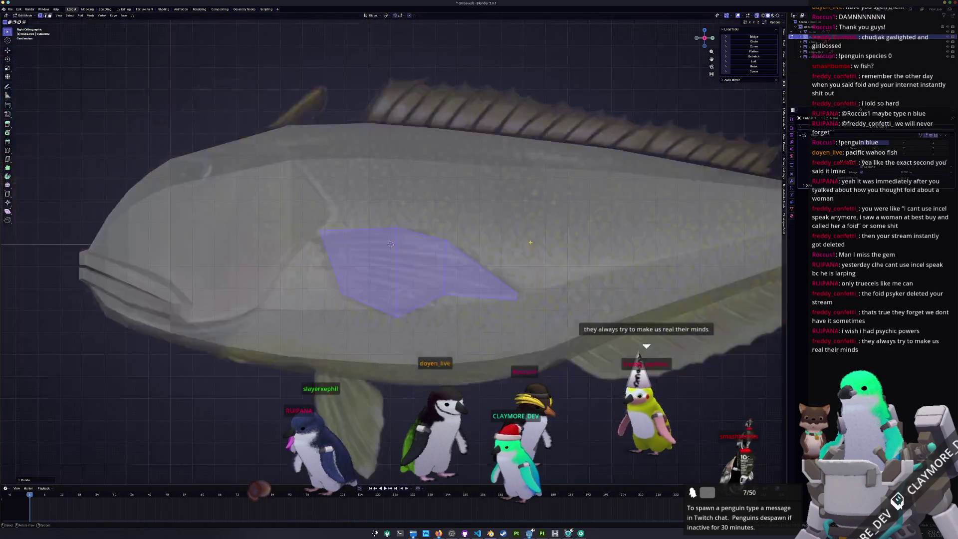
{"action": "key", "text": "KP_1"}
{"action": "key", "text": "KP_7"}
{"action": "key", "text": "KP_1"}
{"action": "scroll", "coordinate": [531, 242], "scroll_direction": "up", "scroll_amount": 2}
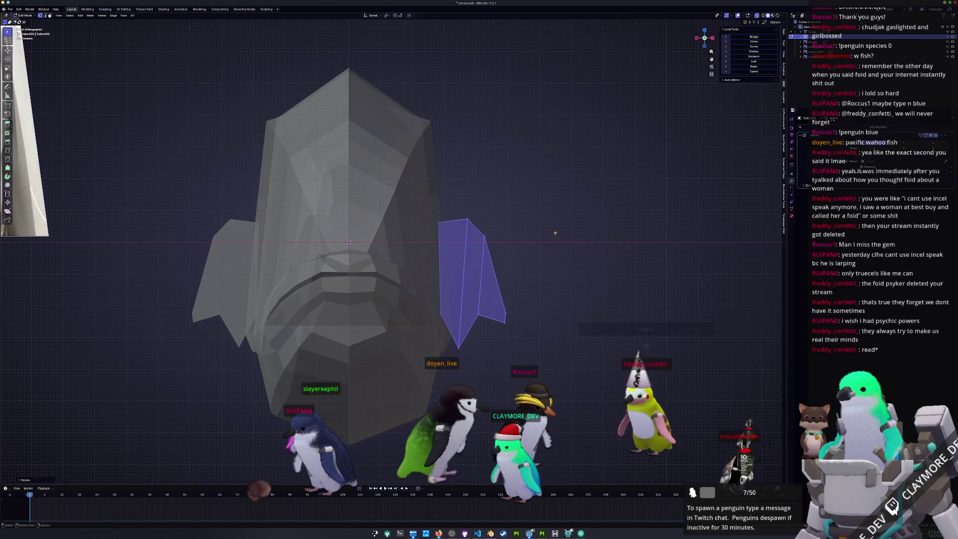
{"action": "key", "text": "g"}
{"action": "key", "text": "x"}
{"action": "left_click", "coordinate": [569, 238]}
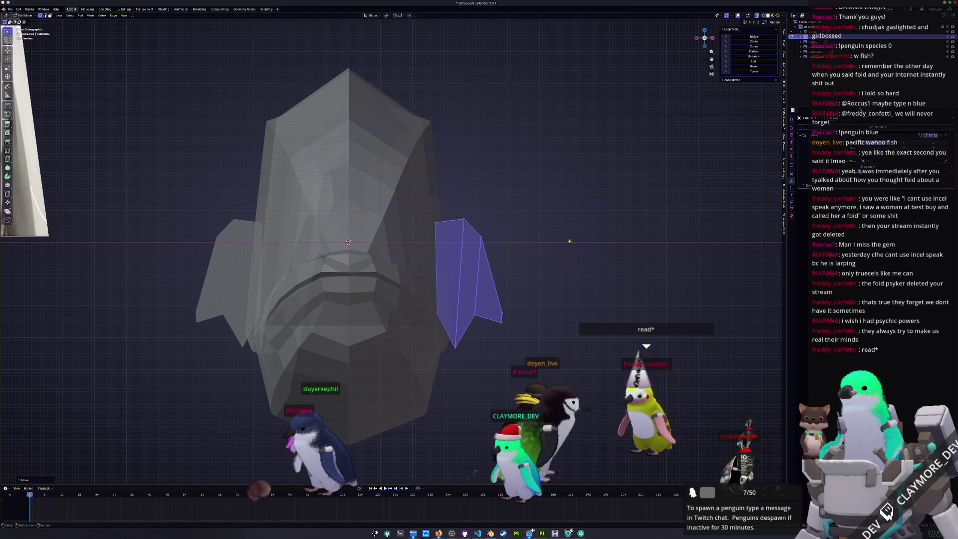
Step: Tilt the fin once more from above, then return to Object Mode and orbit to inspect
{"action": "key", "text": "KP_7"}
{"action": "key", "text": "r"}
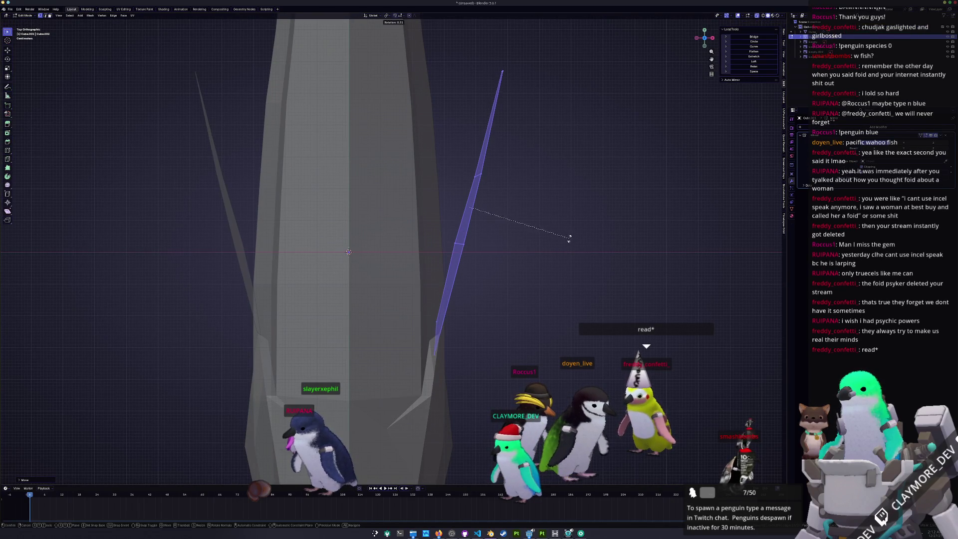
{"action": "left_click", "coordinate": [578, 244]}
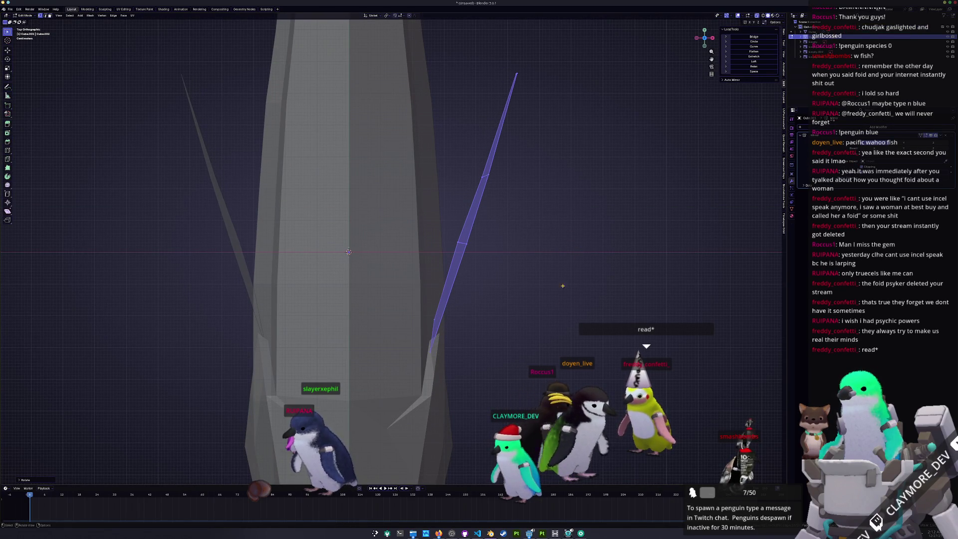
{"action": "key", "text": "KP_3"}
{"action": "scroll", "coordinate": [526, 266], "scroll_direction": "down", "scroll_amount": 5}
{"action": "key", "text": "Tab"}
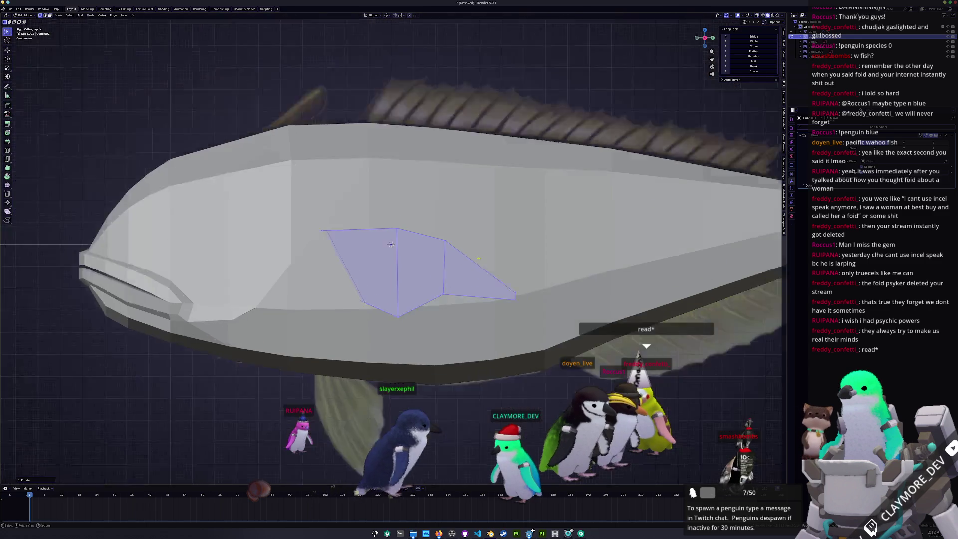
{"action": "left_click_drag", "start_coordinate": [399, 361], "coordinate": [405, 353]}
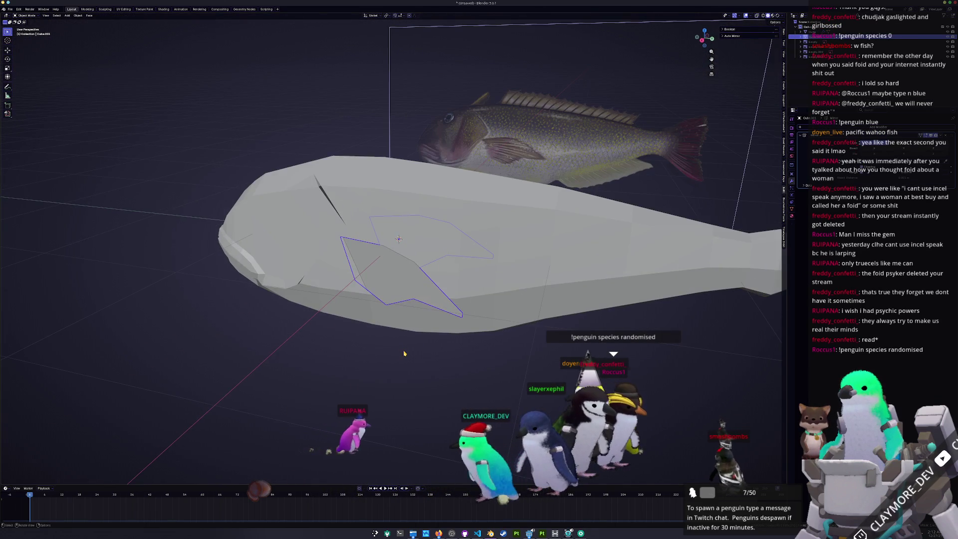
Step: In side view, edit the fish body in edge mode and slide the tail-tip edge loop inward
{"action": "key", "text": "KP_3"}
{"action": "scroll", "coordinate": [437, 350], "scroll_direction": "up", "scroll_amount": 2}
{"action": "scroll", "coordinate": [437, 350], "scroll_direction": "right", "scroll_amount": 5}
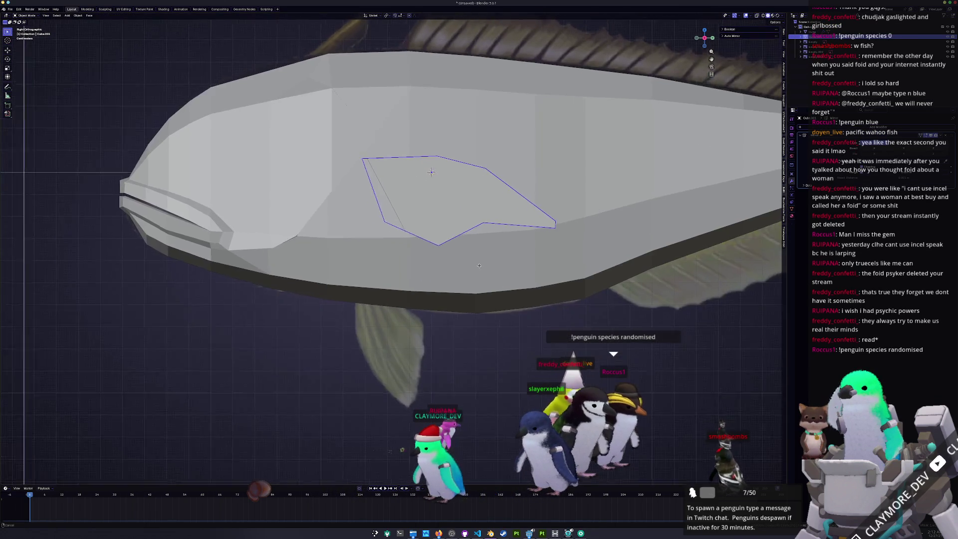
{"action": "scroll", "coordinate": [523, 295], "scroll_direction": "right", "scroll_amount": 4}
{"action": "left_click", "coordinate": [467, 284]}
{"action": "key", "text": "Tab"}
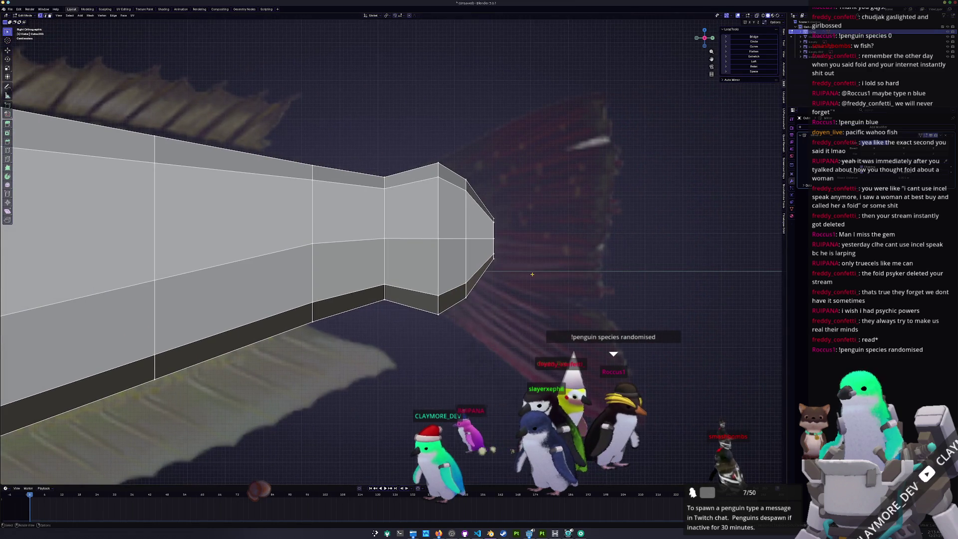
{"action": "key", "text": "2"}
{"action": "scroll", "coordinate": [540, 248], "scroll_direction": "up", "scroll_amount": 2}
{"action": "scroll", "coordinate": [541, 248], "scroll_direction": "up", "scroll_amount": 1}
{"action": "key", "text": "g"}
{"action": "key", "text": "g"}
{"action": "left_click", "coordinate": [535, 177]}
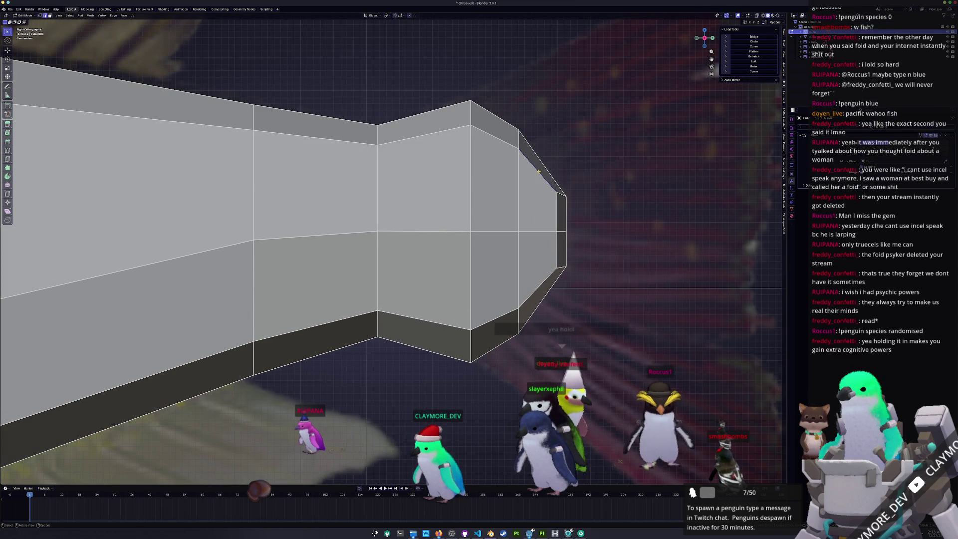
Step: Edge-slide the lower slanted tip edges to 0.1000 to blunt the tail end
{"action": "left_click", "coordinate": [491, 351]}
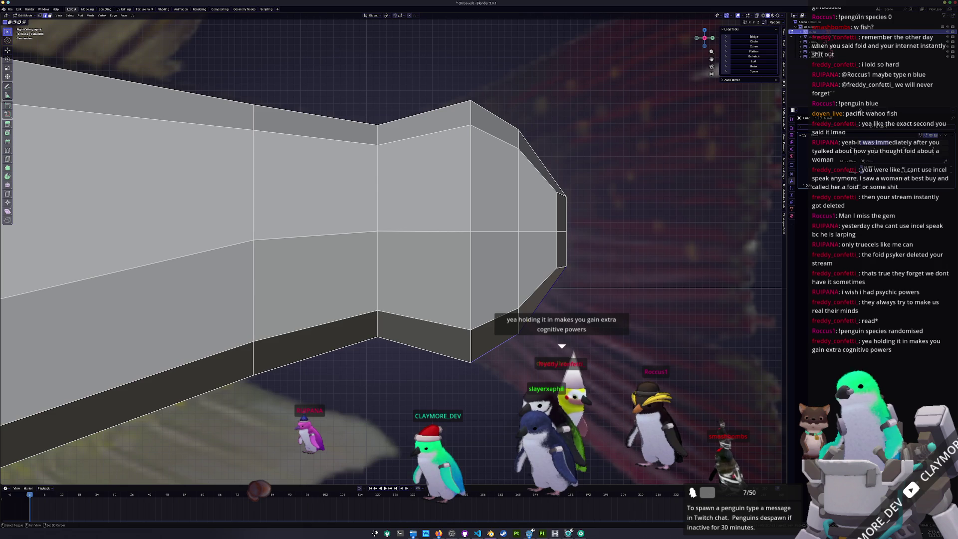
{"action": "left_click", "coordinate": [567, 266], "text": "shift"}
{"action": "key", "text": "g"}
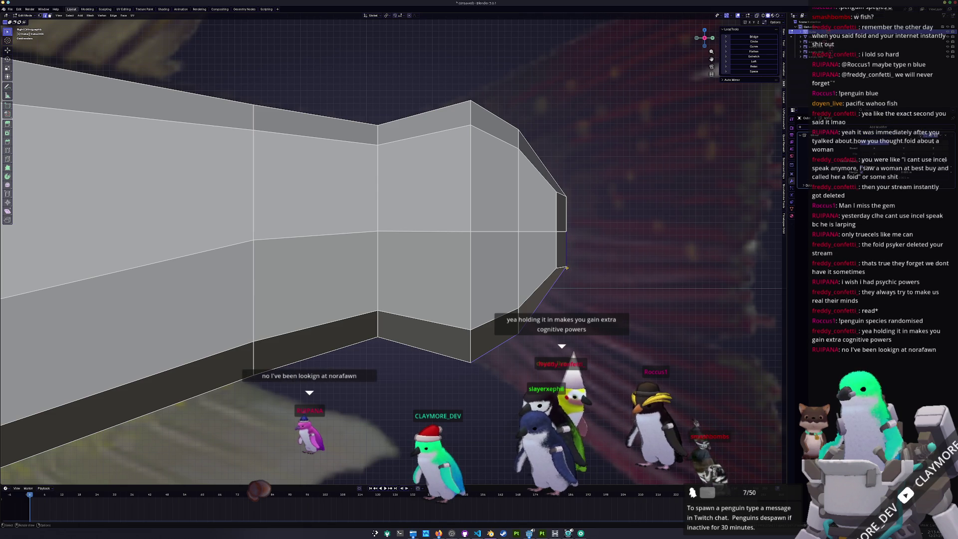
{"action": "key", "text": "g"}
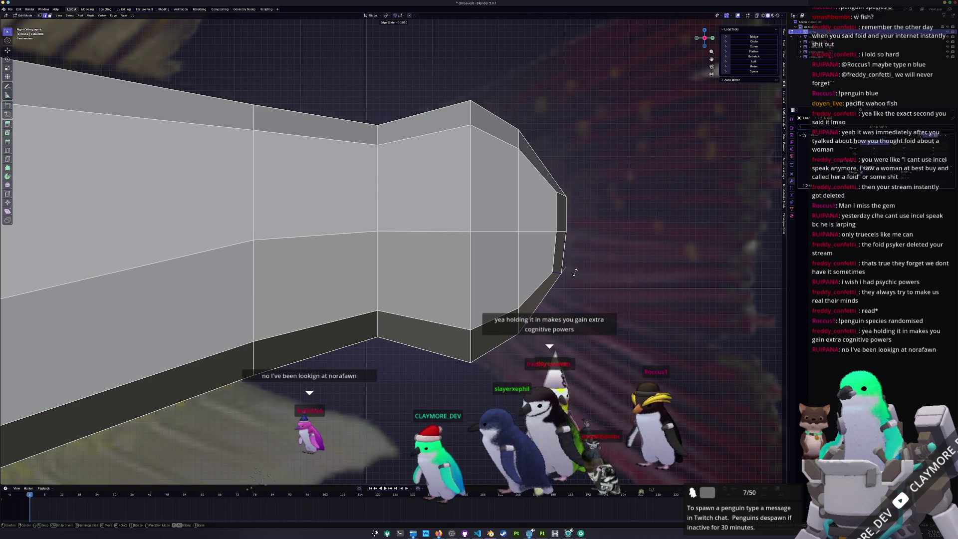
{"action": "left_click", "coordinate": [574, 275]}
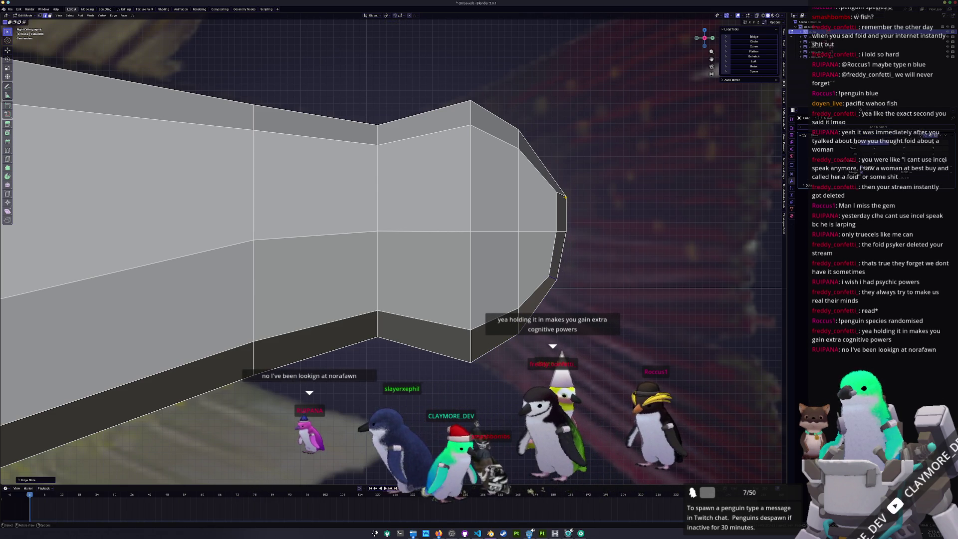
{"action": "key", "text": "g"}
{"action": "key", "text": "g"}
{"action": "key", "text": "Return"}
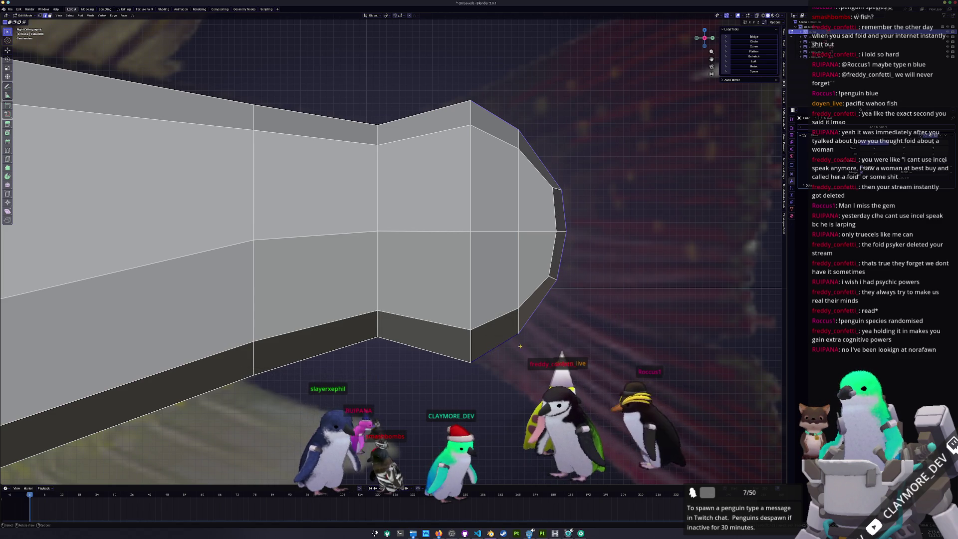
Step: Duplicate the tail's end ring in place and separate it into its own object
{"action": "scroll", "coordinate": [493, 351], "scroll_direction": "down", "scroll_amount": 2}
{"action": "key", "text": "shift+d"}
{"action": "right_click", "coordinate": [574, 296]}
{"action": "right_click", "coordinate": [576, 295]}
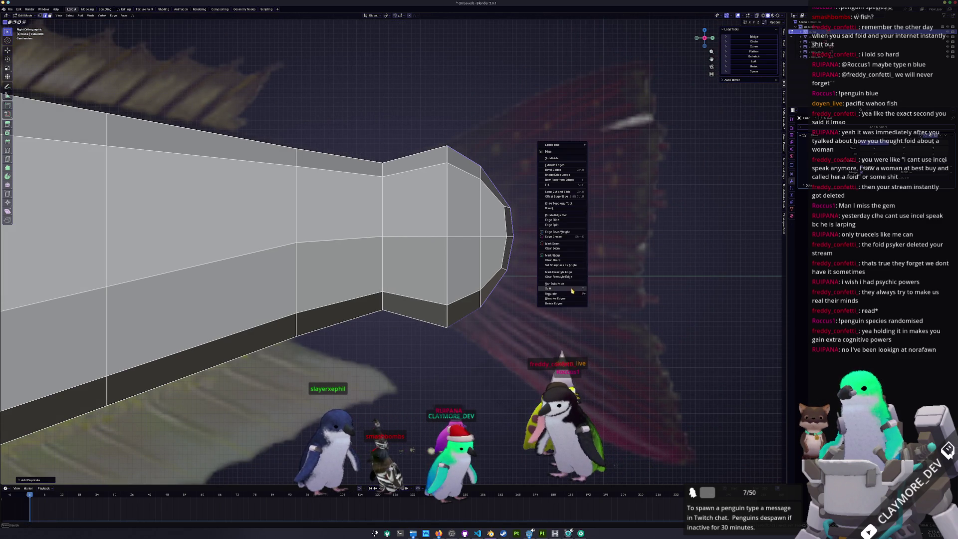
{"action": "left_click", "coordinate": [602, 293]}
{"action": "key", "text": "Tab"}
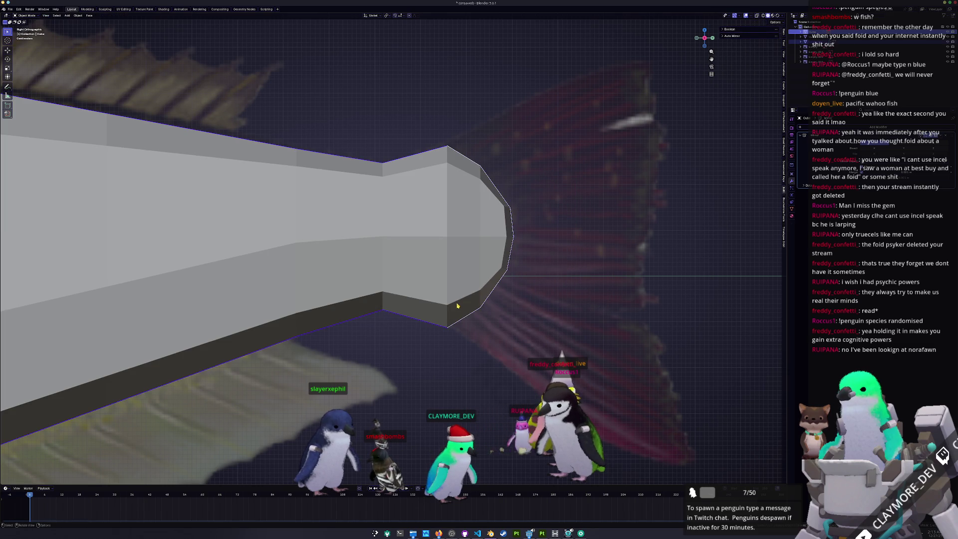
Step: Extrude the separated end ring outward into a new tail segment and grab its lower corner vertex
{"action": "left_click", "coordinate": [512, 254]}
{"action": "key", "text": "Tab"}
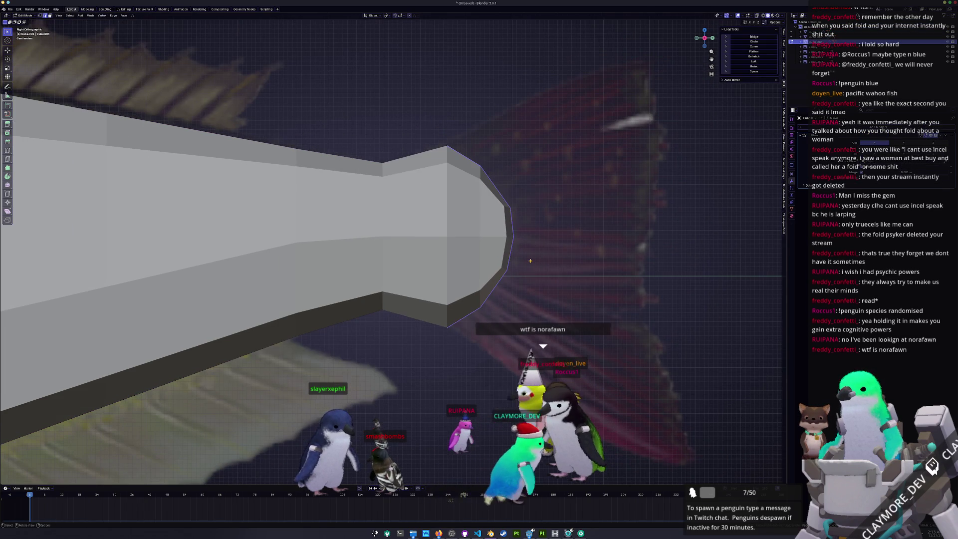
{"action": "scroll", "coordinate": [530, 260], "scroll_direction": "down", "scroll_amount": 2}
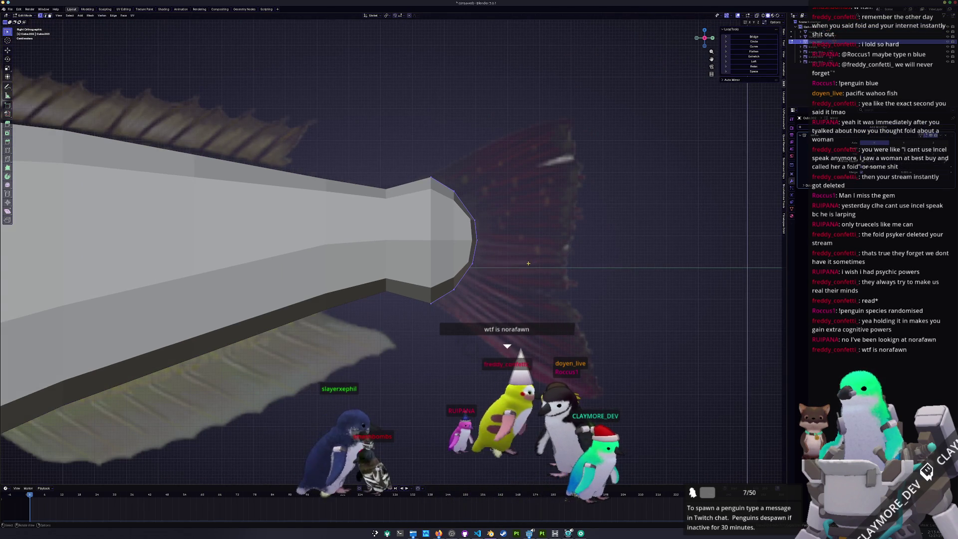
{"action": "key", "text": "e"}
{"action": "left_click", "coordinate": [584, 308]}
{"action": "left_click", "coordinate": [549, 289]}
{"action": "key", "text": "g"}
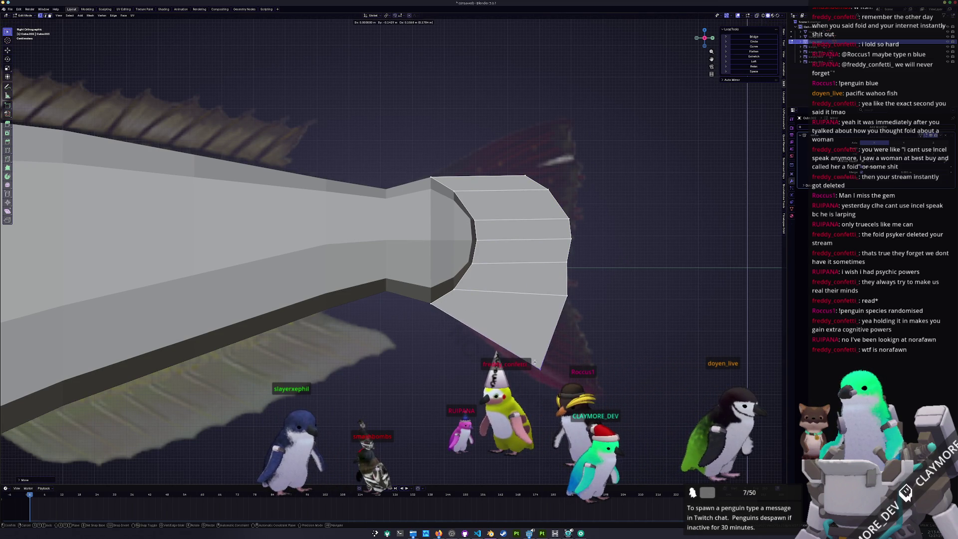
Step: Pull the fin's bottom corner down and out, and slide a right-edge vertex into place
{"action": "left_click", "coordinate": [546, 379]}
{"action": "left_click", "coordinate": [559, 335]}
{"action": "key", "text": "shift+v"}
{"action": "left_click", "coordinate": [588, 270]}
{"action": "scroll", "coordinate": [587, 269], "scroll_direction": "up", "scroll_amount": 1}
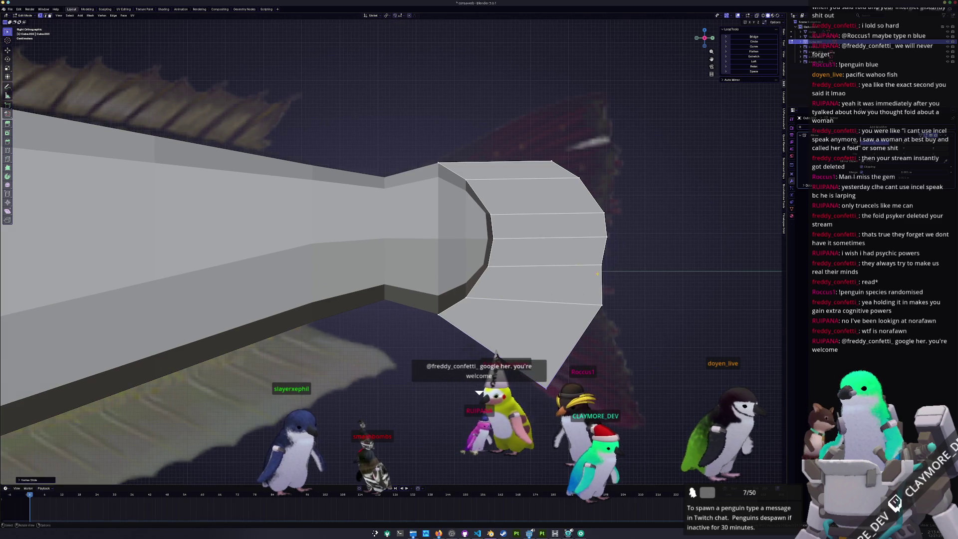
{"action": "key", "text": "g"}
{"action": "left_click", "coordinate": [612, 246]}
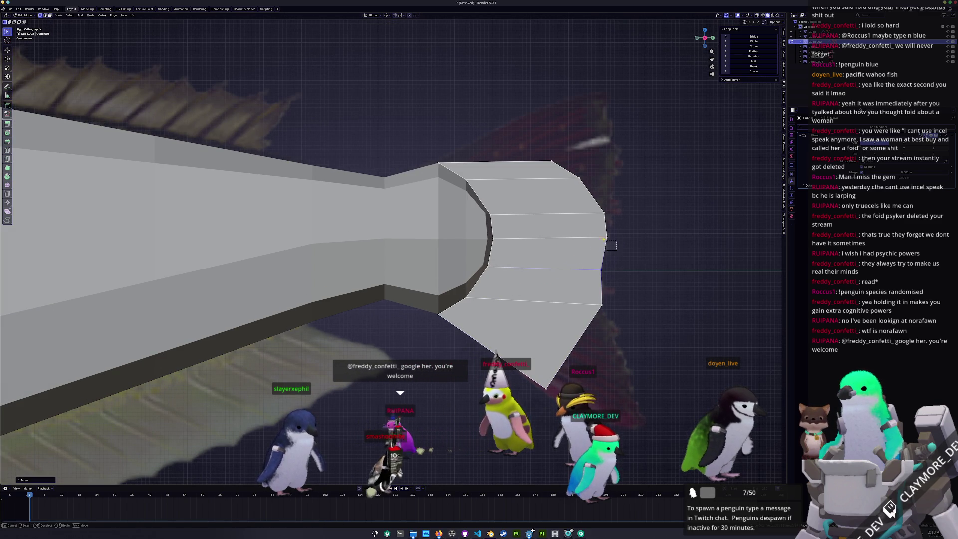
Step: Raise the upper-right vertex to widen the fin and pull its top into a point
{"action": "left_click", "coordinate": [605, 213]}
{"action": "key", "text": "g"}
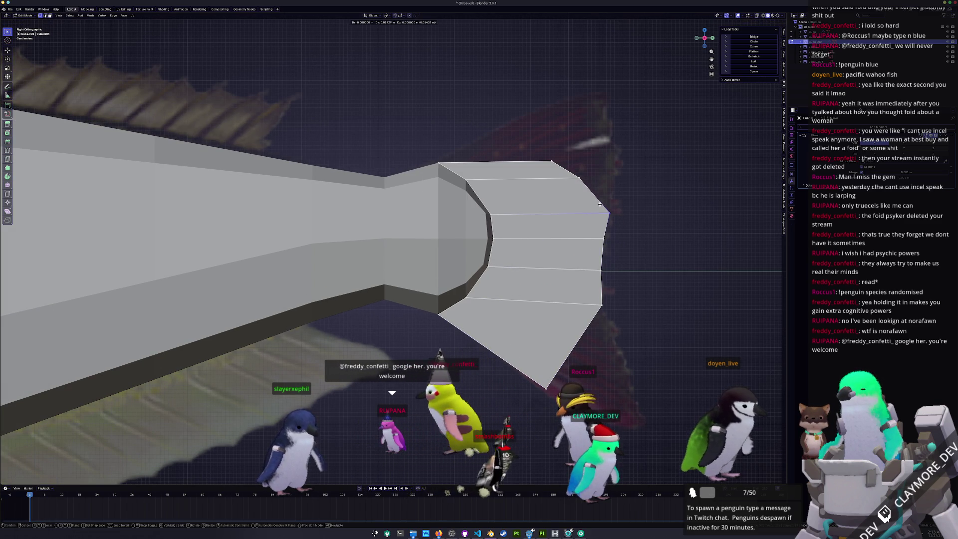
{"action": "left_click", "coordinate": [596, 165]}
{"action": "left_click", "coordinate": [550, 161]}
{"action": "key", "text": "g"}
{"action": "left_click", "coordinate": [541, 132]}
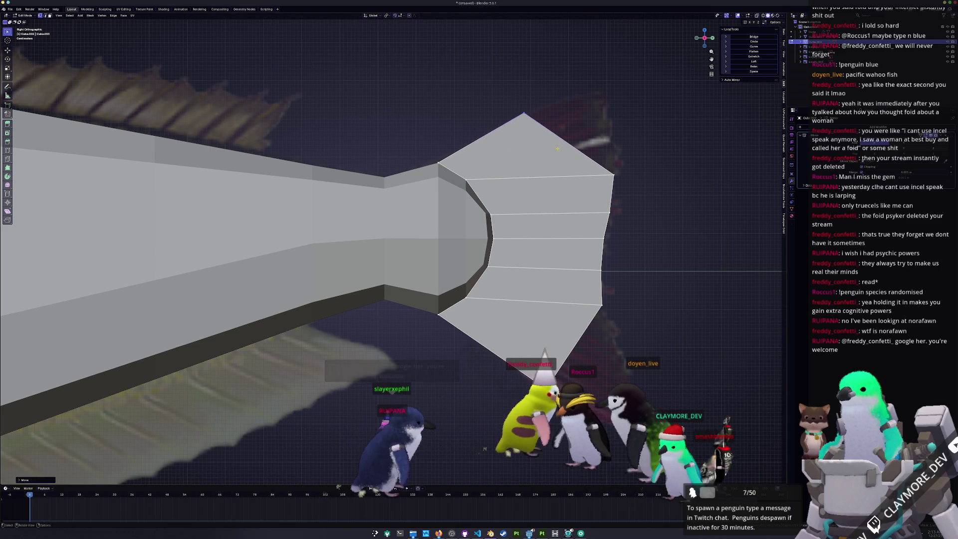
Step: Slide the remaining trailing-edge vertices along their edges into a straighter, tapering back edge
{"action": "left_click", "coordinate": [618, 197]}
{"action": "left_click", "coordinate": [613, 175]}
{"action": "key", "text": "g"}
{"action": "key", "text": "g"}
{"action": "left_click", "coordinate": [605, 177]}
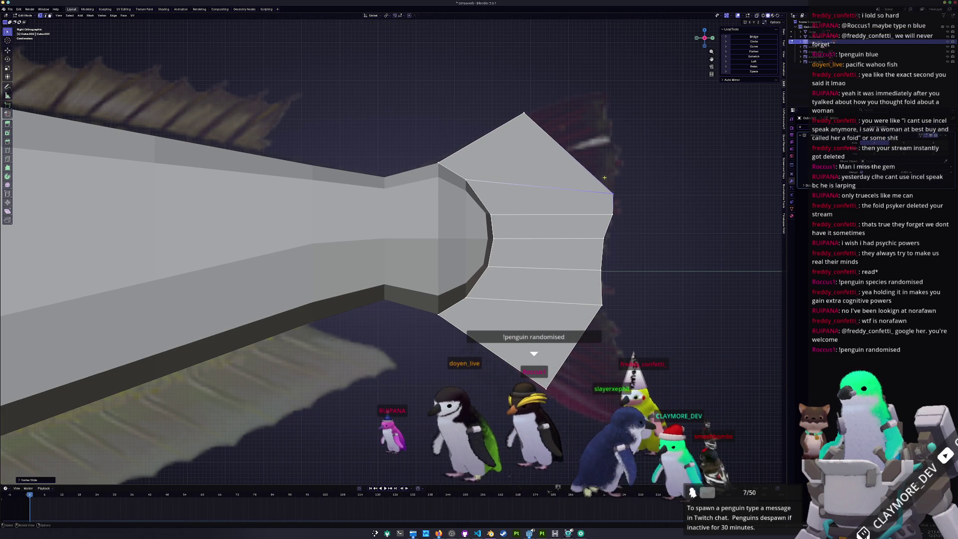
{"action": "left_click", "coordinate": [602, 243]}
{"action": "key", "text": "g"}
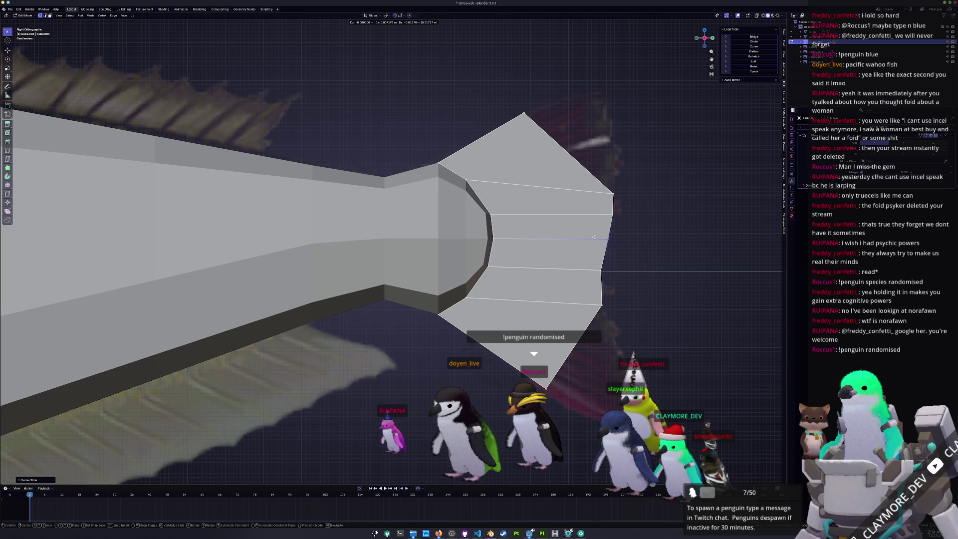
{"action": "key", "text": "g"}
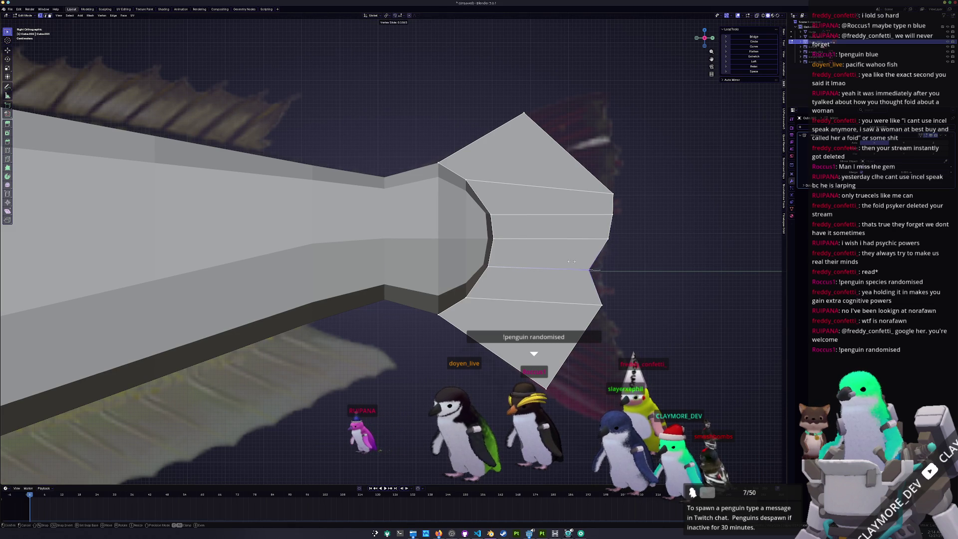
{"action": "left_click", "coordinate": [582, 299]}
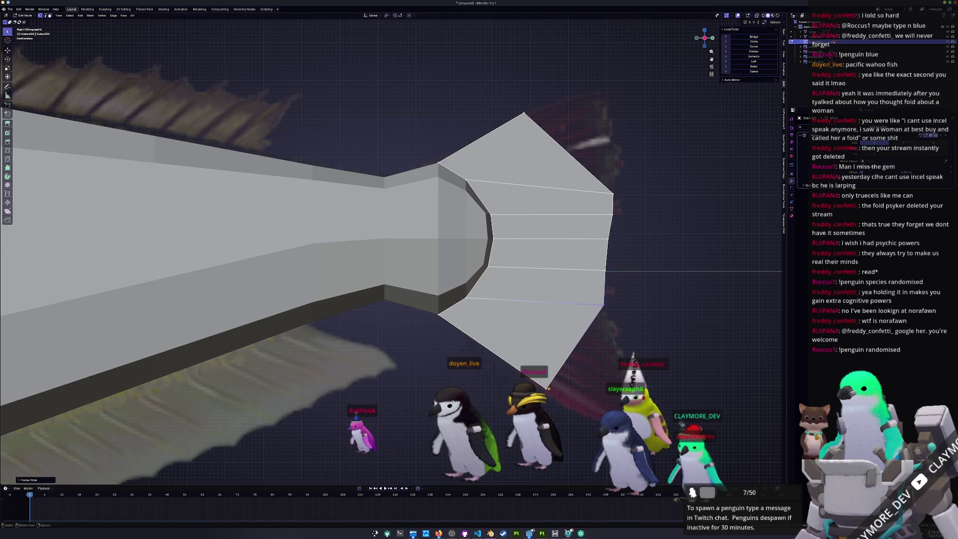